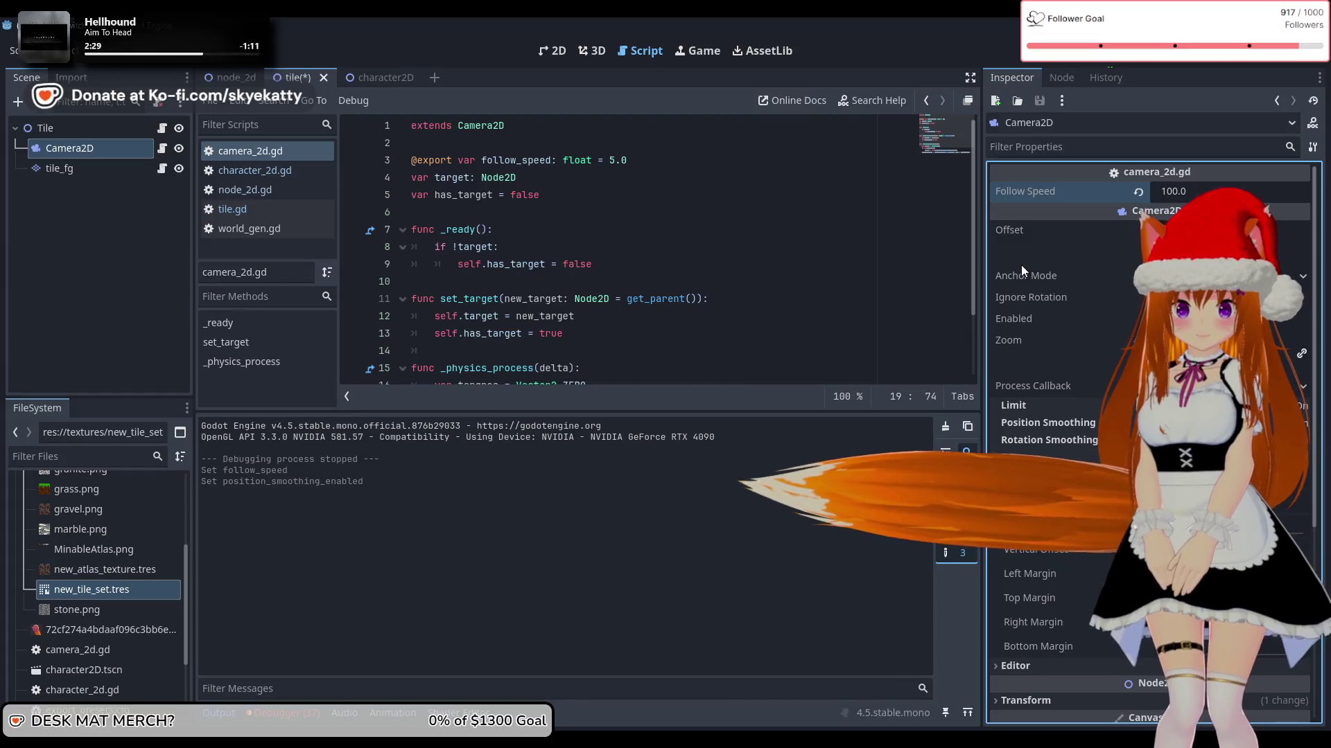
Step: Save the tile scene with Ctrl+S and run the project to test the camera
{"action": "key", "text": "ctrl+s"}
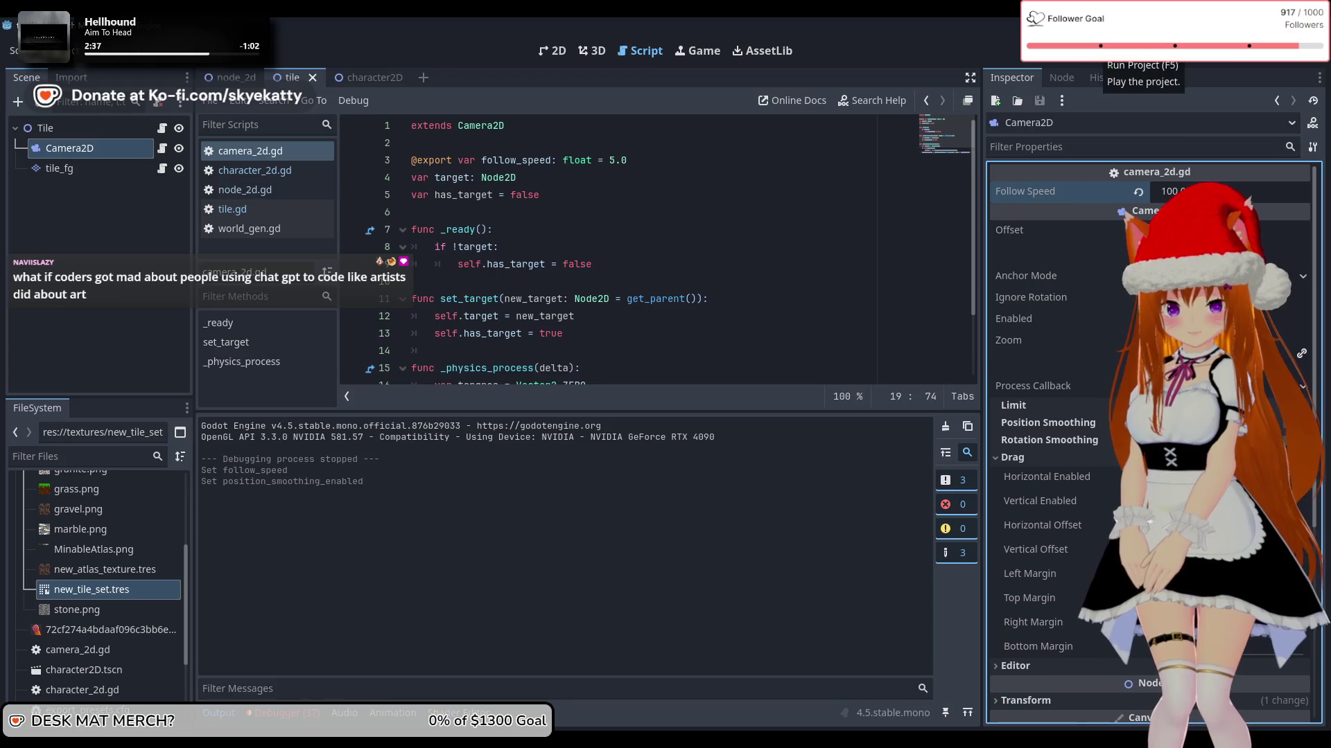
{"action": "left_click", "coordinate": [1101, 50]}
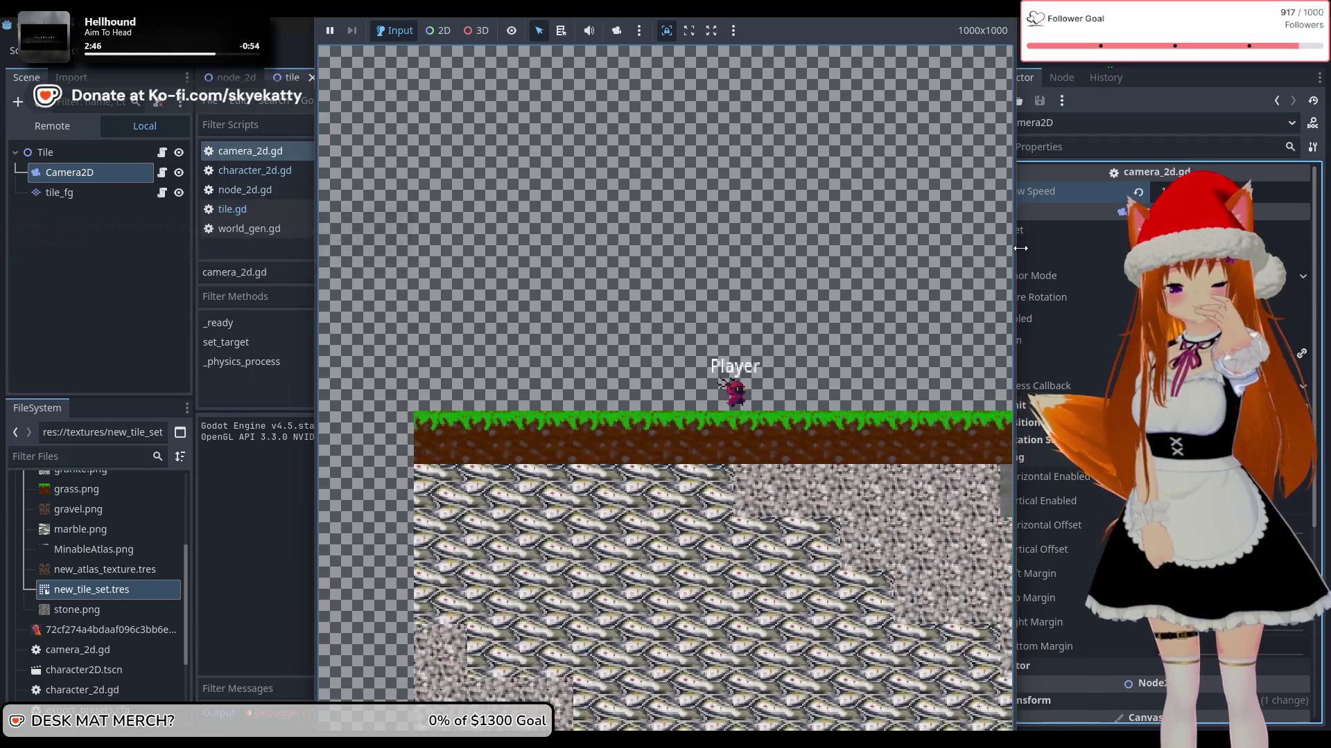
Step: Walk the player right off the terrain edge, then stop the game at the Follow Speed field
{"action": "key", "text": "Right"}
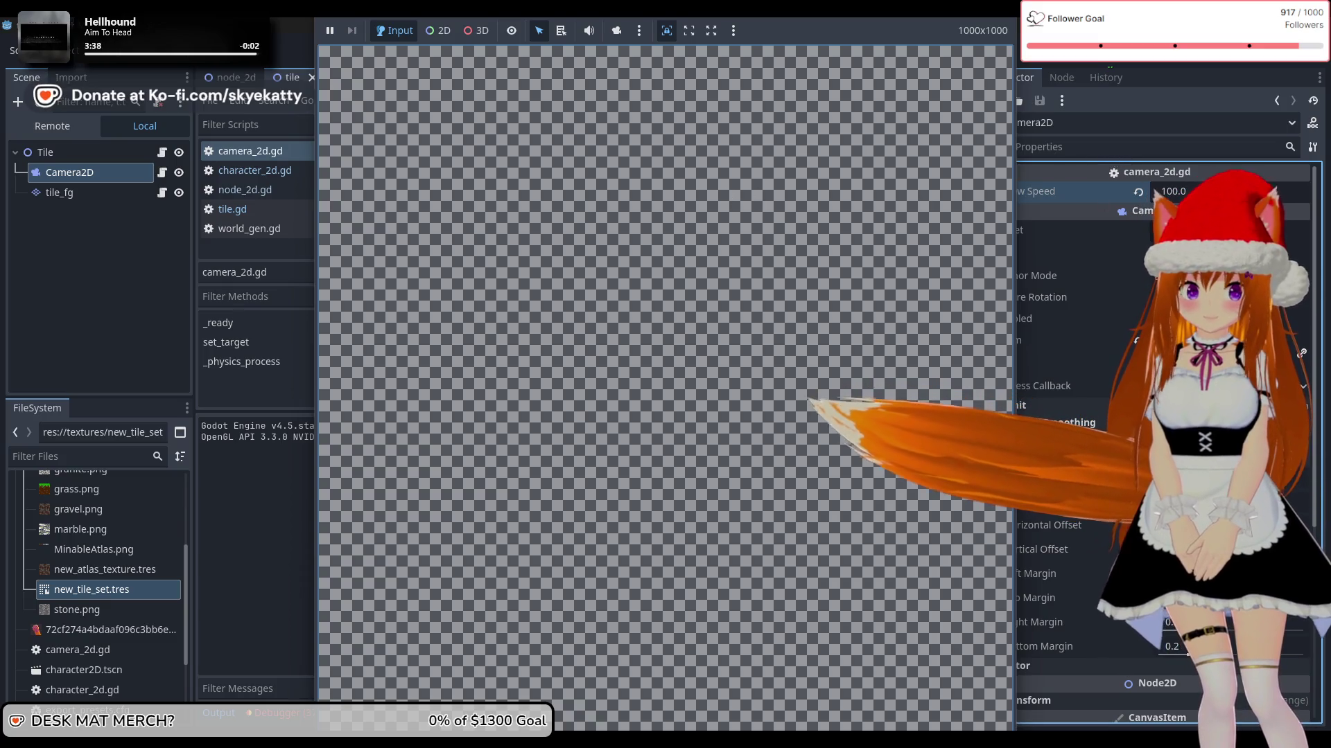
{"action": "left_click", "coordinate": [1170, 192]}
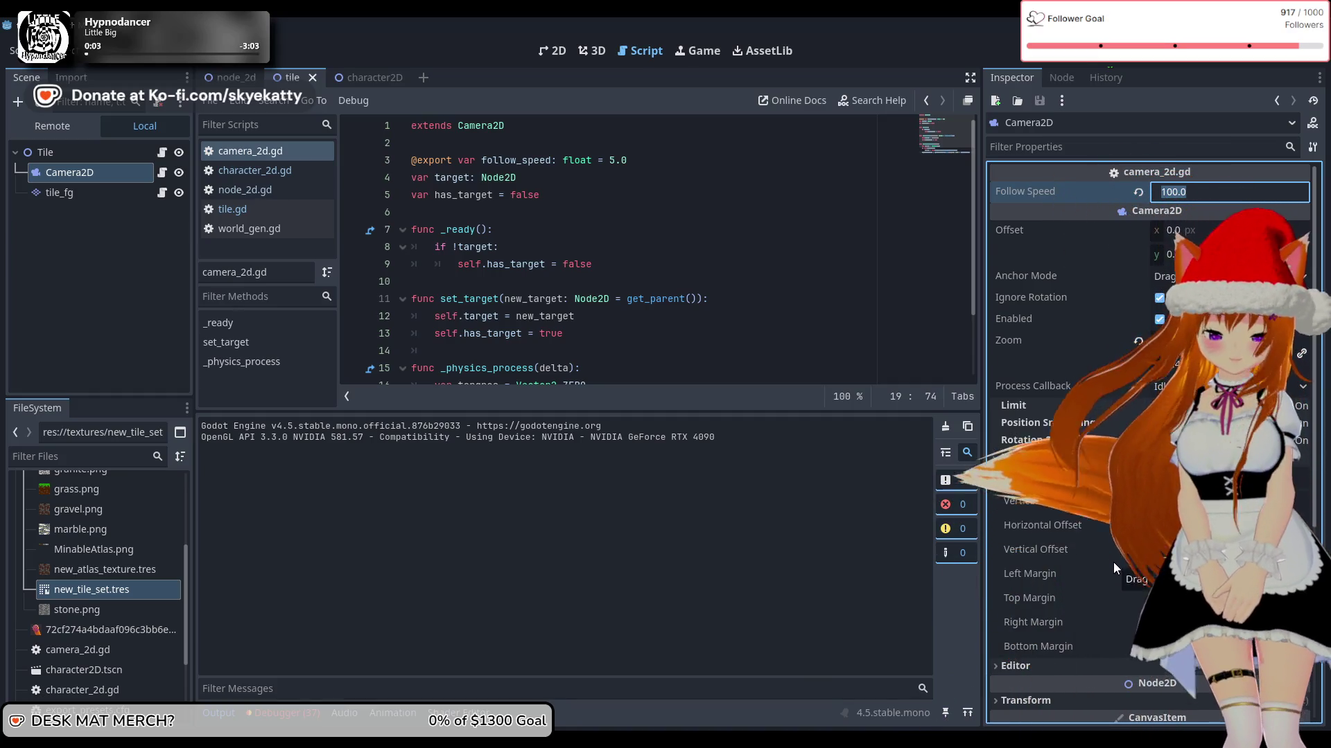
Step: Enter a Camera2D Follow Speed of 90 and launch the game with it
{"action": "scroll", "coordinate": [1113, 562], "scroll_direction": "down", "scroll_amount": 2}
{"action": "scroll", "coordinate": [1113, 563], "scroll_direction": "up", "scroll_amount": 2}
{"action": "left_click", "coordinate": [1219, 192]}
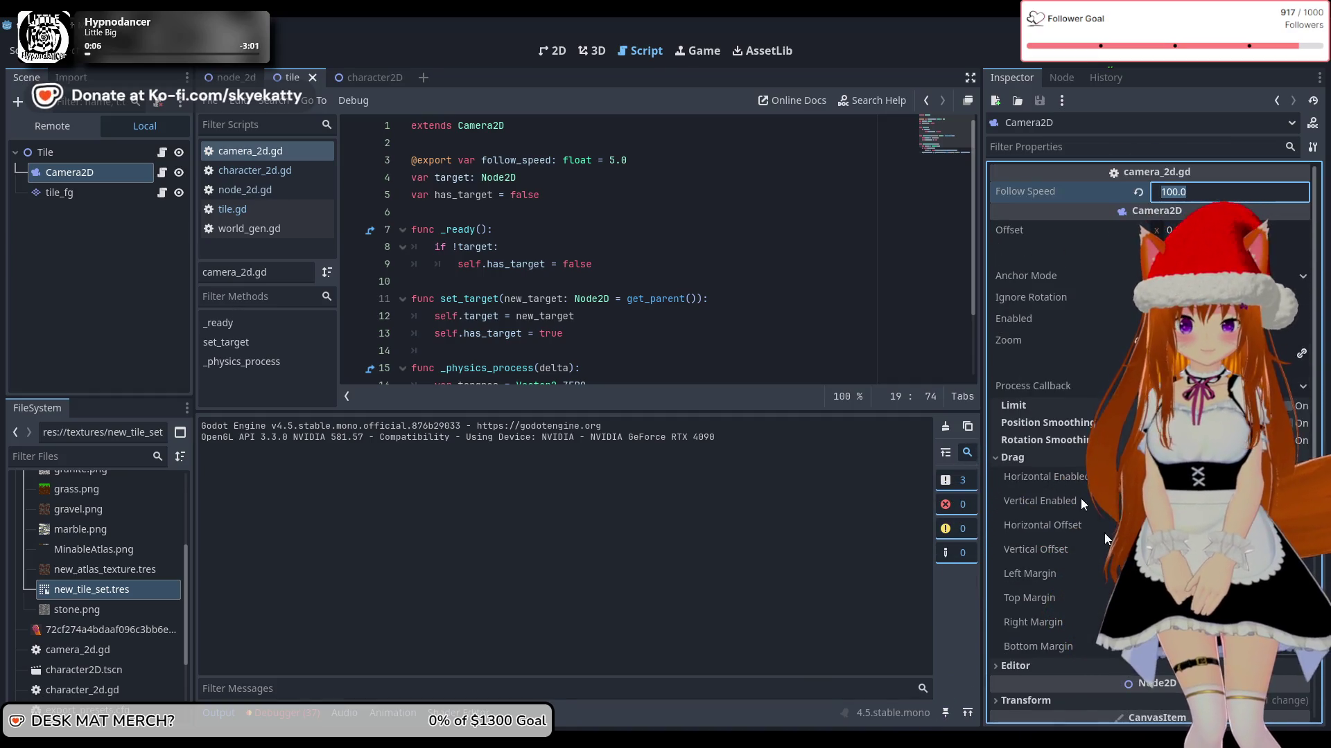
{"action": "key", "text": "F5"}
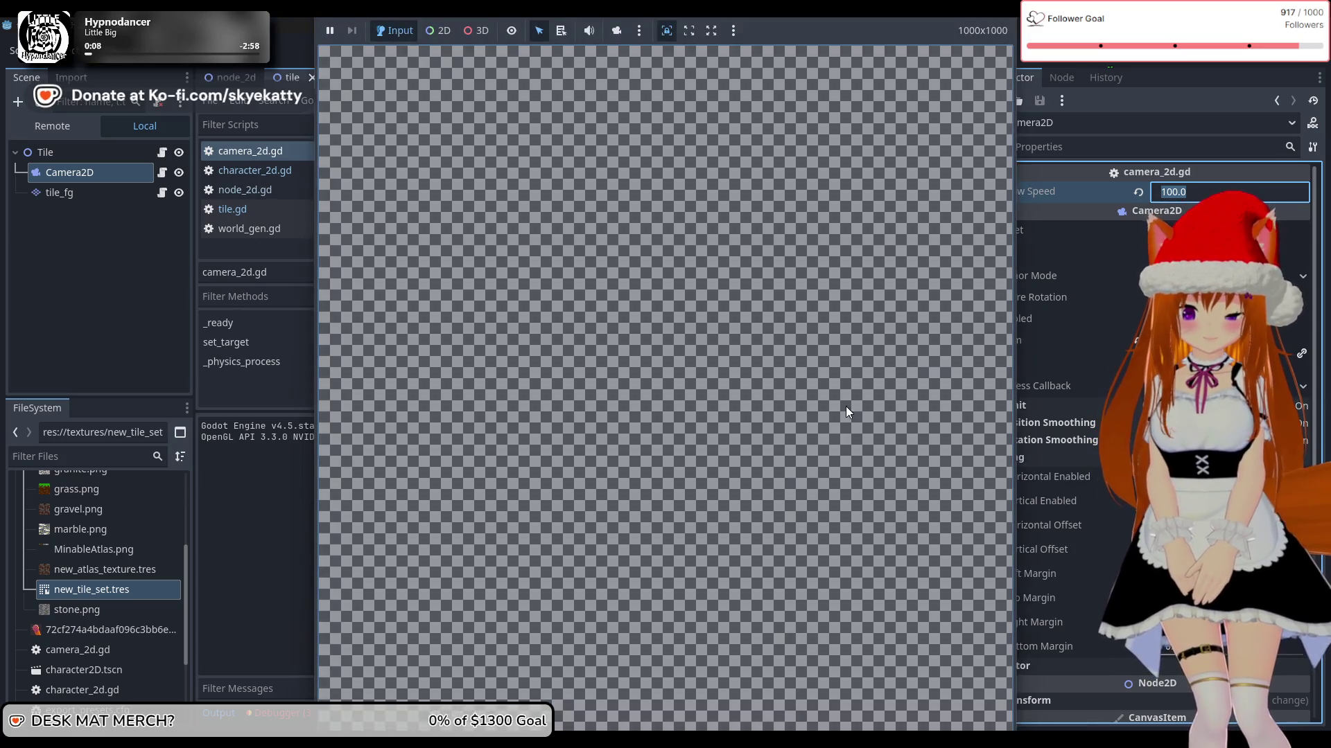
{"action": "key", "text": "F8"}
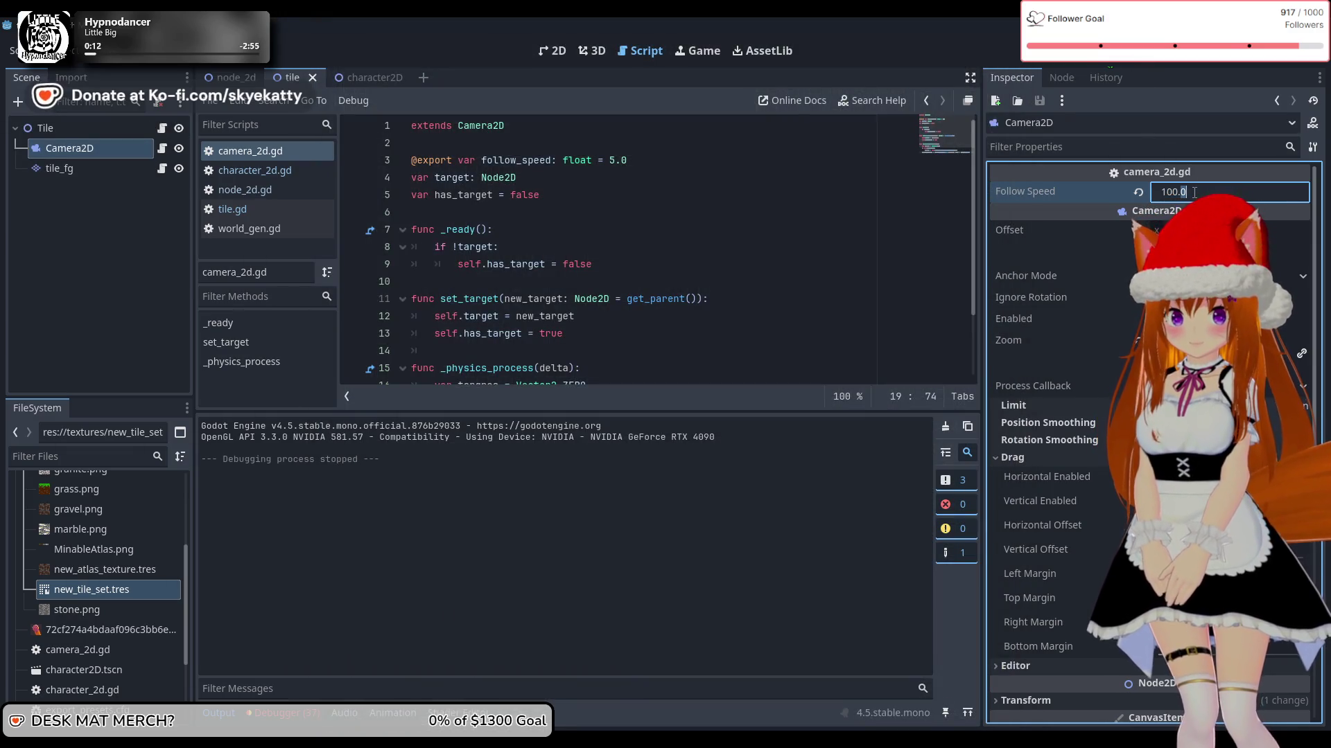
{"action": "type", "text": "9"}
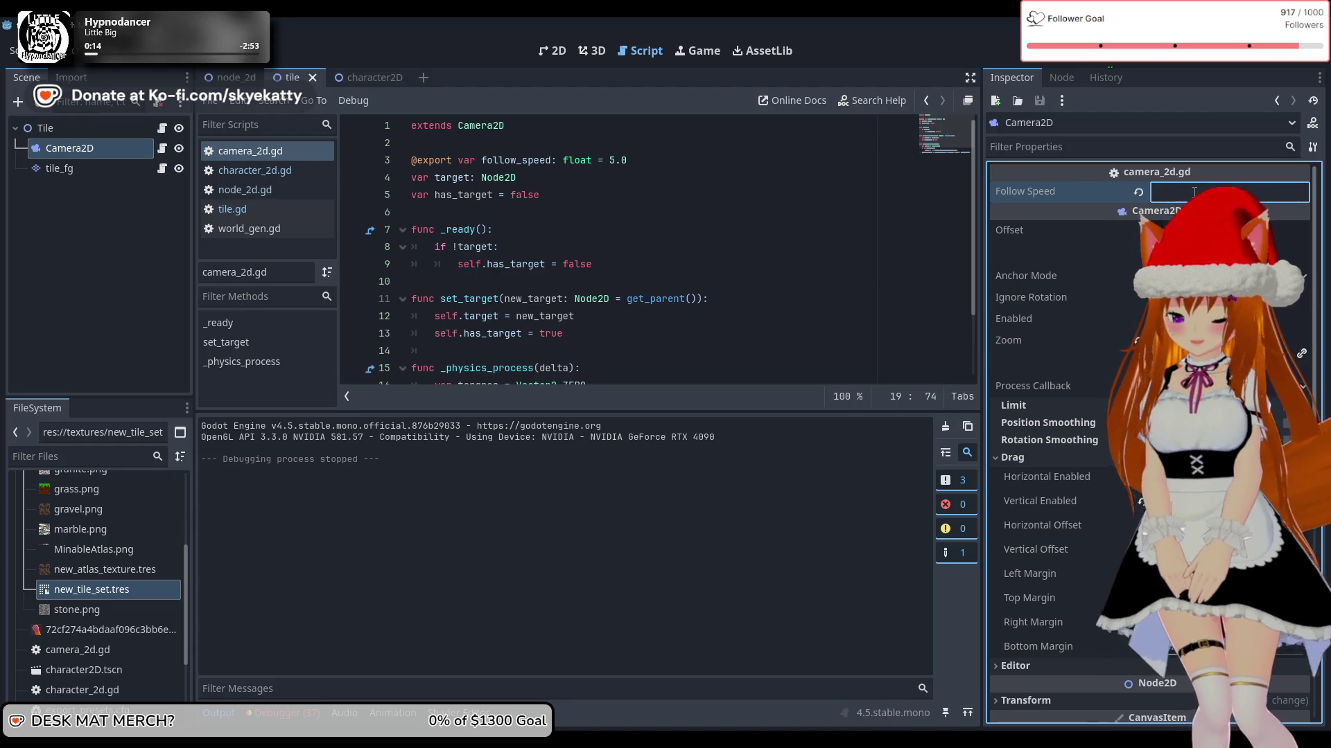
{"action": "type", "text": "0"}
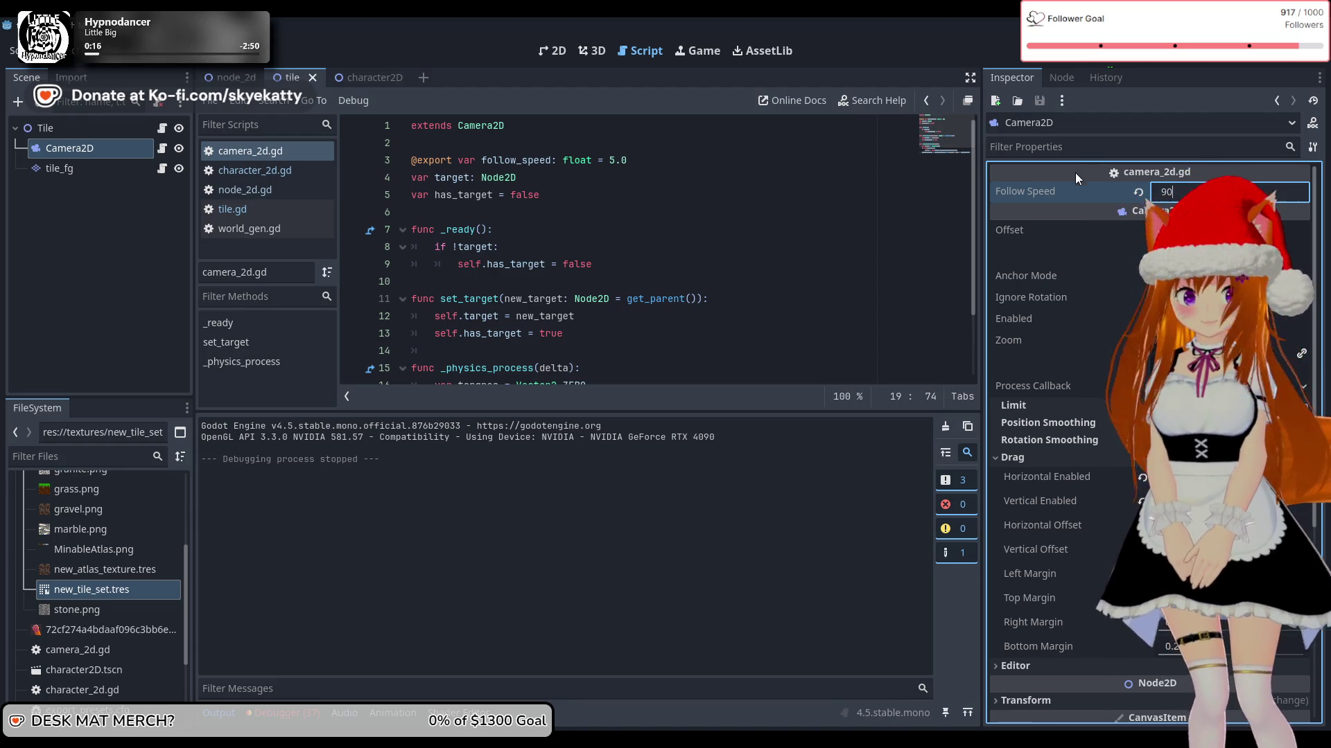
{"action": "key", "text": "F5"}
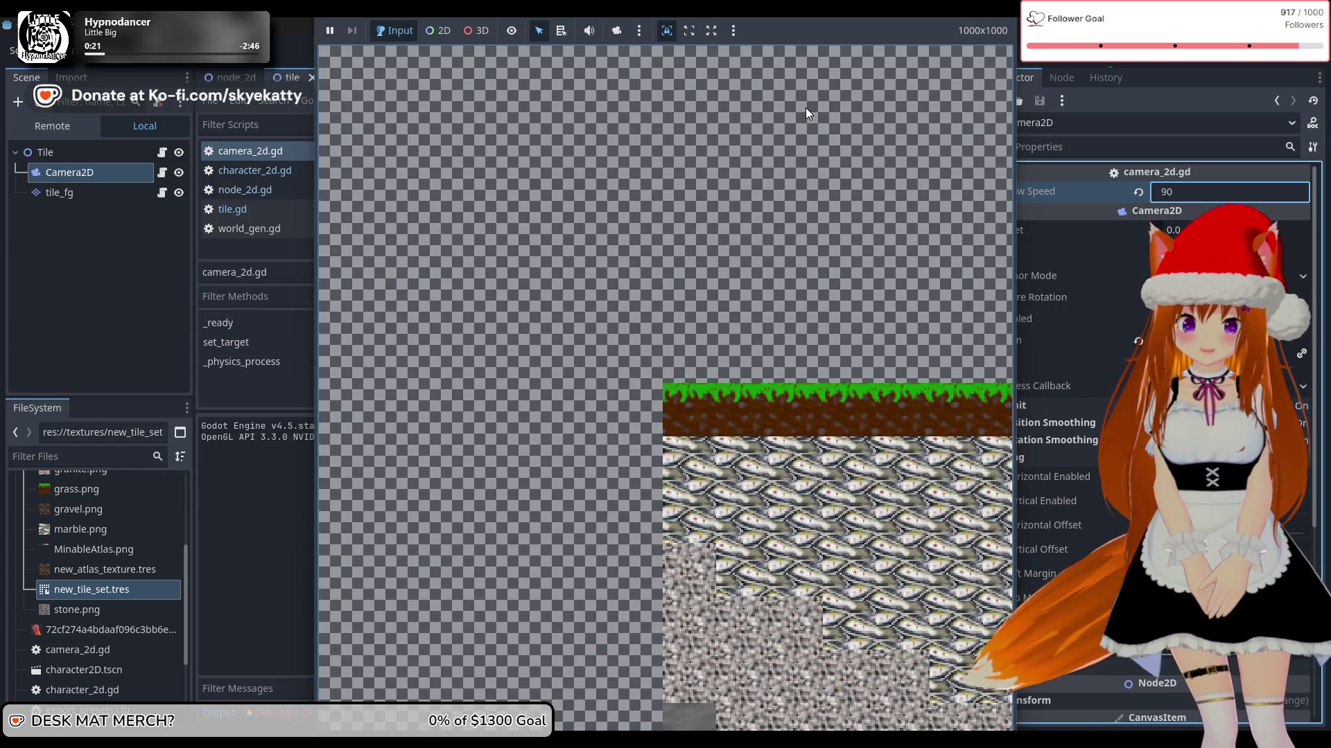
Step: Walk the player off the ground's edge, stop the game, and type 50 as Follow Speed
{"action": "key", "text": "Left"}
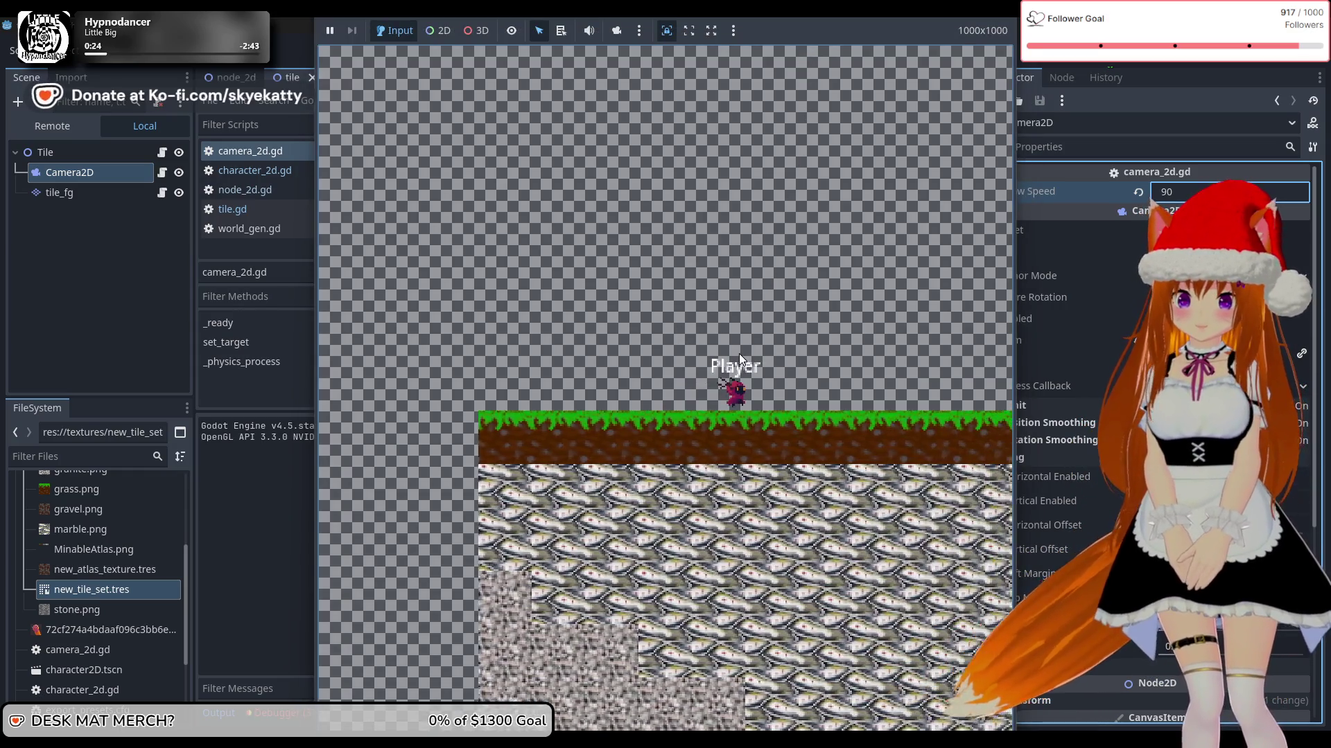
{"action": "key", "text": "Right"}
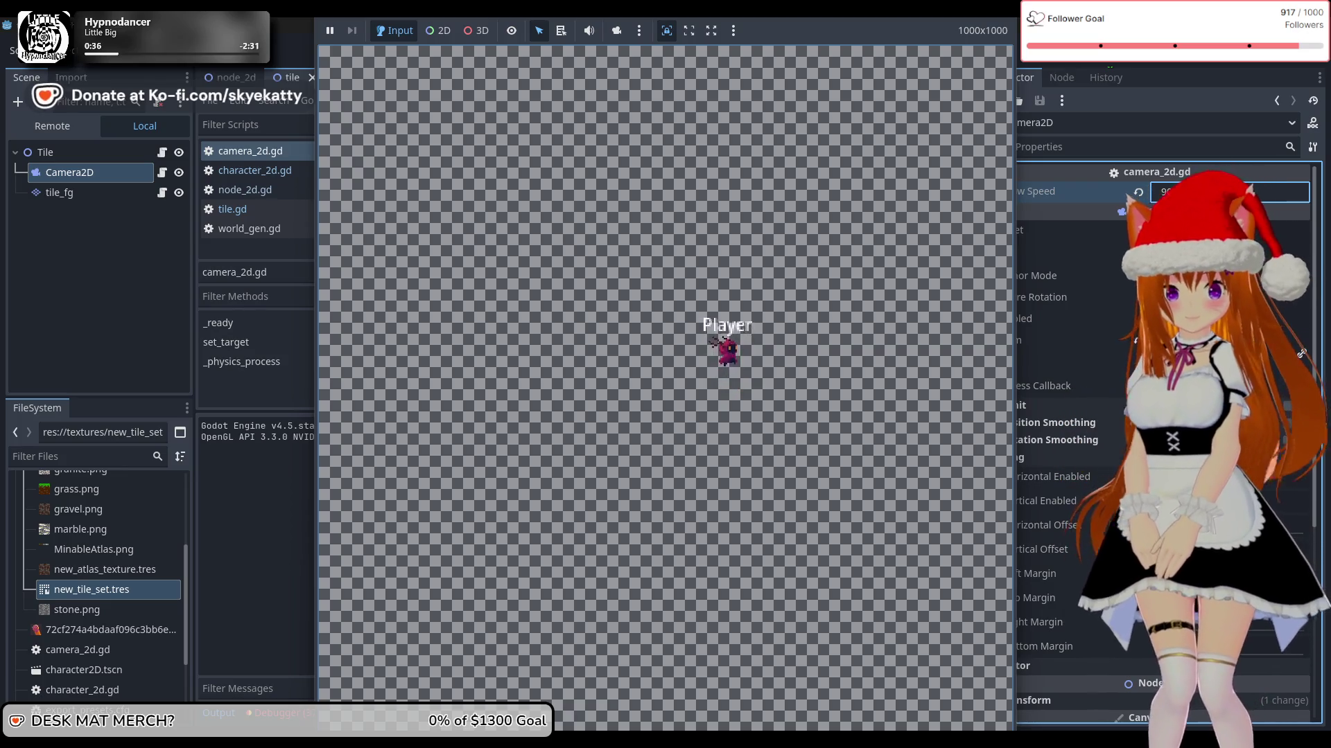
{"action": "left_click", "coordinate": [1161, 194]}
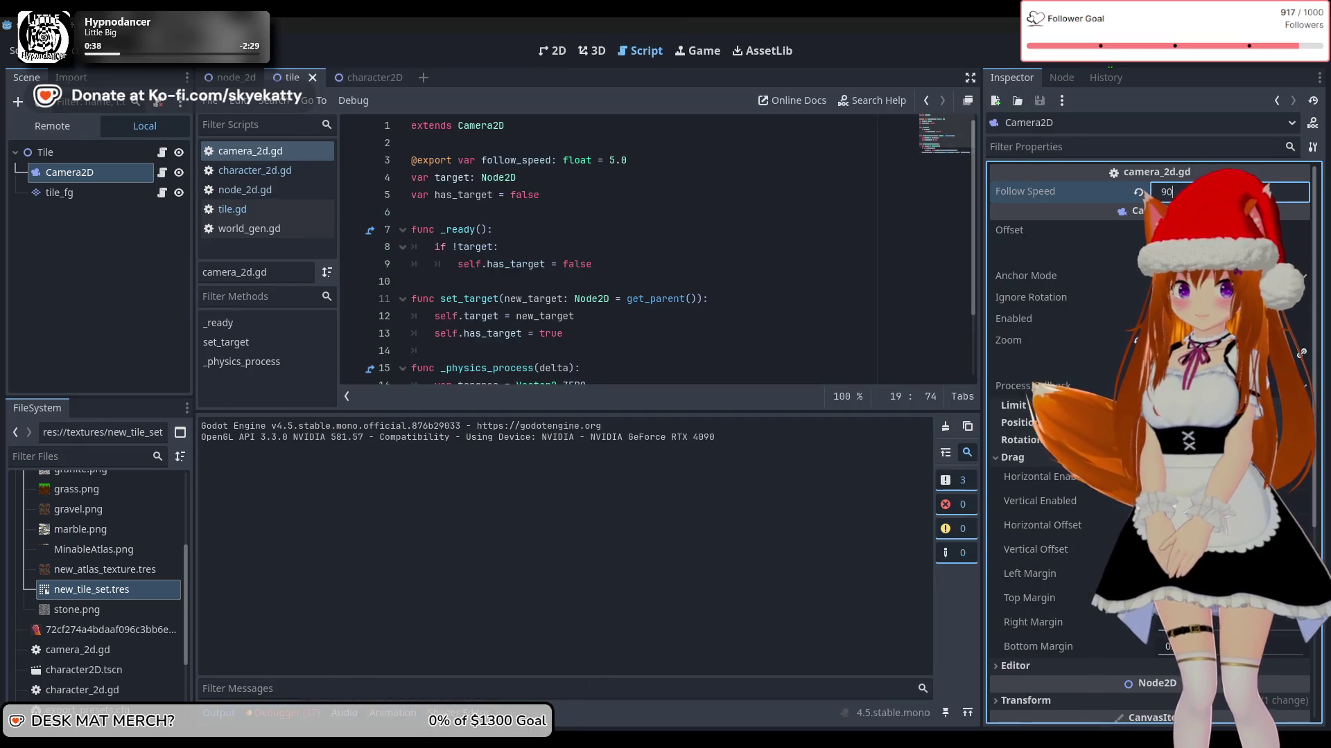
{"action": "type", "text": "50"}
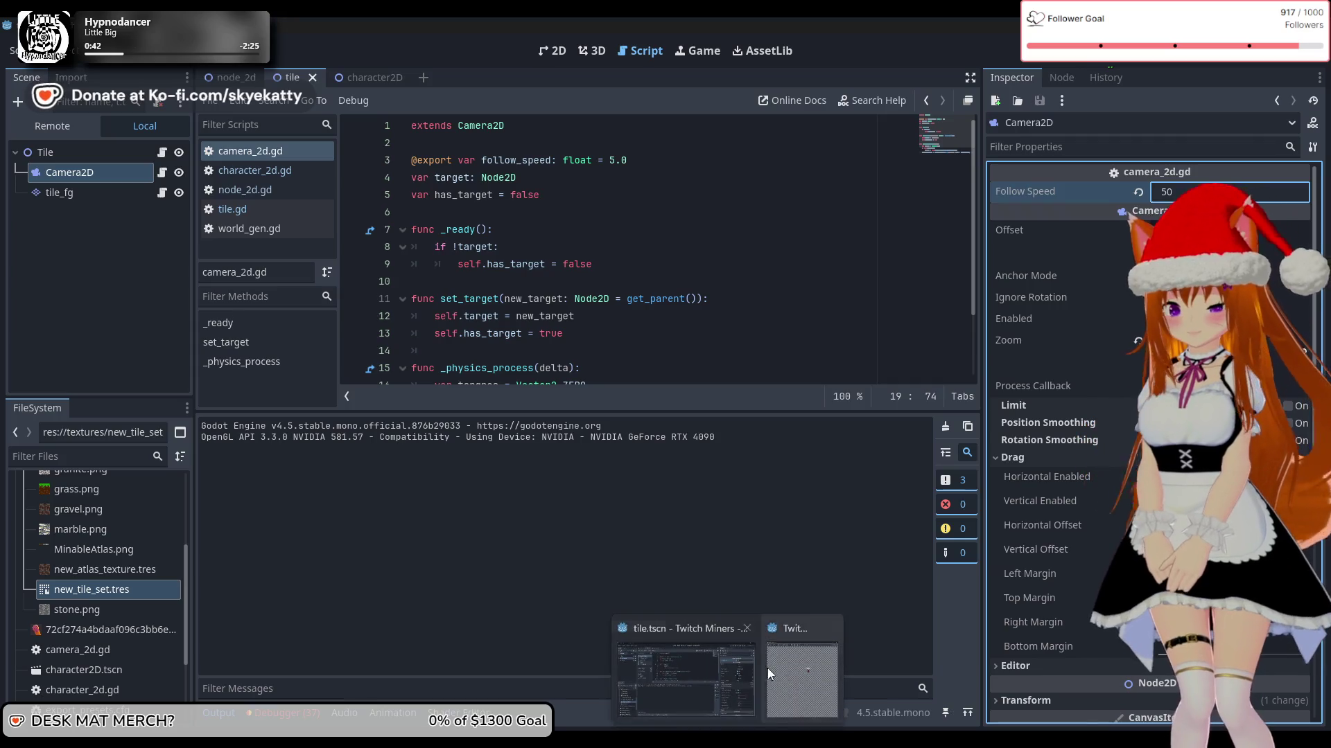
{"action": "left_click", "coordinate": [791, 667]}
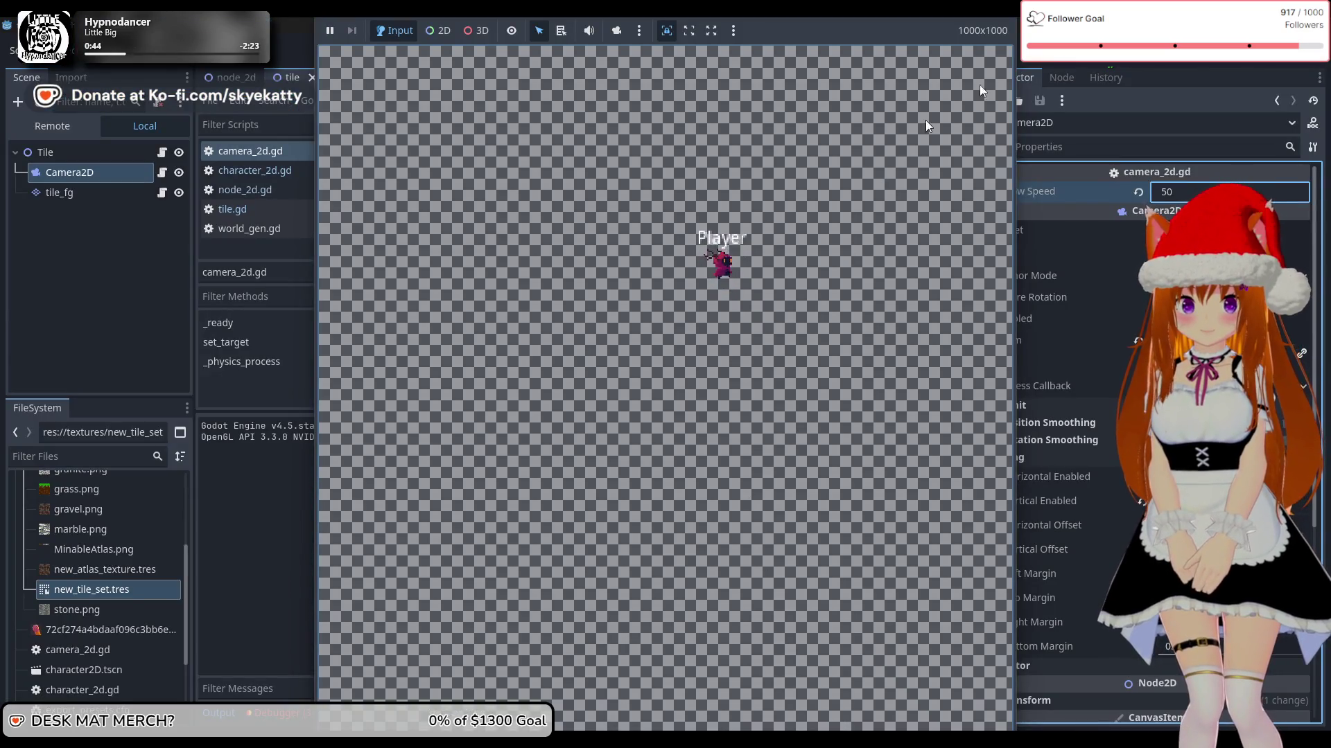
{"action": "key", "text": "F8"}
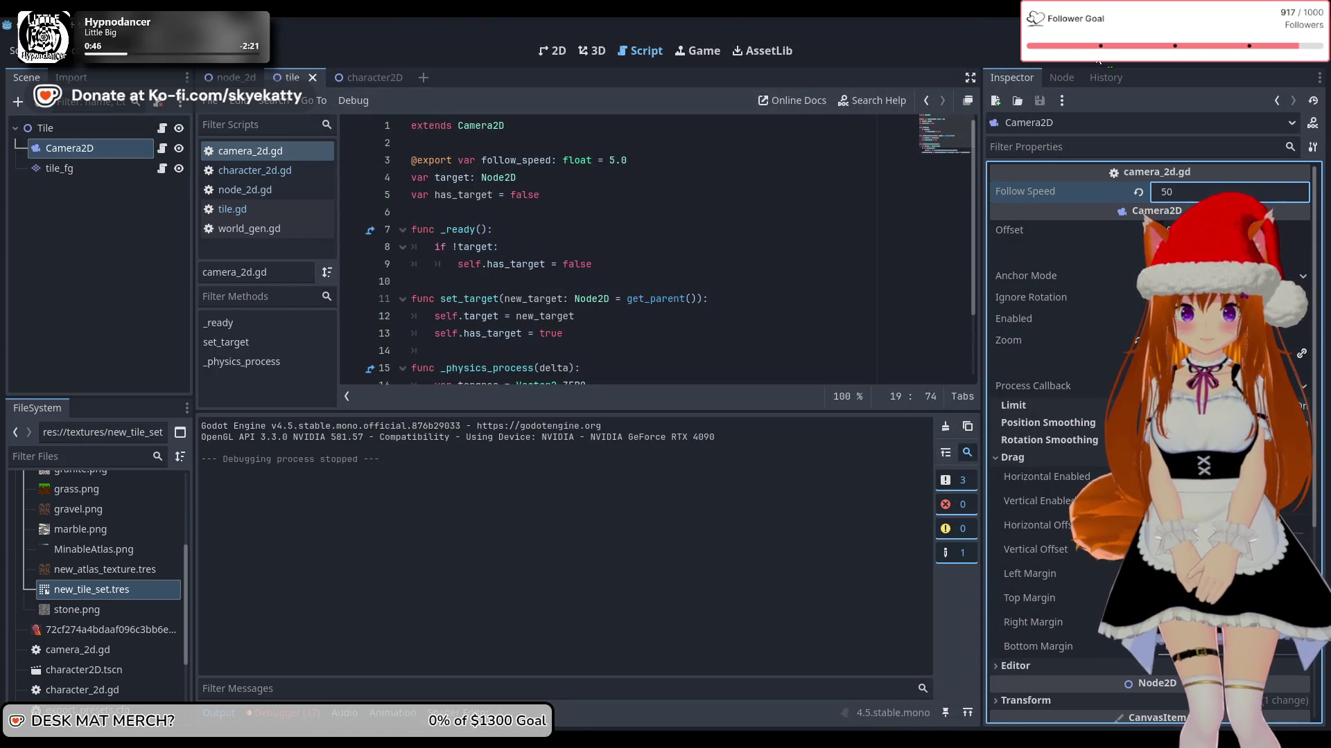
Step: Commit Follow Speed 50 and rerun the game, walking the player right across the terrain
{"action": "left_click", "coordinate": [904, 213]}
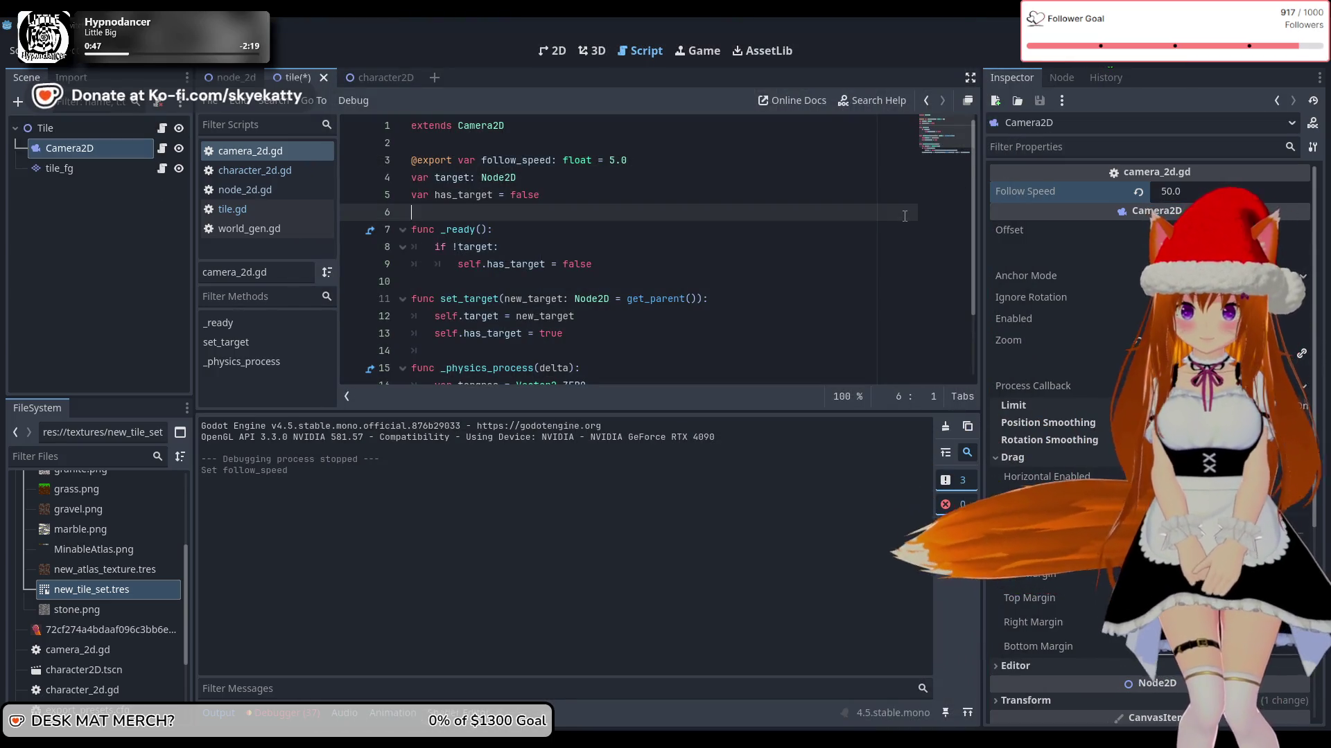
{"action": "left_click", "coordinate": [1102, 51]}
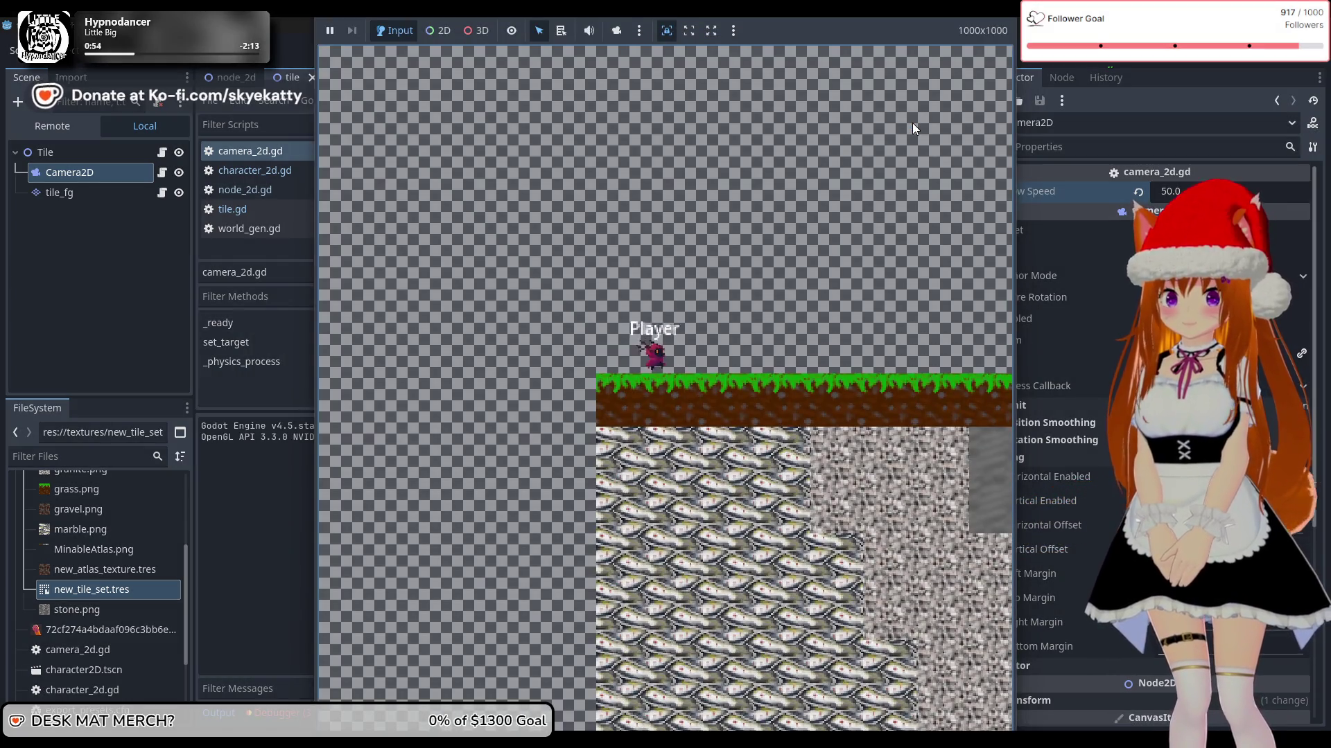
{"action": "key", "text": "Right"}
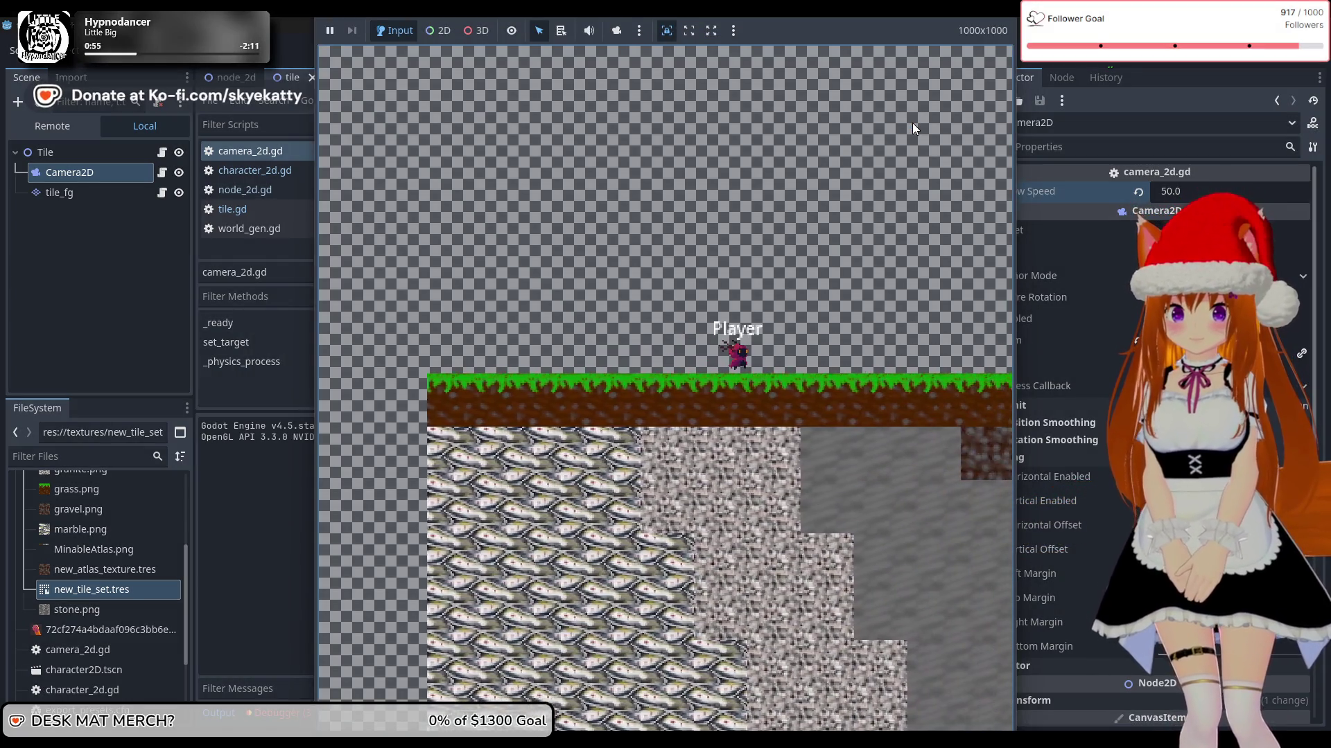
{"action": "key", "text": "Right"}
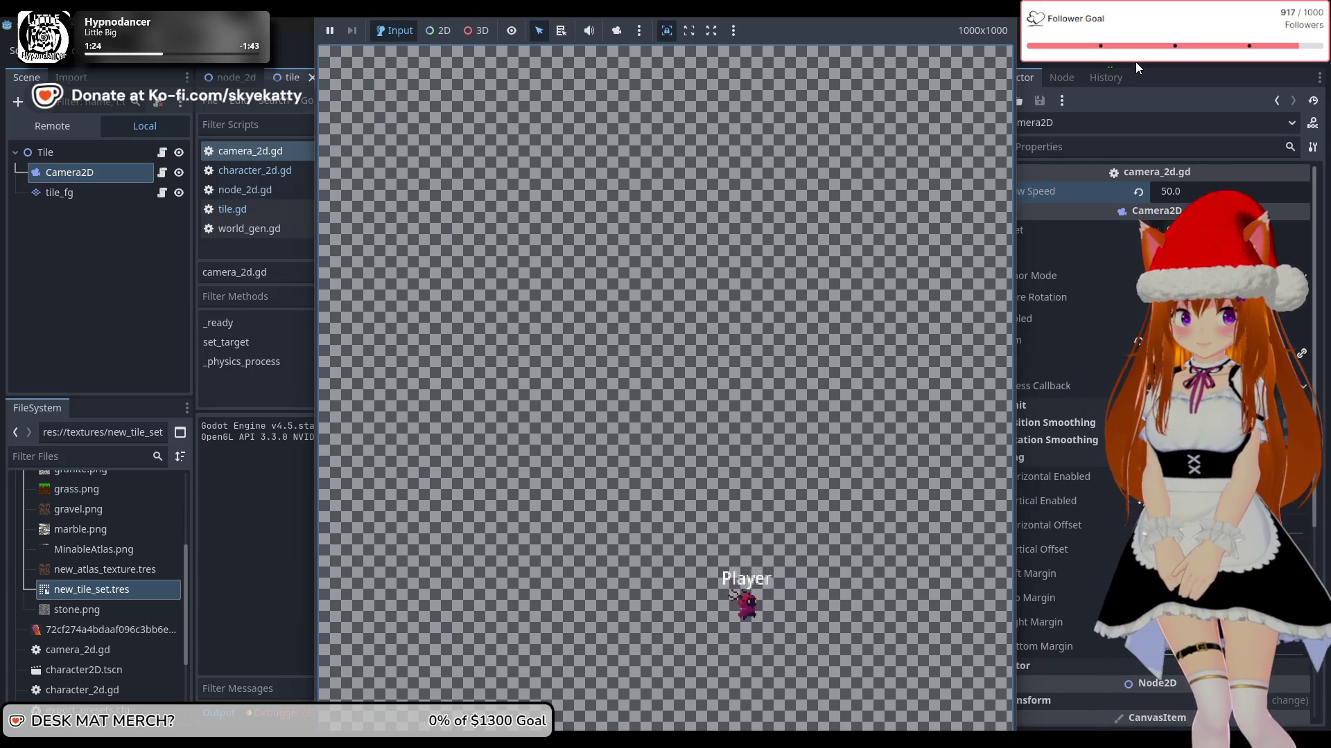
Step: Stop the running game with F8 after testing follow speed 50
{"action": "key", "text": "F8"}
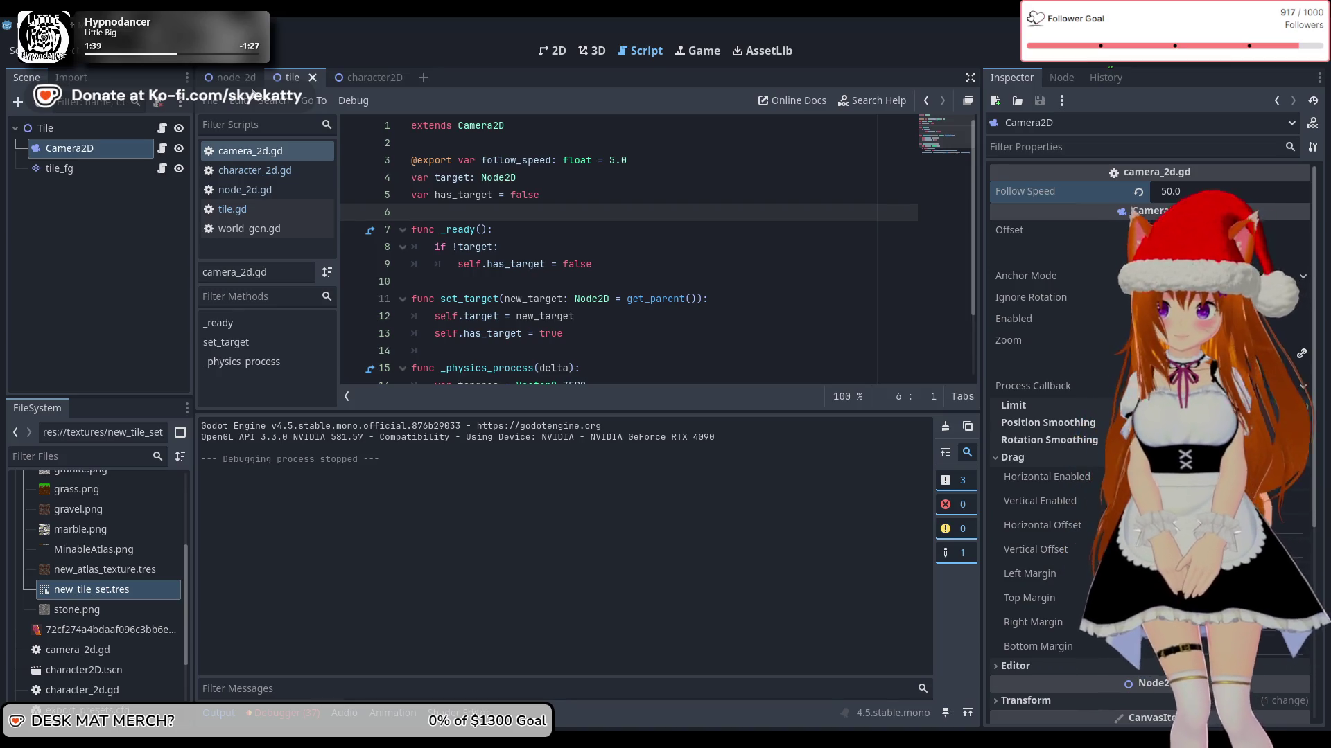
Step: Flip between the node_2d, tile and character2D scene tabs, ending on the tile scene
{"action": "scroll", "coordinate": [537, 156], "scroll_direction": "down", "scroll_amount": 2}
{"action": "scroll", "coordinate": [540, 156], "scroll_direction": "up", "scroll_amount": 2}
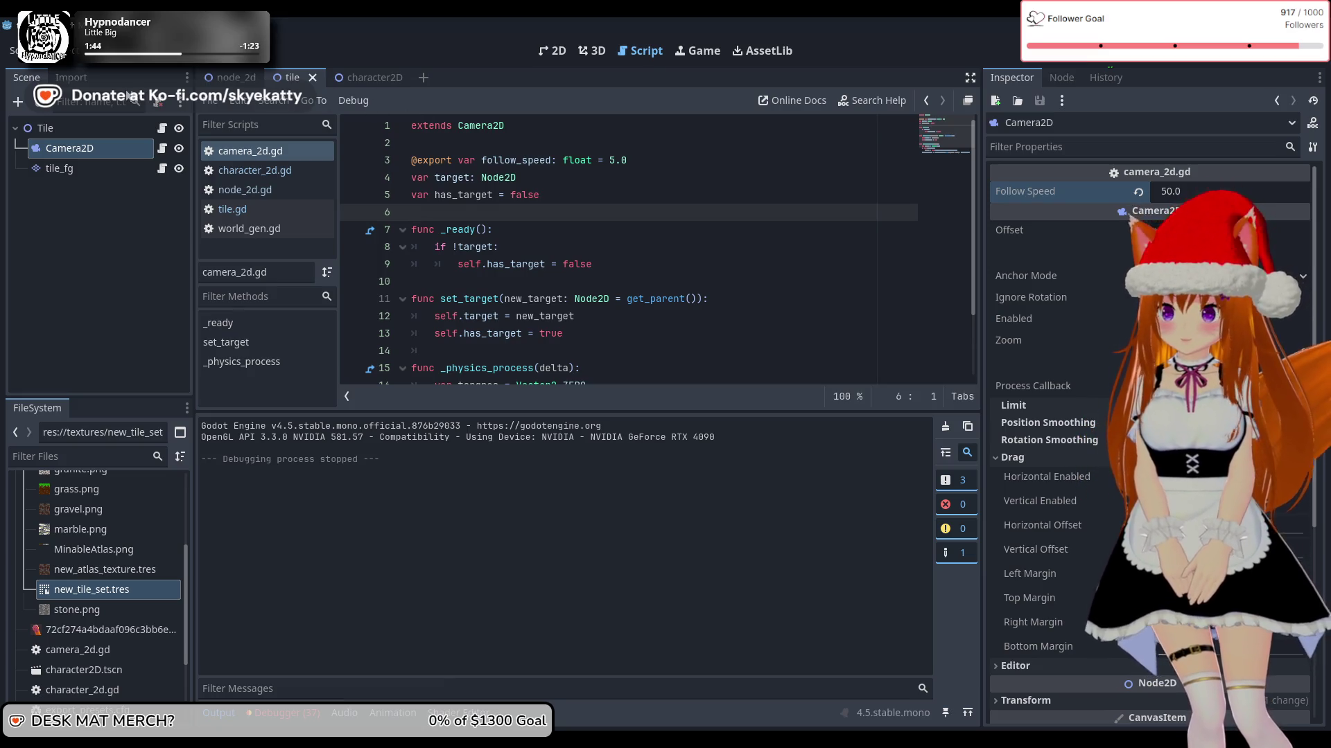
{"action": "left_click", "coordinate": [221, 78]}
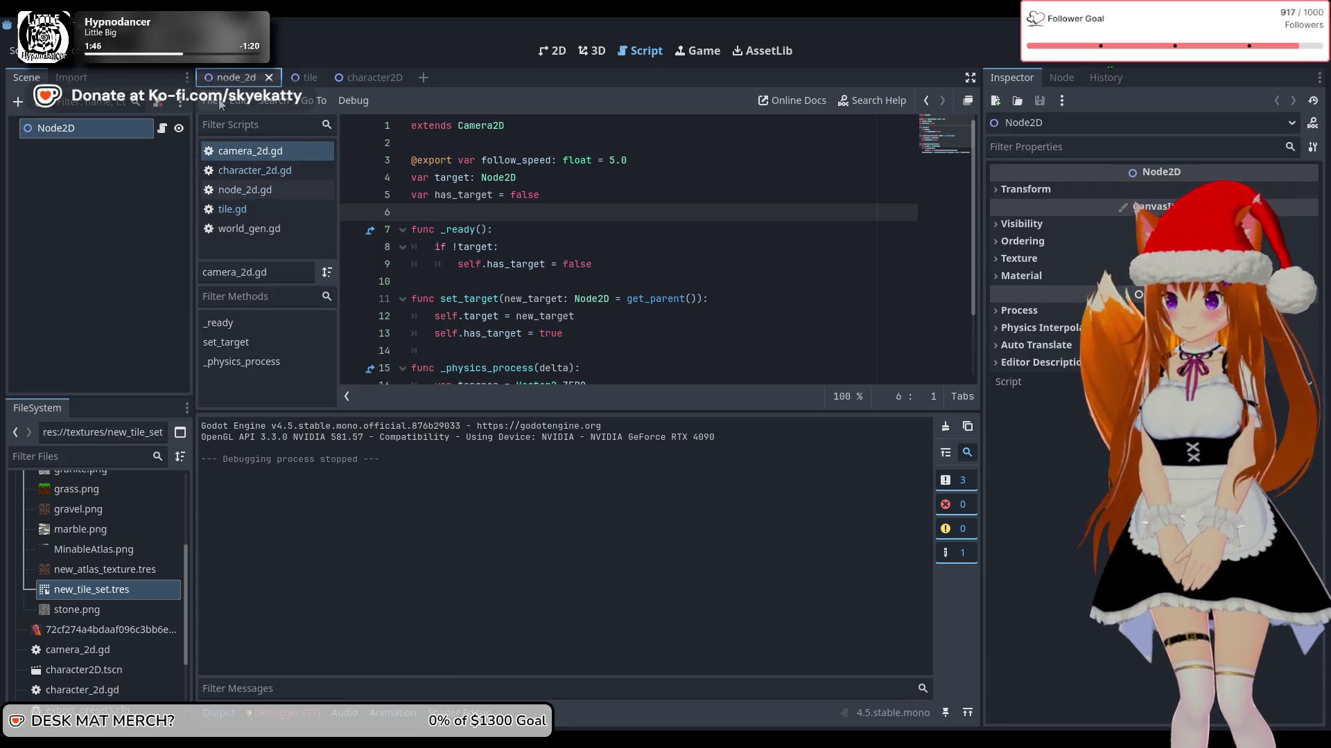
{"action": "left_click", "coordinate": [133, 193]}
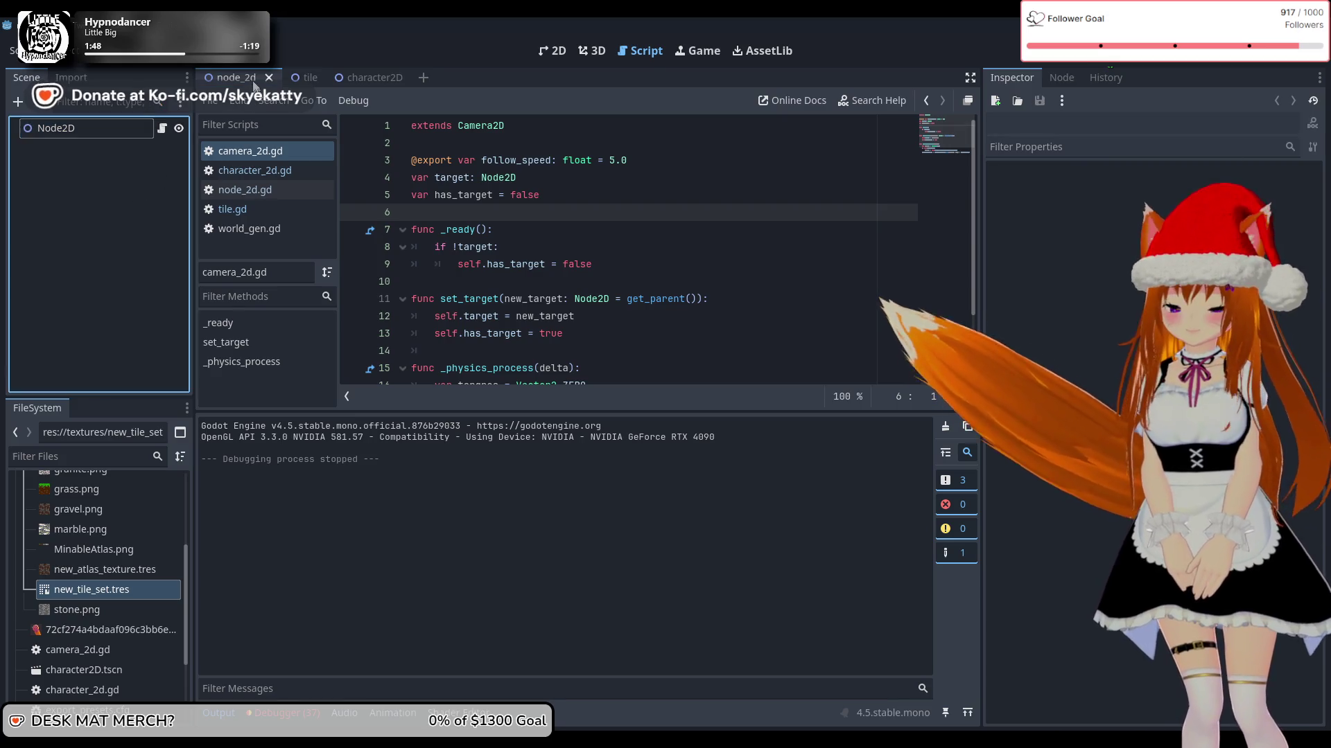
{"action": "left_click", "coordinate": [305, 77]}
{"action": "left_click", "coordinate": [367, 77]}
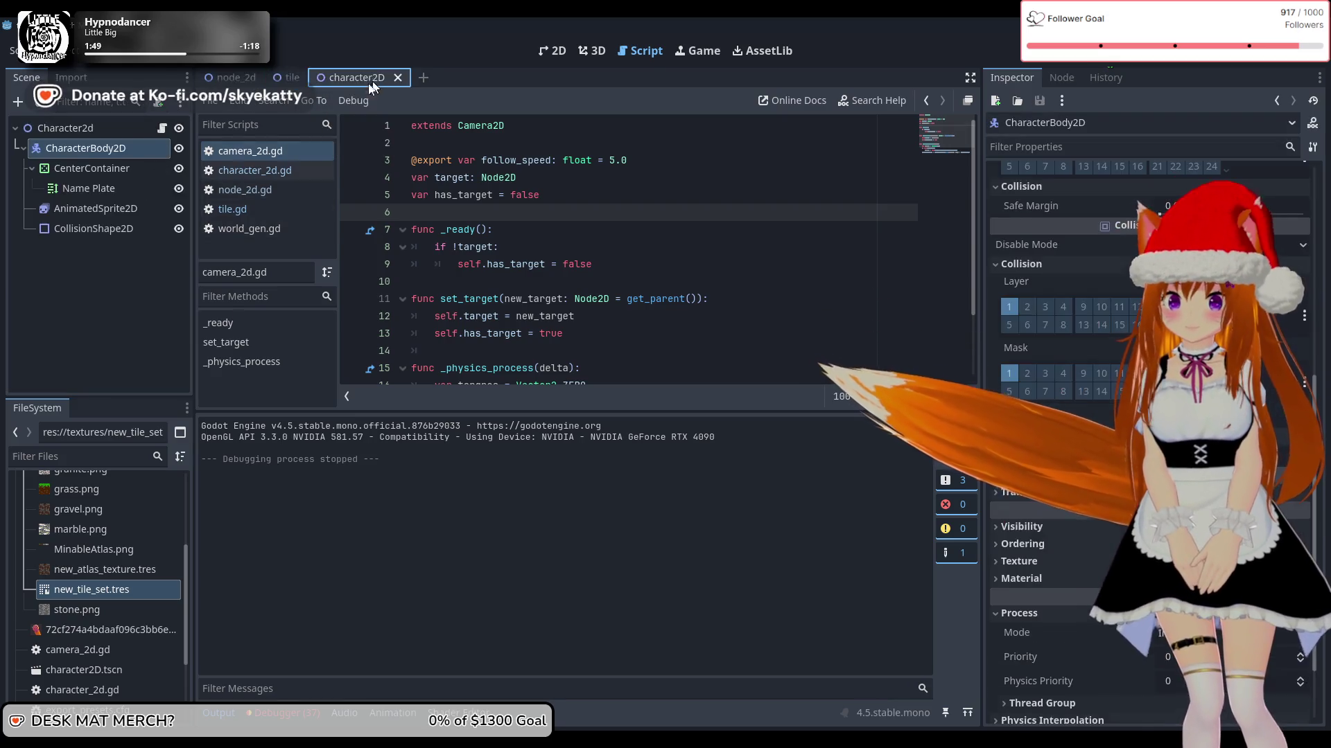
{"action": "left_click", "coordinate": [229, 77]}
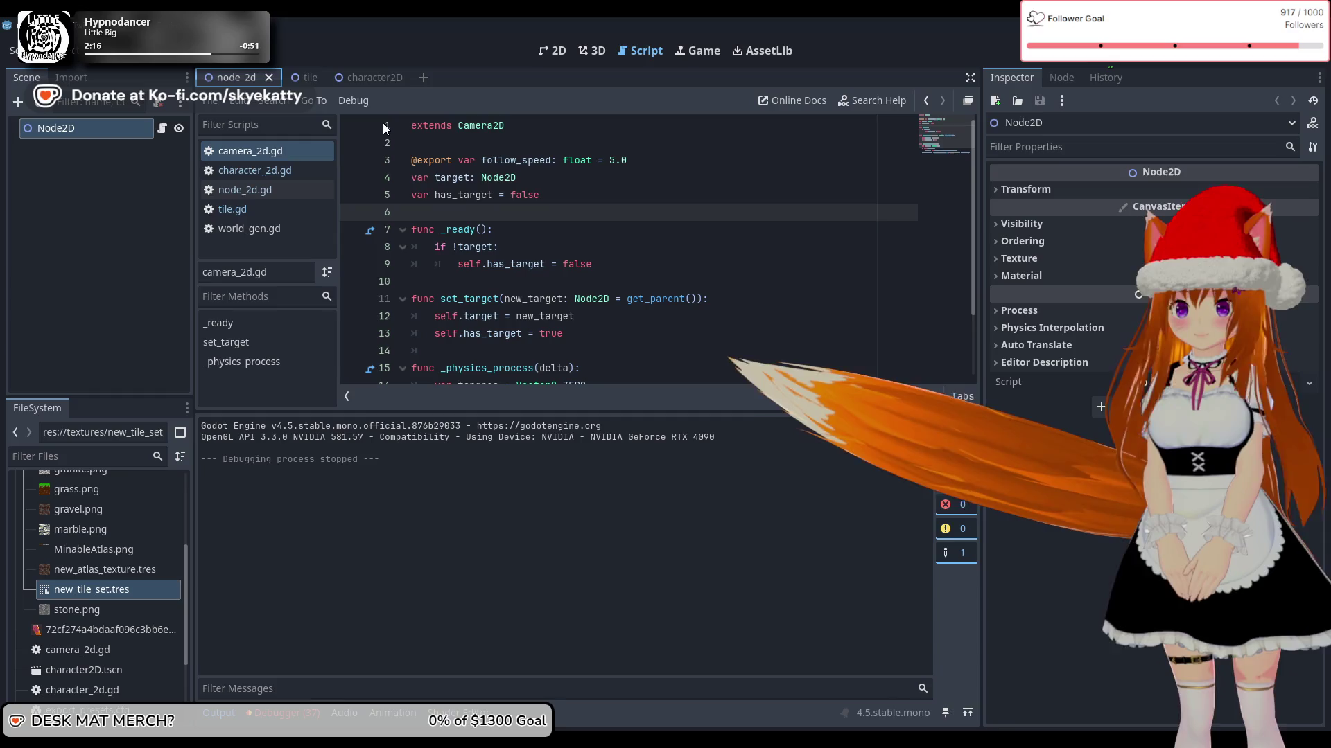
{"action": "left_click", "coordinate": [309, 78]}
{"action": "left_click", "coordinate": [229, 75]}
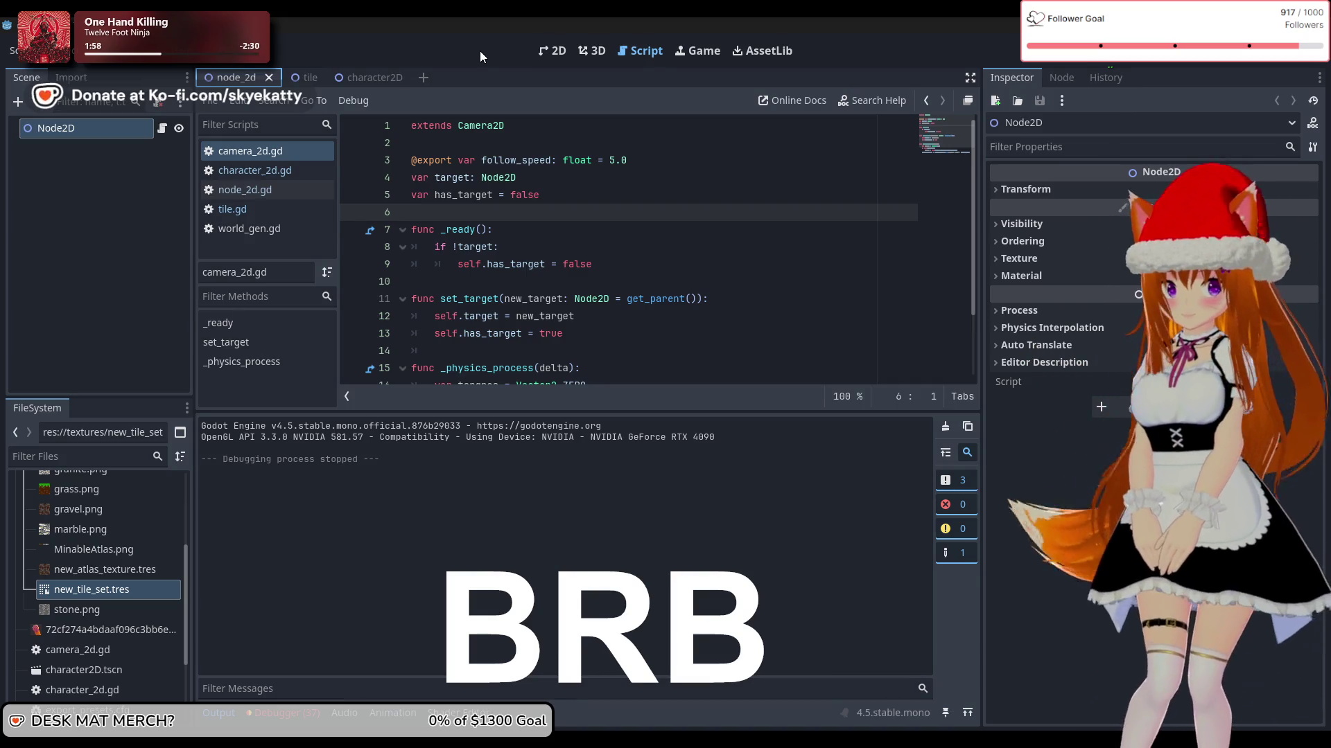
Step: Cycle through the node_2d, tile and character2D scene tabs, deselecting the Node2D node
{"action": "left_click", "coordinate": [129, 158]}
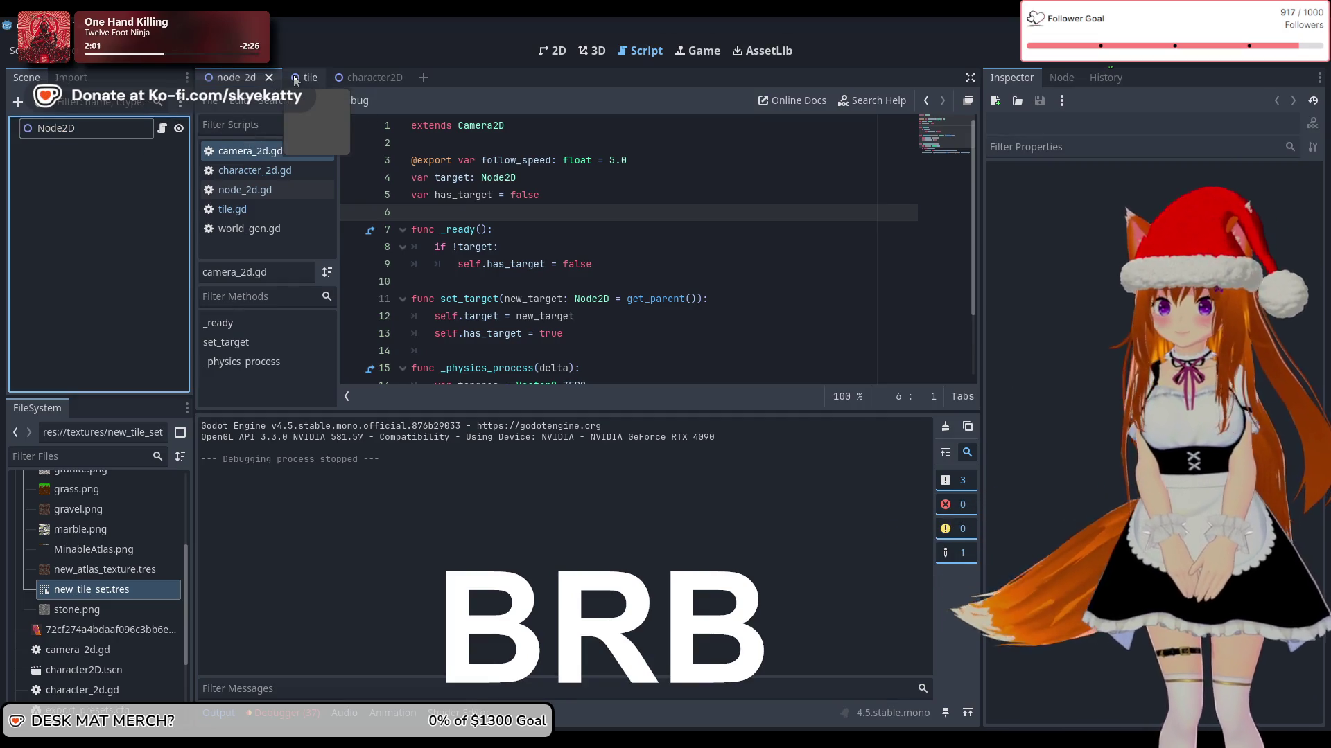
{"action": "left_click", "coordinate": [226, 81]}
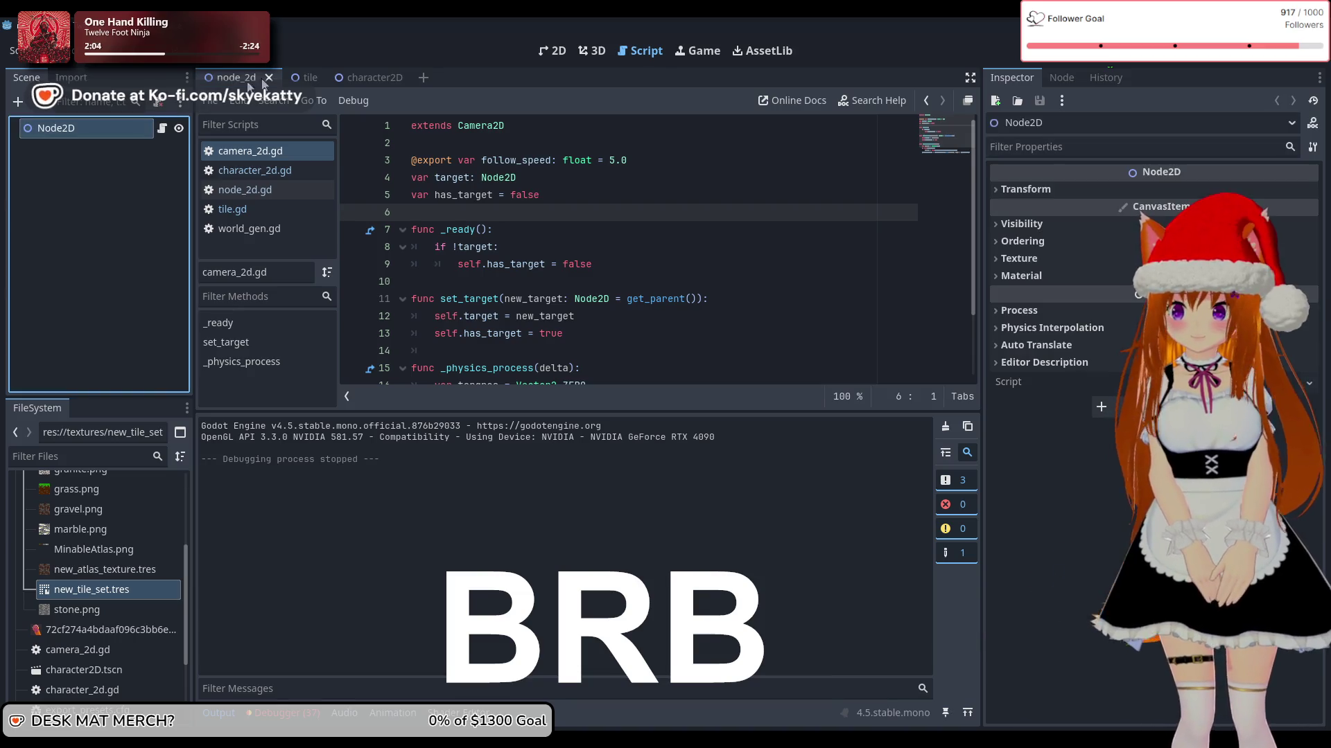
{"action": "left_click", "coordinate": [293, 77]}
{"action": "left_click", "coordinate": [241, 83]}
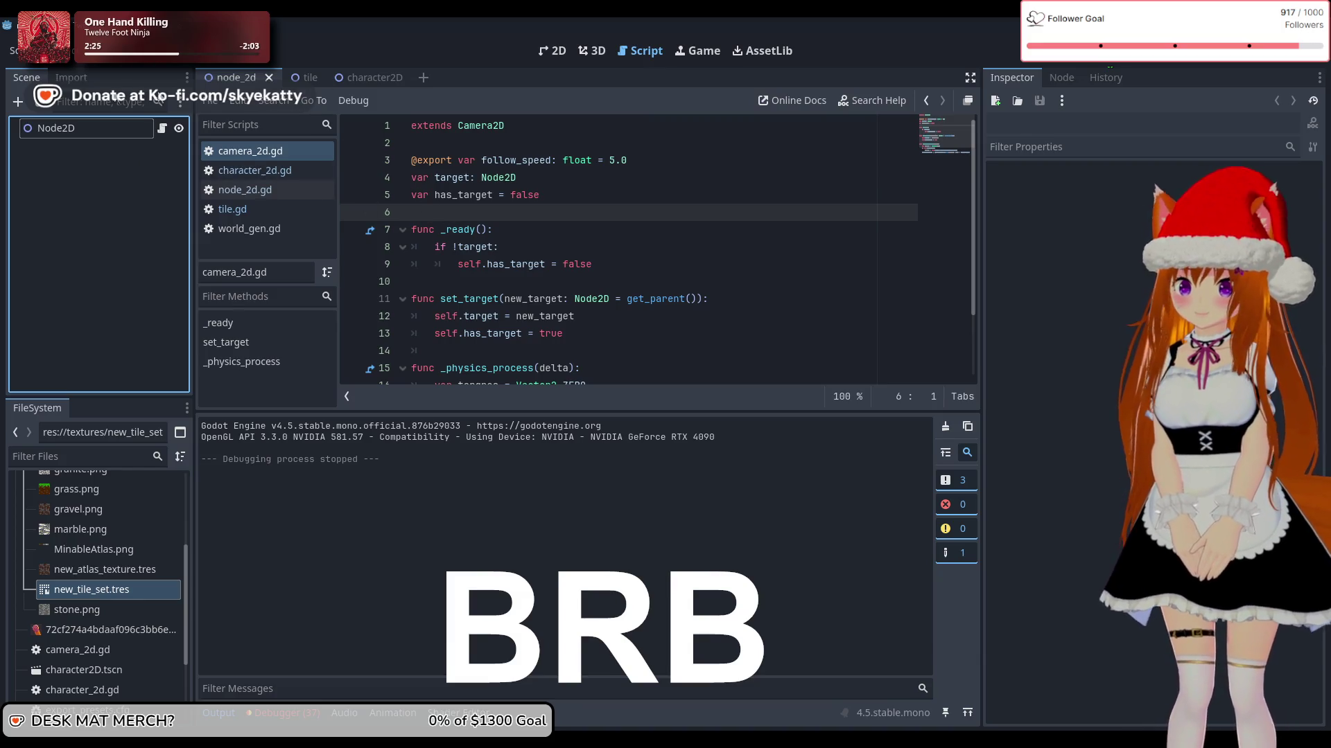
{"action": "left_click", "coordinate": [302, 81]}
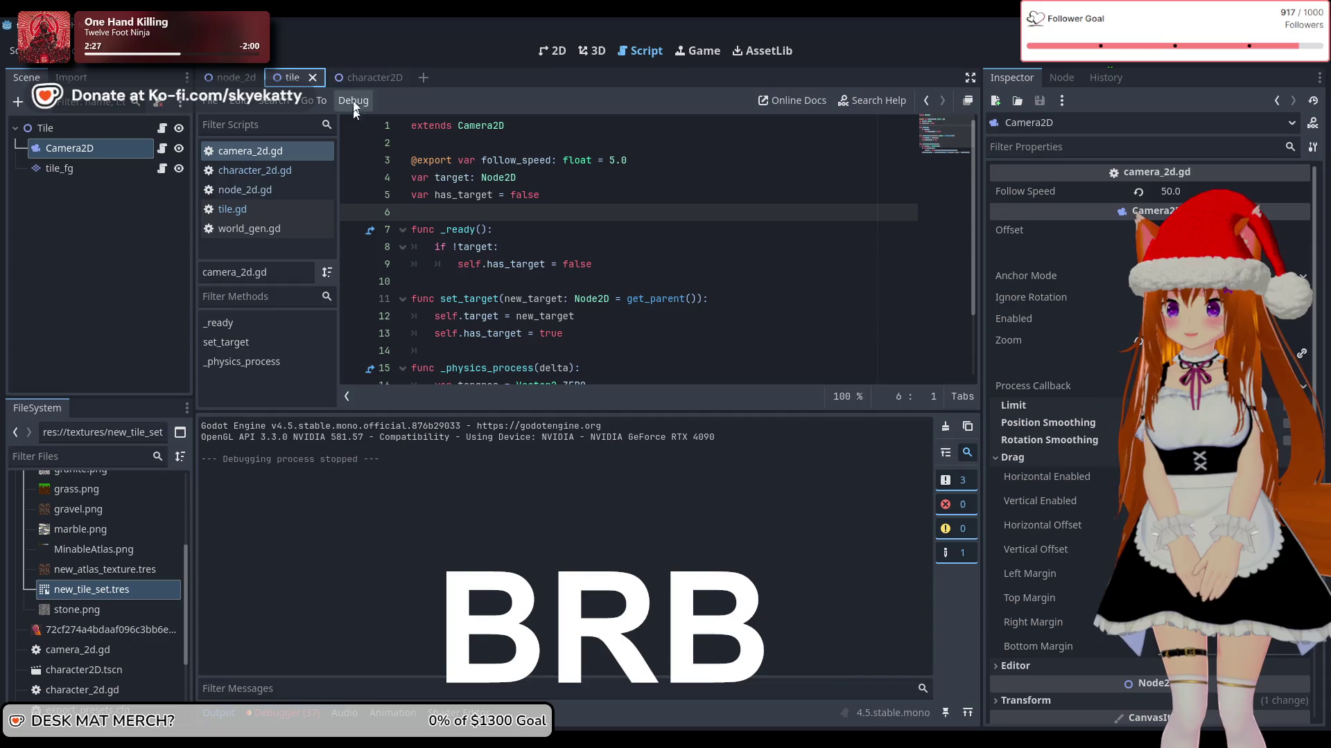
{"action": "left_click", "coordinate": [357, 80]}
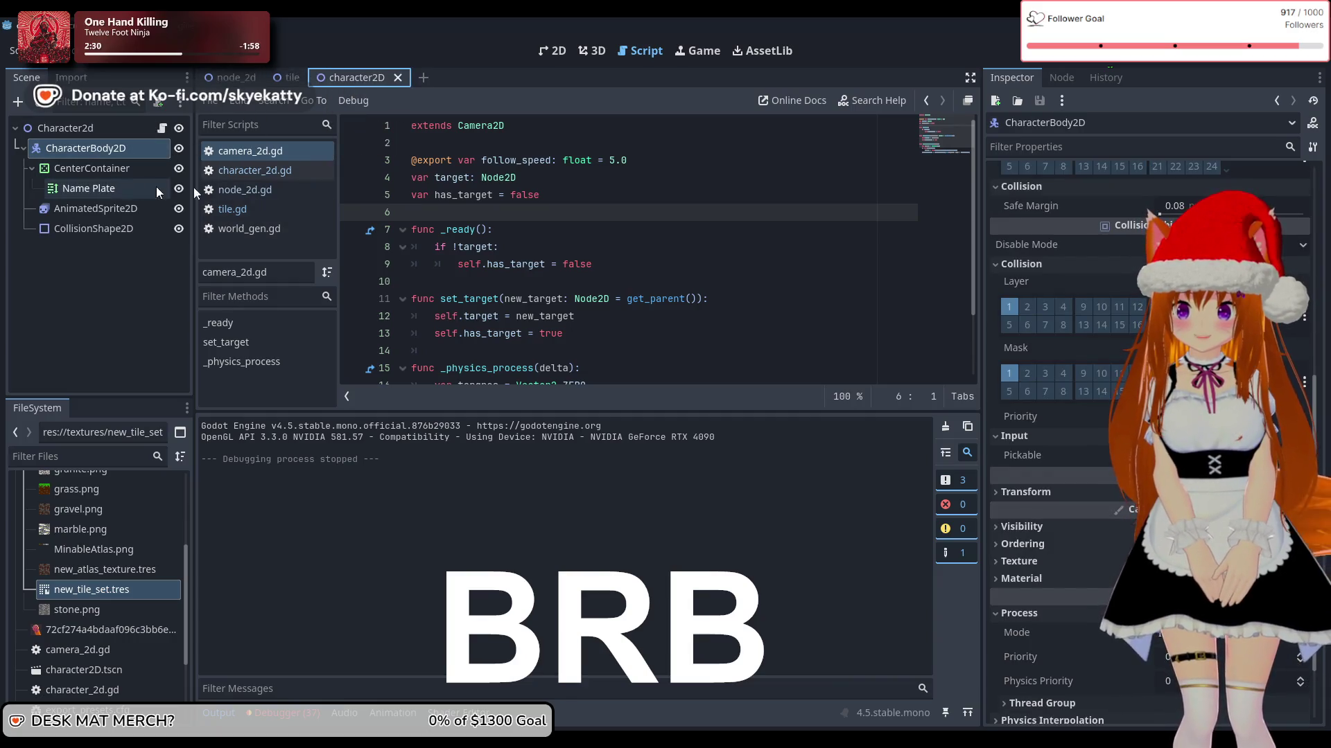
{"action": "left_click", "coordinate": [239, 77]}
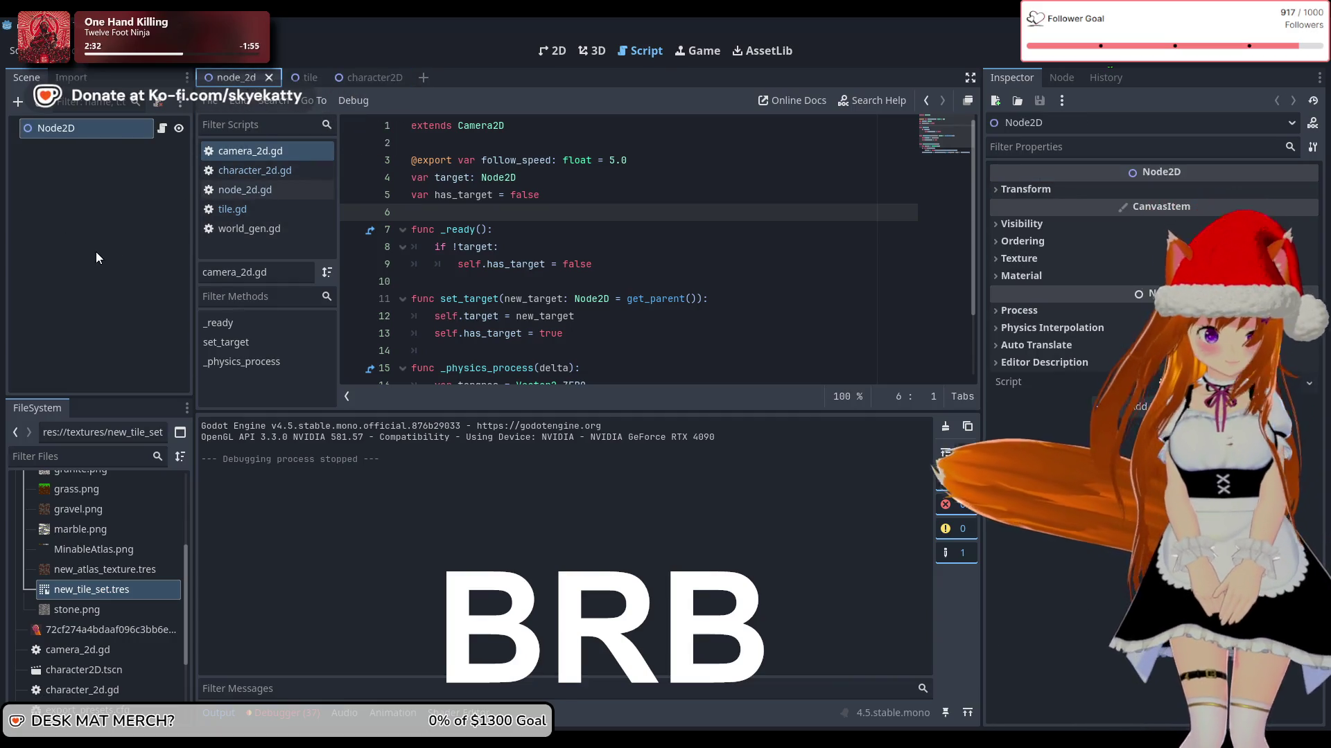
{"action": "left_click", "coordinate": [95, 251]}
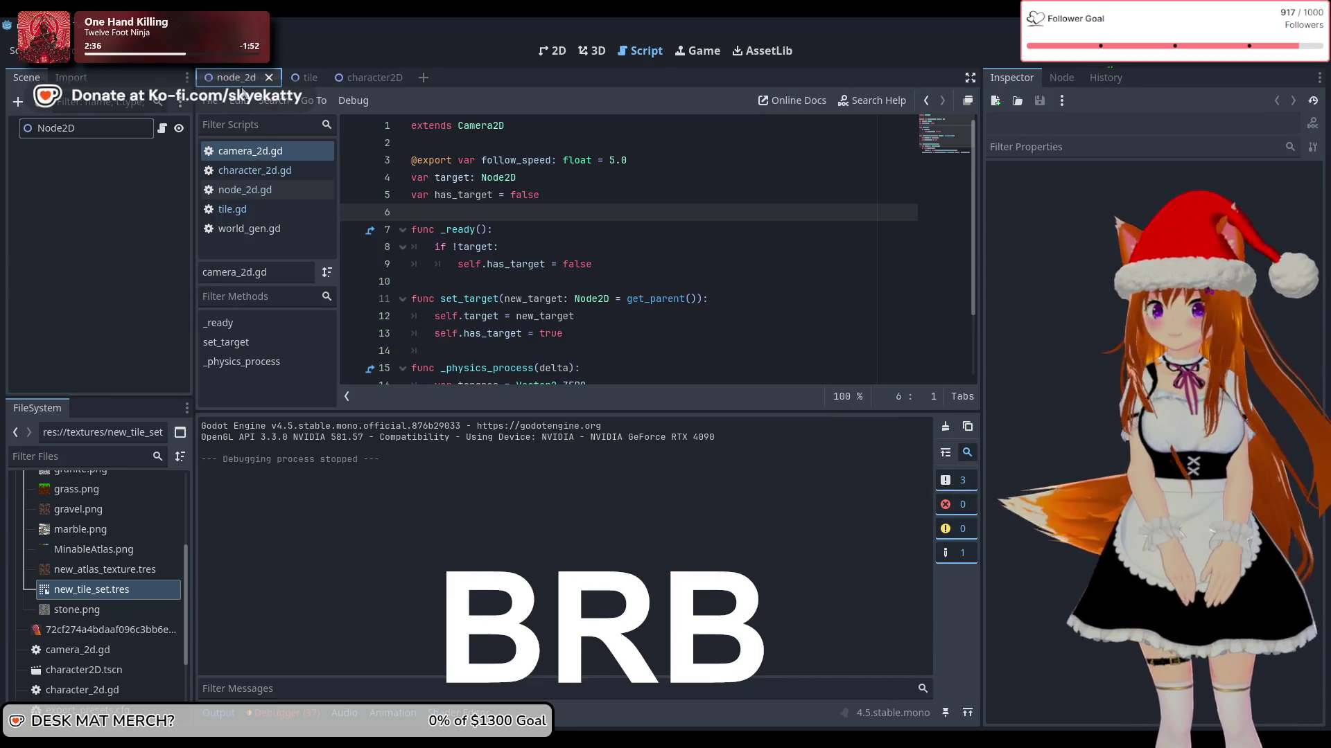
Step: Settle on the character2D scene and select its character_2d.gd script
{"action": "scroll", "coordinate": [490, 244], "scroll_direction": "down", "scroll_amount": 2}
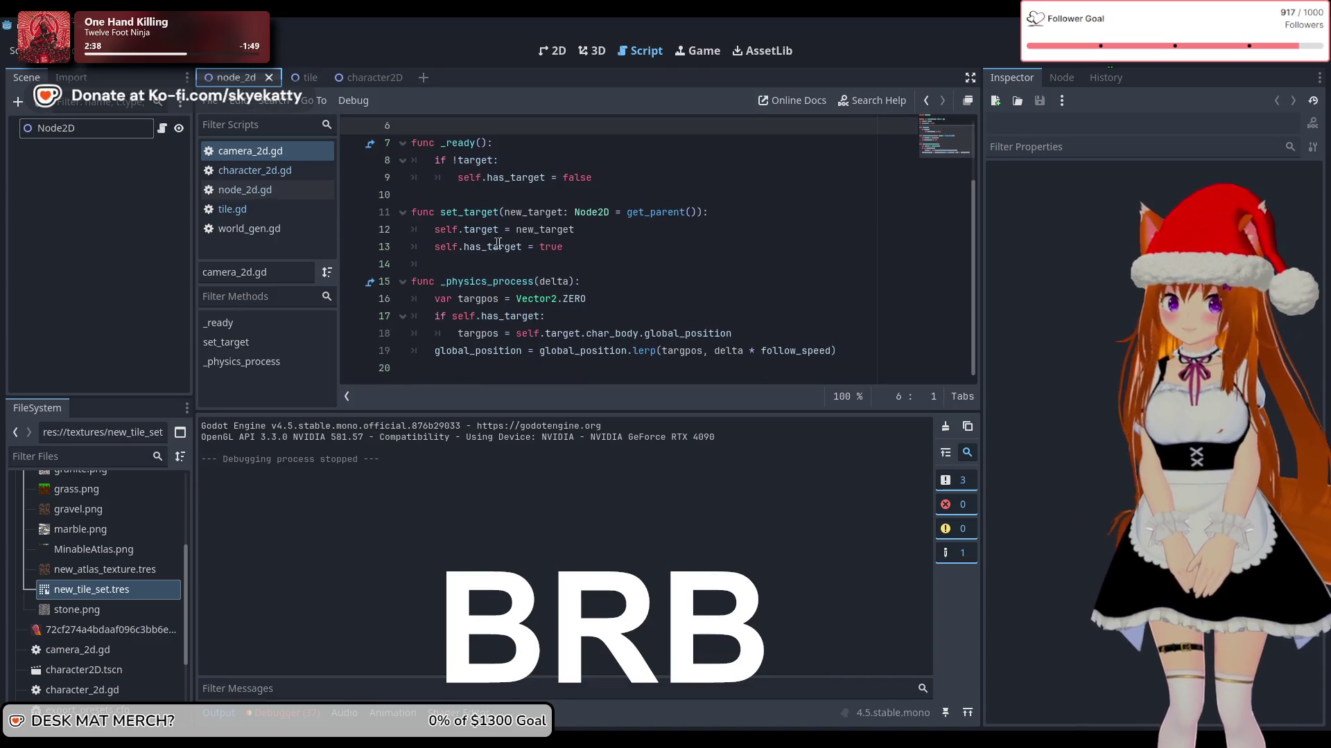
{"action": "scroll", "coordinate": [502, 237], "scroll_direction": "up", "scroll_amount": 2}
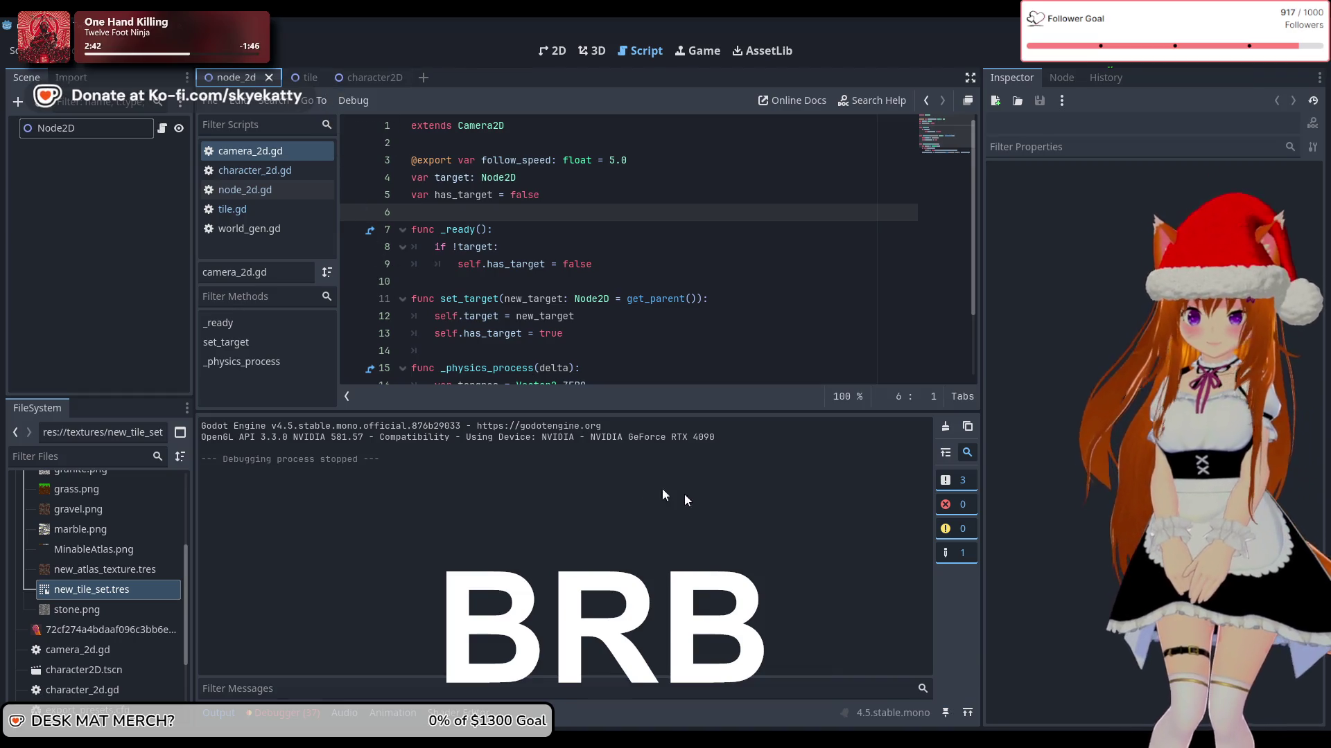
{"action": "left_click", "coordinate": [118, 260]}
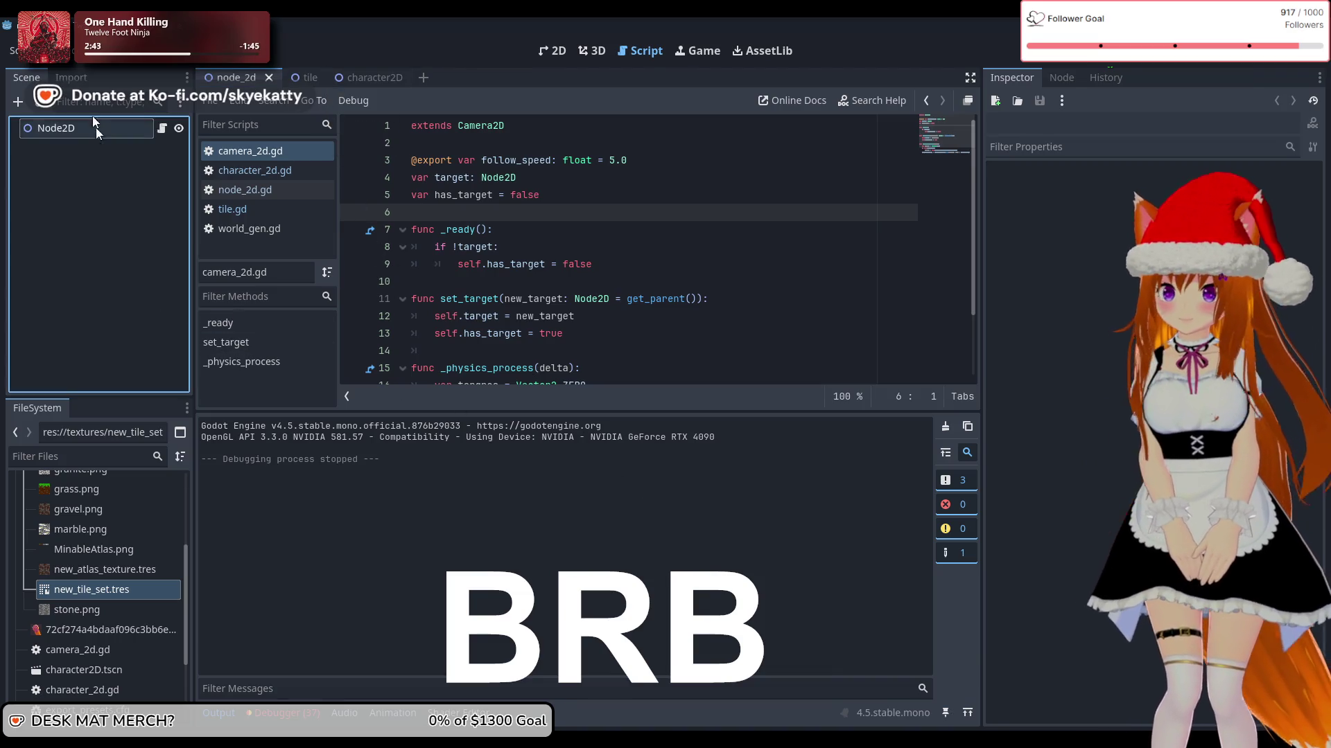
{"action": "left_click", "coordinate": [305, 75]}
{"action": "left_click", "coordinate": [342, 75]}
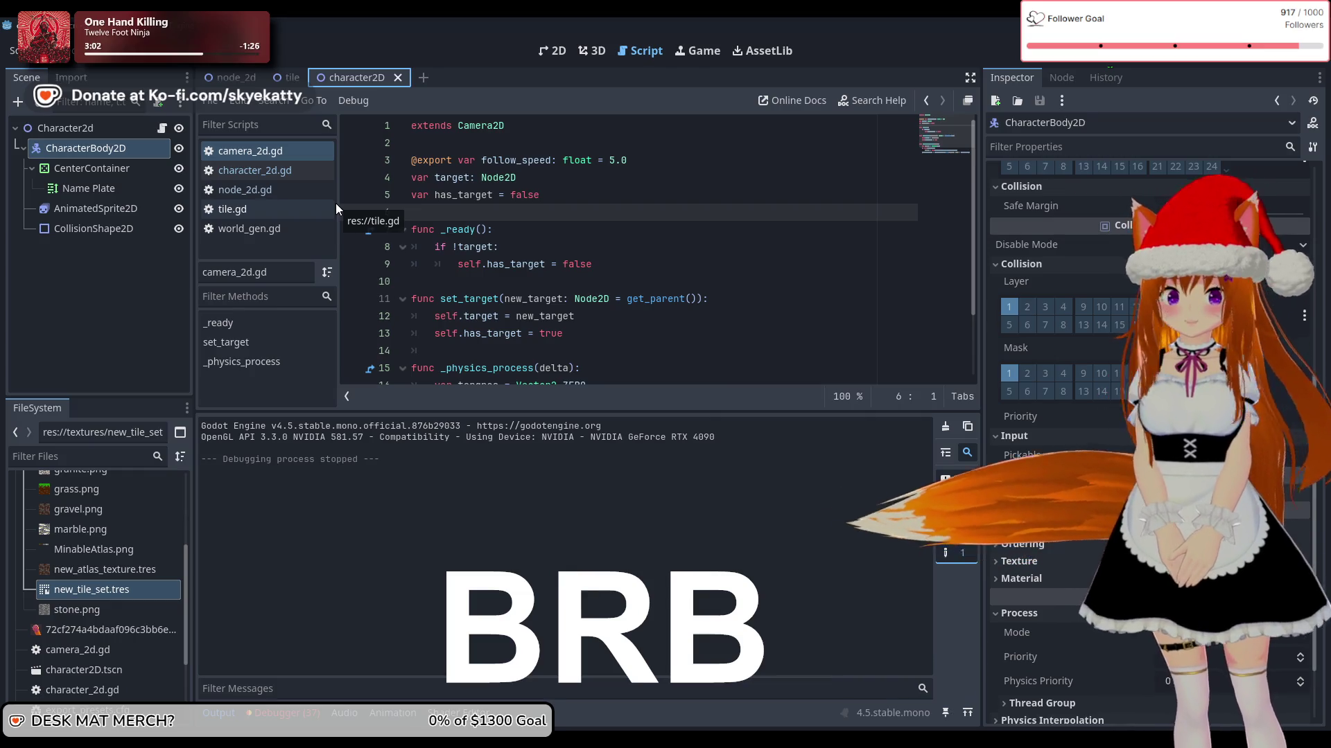
{"action": "scroll", "coordinate": [563, 261], "scroll_direction": "down", "scroll_amount": 2}
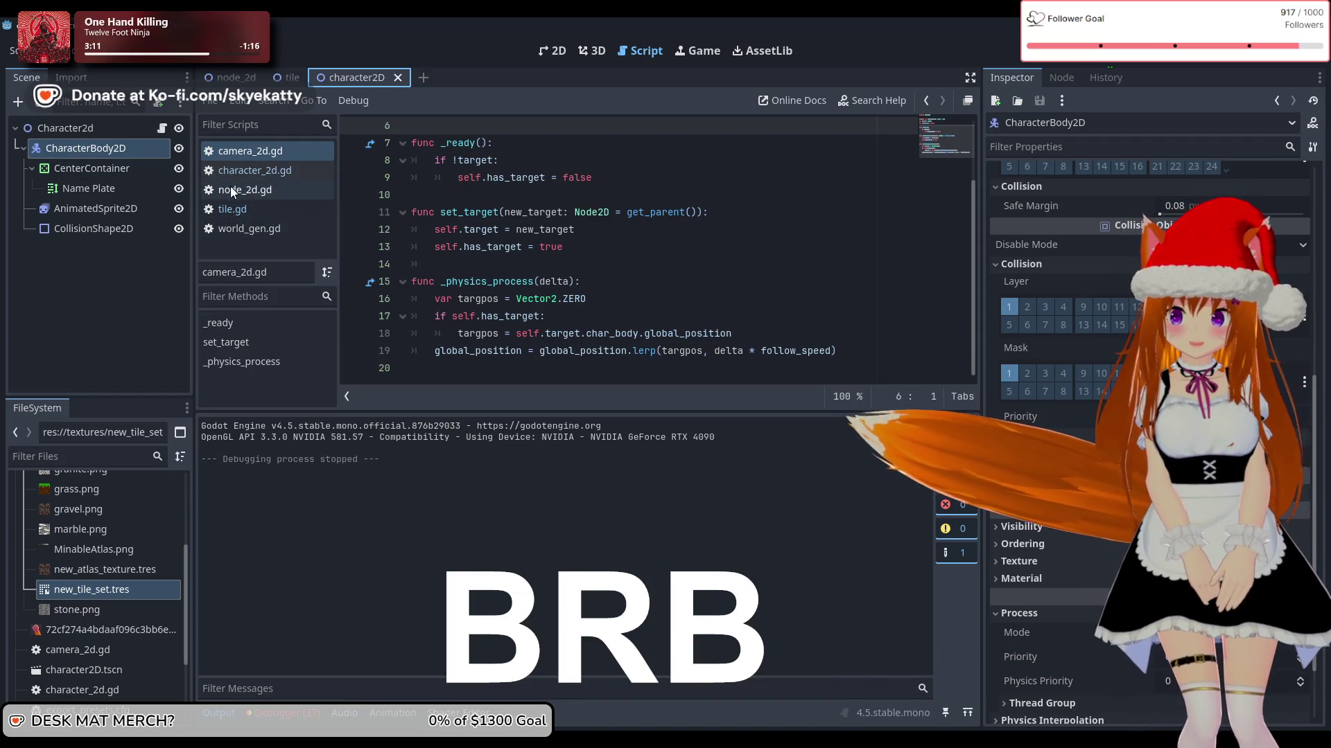
{"action": "left_click", "coordinate": [284, 172]}
Step: Scroll character_2d.gd down to the _physics_process function
{"action": "scroll", "coordinate": [580, 320], "scroll_direction": "down", "scroll_amount": 10}
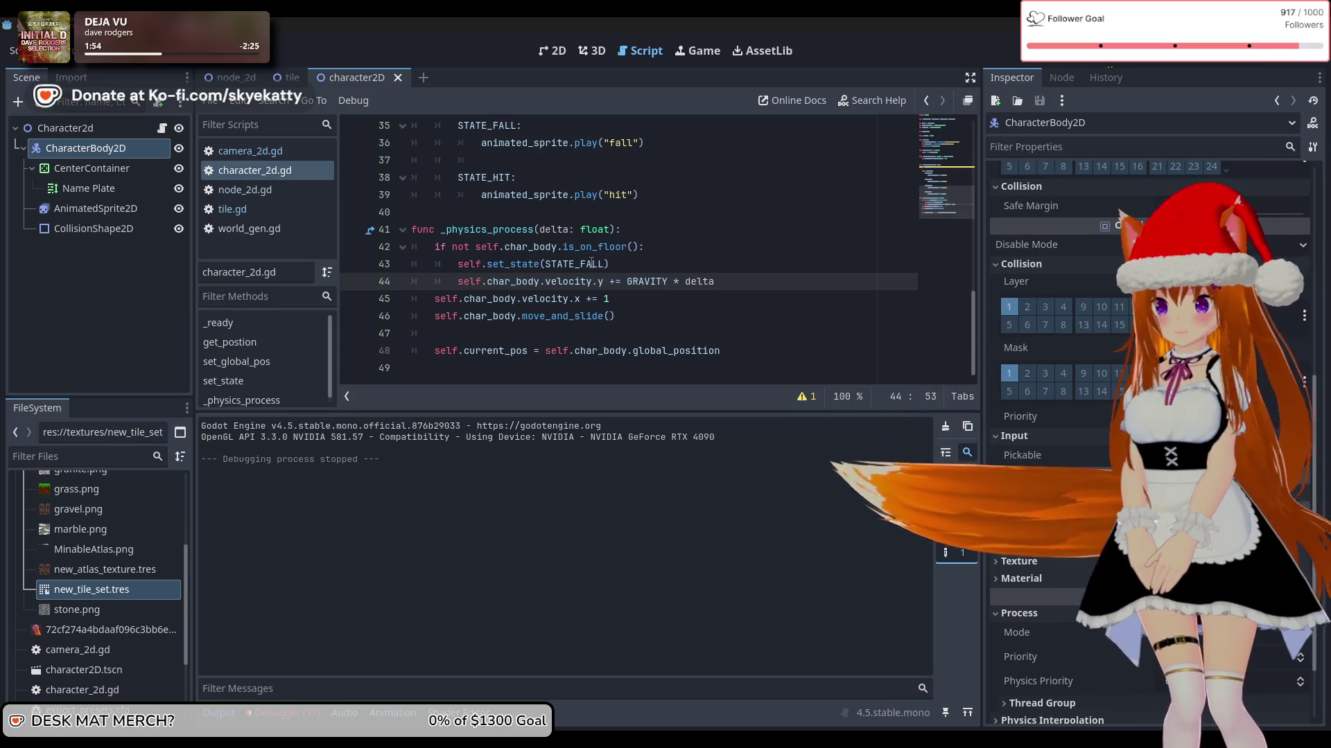
Step: Review lines 42–44 and the current_pos assignment, placing the cursor at line 48's end
{"action": "mouse_move", "coordinate": [715, 282]}
{"action": "left_mouse_down"}
{"action": "mouse_move", "coordinate": [663, 252]}
{"action": "mouse_move", "coordinate": [719, 251]}
{"action": "mouse_move", "coordinate": [624, 248]}
{"action": "mouse_move", "coordinate": [657, 282]}
{"action": "left_mouse_up"}
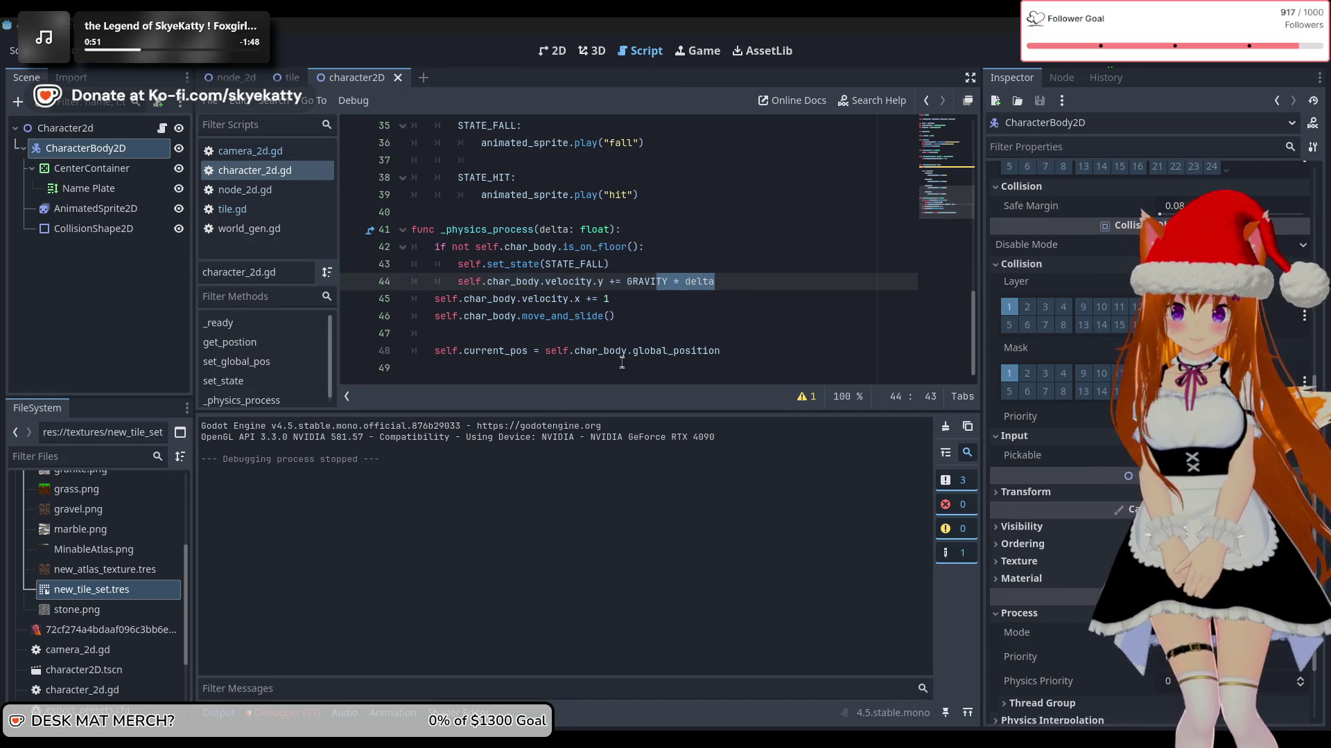
{"action": "left_click_drag", "start_coordinate": [735, 349], "coordinate": [435, 351]}
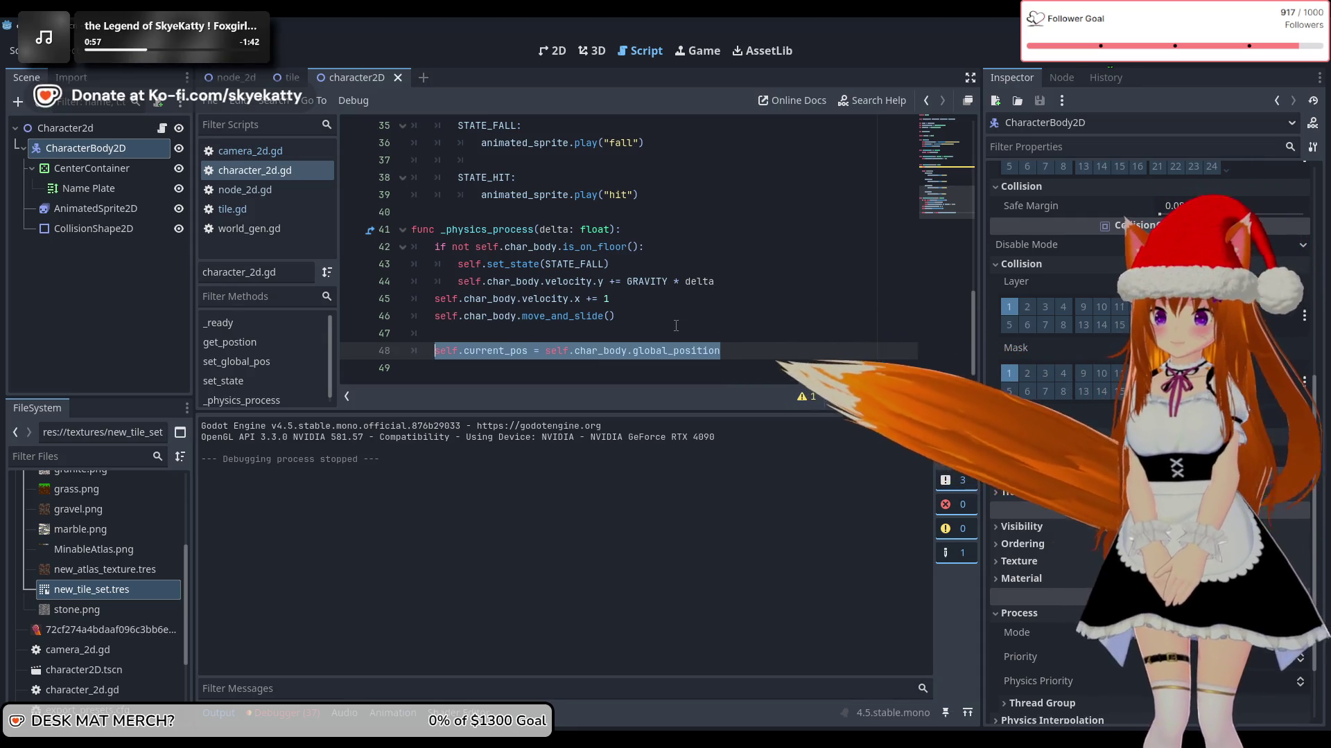
{"action": "scroll", "coordinate": [676, 321], "scroll_direction": "up", "scroll_amount": 3}
{"action": "scroll", "coordinate": [676, 321], "scroll_direction": "up", "scroll_amount": 8}
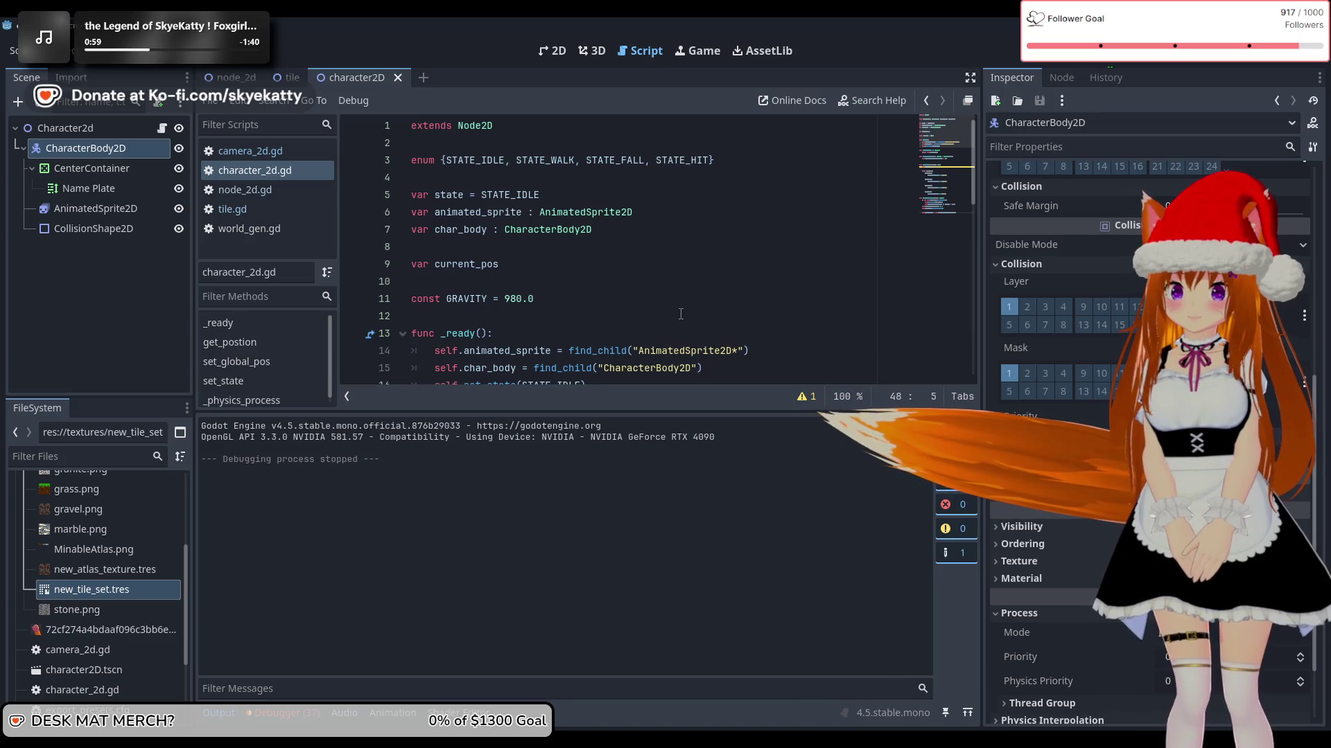
{"action": "scroll", "coordinate": [531, 289], "scroll_direction": "down", "scroll_amount": 9}
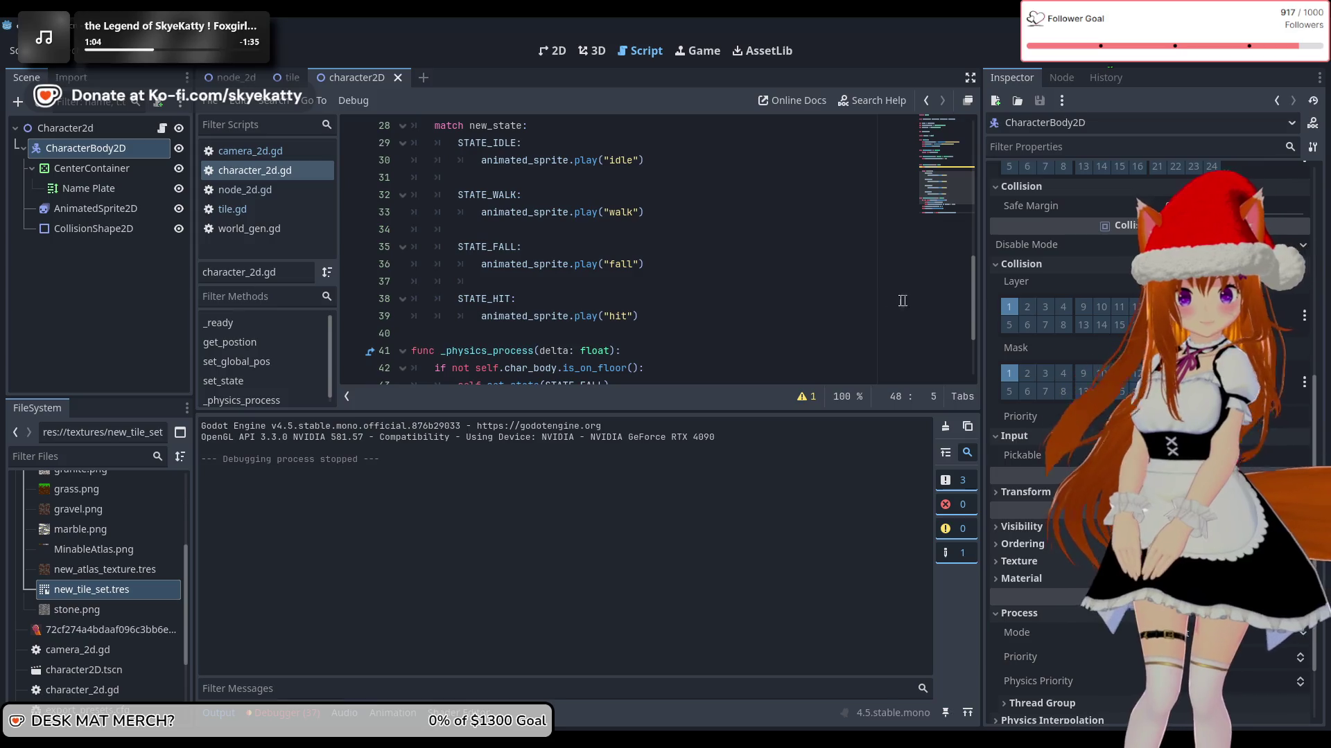
{"action": "scroll", "coordinate": [769, 326], "scroll_direction": "down", "scroll_amount": 2}
{"action": "left_click", "coordinate": [749, 365]}
{"action": "left_click", "coordinate": [749, 355]}
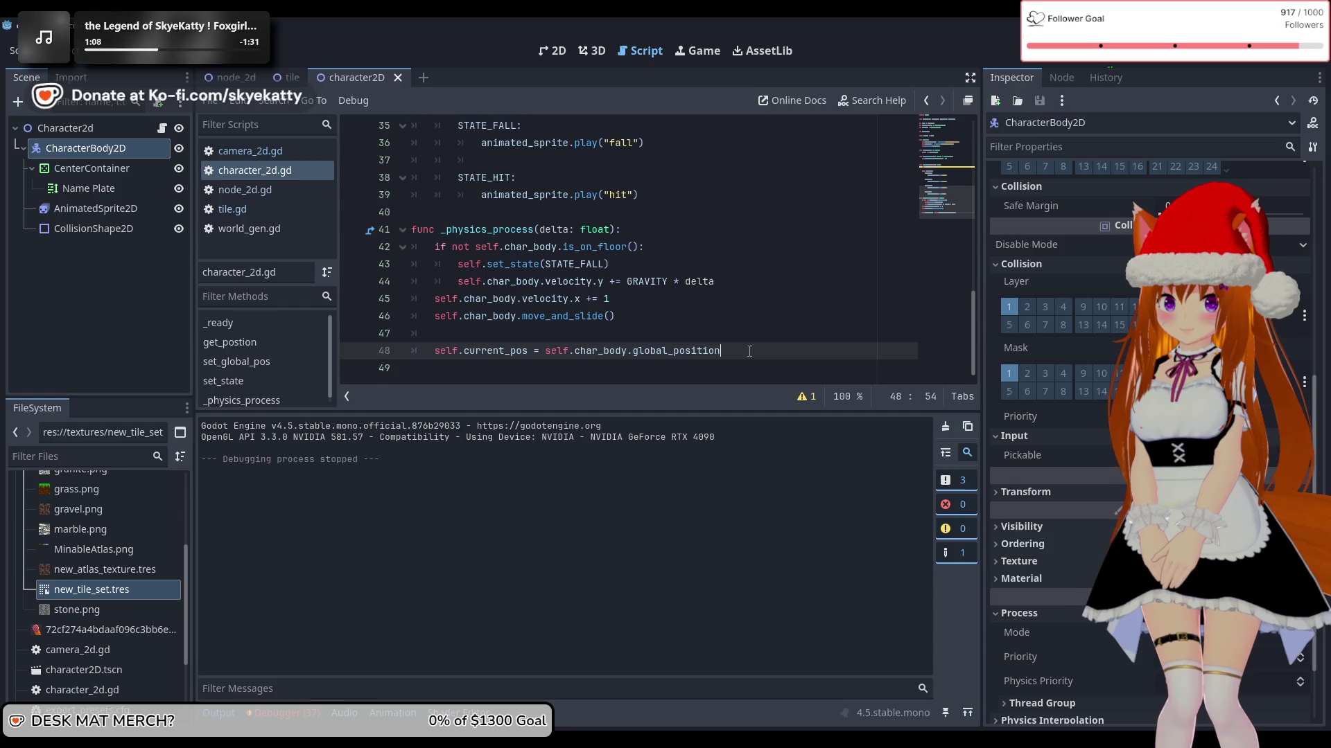
Step: Write 'for i in self.char_body.get_slide_collision_count():' after line 48 and begin its indented body
{"action": "key", "text": "Return"}
{"action": "key", "text": "Return"}
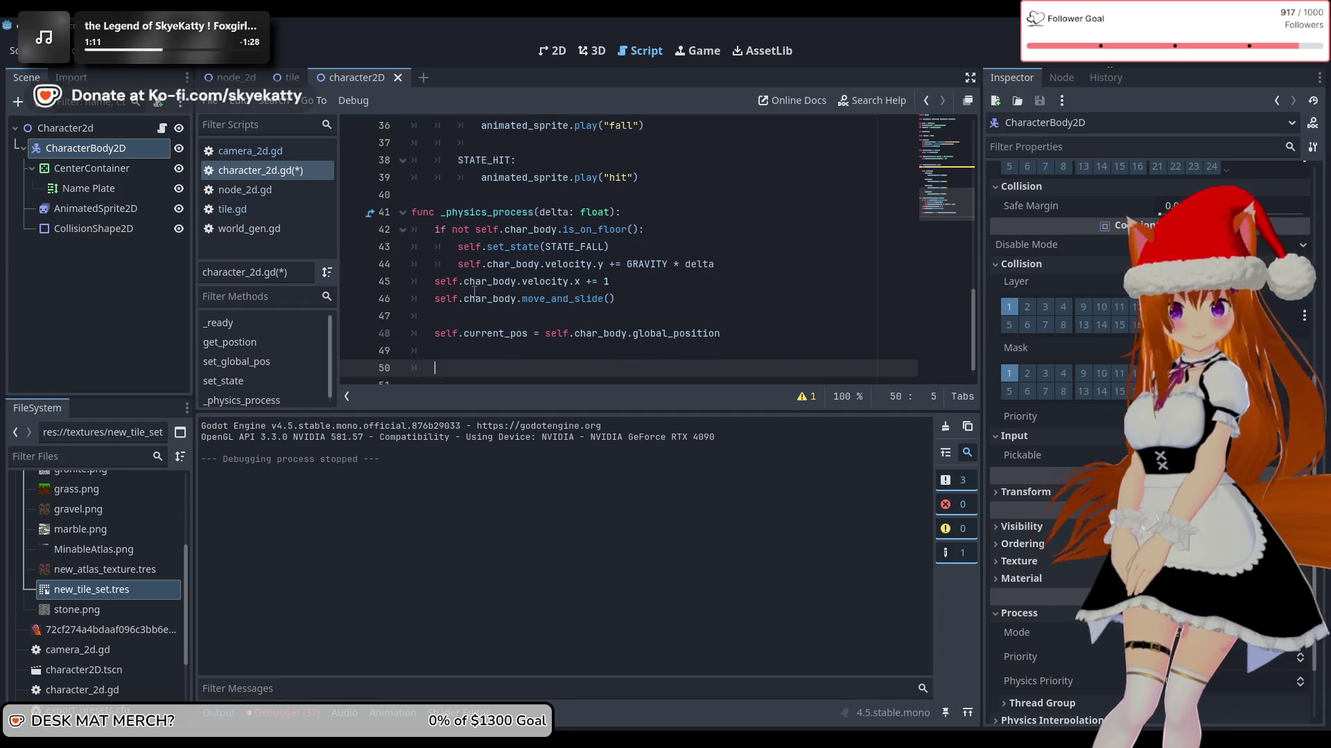
{"action": "type", "text": "F"}
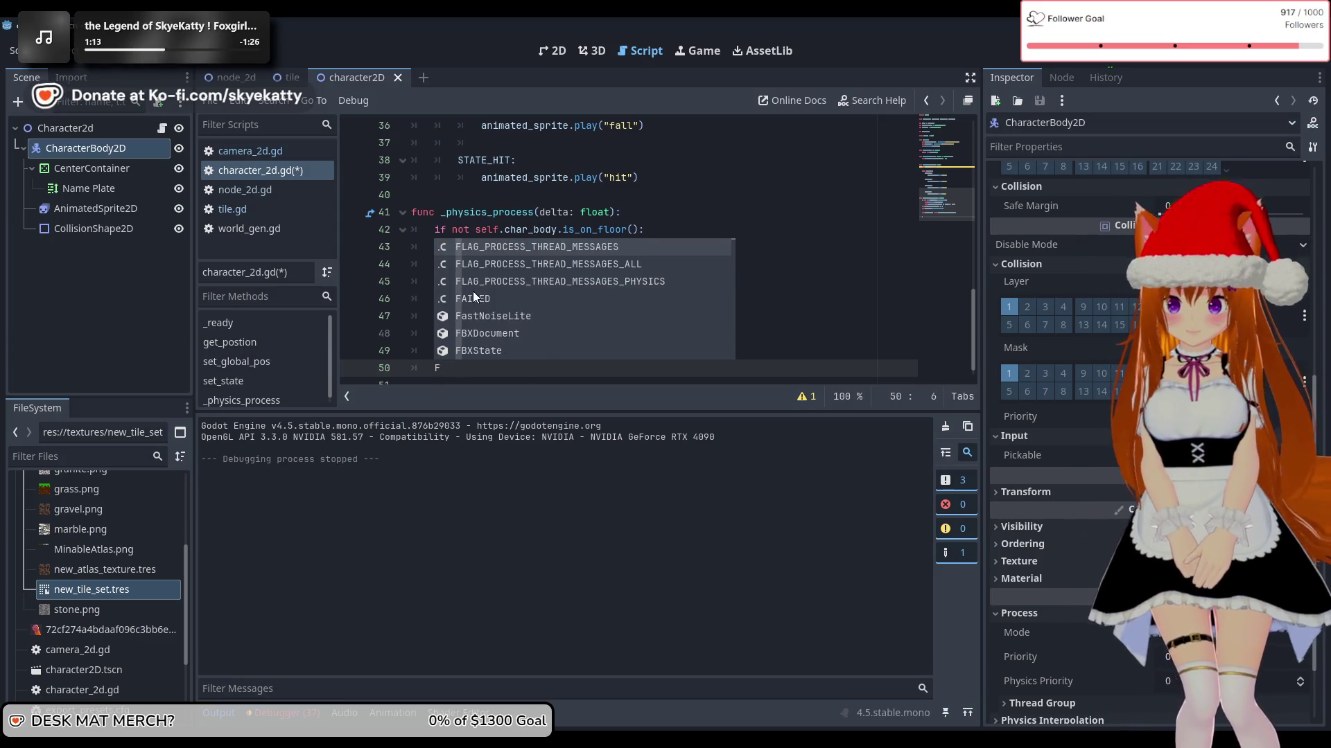
{"action": "key", "text": "BackSpace"}
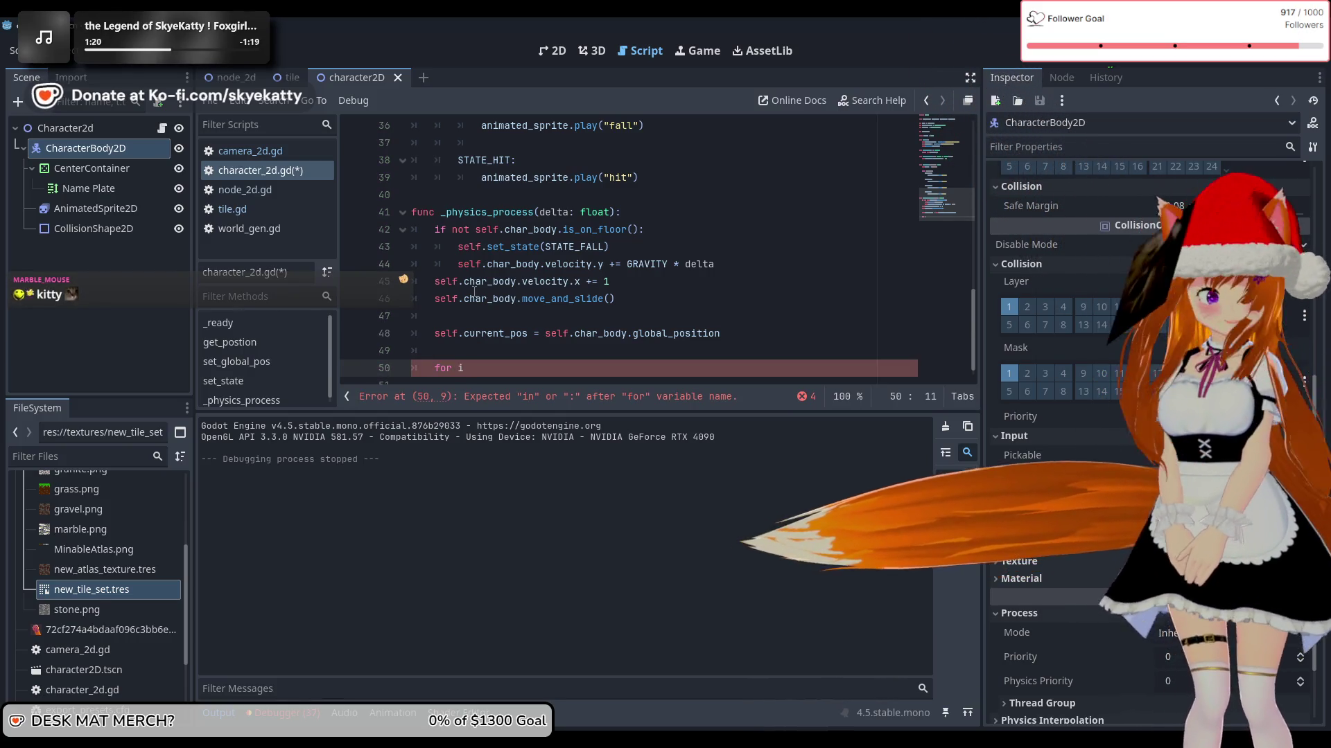
{"action": "type", "text": "in "}
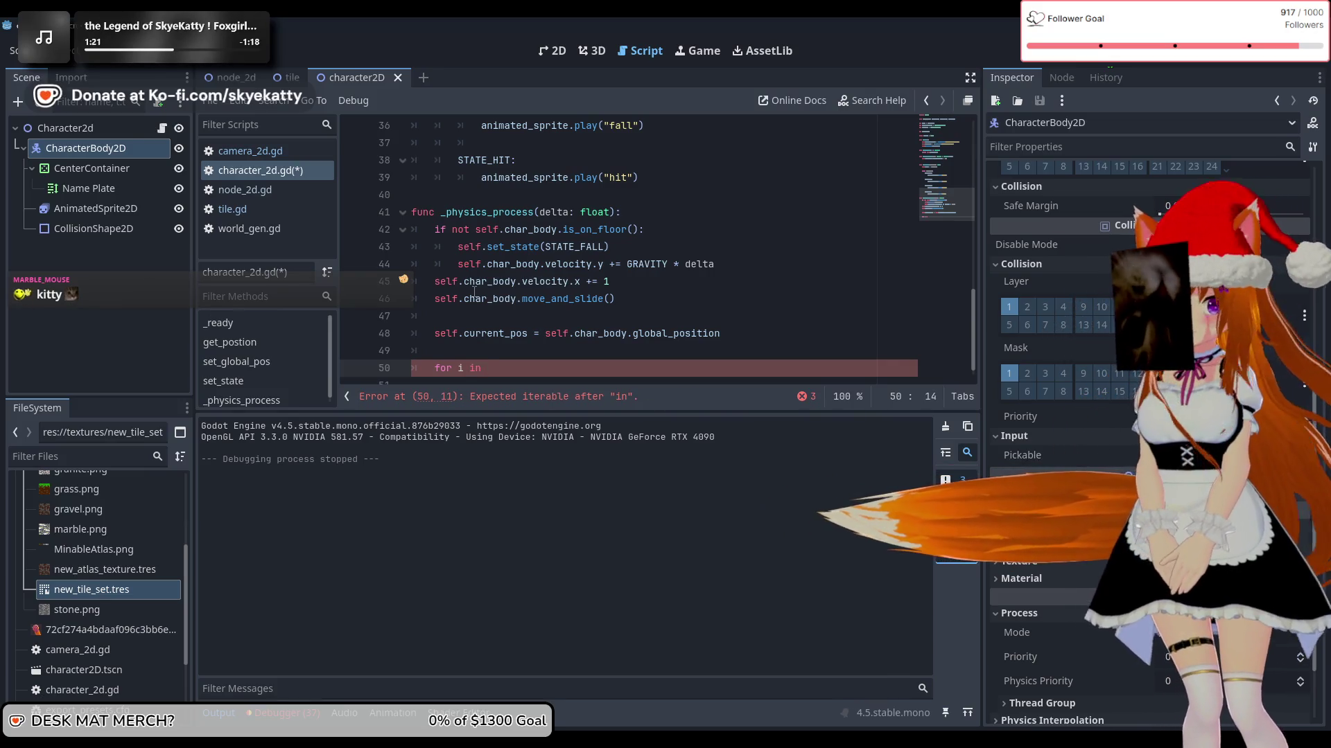
{"action": "type", "text": "get)s"}
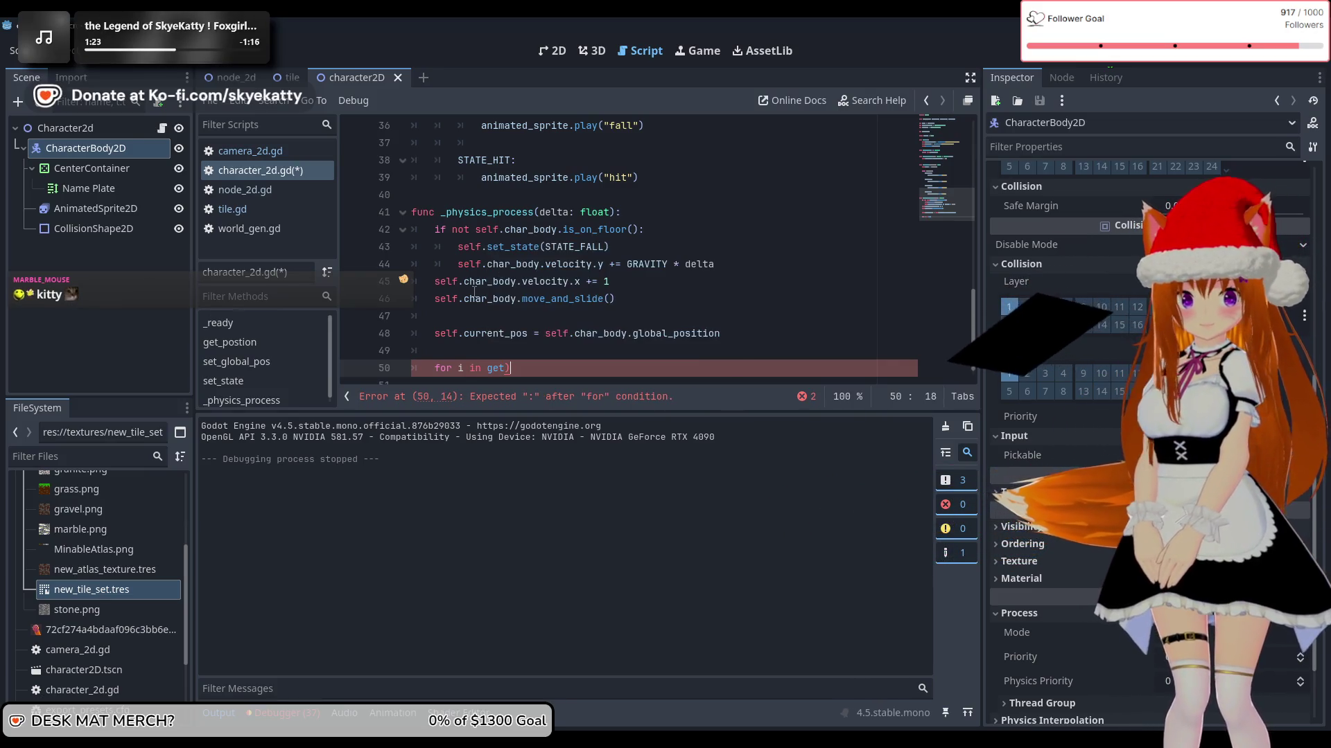
{"action": "key", "text": "BackSpace"}
{"action": "key", "text": "BackSpace"}
{"action": "key", "text": "BackSpace"}
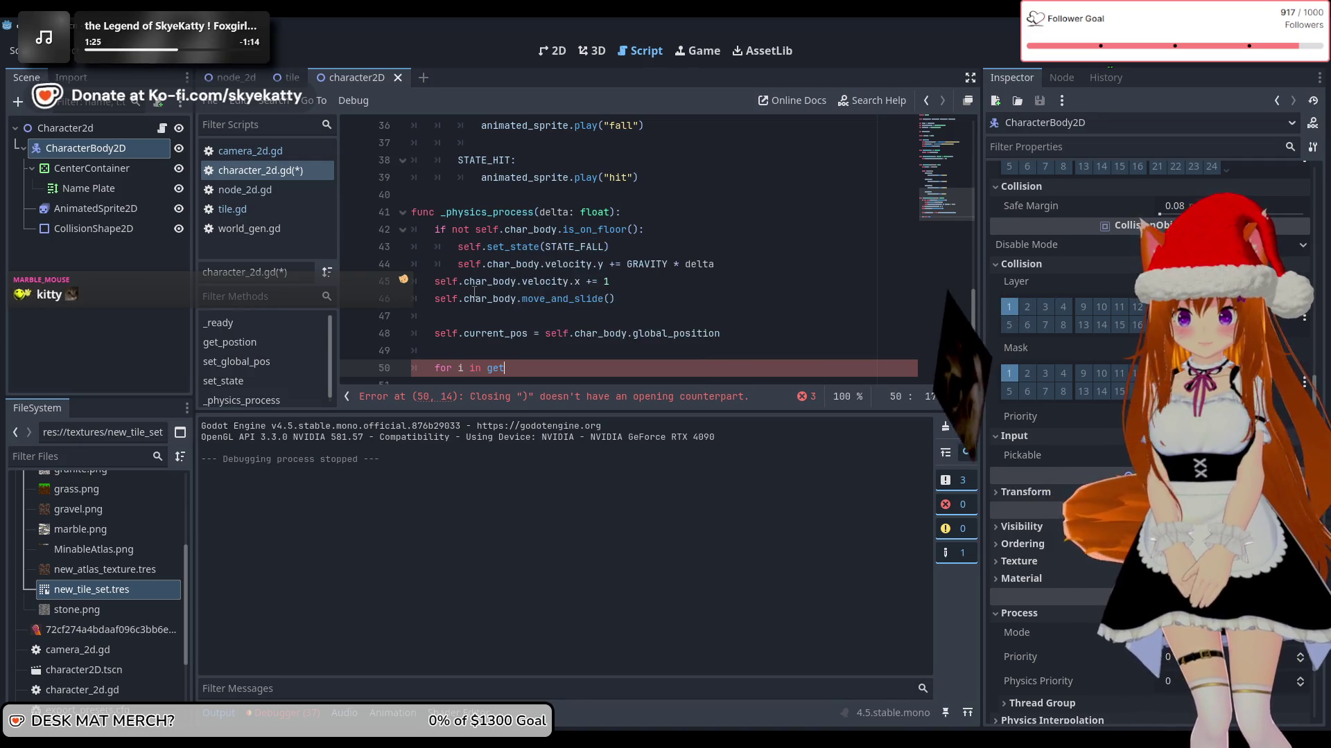
{"action": "type", "text": "_"}
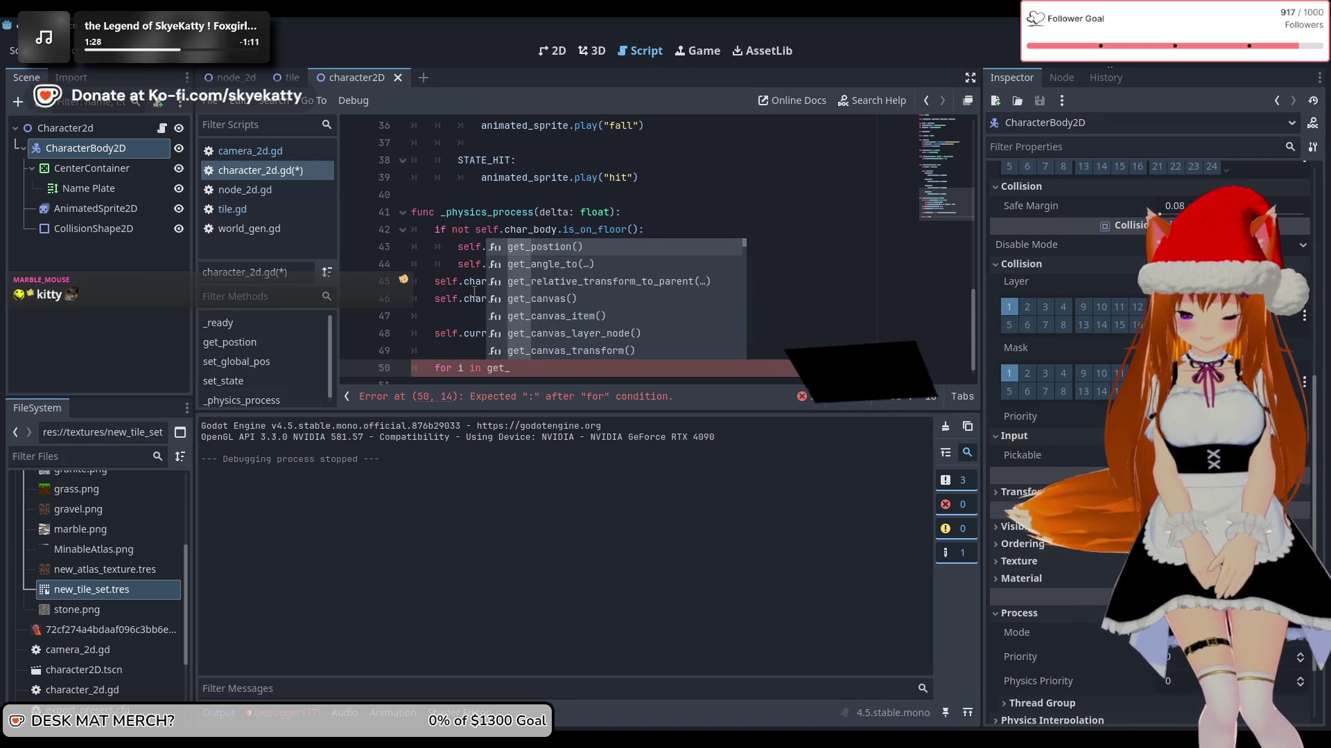
{"action": "type", "text": "sli"}
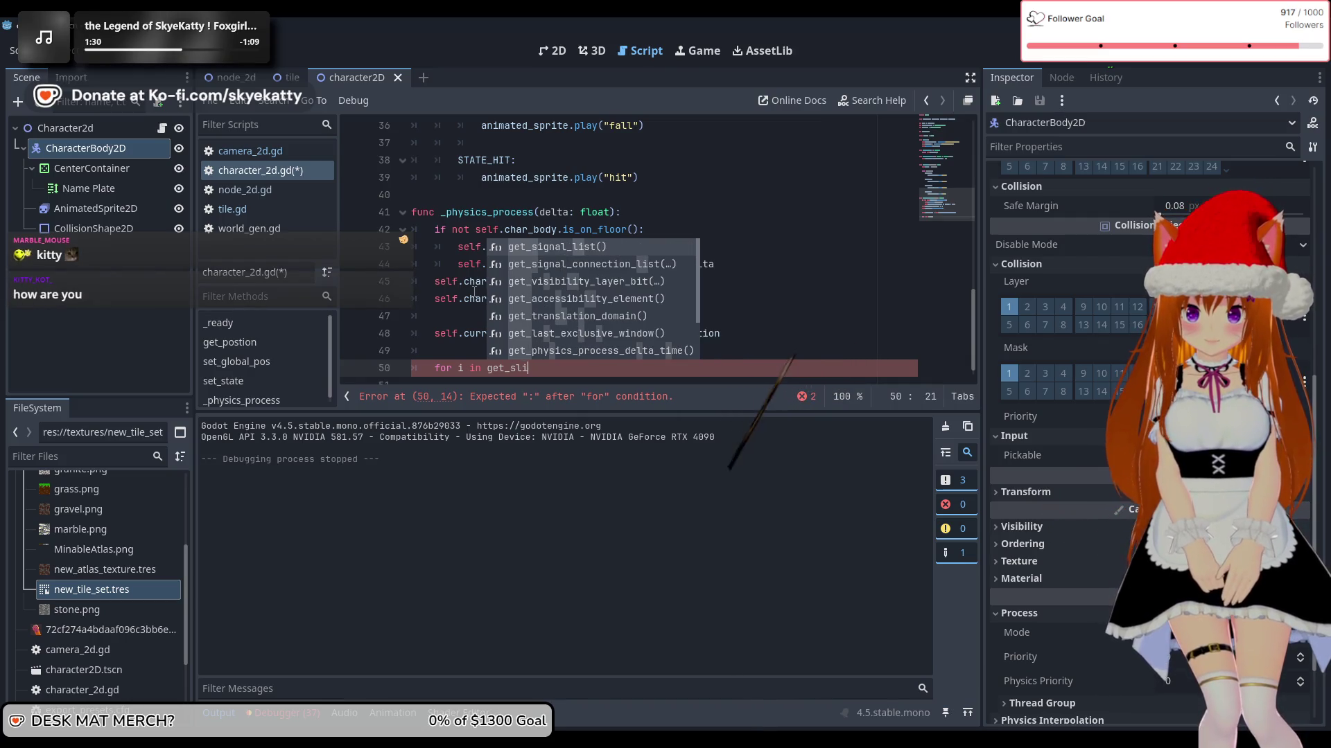
{"action": "type", "text": "de"}
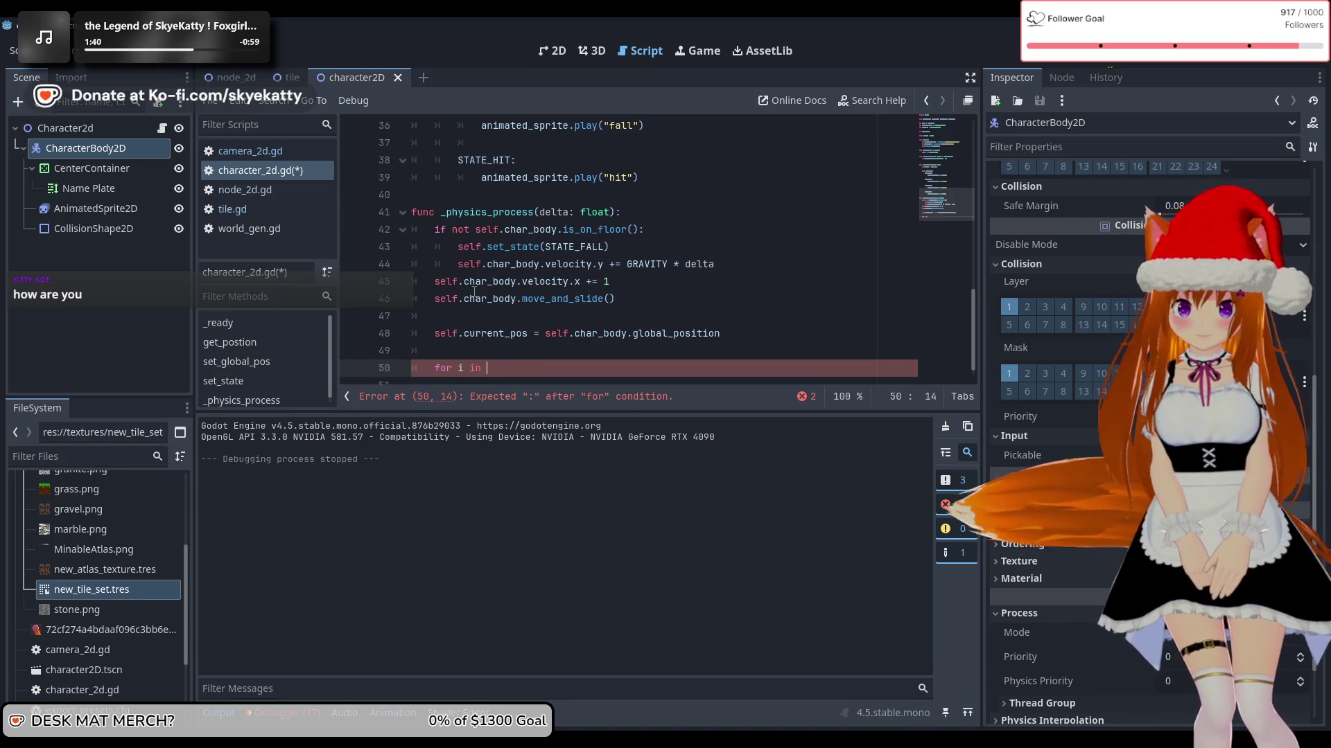
{"action": "key", "text": "BackSpace"}
{"action": "key", "text": "BackSpace"}
{"action": "key", "text": "BackSpace"}
{"action": "type", "text": "s"}
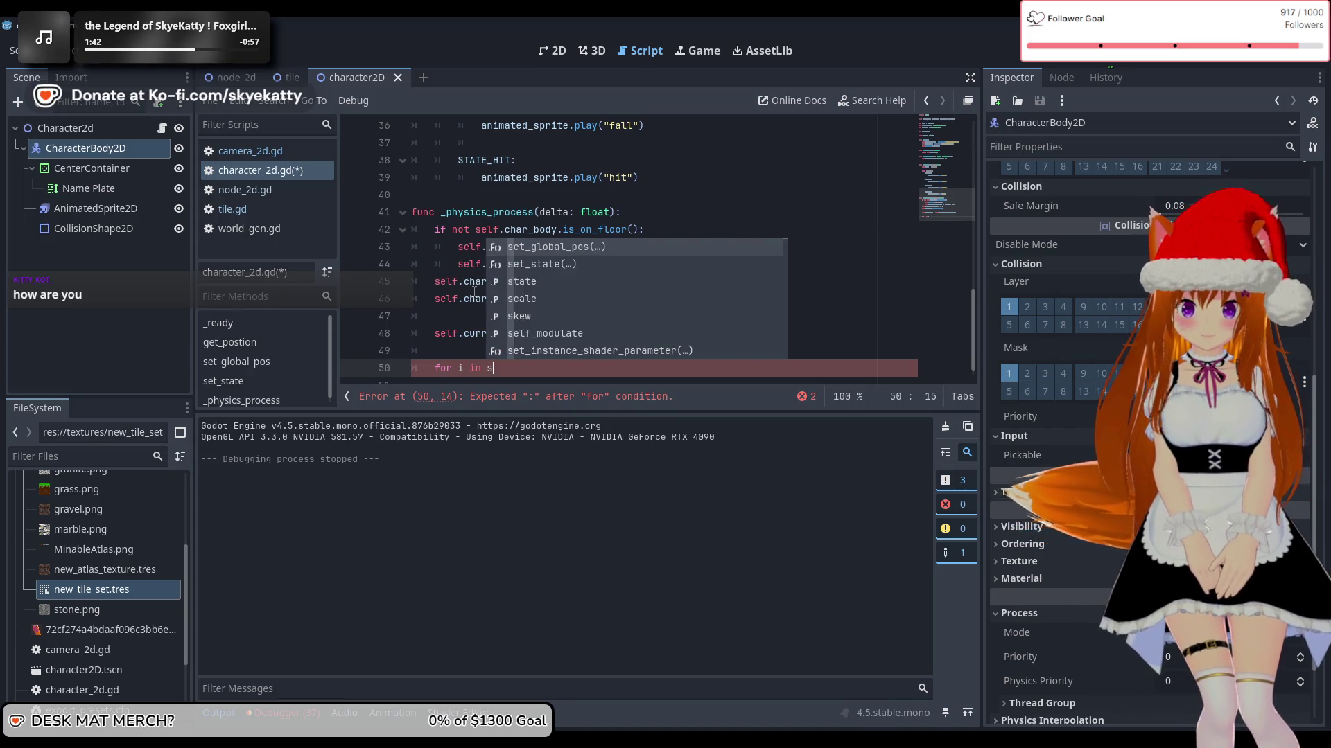
{"action": "type", "text": "elf.cha"}
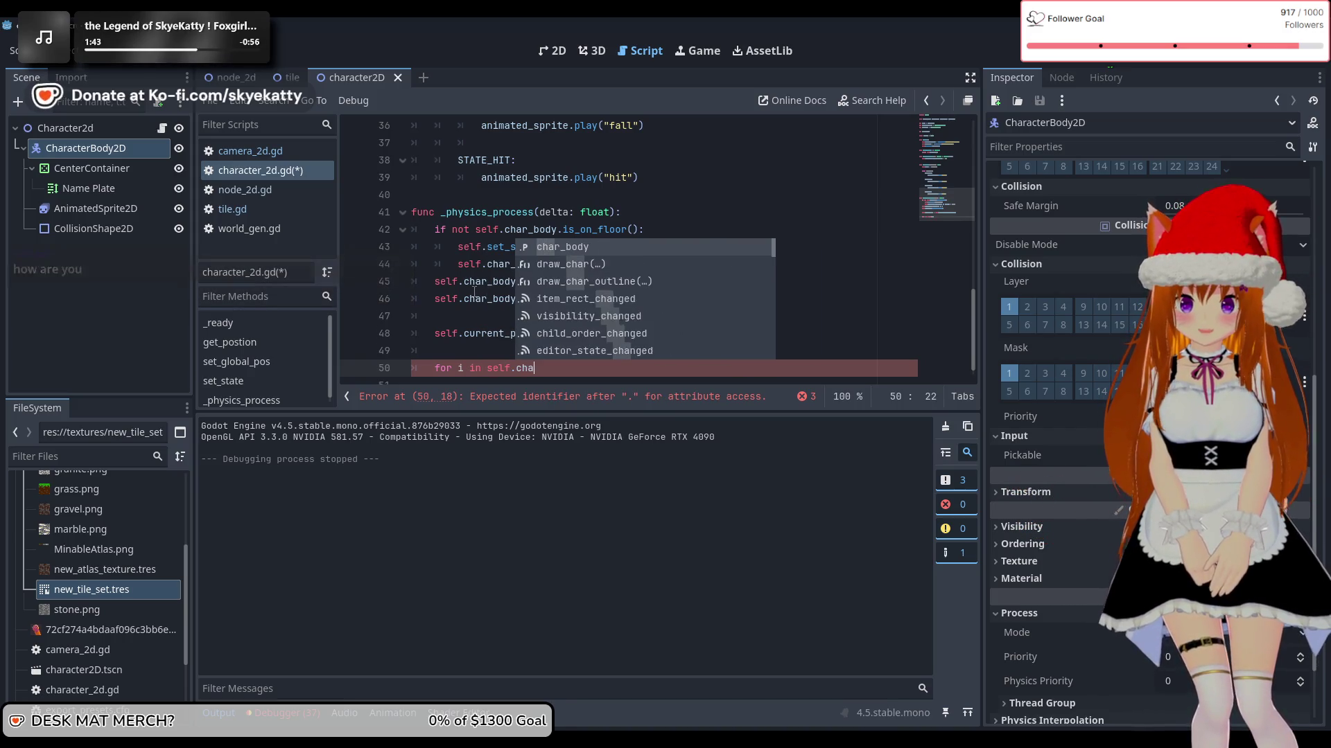
{"action": "type", "text": "r_body.get_sli"}
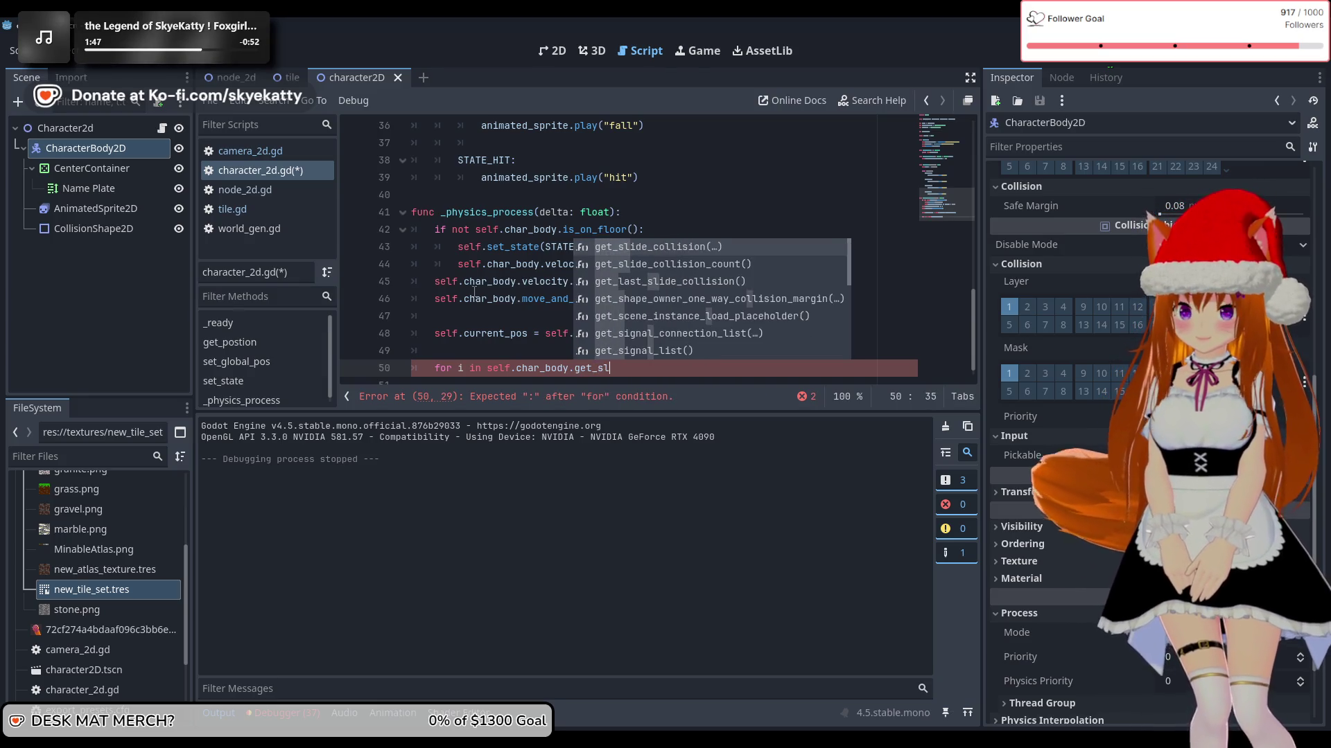
{"action": "key", "text": "Down"}
{"action": "key", "text": "Return"}
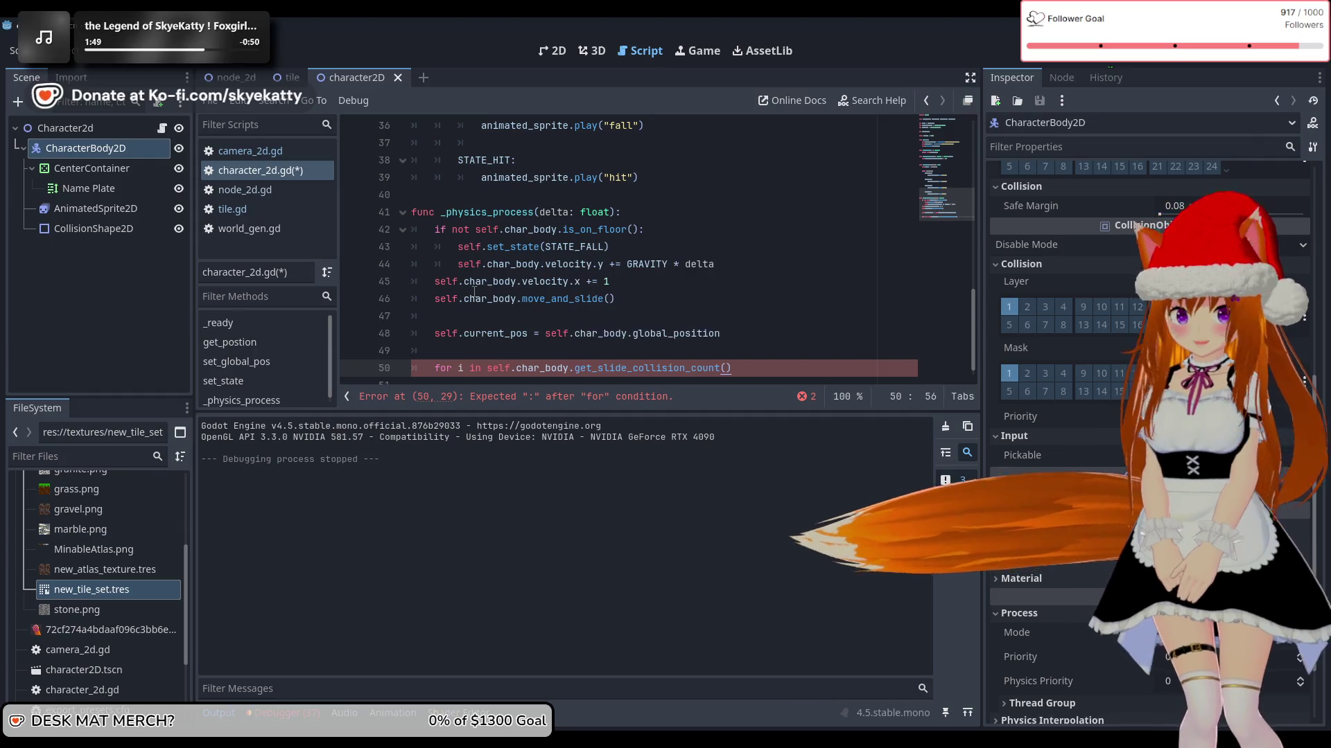
{"action": "type", "text": ":"}
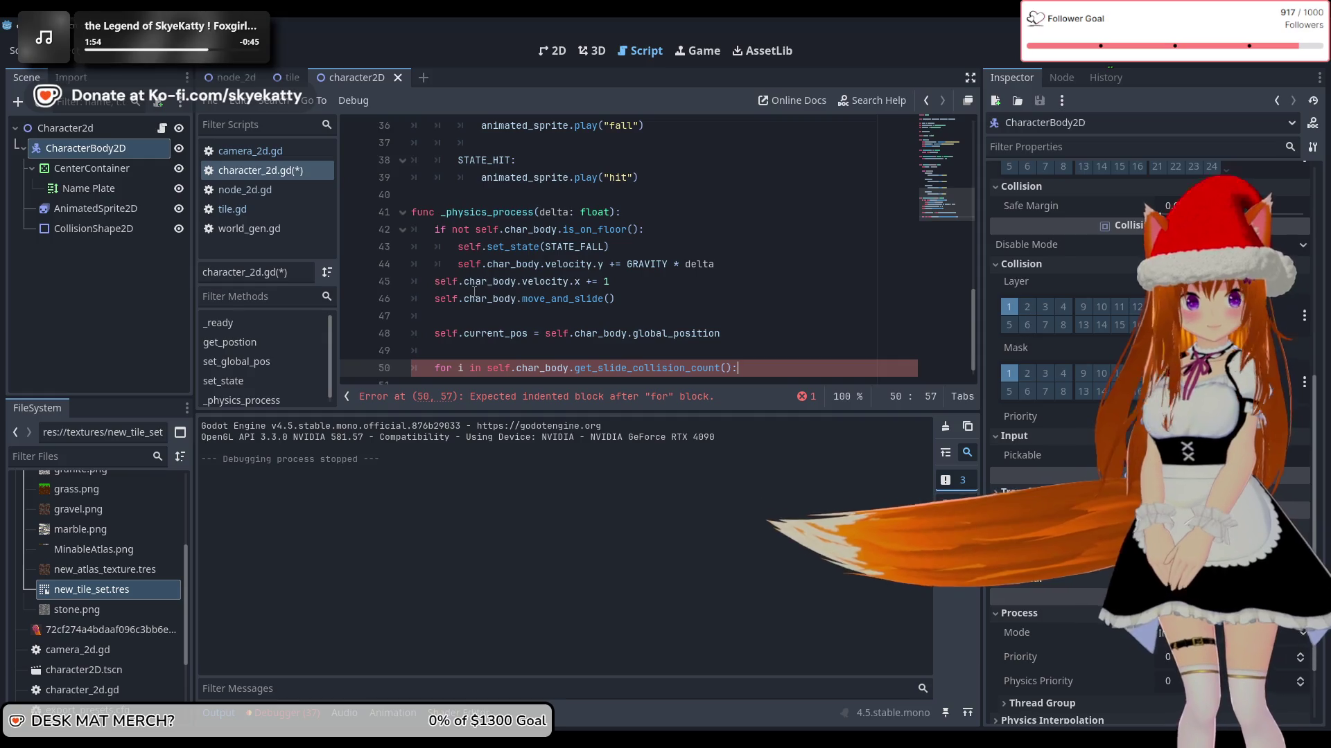
{"action": "key", "text": "Return"}
{"action": "type", "text": "var collision ="}
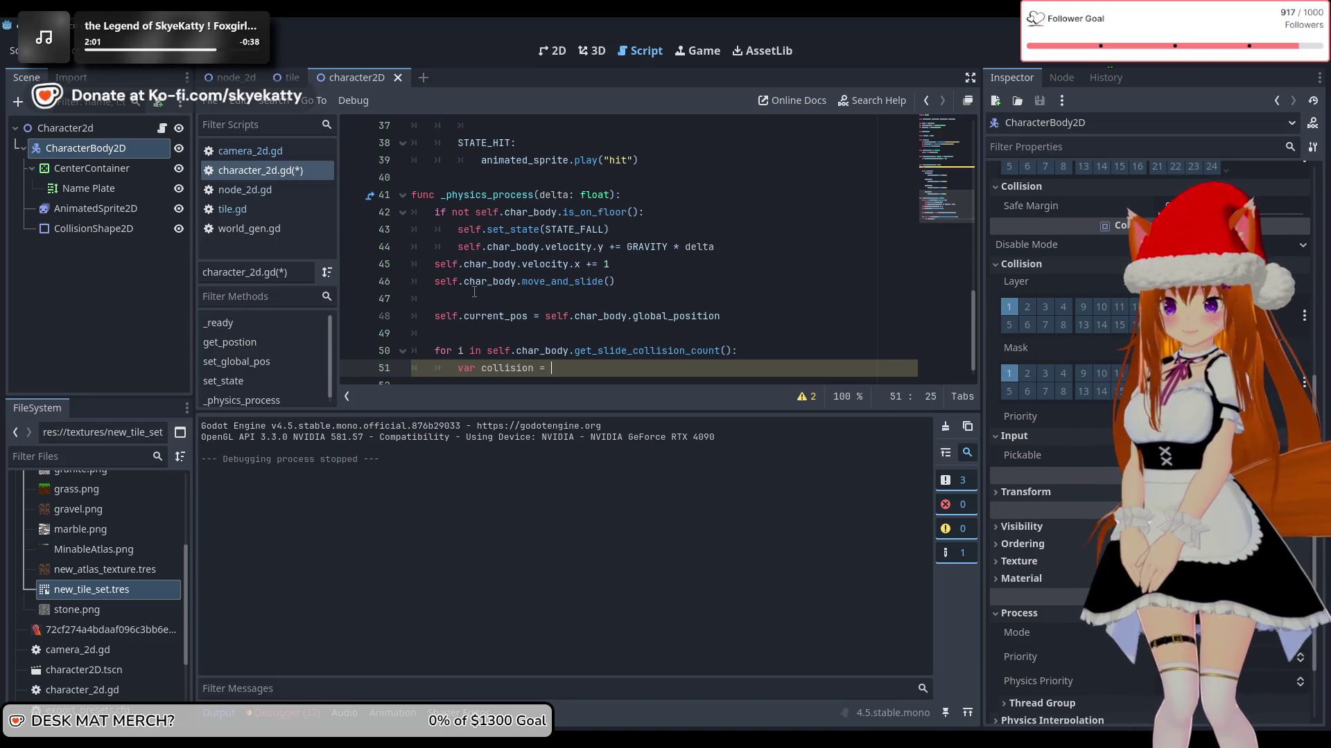
Step: Complete the loop line as 'var collision = self.char_body.get_slide_collision(i)'
{"action": "key", "text": "ctrl+space"}
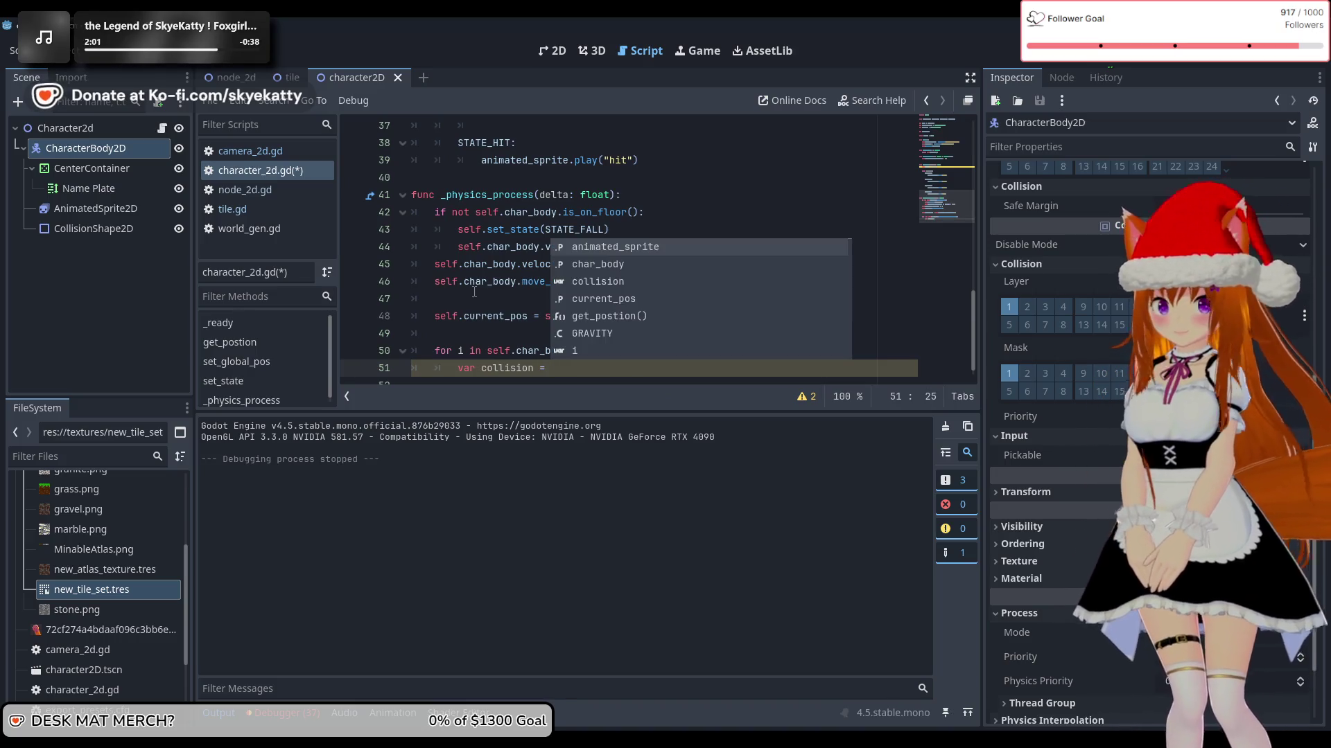
{"action": "type", "text": "get"}
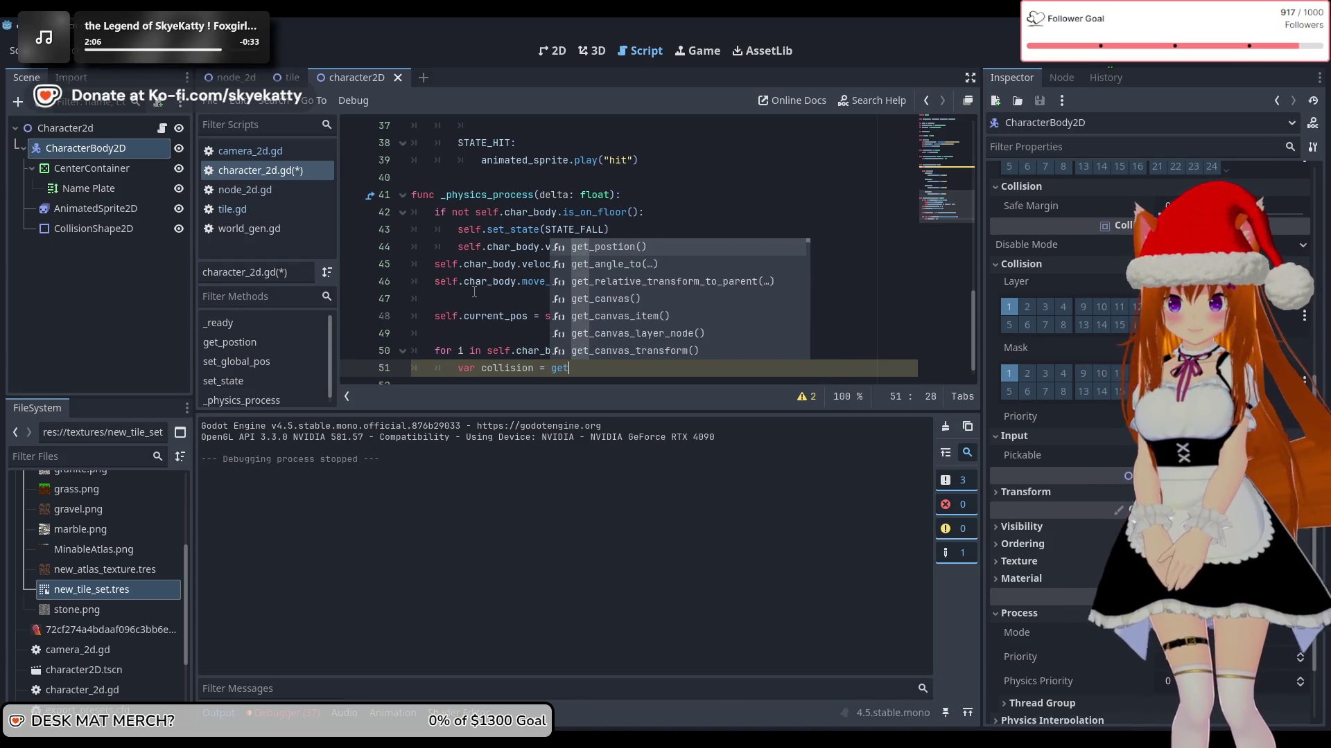
{"action": "key", "text": "BackSpace"}
{"action": "key", "text": "BackSpace"}
{"action": "key", "text": "BackSpace"}
{"action": "type", "text": "self"}
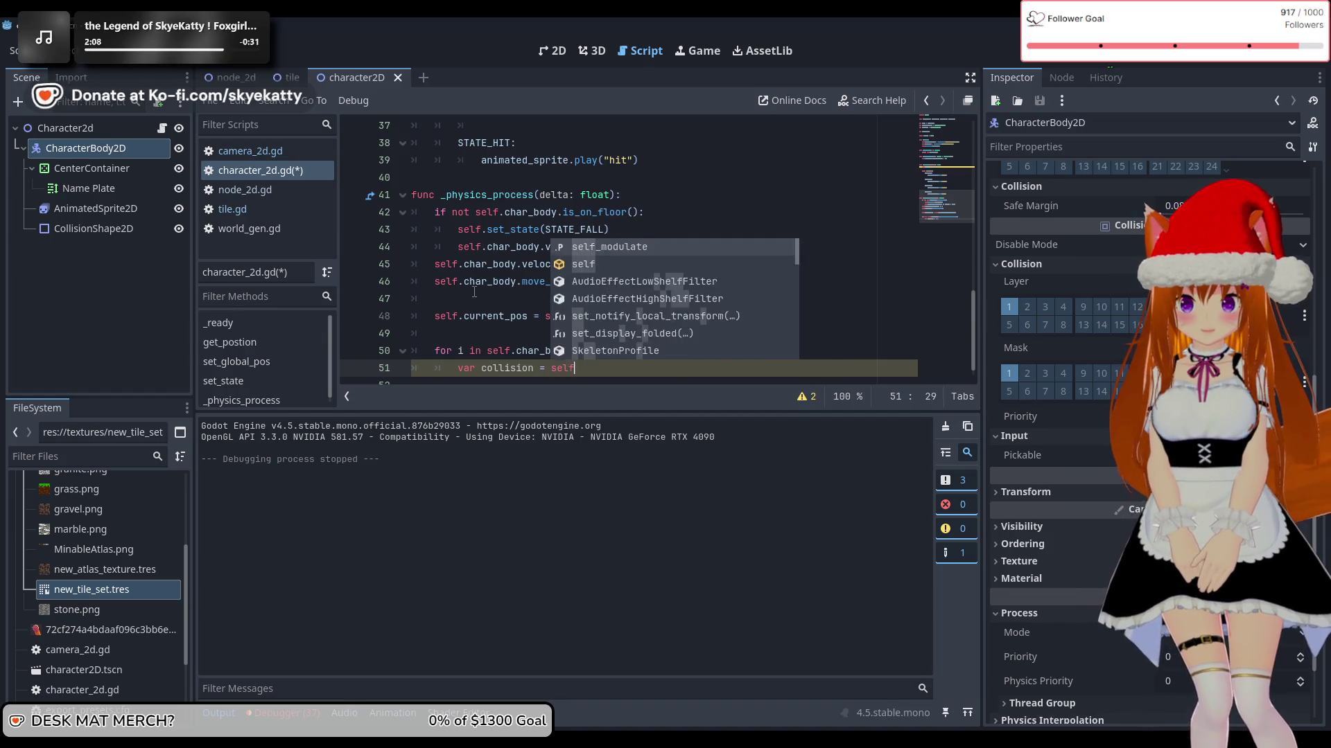
{"action": "type", "text": ".char_body.g"}
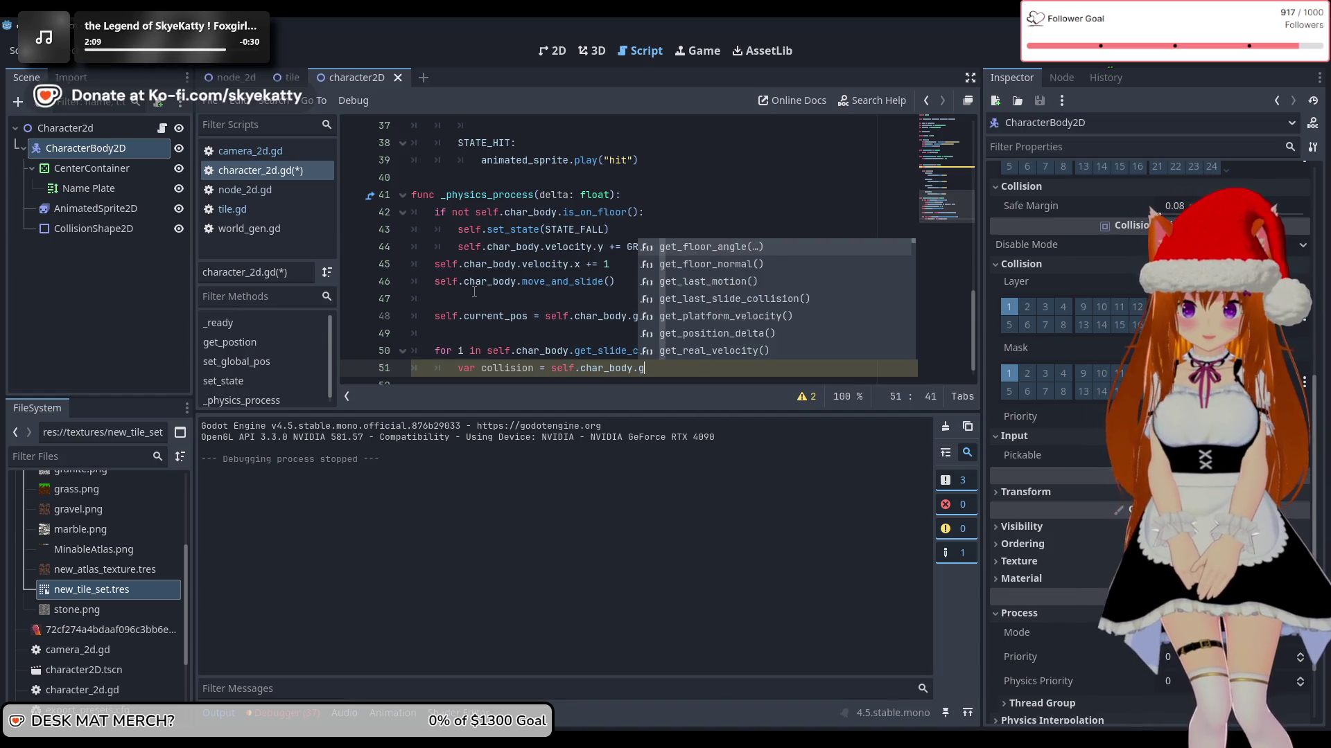
{"action": "type", "text": "et"}
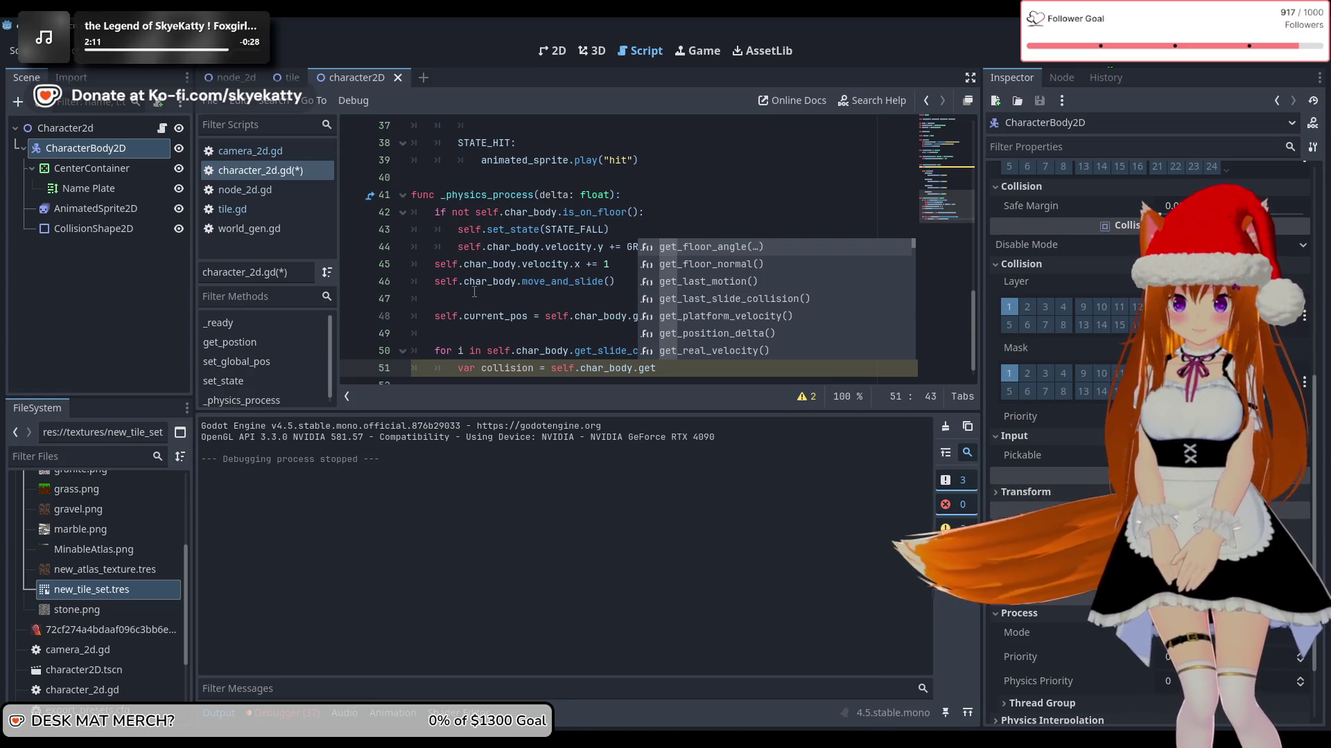
{"action": "type", "text": "_sli"}
{"action": "key", "text": "Return"}
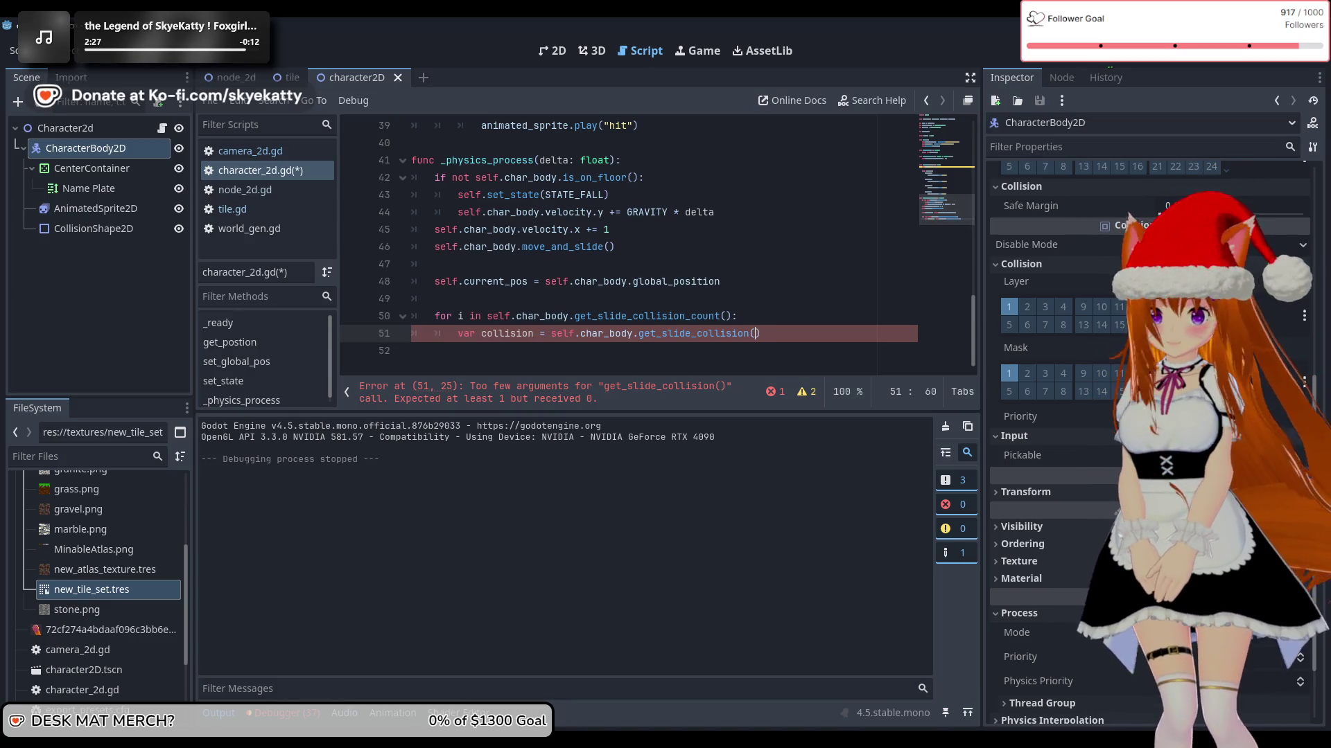
{"action": "type", "text": "i"}
{"action": "left_click", "coordinate": [806, 352]}
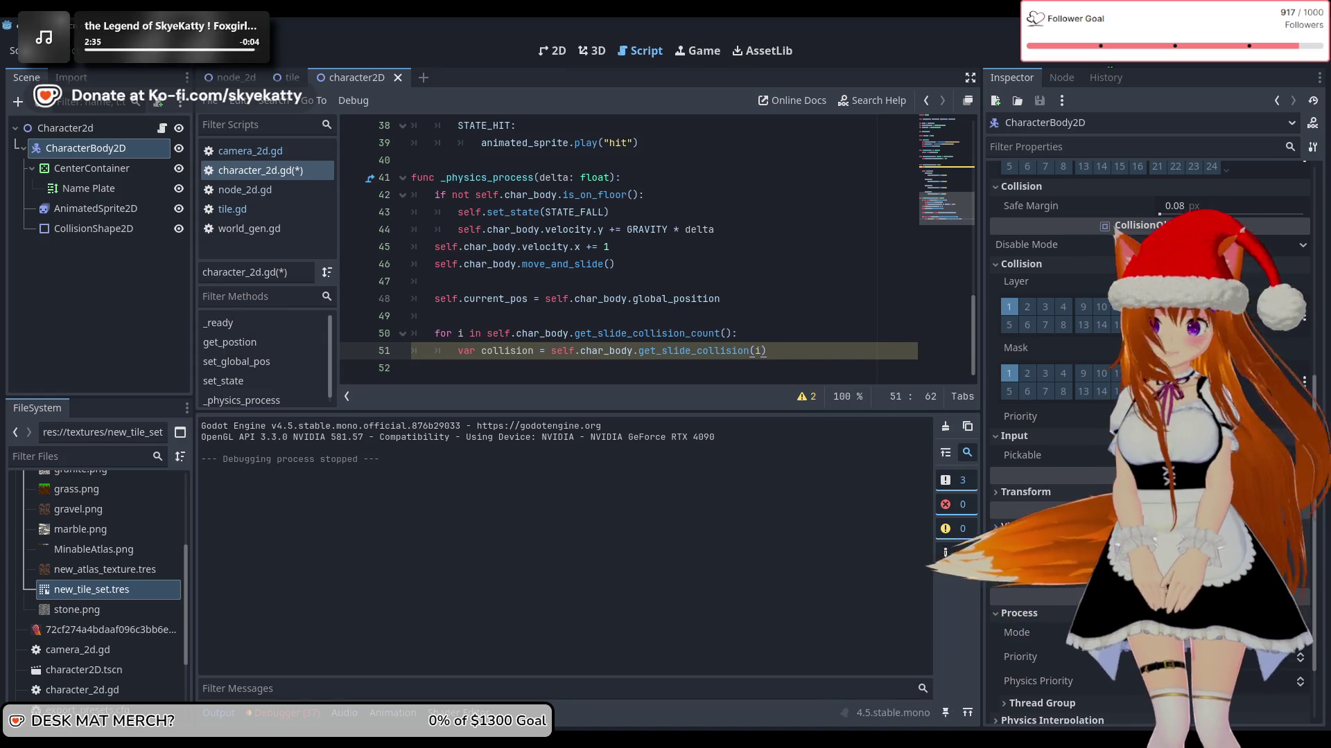
Step: Add print(collision) on the next line and save character_2d.gd
{"action": "key", "text": "Return"}
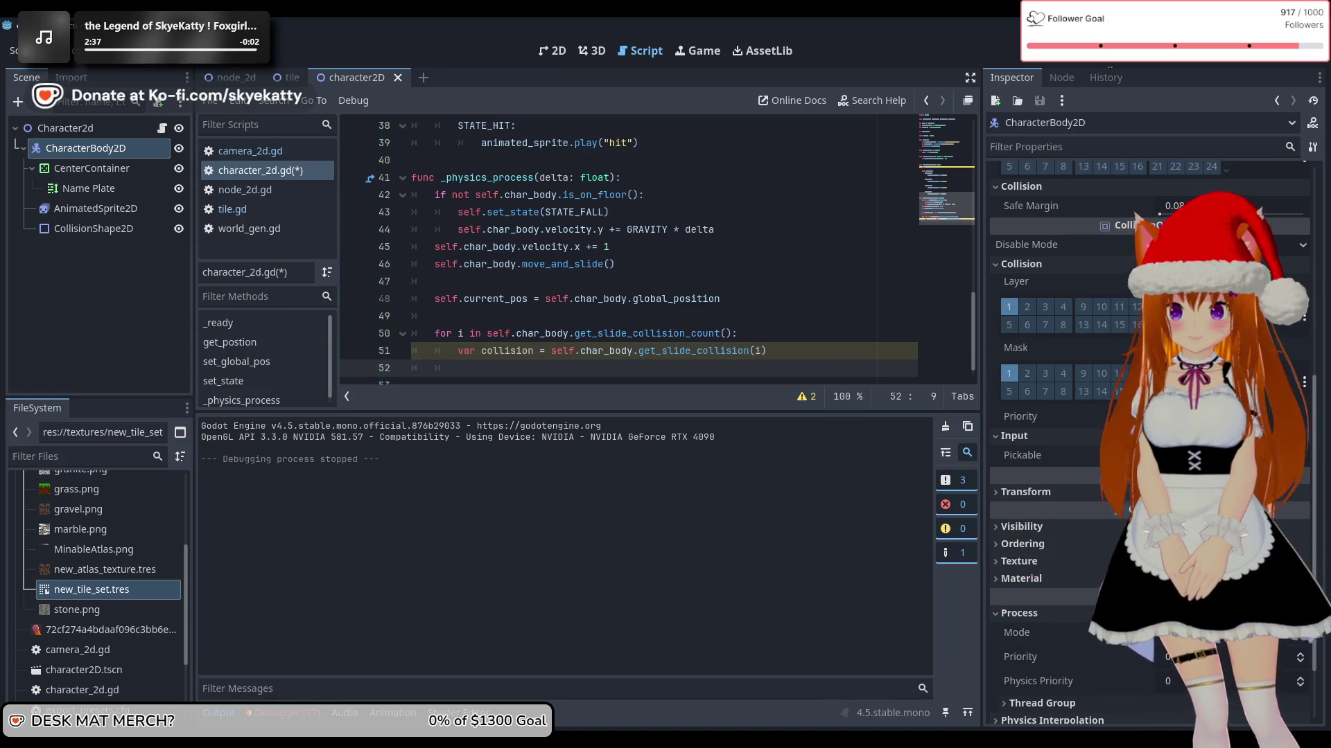
{"action": "scroll", "coordinate": [742, 236], "scroll_direction": "down", "scroll_amount": 1}
{"action": "type", "text": "pri"}
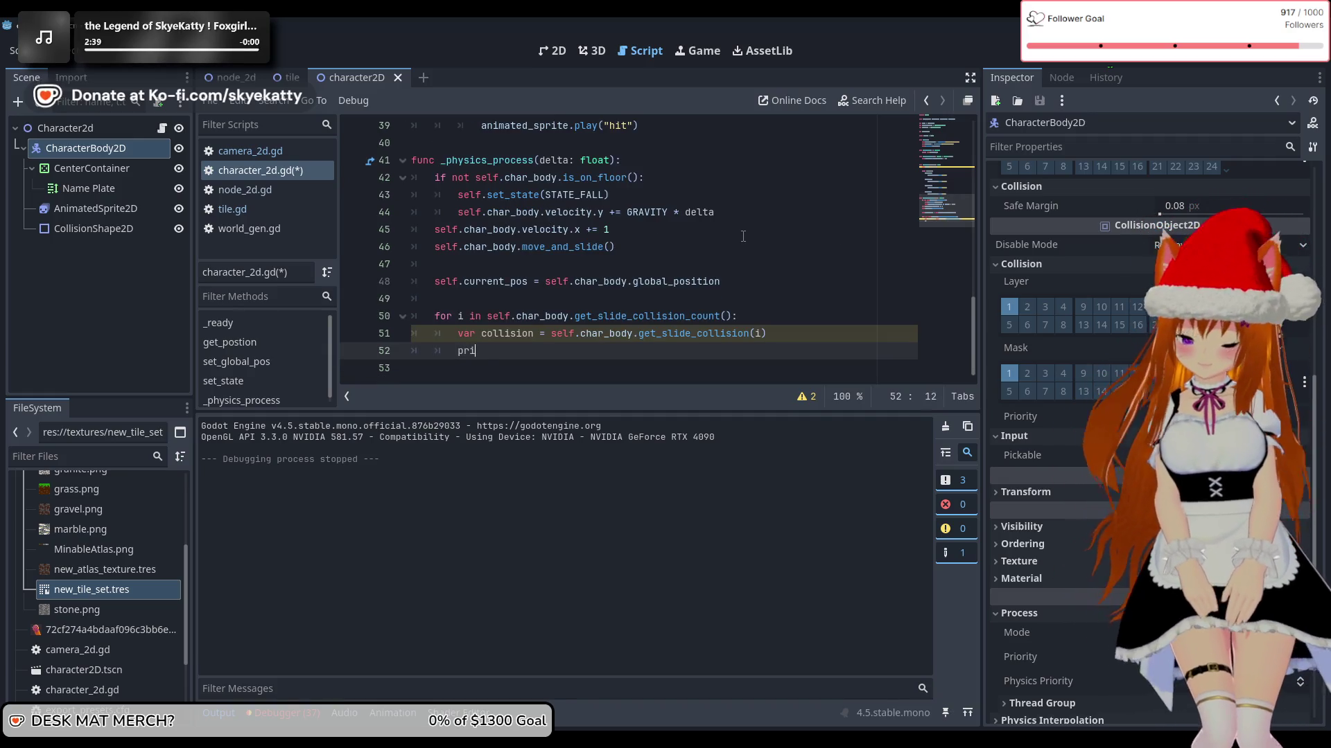
{"action": "type", "text": "nt co"}
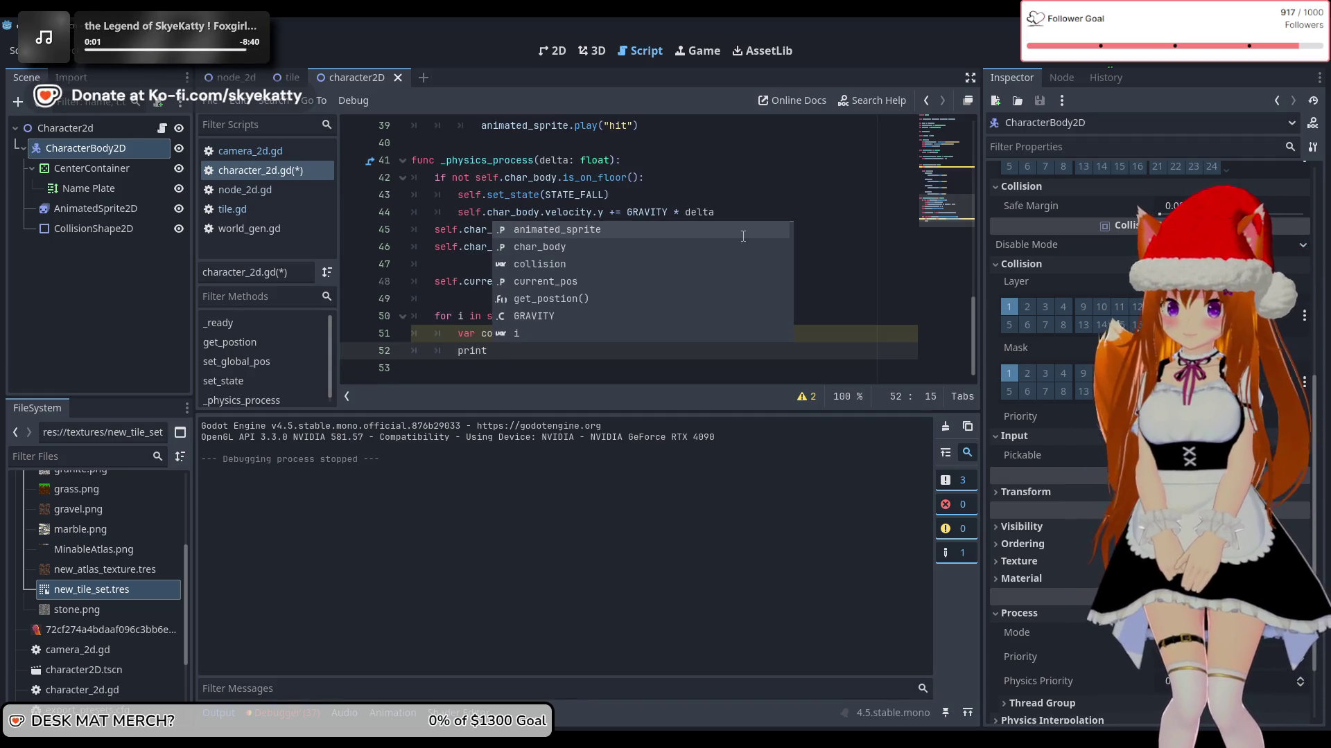
{"action": "key", "text": "Return"}
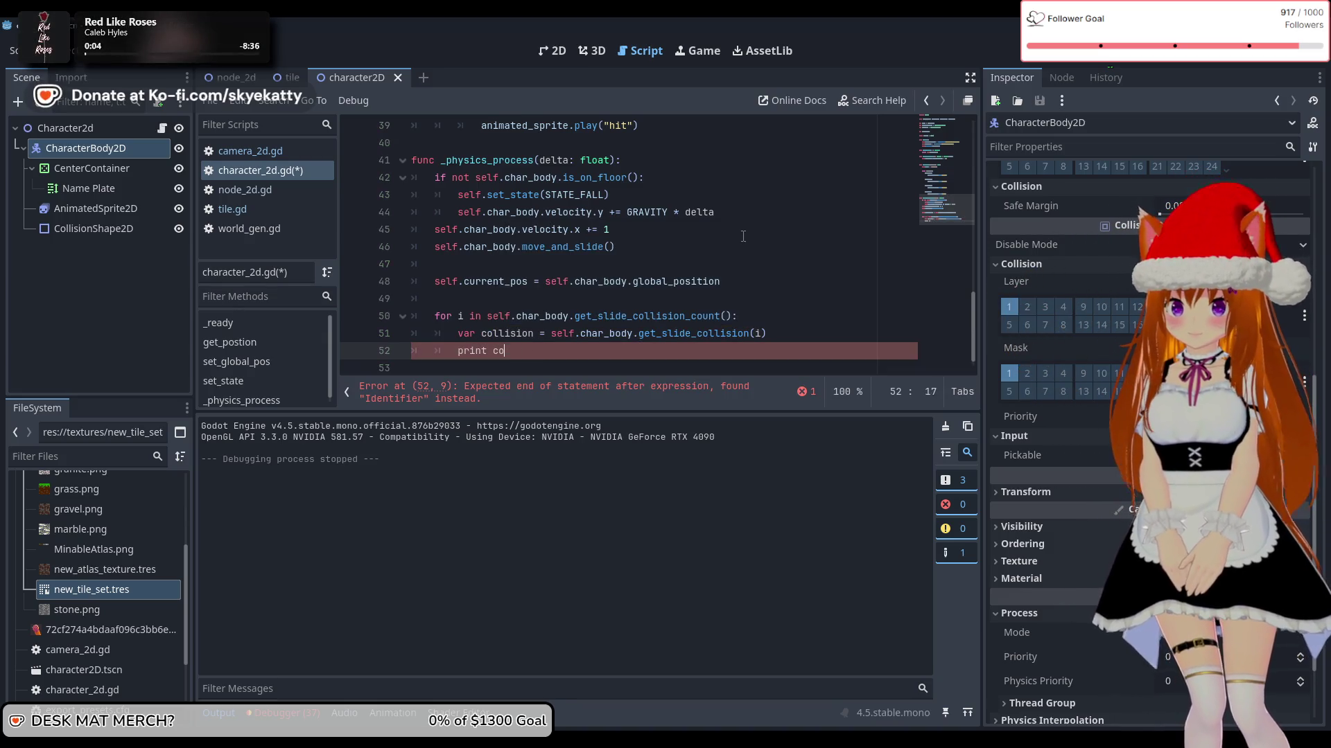
{"action": "type", "text": "t"}
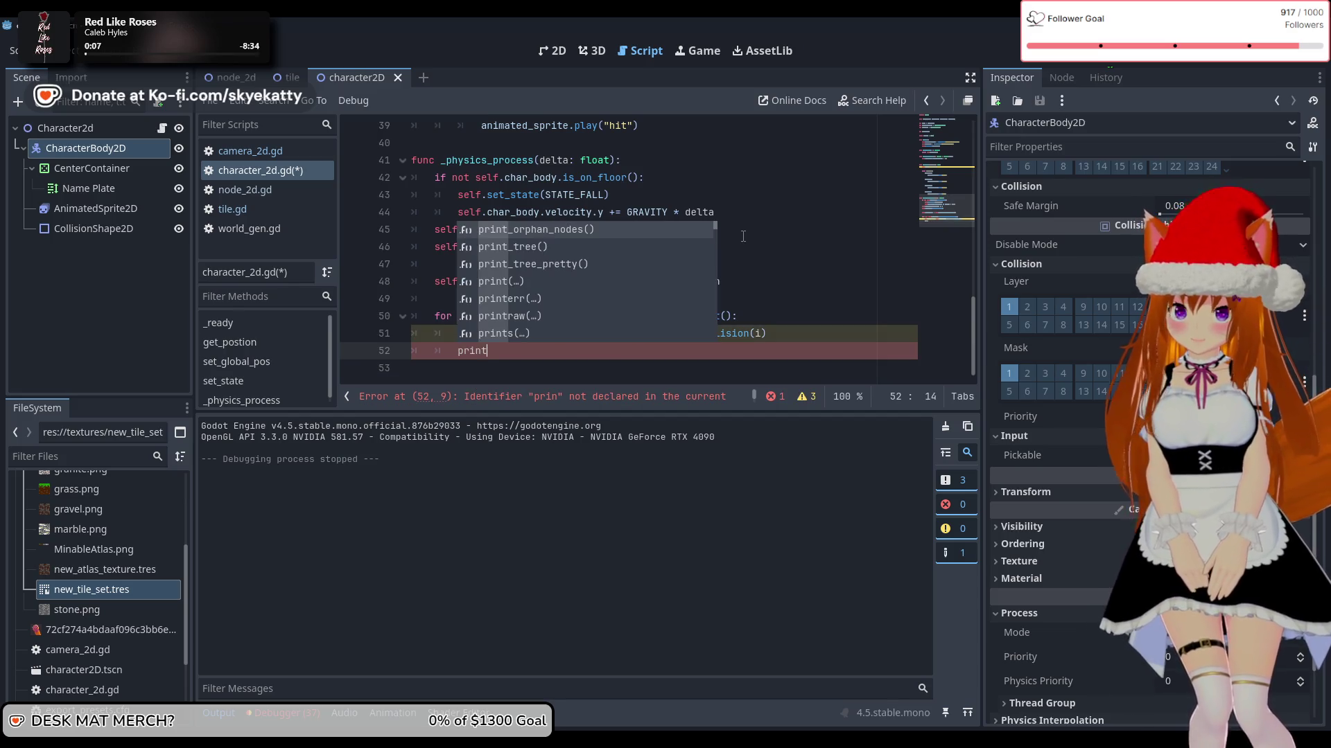
{"action": "type", "text": "()"}
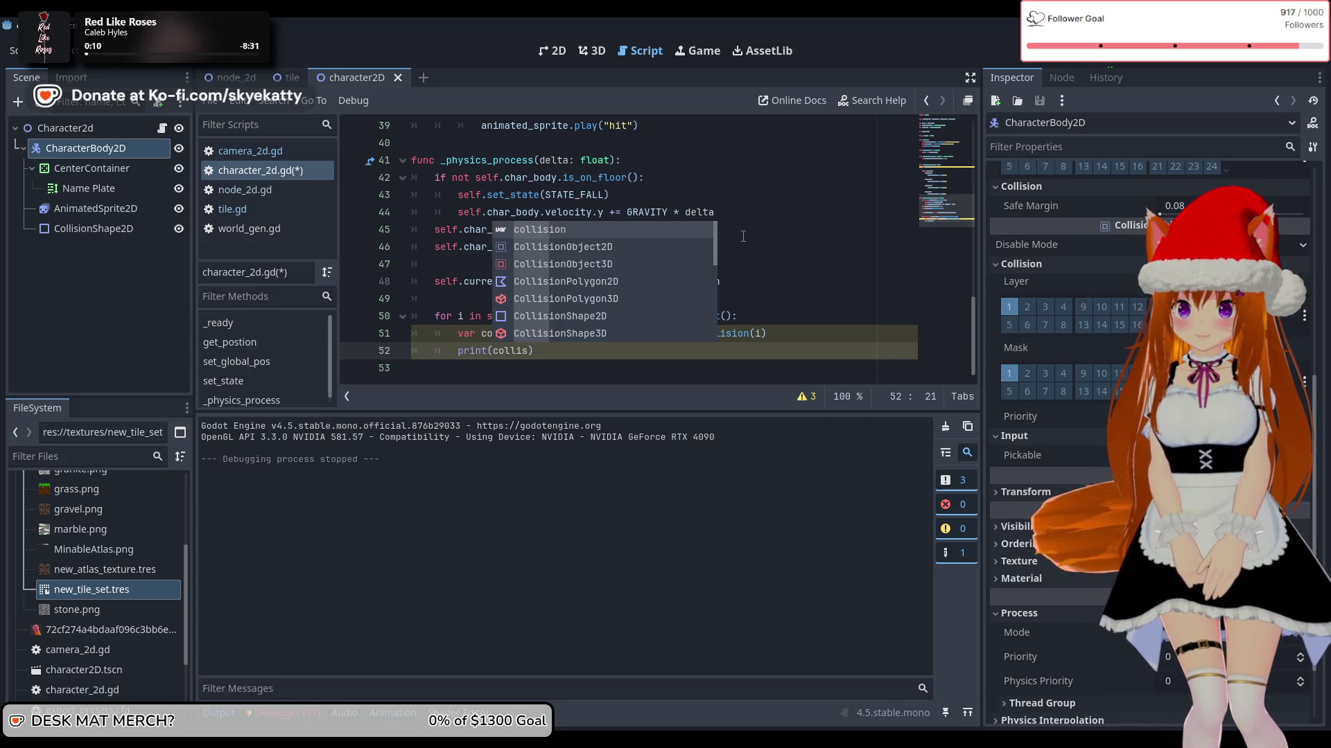
{"action": "type", "text": "ion"}
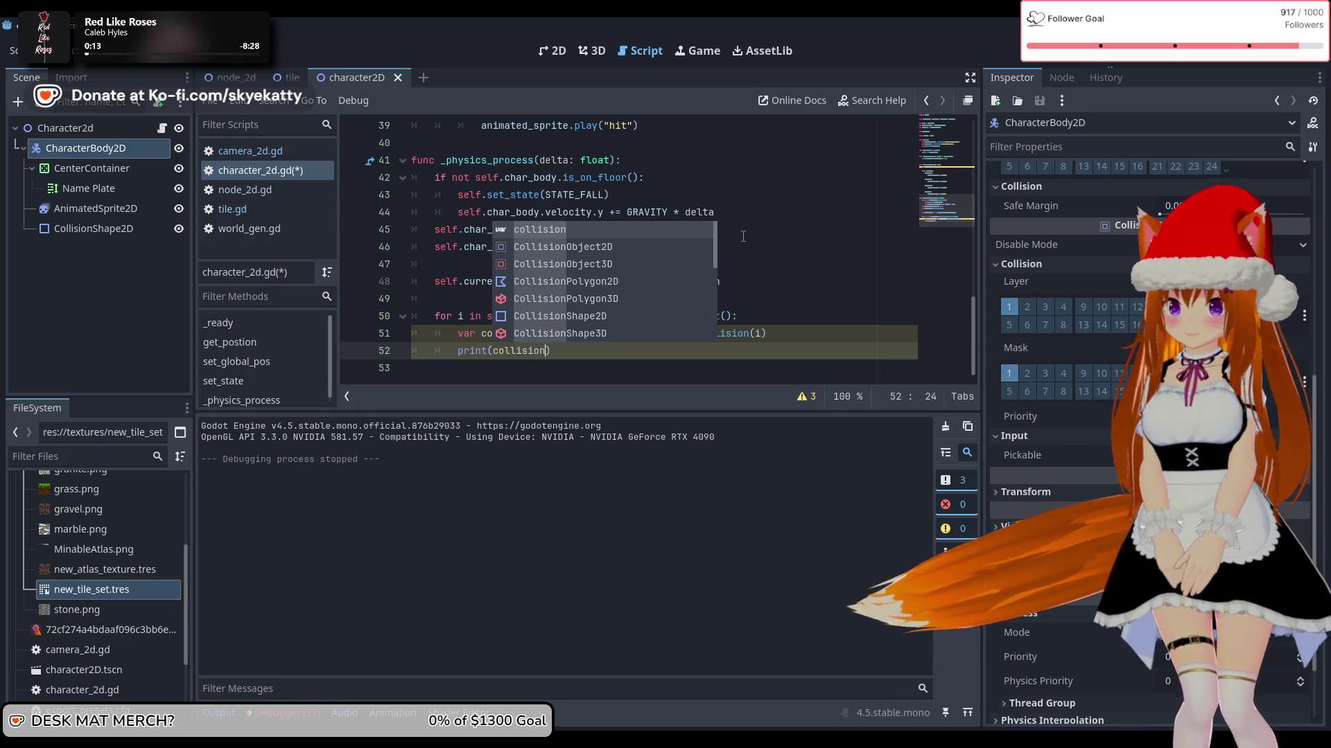
{"action": "key", "text": "End"}
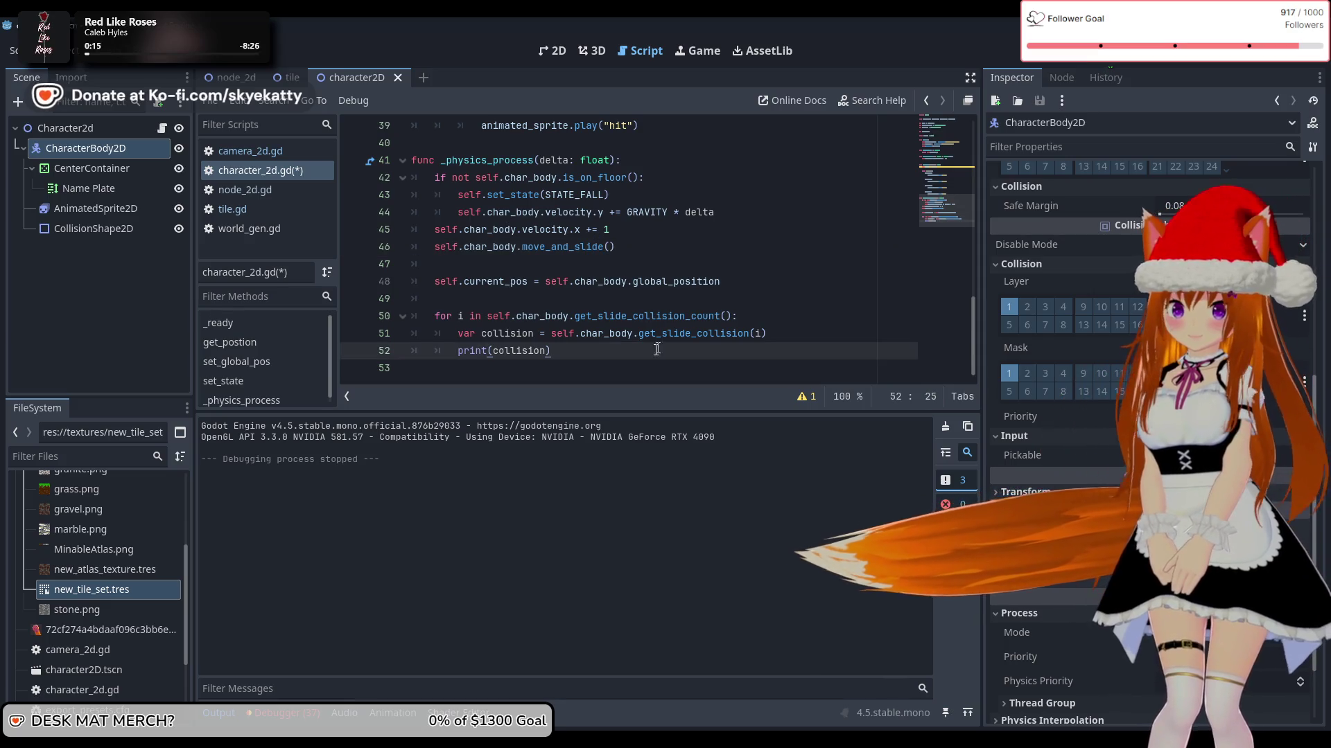
{"action": "left_click", "coordinate": [654, 338]}
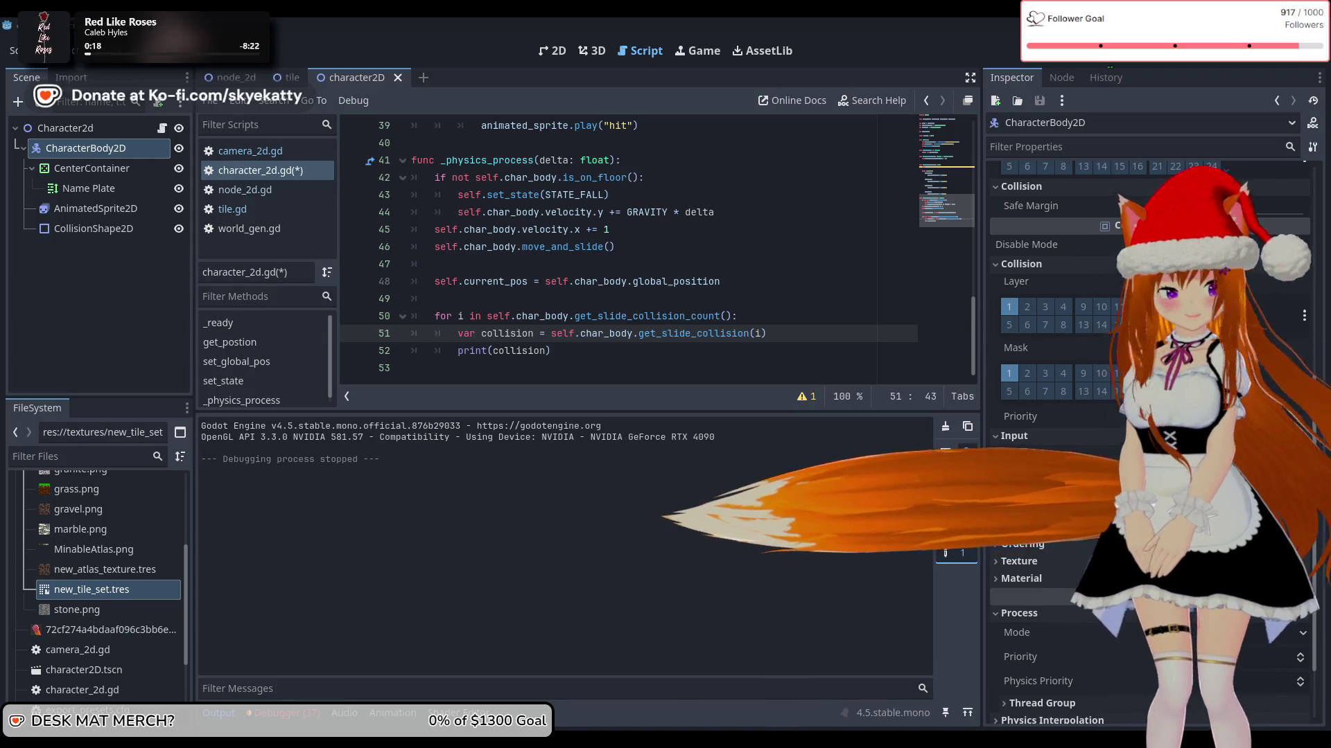
{"action": "key", "text": "Down"}
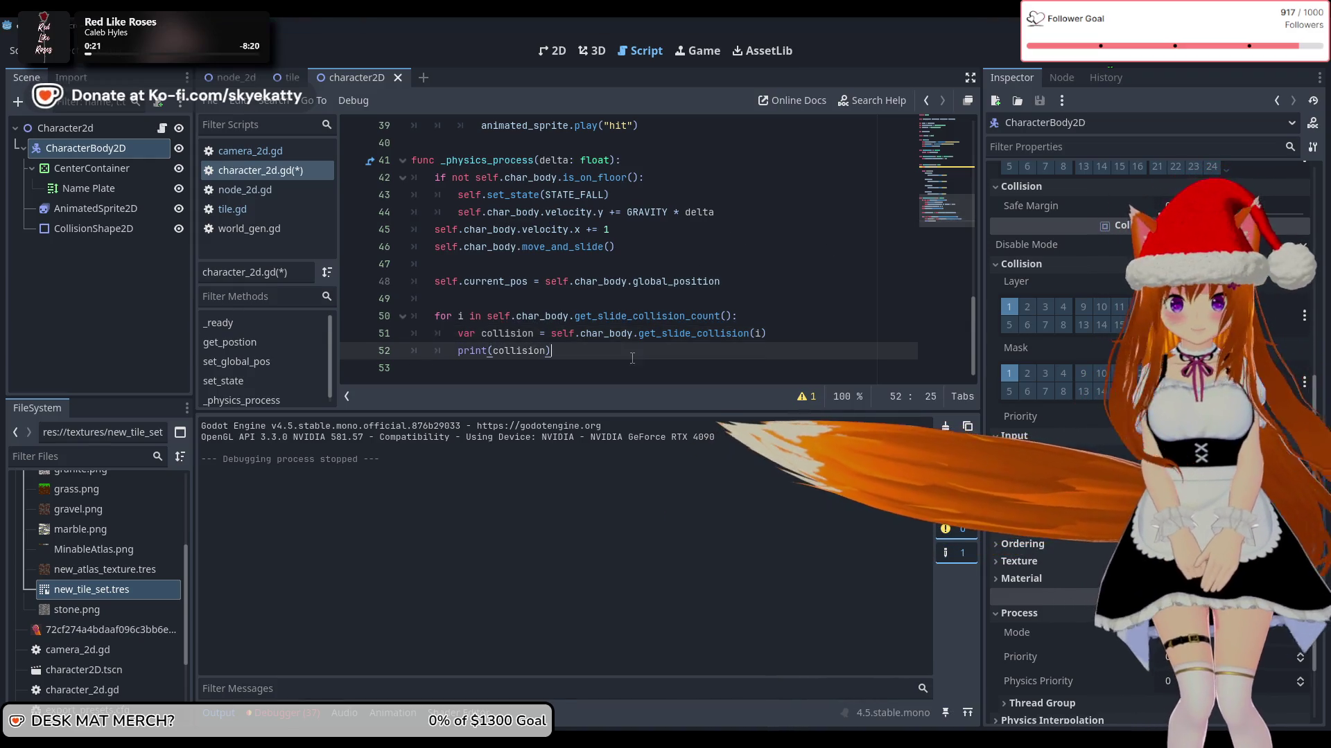
{"action": "key", "text": "ctrl+s"}
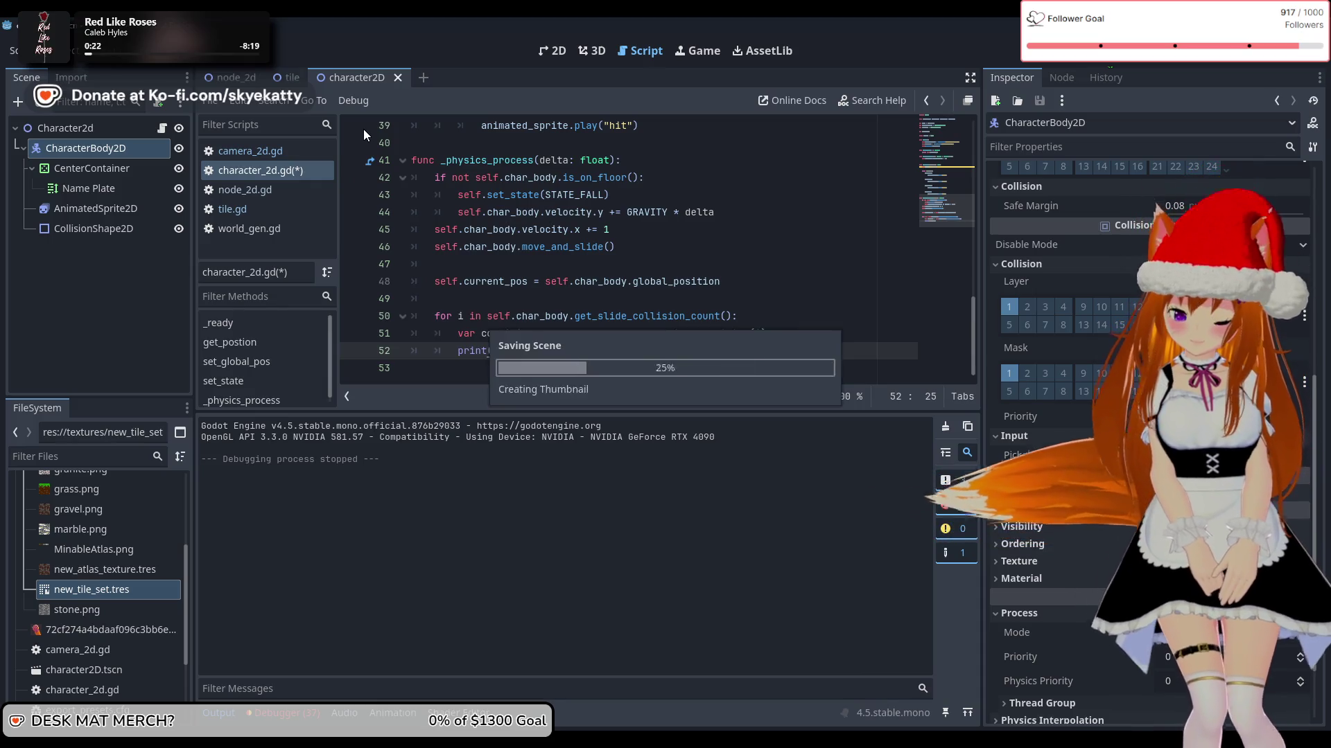
Step: Look through node_2d.gd, tile.gd and camera_2d.gd, then run the project to test collisions
{"action": "left_click", "coordinate": [285, 191]}
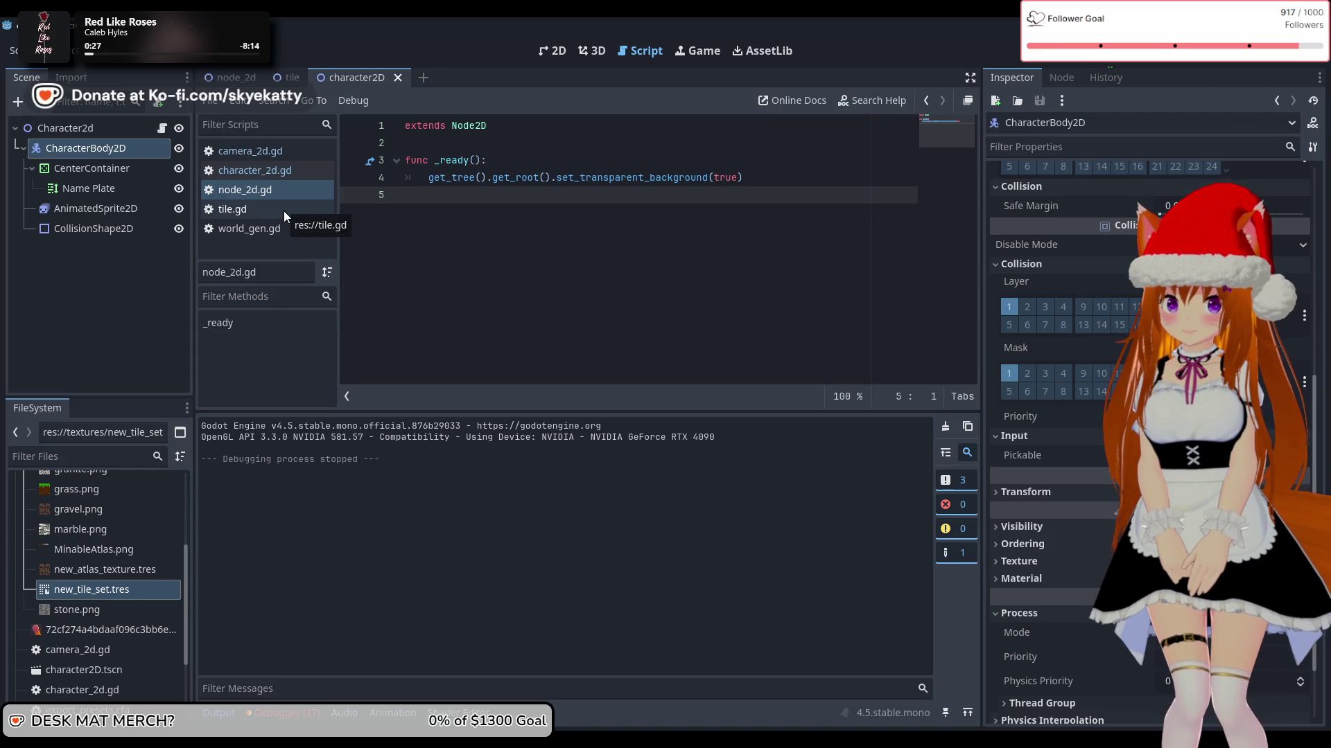
{"action": "left_click", "coordinate": [285, 209]}
{"action": "left_click", "coordinate": [268, 173]}
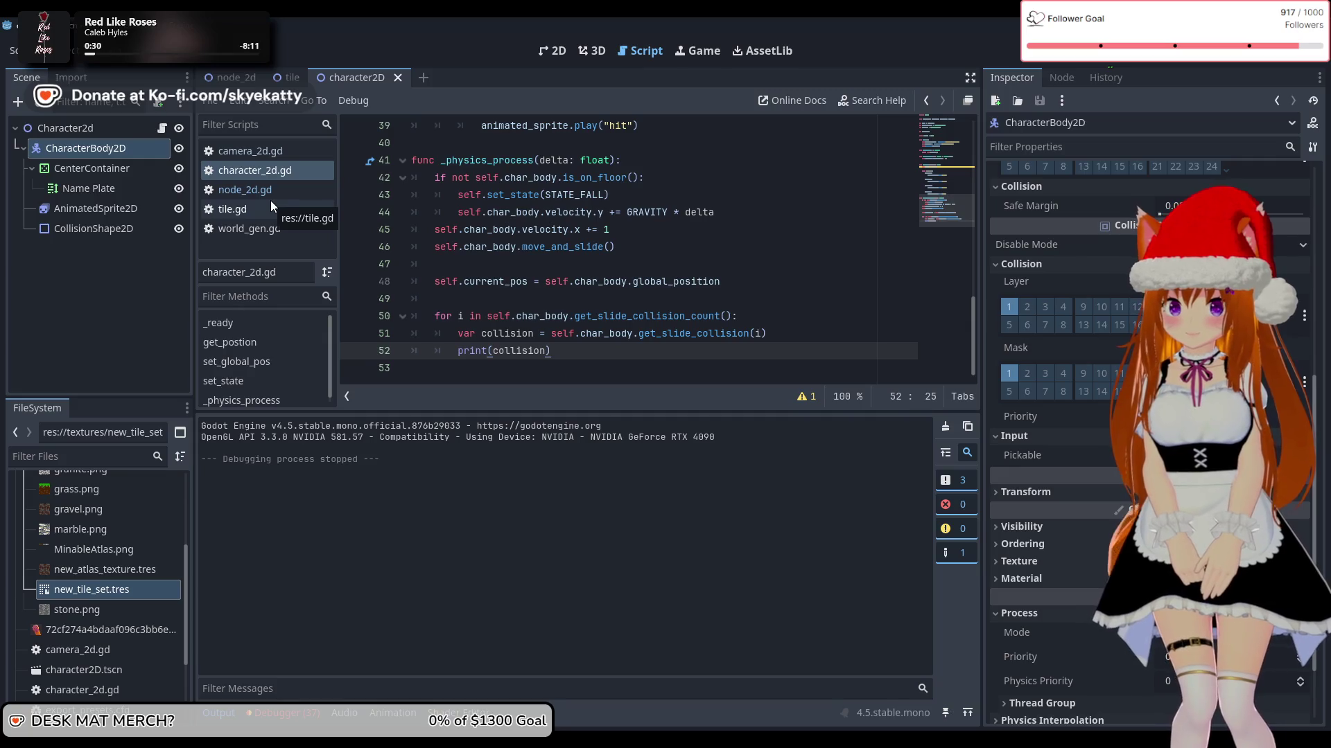
{"action": "left_click", "coordinate": [268, 197]}
{"action": "left_click", "coordinate": [264, 216]}
{"action": "left_click", "coordinate": [261, 151]}
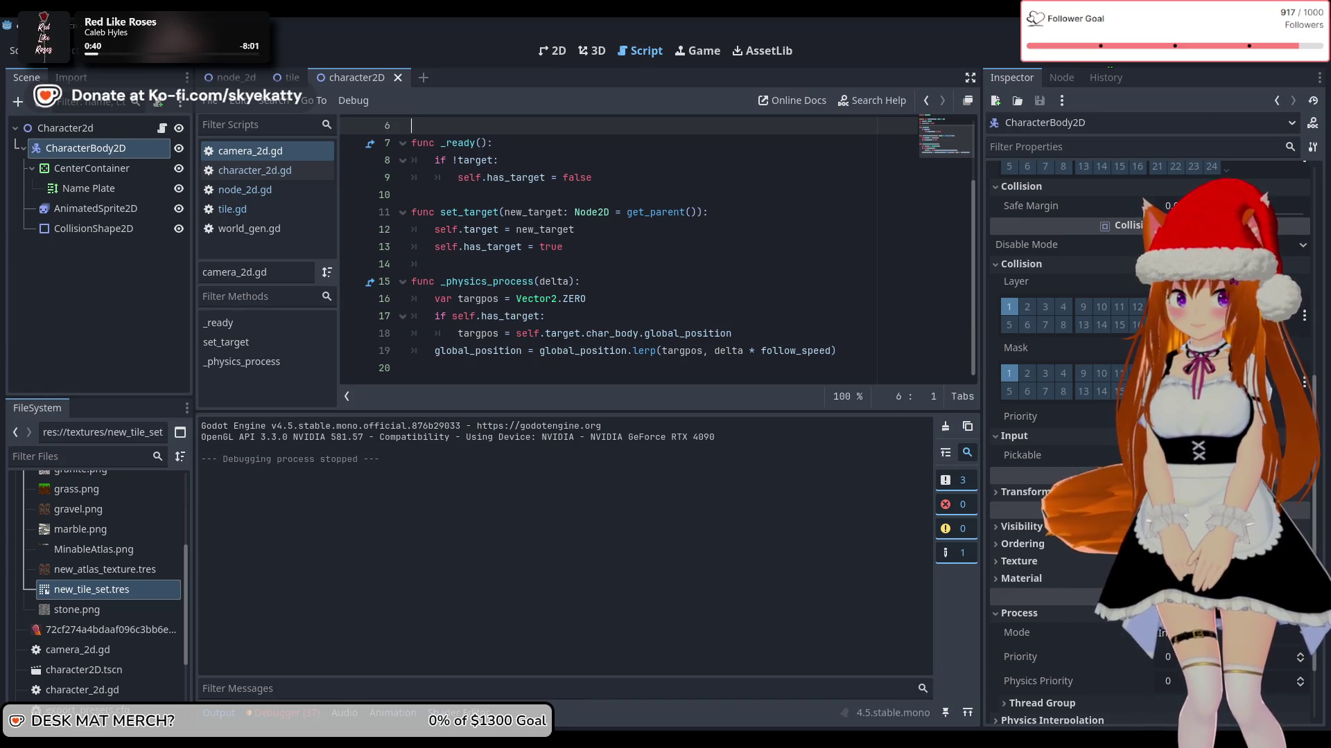
{"action": "left_click", "coordinate": [1102, 51]}
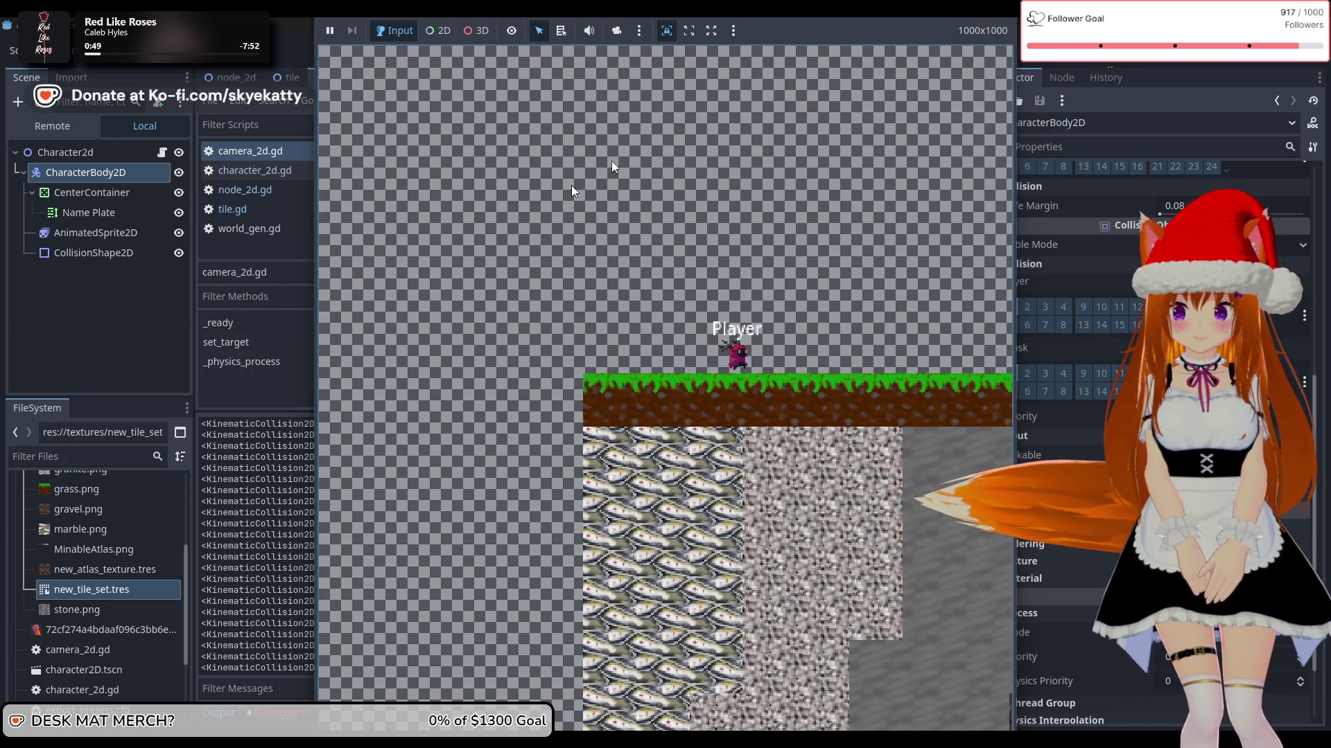
Step: Bring the game window forward and stop the test run with F8
{"action": "key", "text": "F8"}
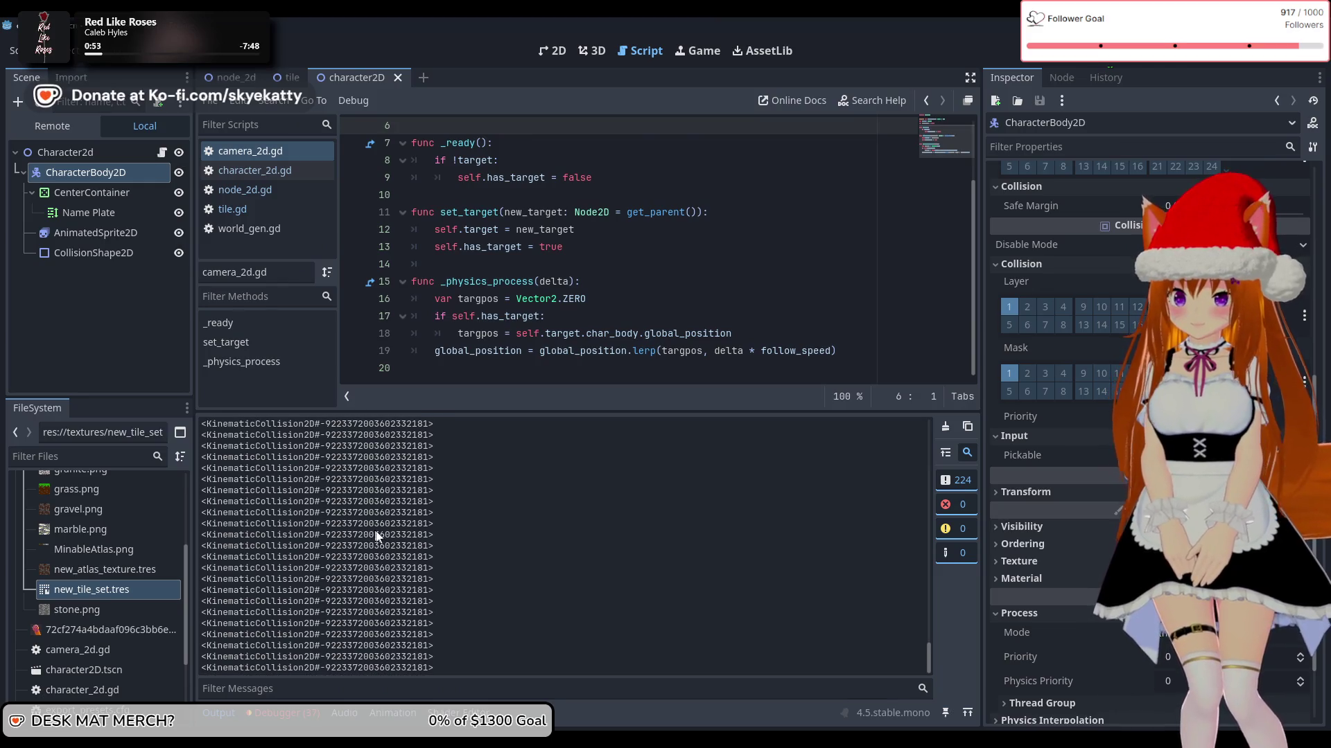
{"action": "mouse_move", "coordinate": [783, 717]}
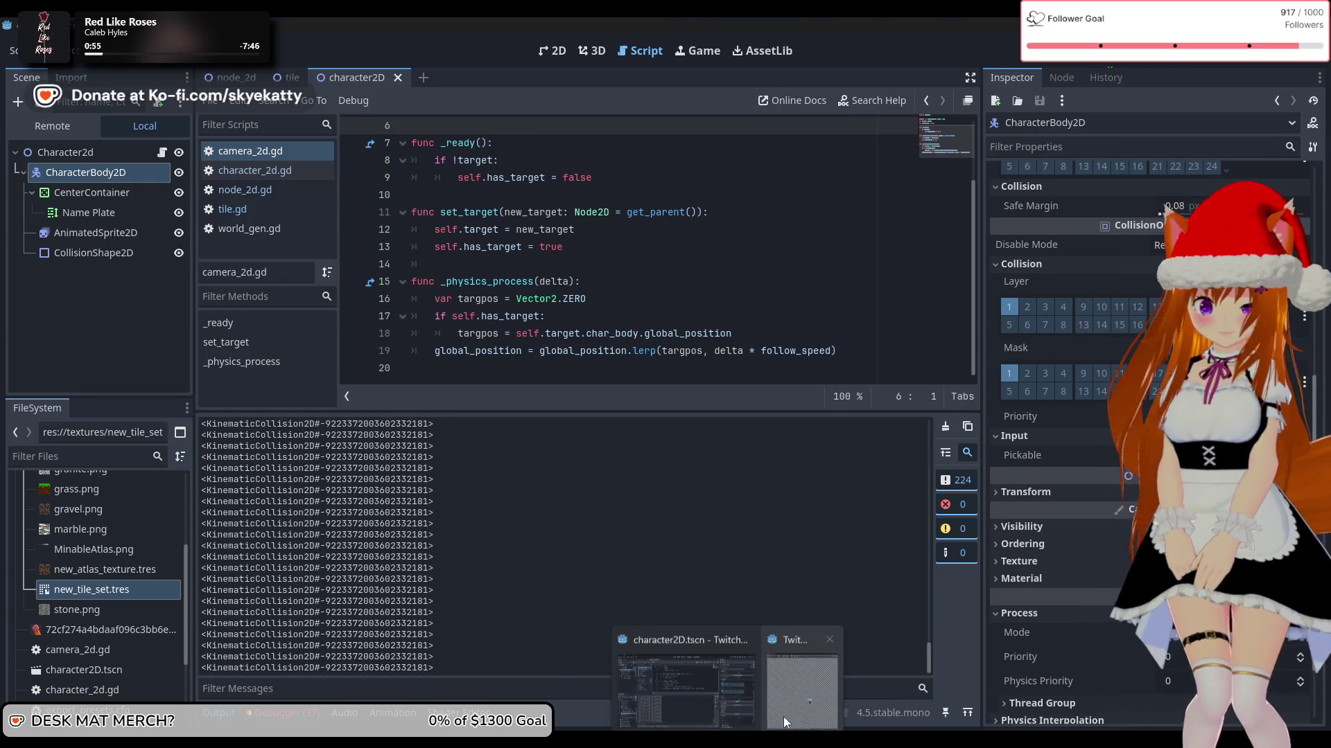
{"action": "left_click", "coordinate": [803, 684]}
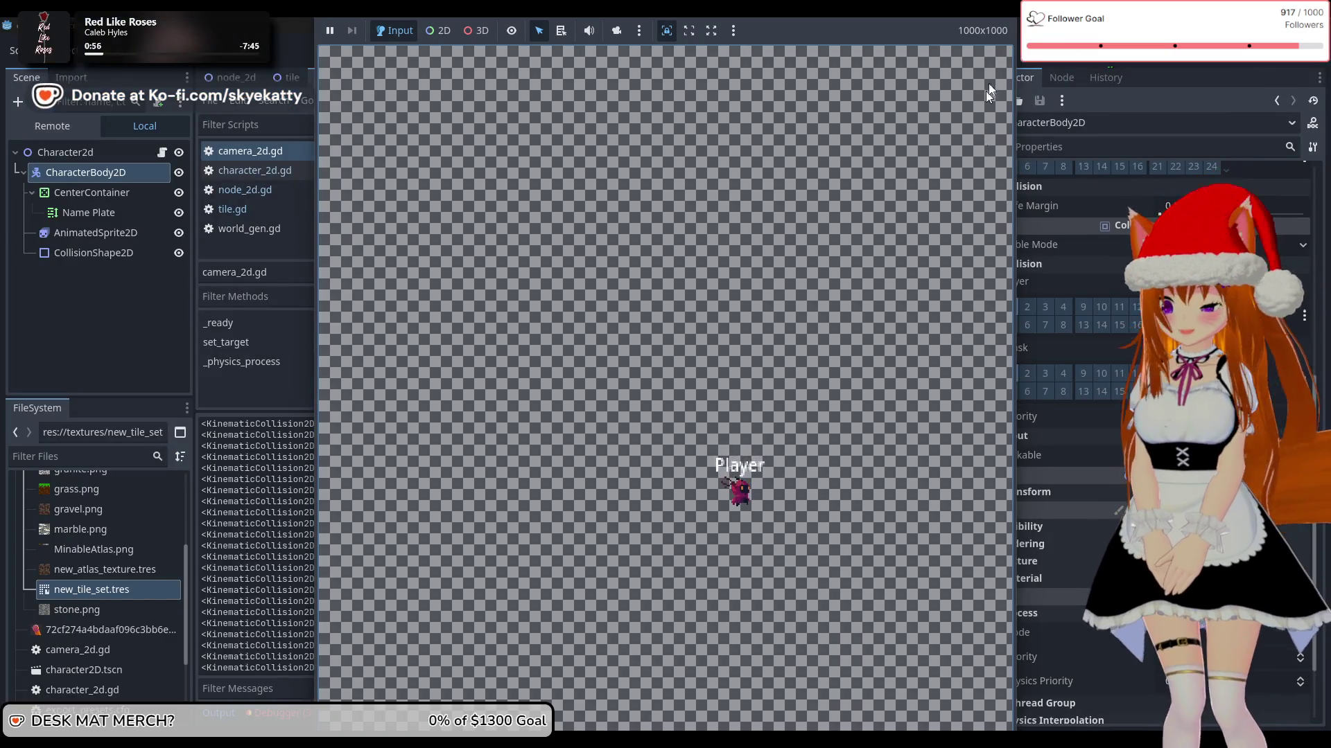
{"action": "key", "text": "F8"}
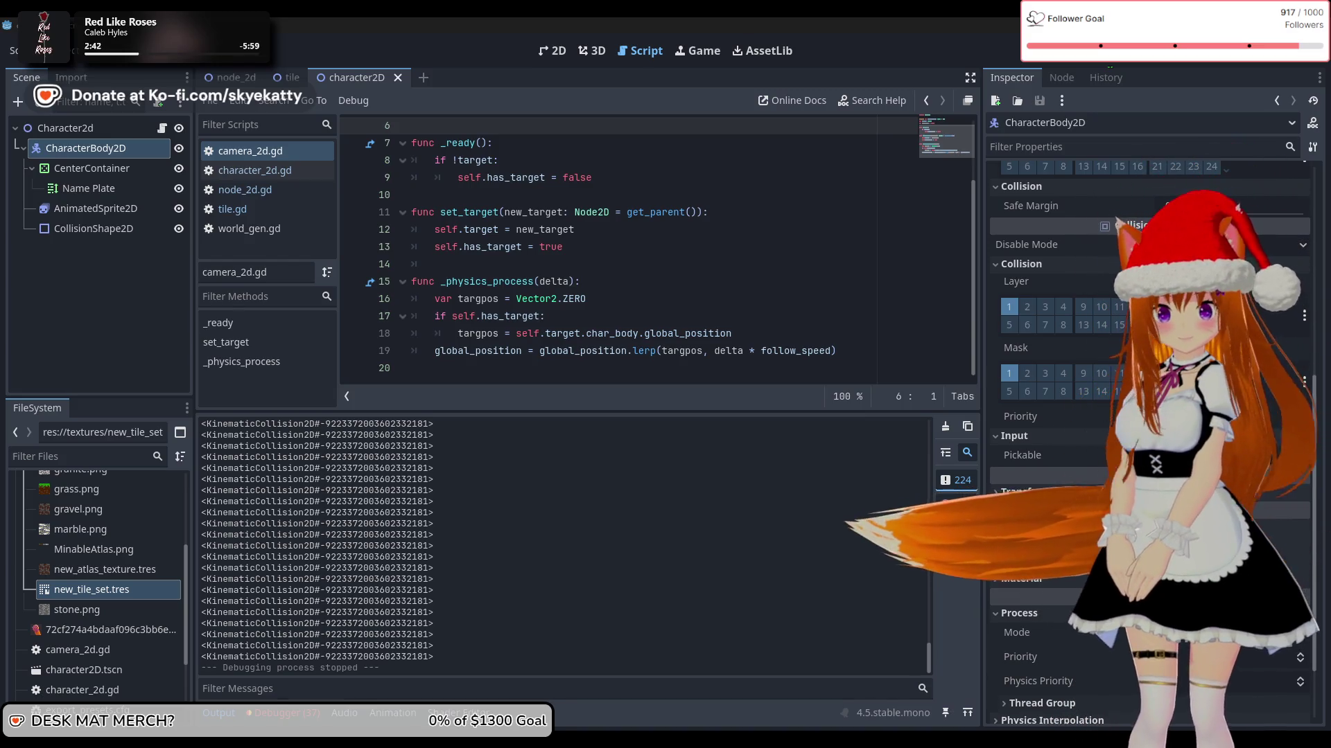
{"action": "key", "text": "super+d"}
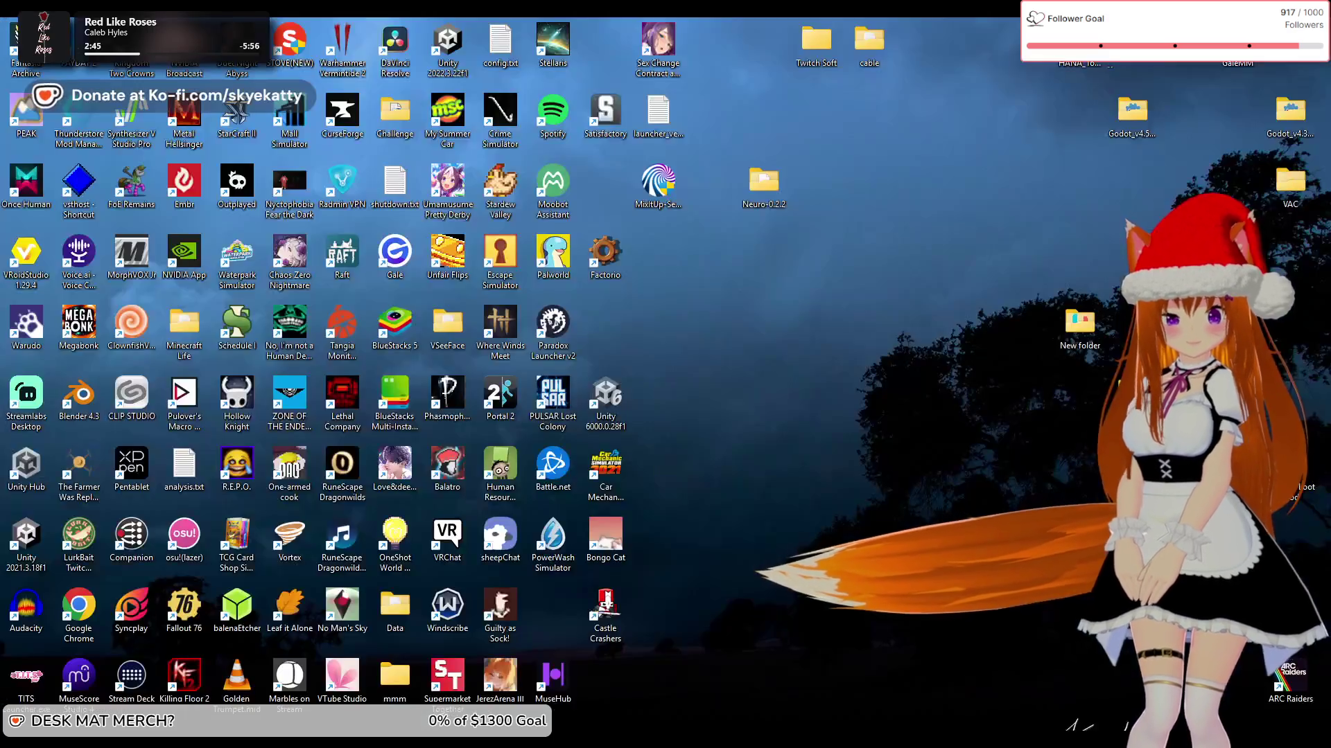
{"action": "key", "text": "super+d"}
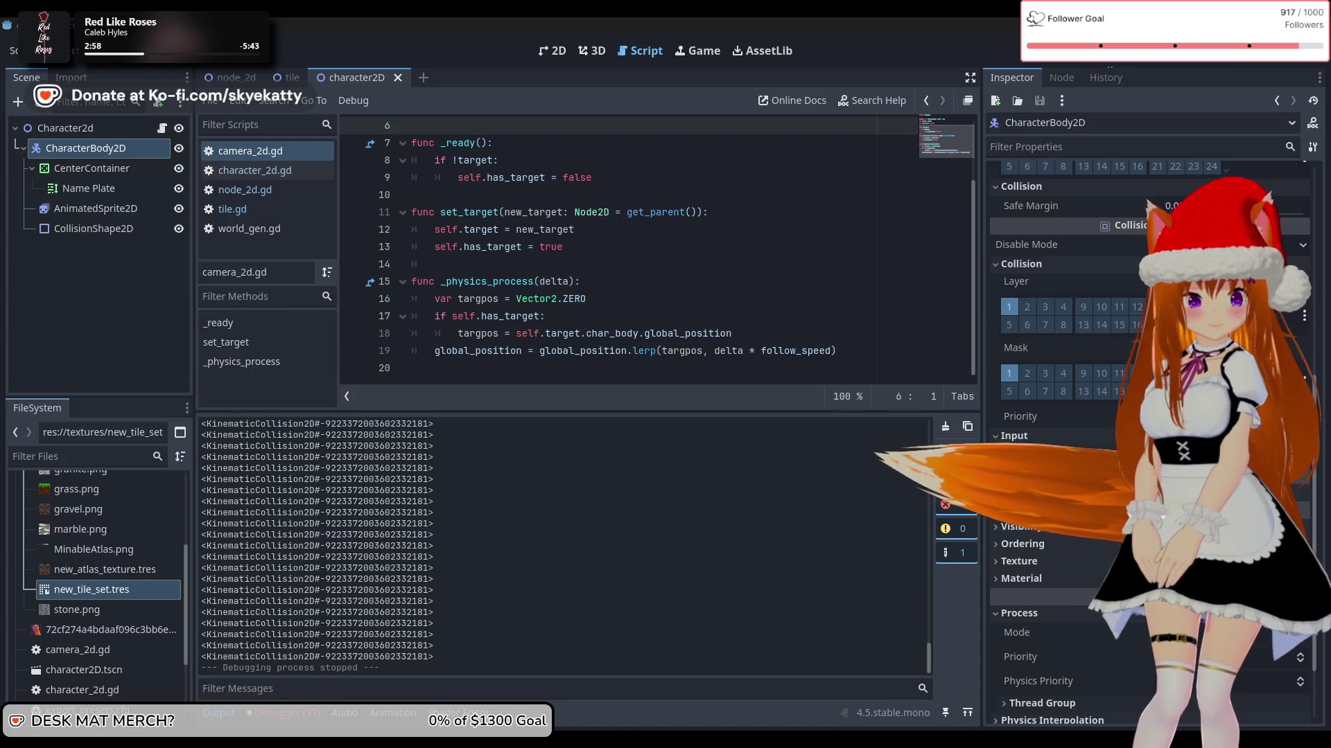
{"action": "key", "text": "super+d"}
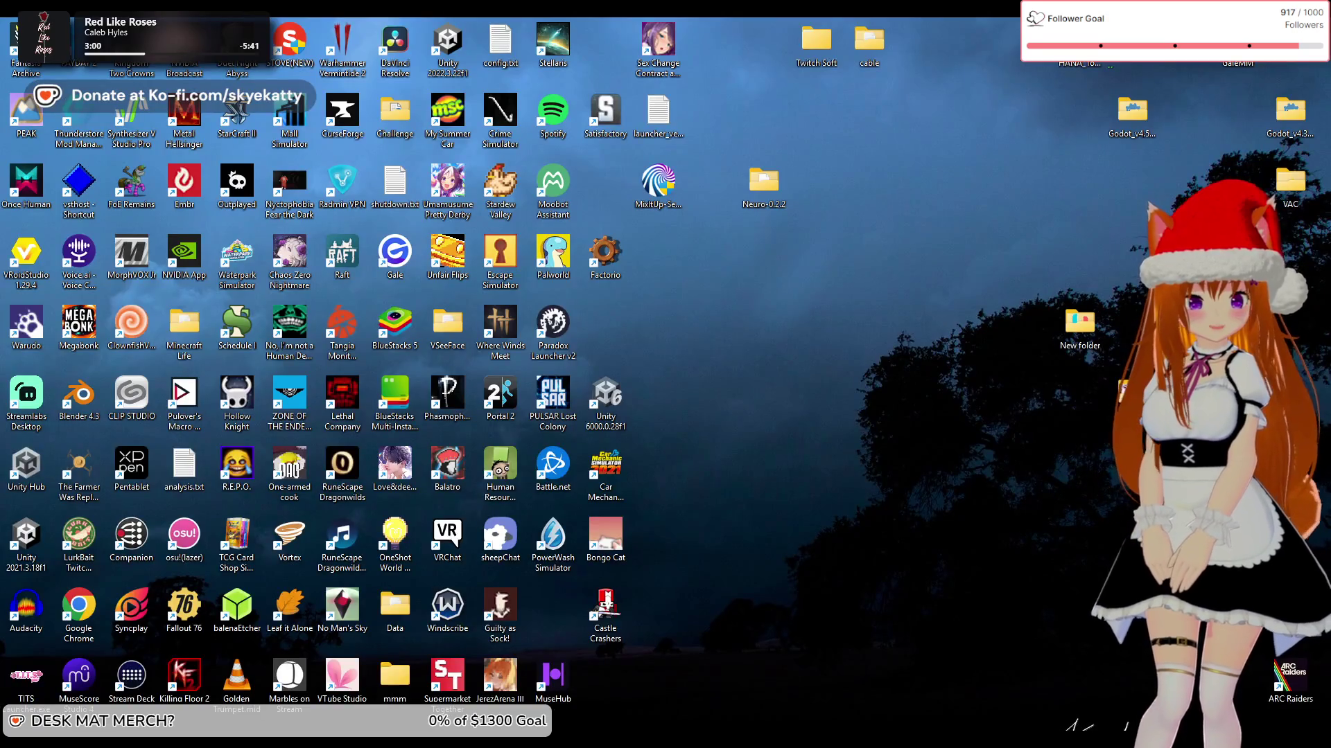
{"action": "key", "text": "super+d"}
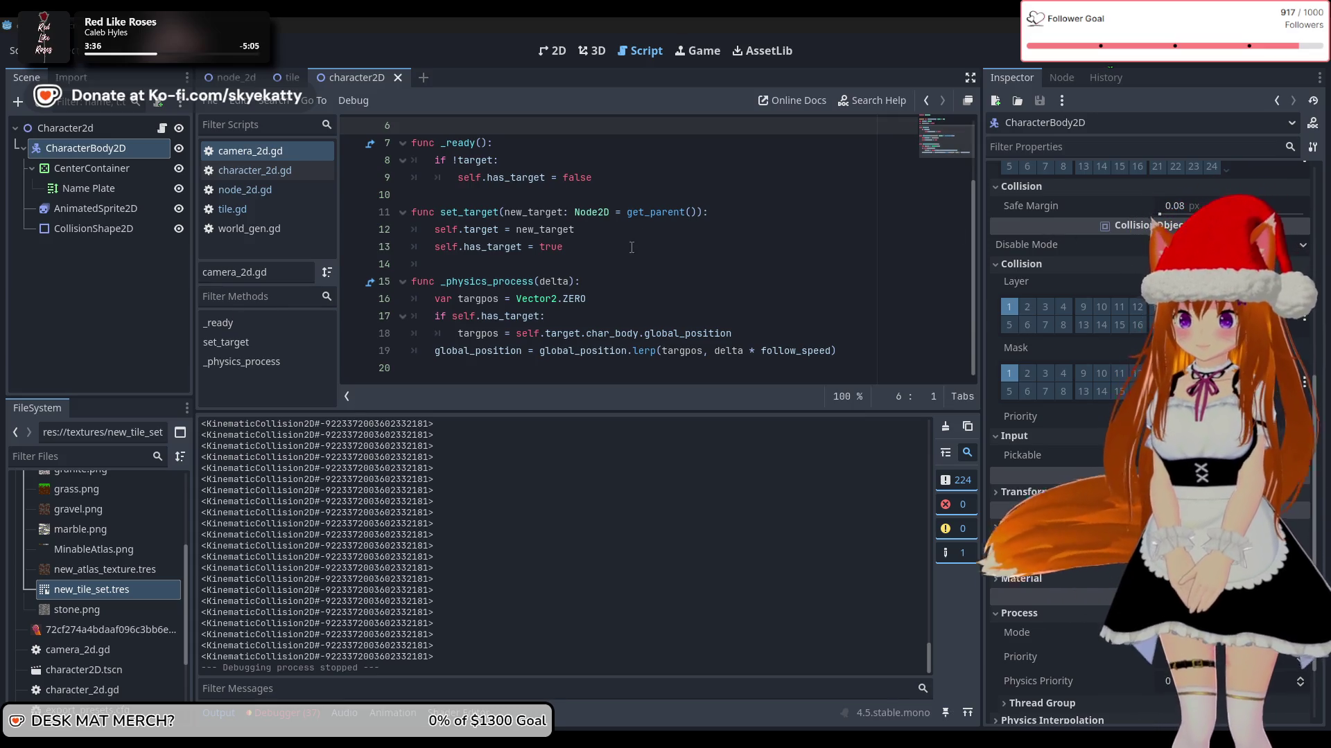
Step: Open character_2d.gd at the print(collision) line inside the slide-collision loop
{"action": "left_click", "coordinate": [250, 170]}
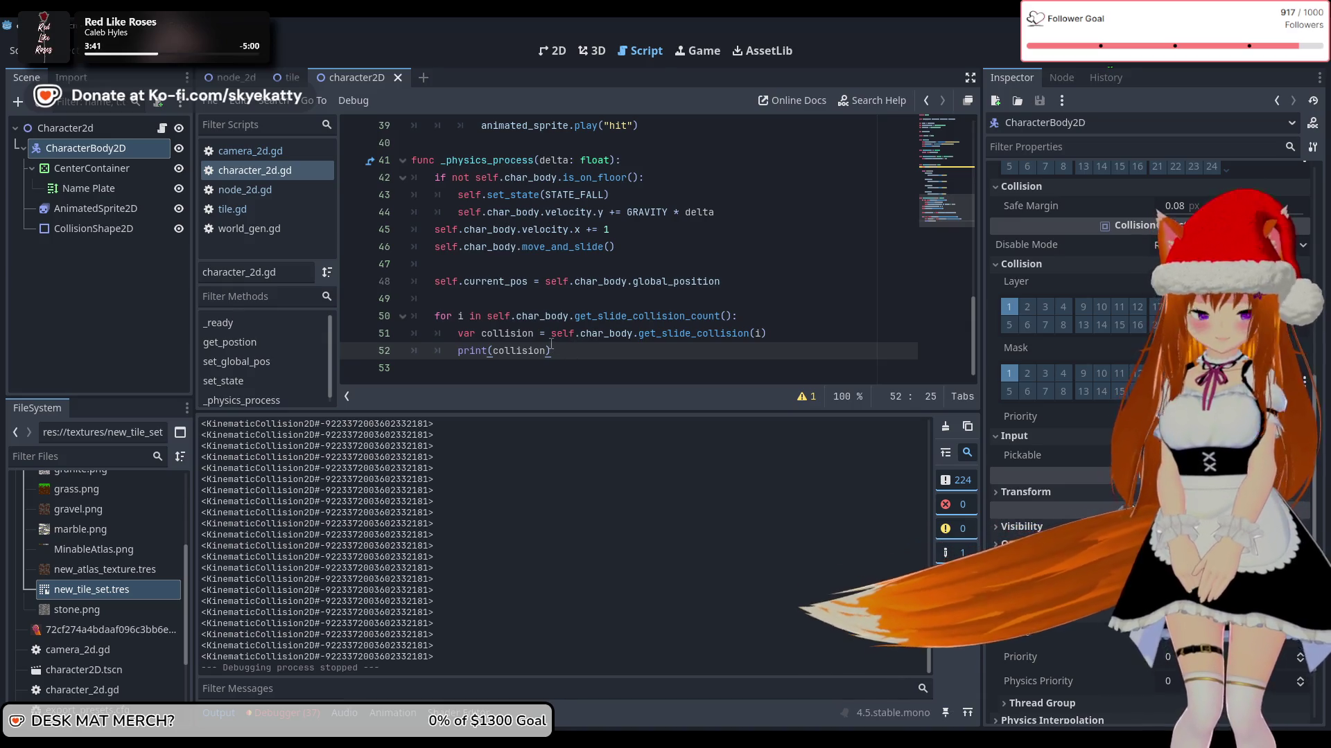
{"action": "key", "text": "Left"}
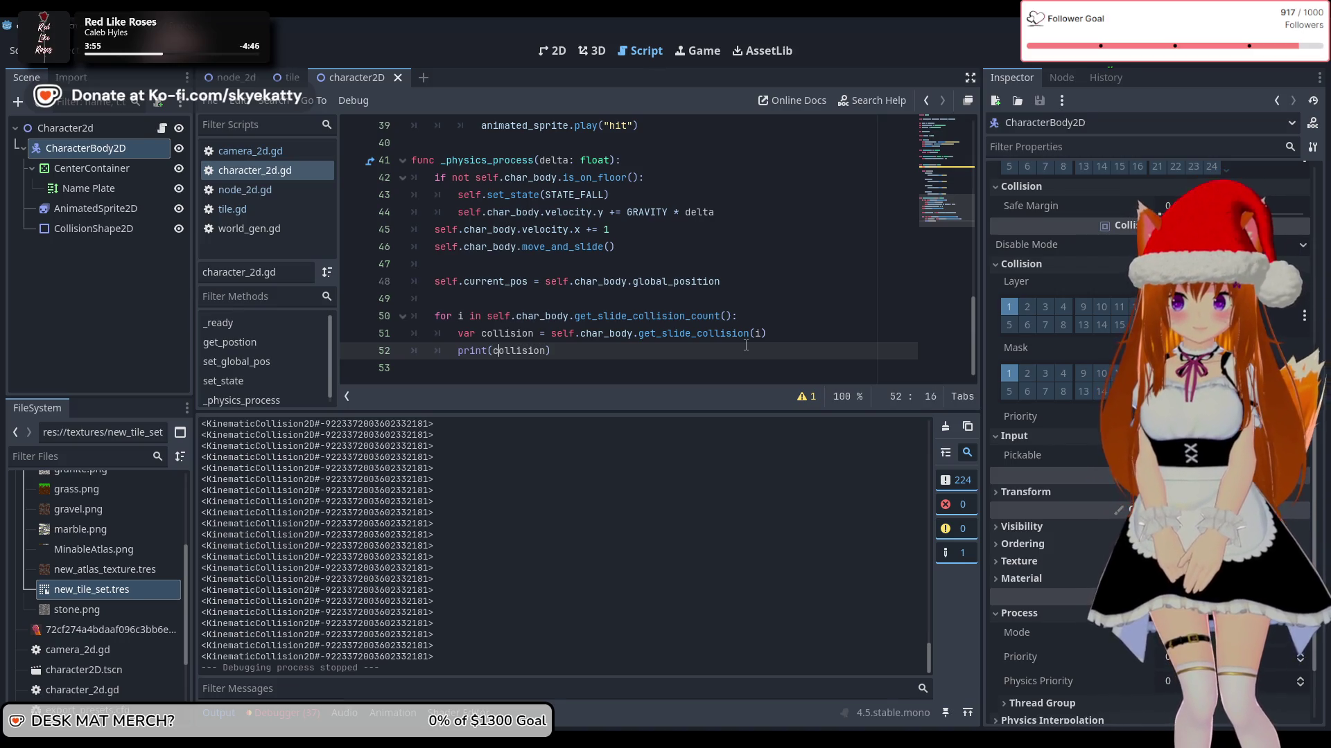
{"action": "key", "text": "Down"}
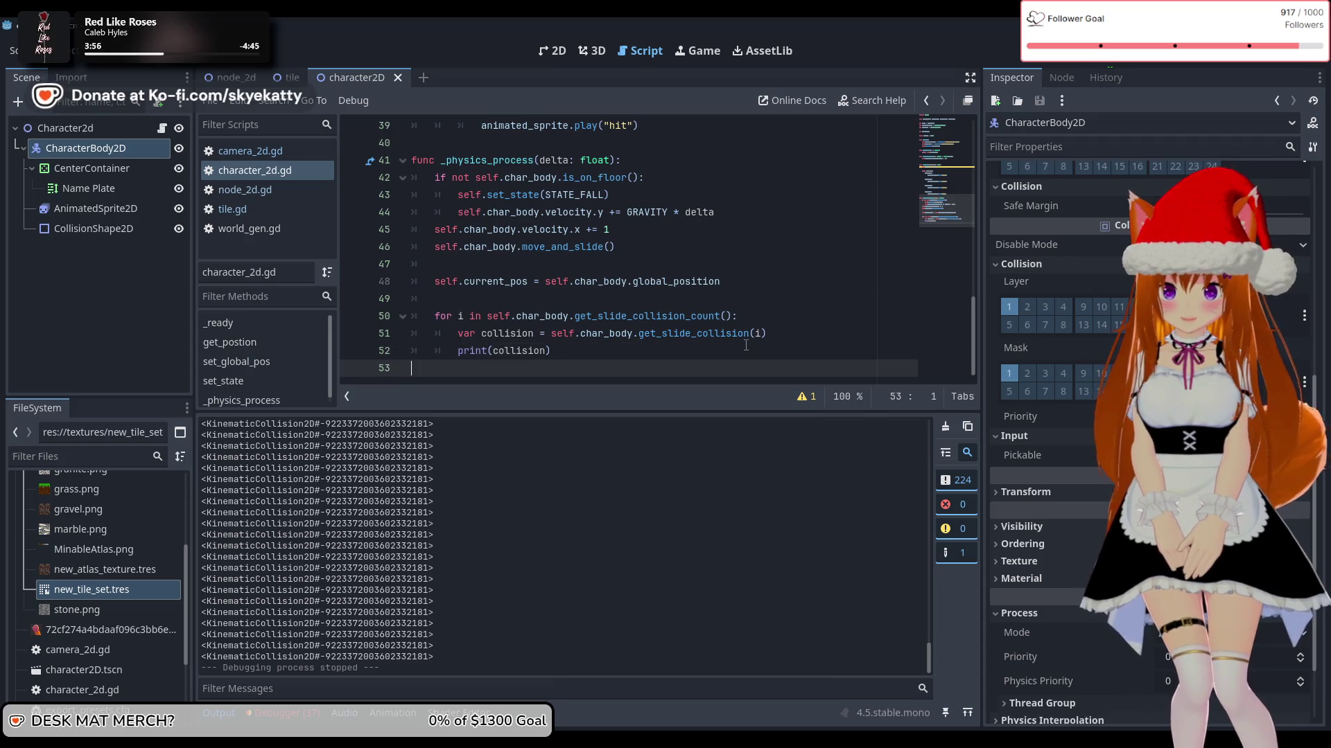
{"action": "key", "text": "BackSpace"}
{"action": "type", "text": "typeof"}
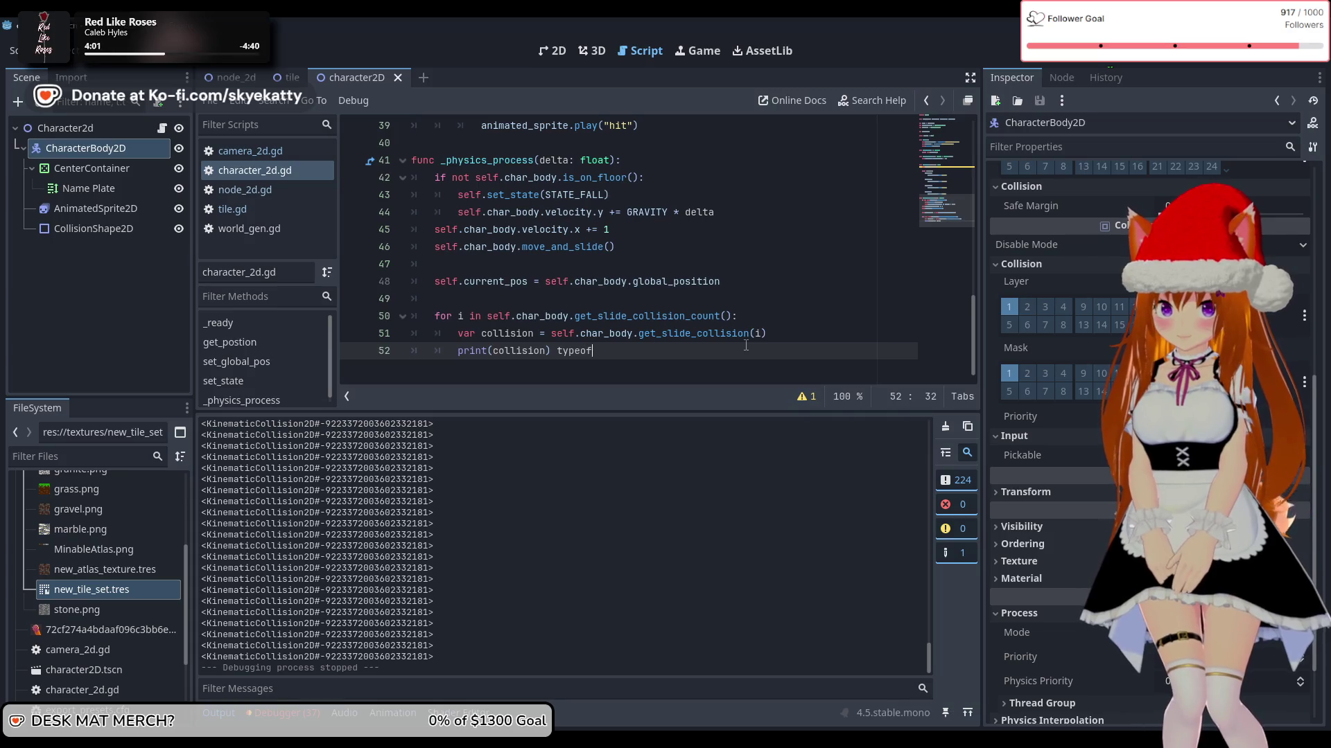
Step: Wrap the printed collision on line 52 in a typeof() call
{"action": "type", "text": "("}
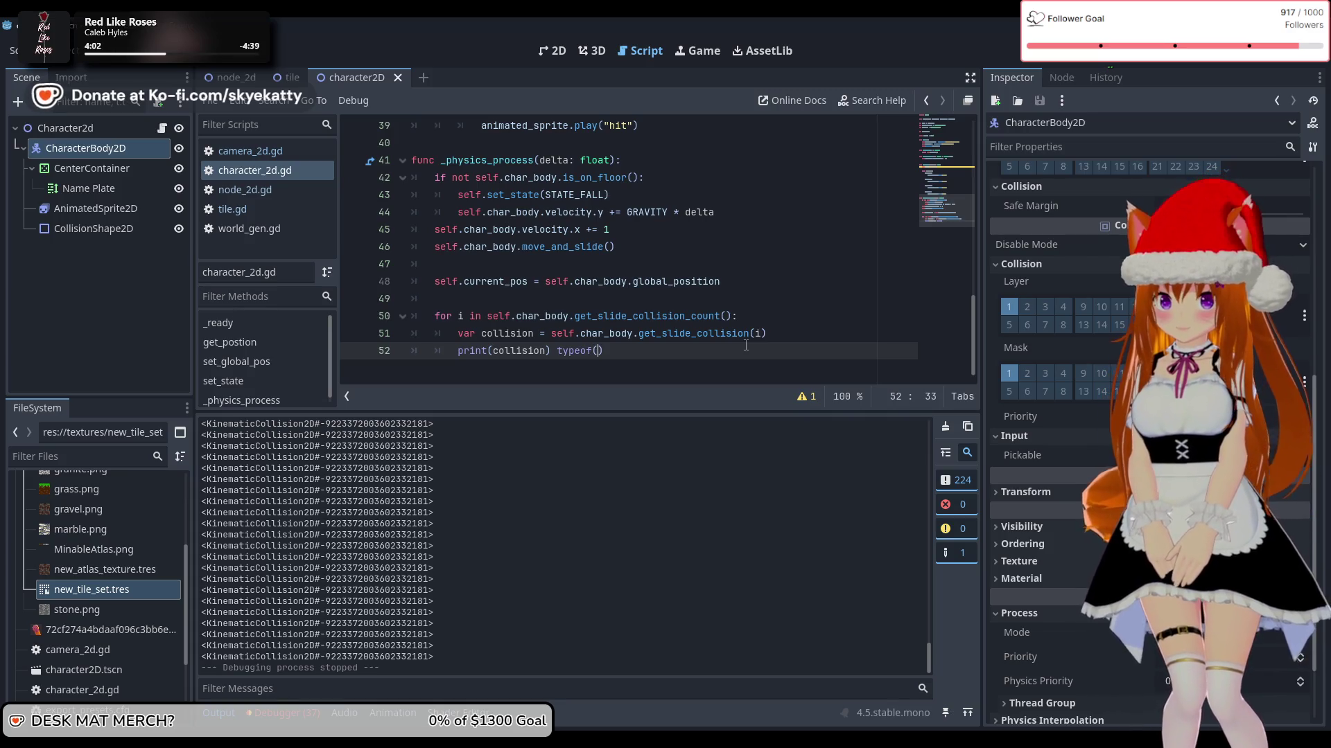
{"action": "key", "text": "Right"}
{"action": "key", "text": "BackSpace"}
{"action": "key", "text": "BackSpace"}
{"action": "key", "text": "BackSpace"}
{"action": "type", "text": ")"}
{"action": "key", "text": "Left"}
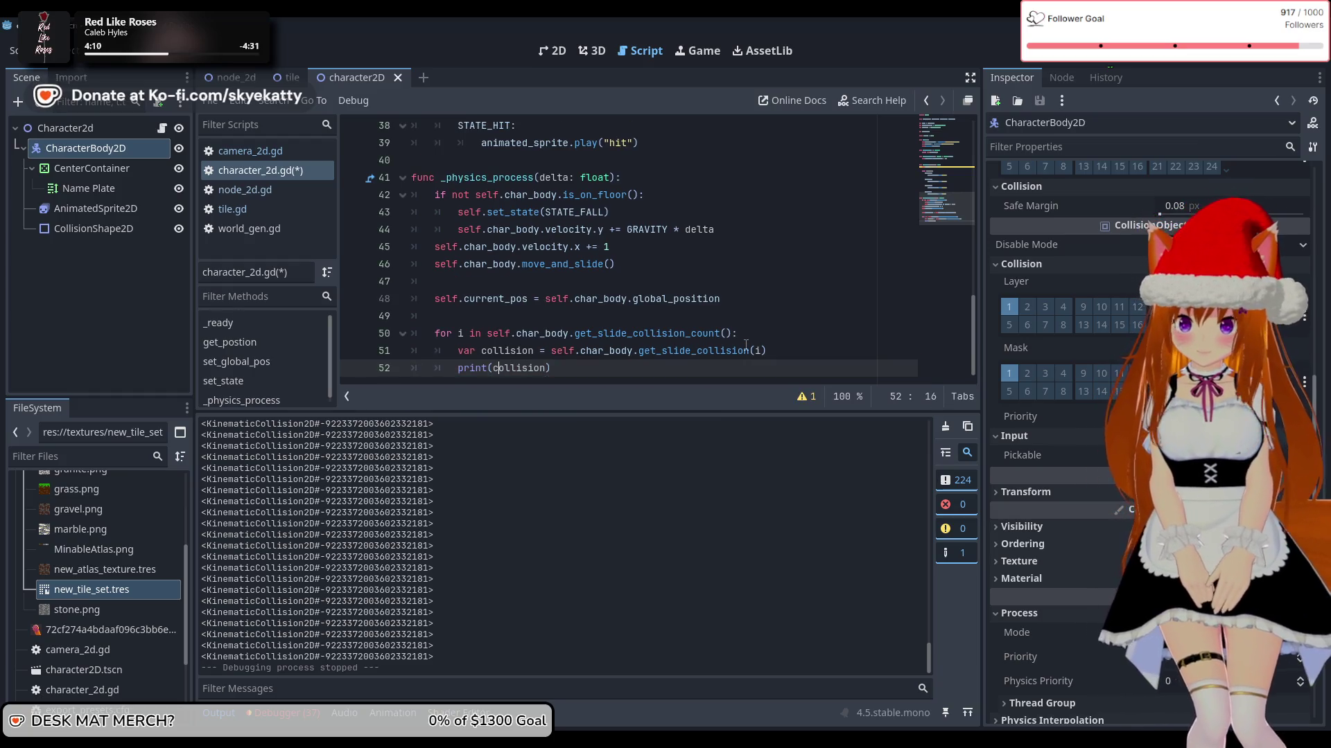
{"action": "type", "text": "typeof("}
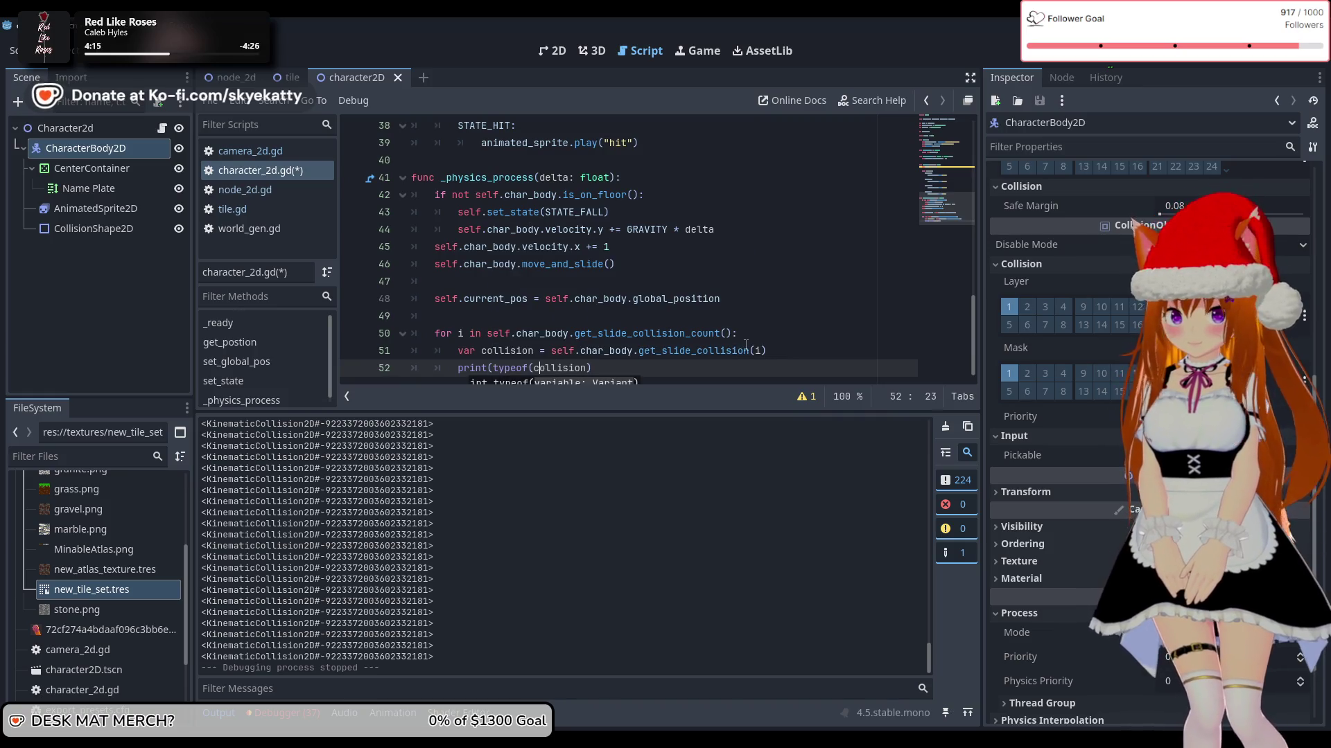
{"action": "key", "text": "Right"}
{"action": "key", "text": "Right"}
{"action": "key", "text": "Right"}
{"action": "type", "text": ")"}
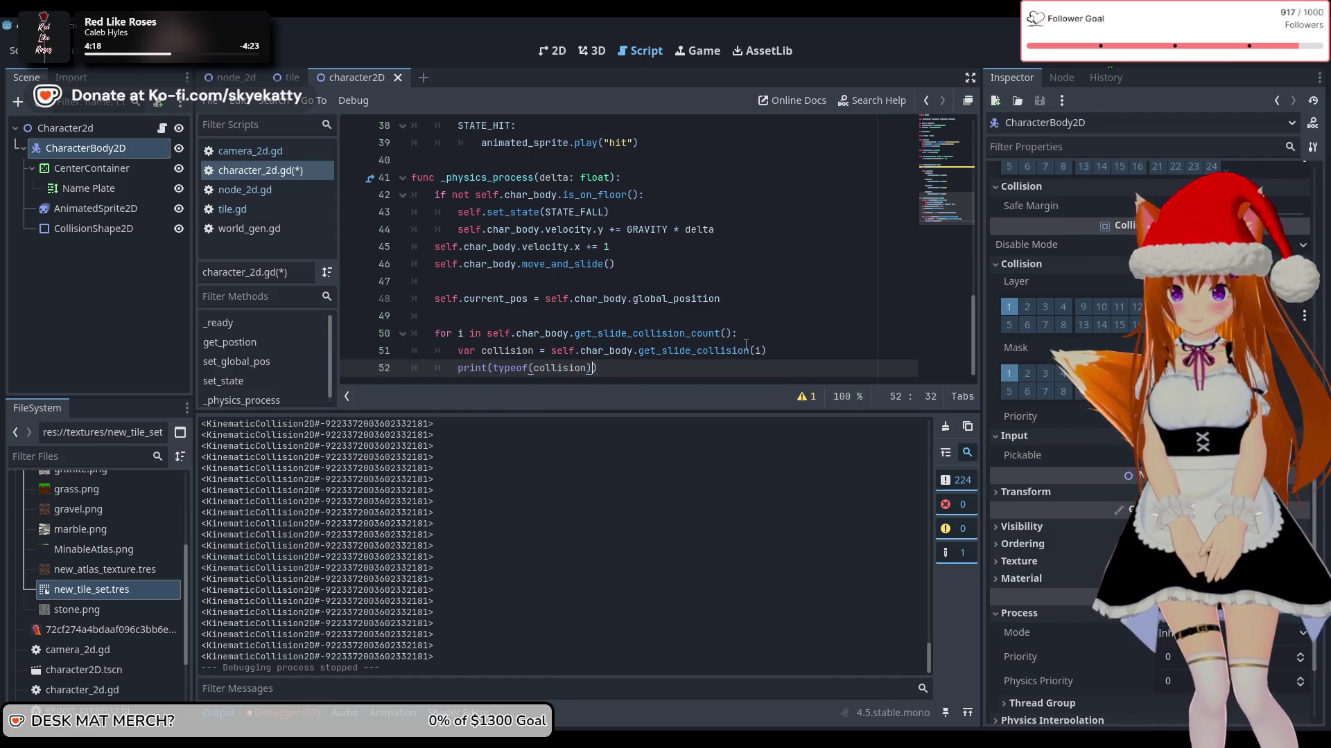
{"action": "type", "text": "."}
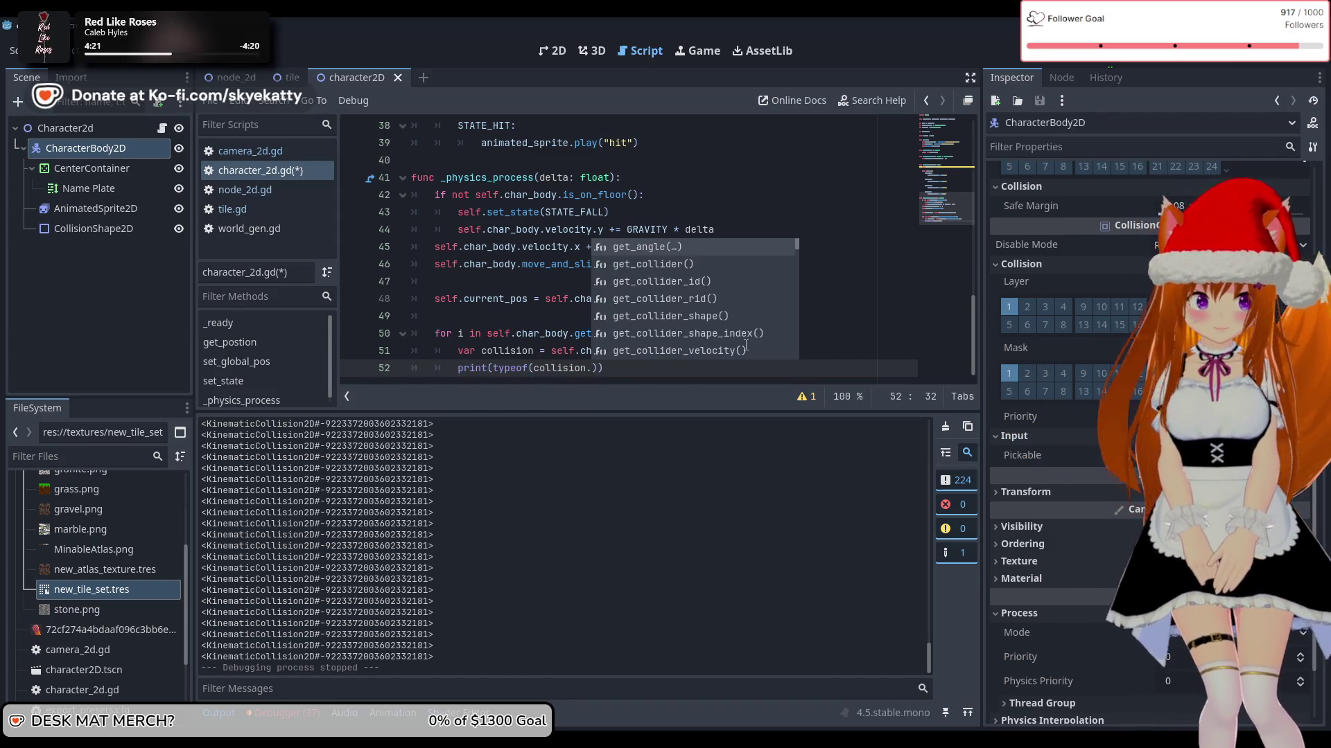
{"action": "type", "text": "ob"}
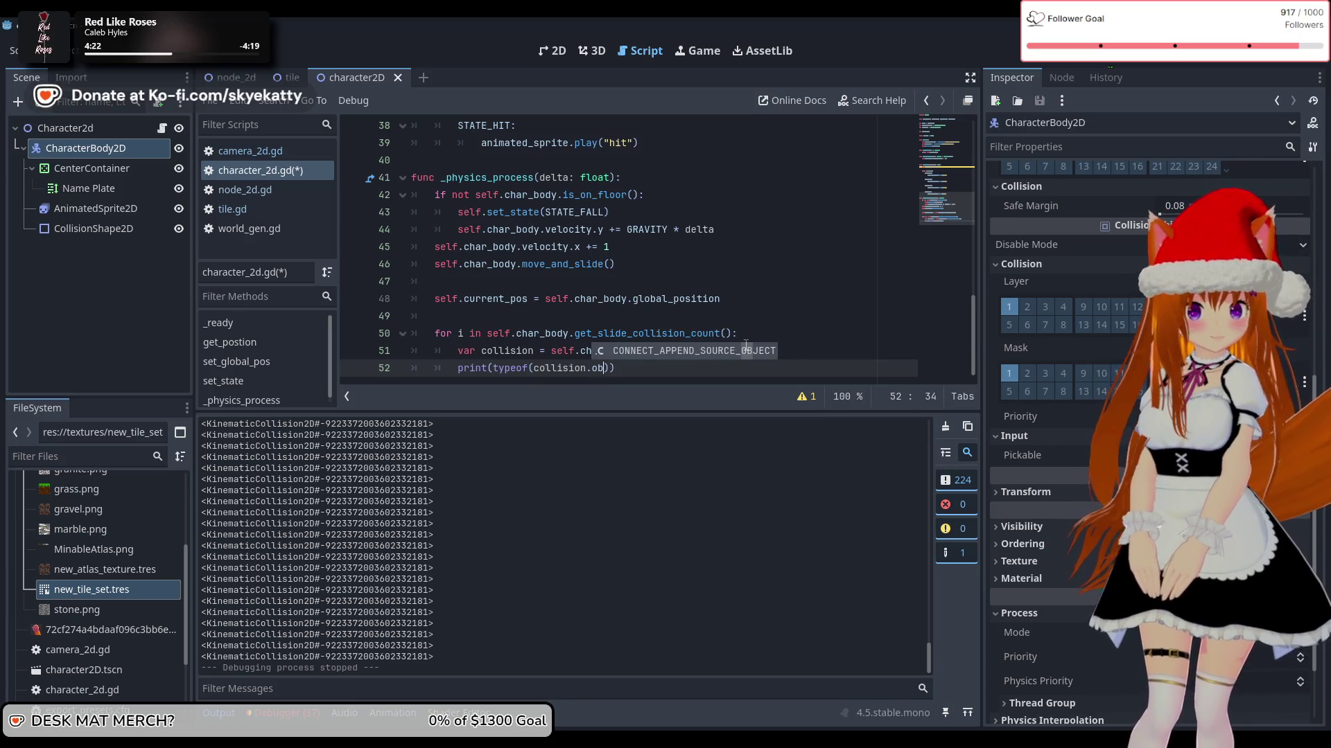
Step: Complete the argument as collision.get_collider() via autocomplete, then save and run with F5
{"action": "key", "text": "BackSpace"}
{"action": "key", "text": "BackSpace"}
{"action": "type", "text": "on.Ob"}
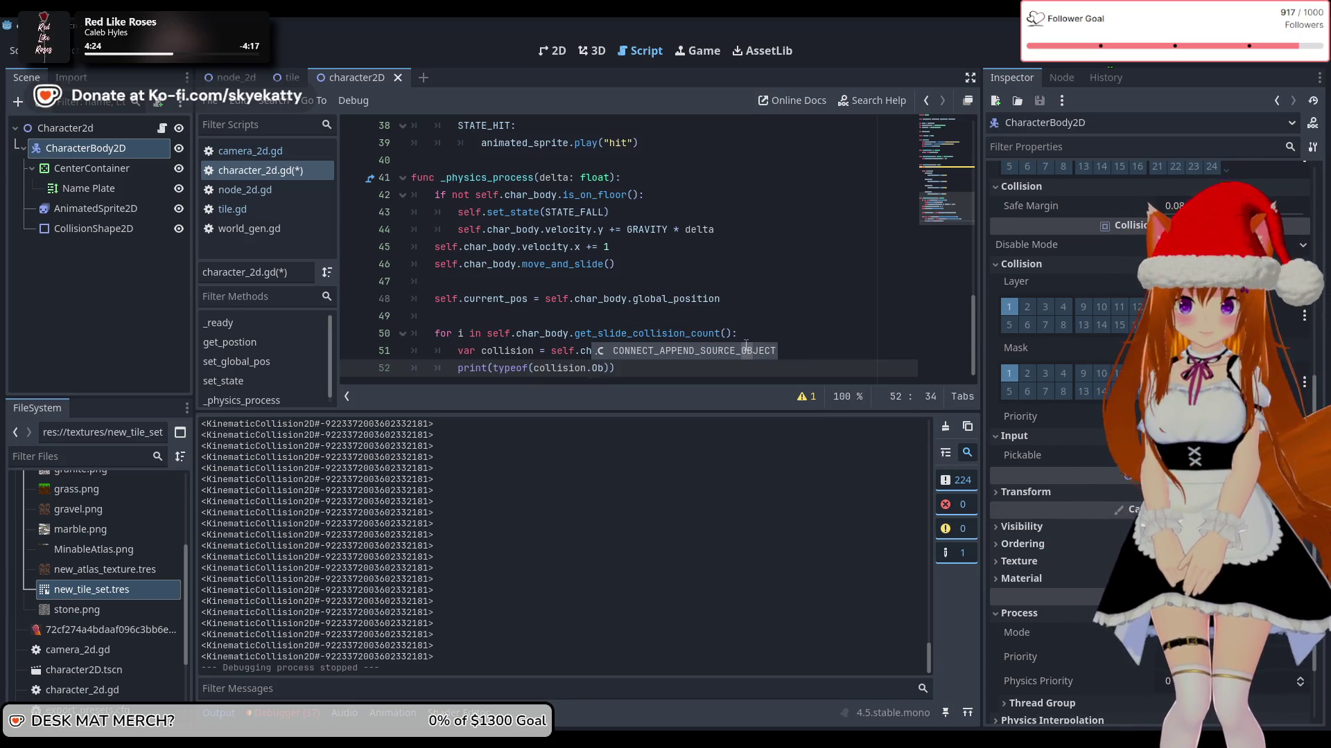
{"action": "key", "text": "BackSpace"}
{"action": "key", "text": "BackSpace"}
{"action": "type", "text": "Ob"}
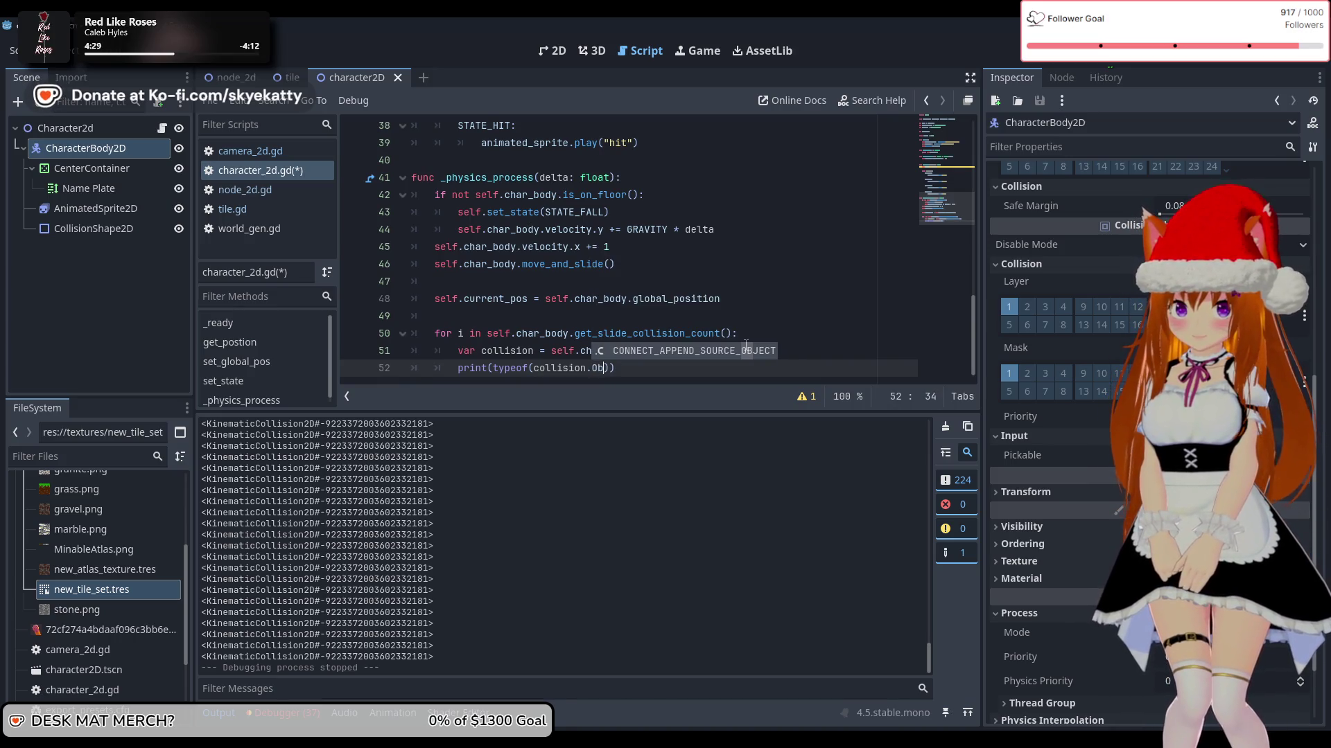
{"action": "key", "text": "BackSpace"}
{"action": "key", "text": "BackSpace"}
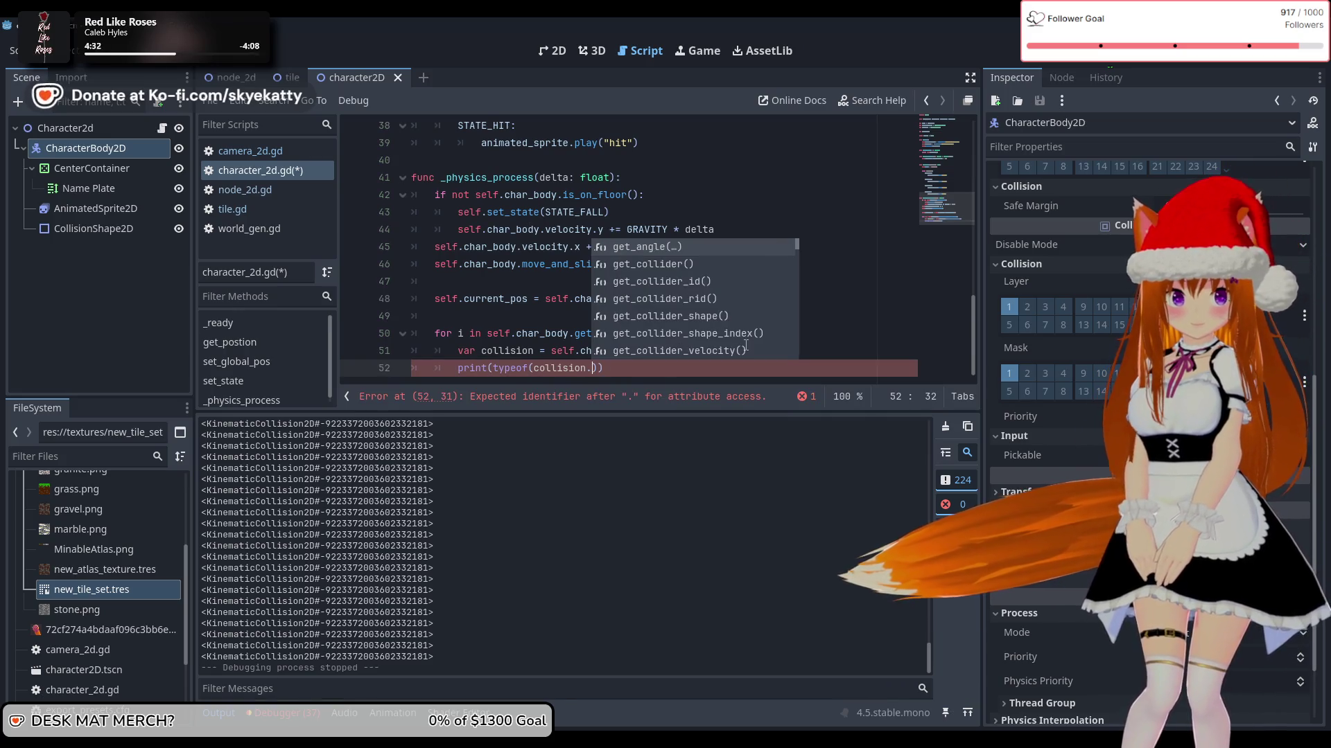
{"action": "type", "text": "get"}
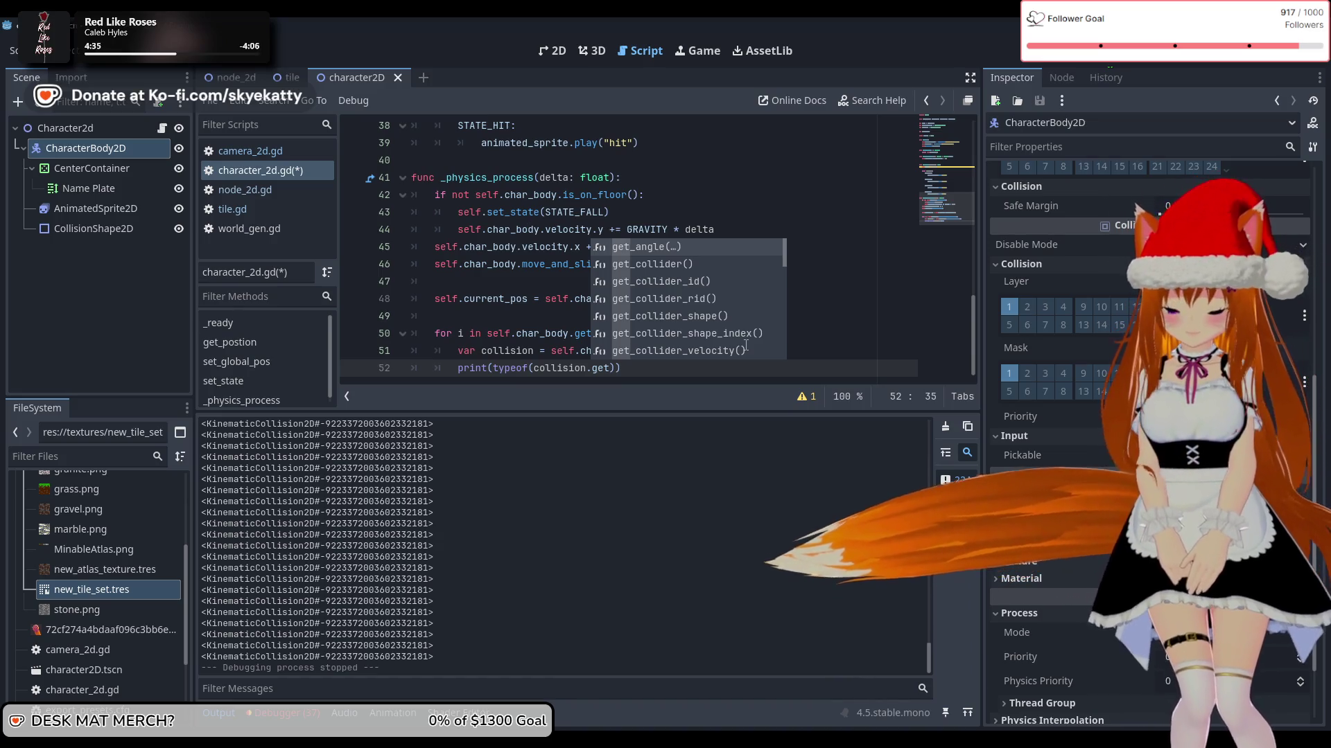
{"action": "key", "text": "Down"}
{"action": "key", "text": "Return"}
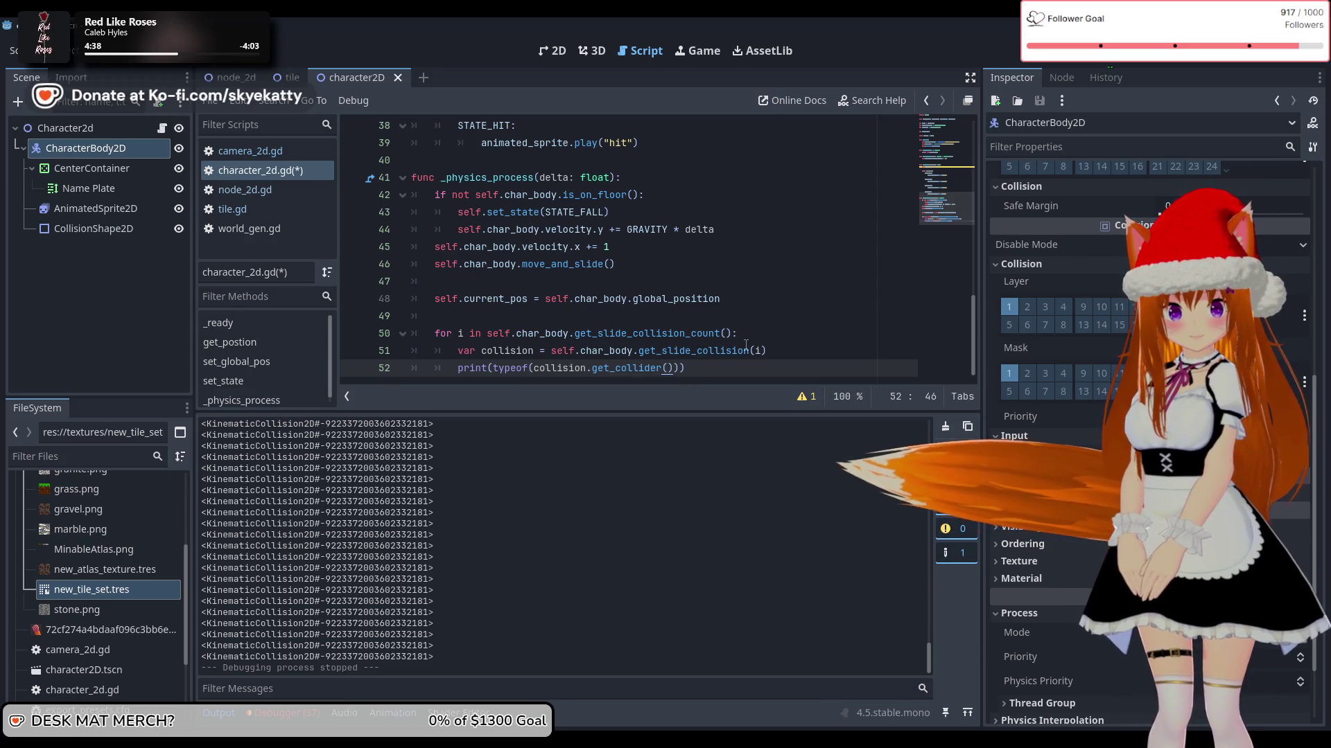
{"action": "key", "text": "End"}
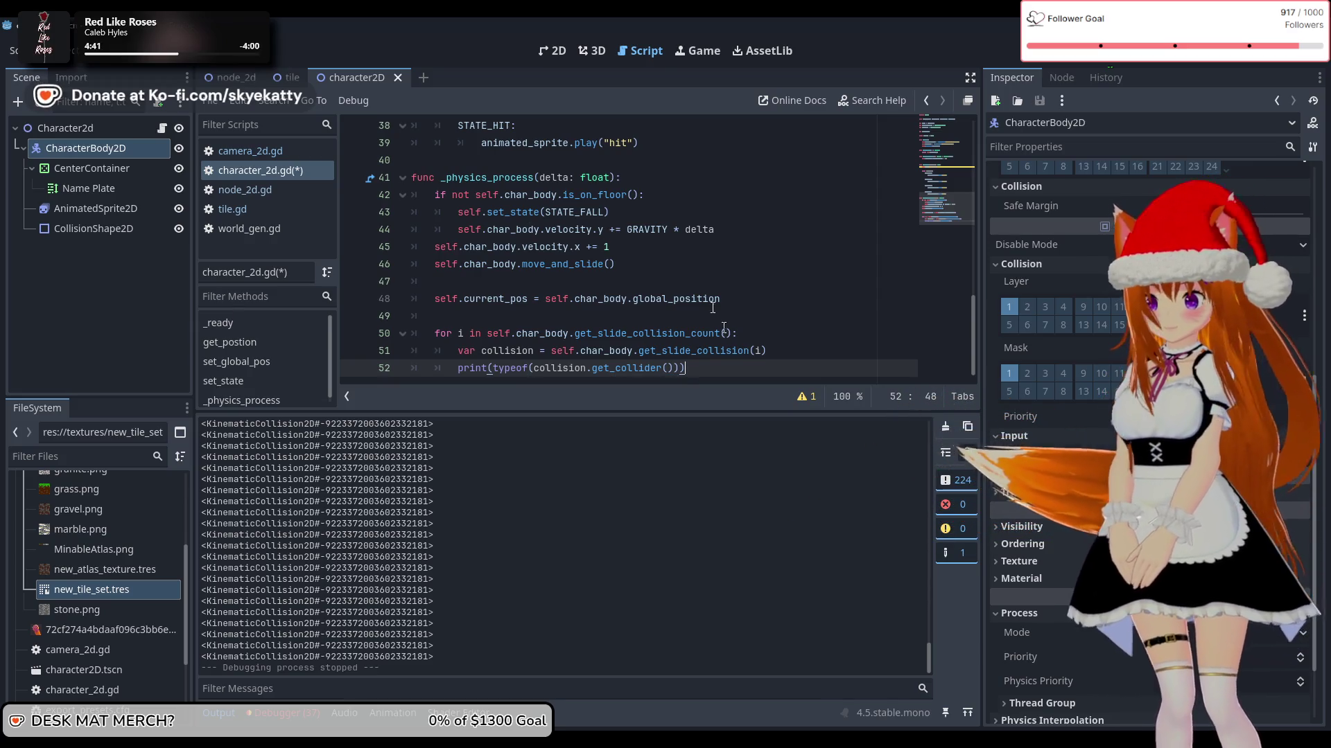
{"action": "left_click", "coordinate": [786, 351]}
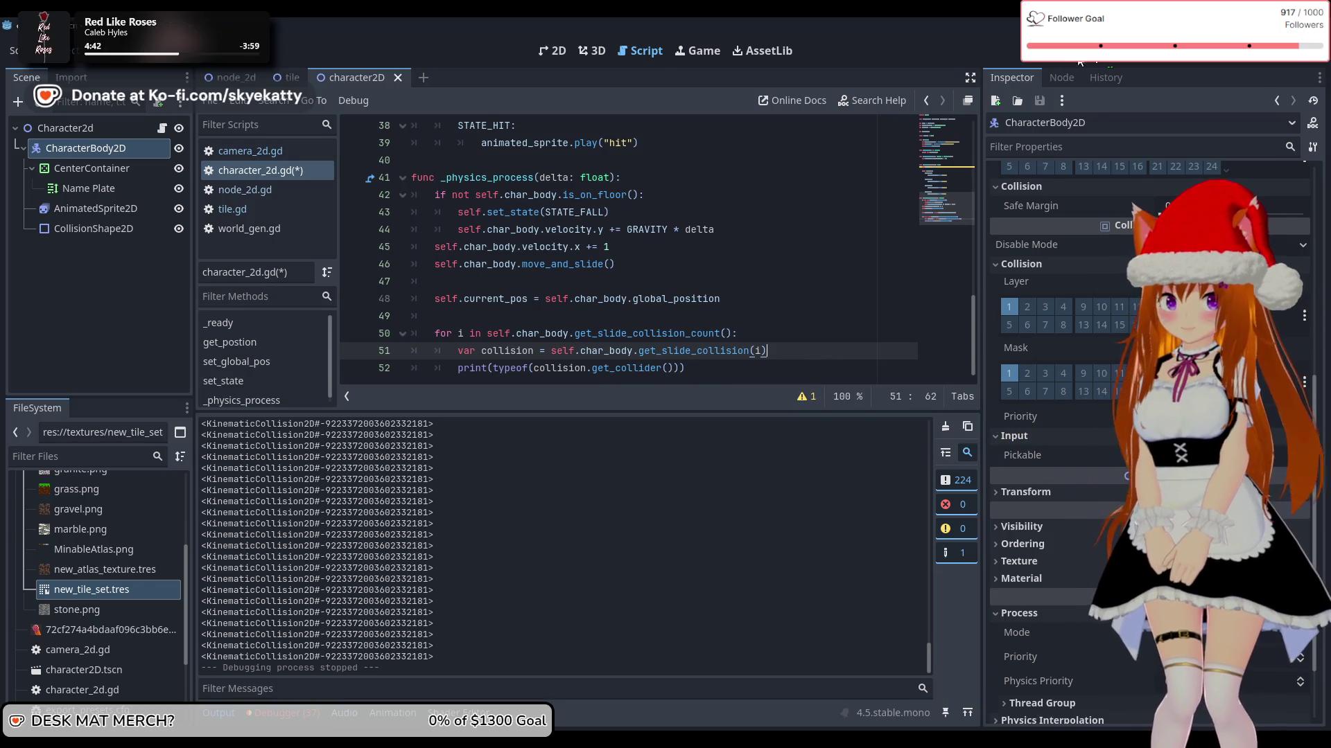
{"action": "key", "text": "F5"}
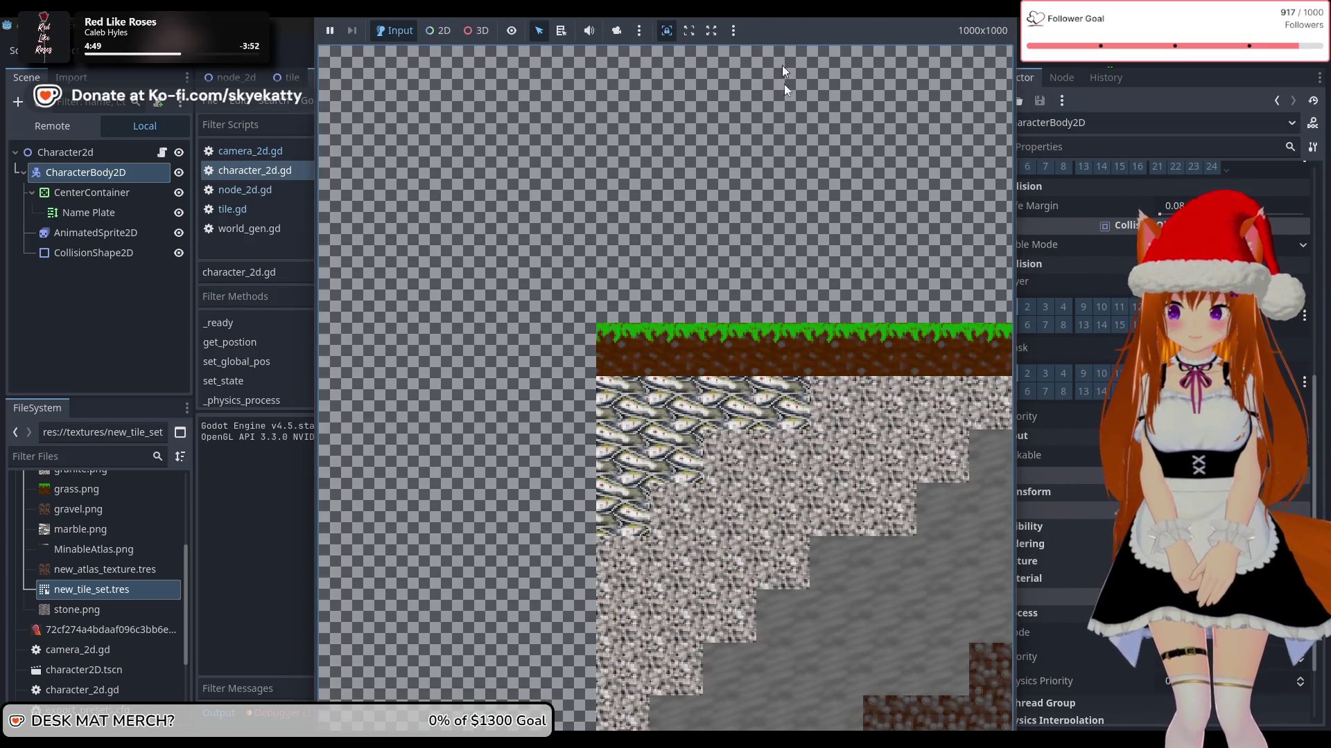
Step: Run the player right off the terrain with D, then stop the game as 24 repeats in the output
{"action": "key", "text": "d"}
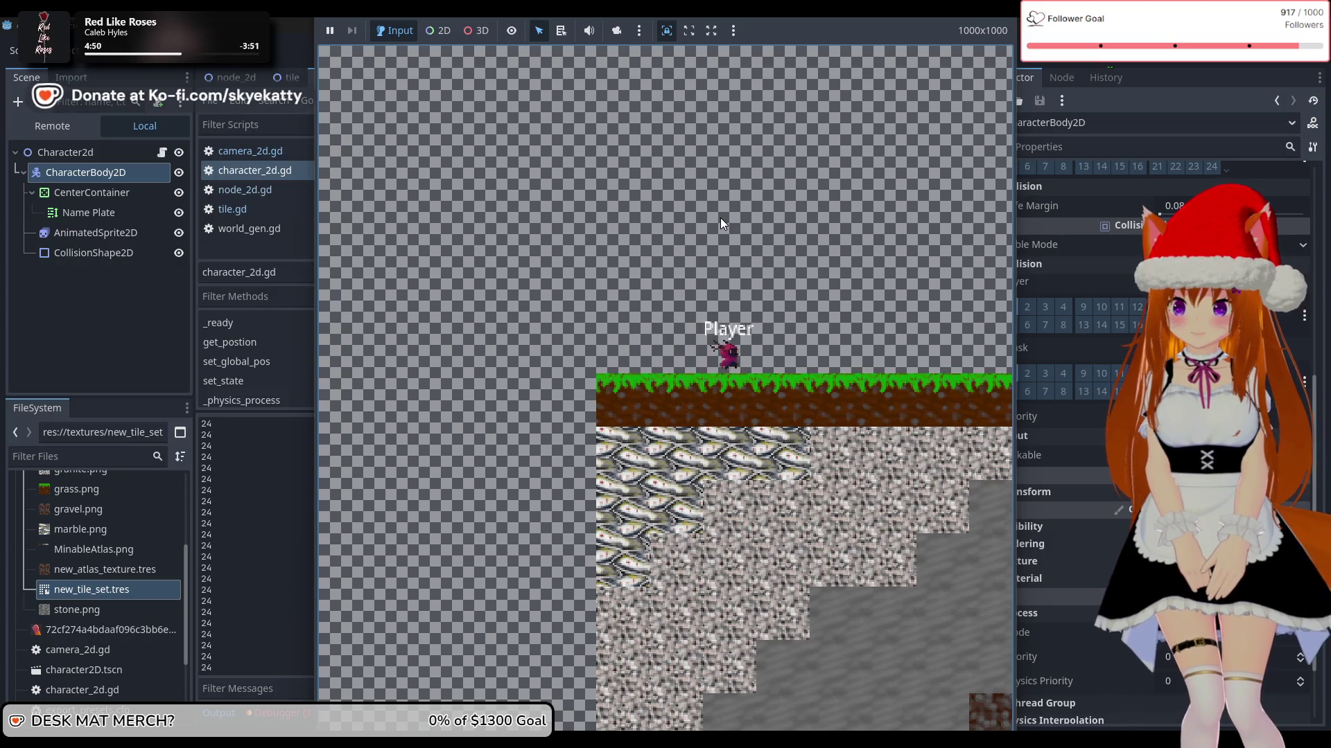
{"action": "key", "text": "d"}
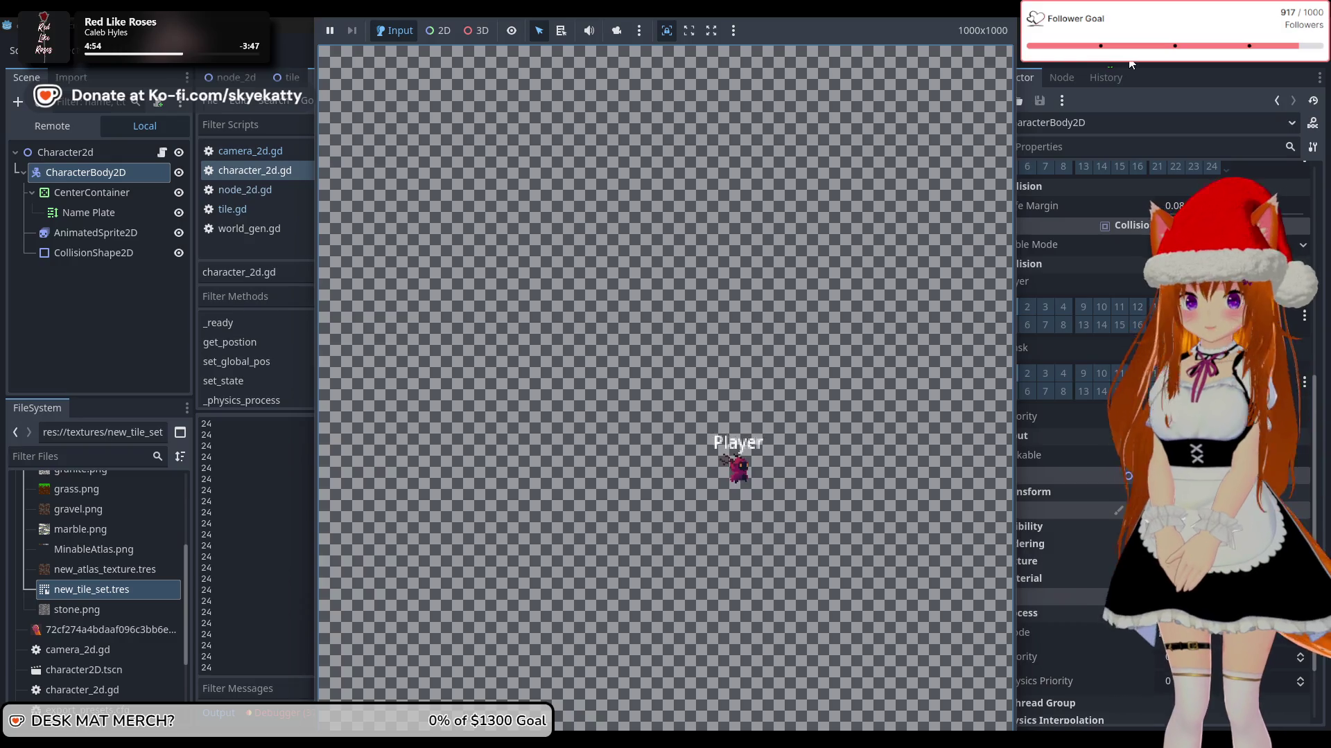
{"action": "key", "text": "F8"}
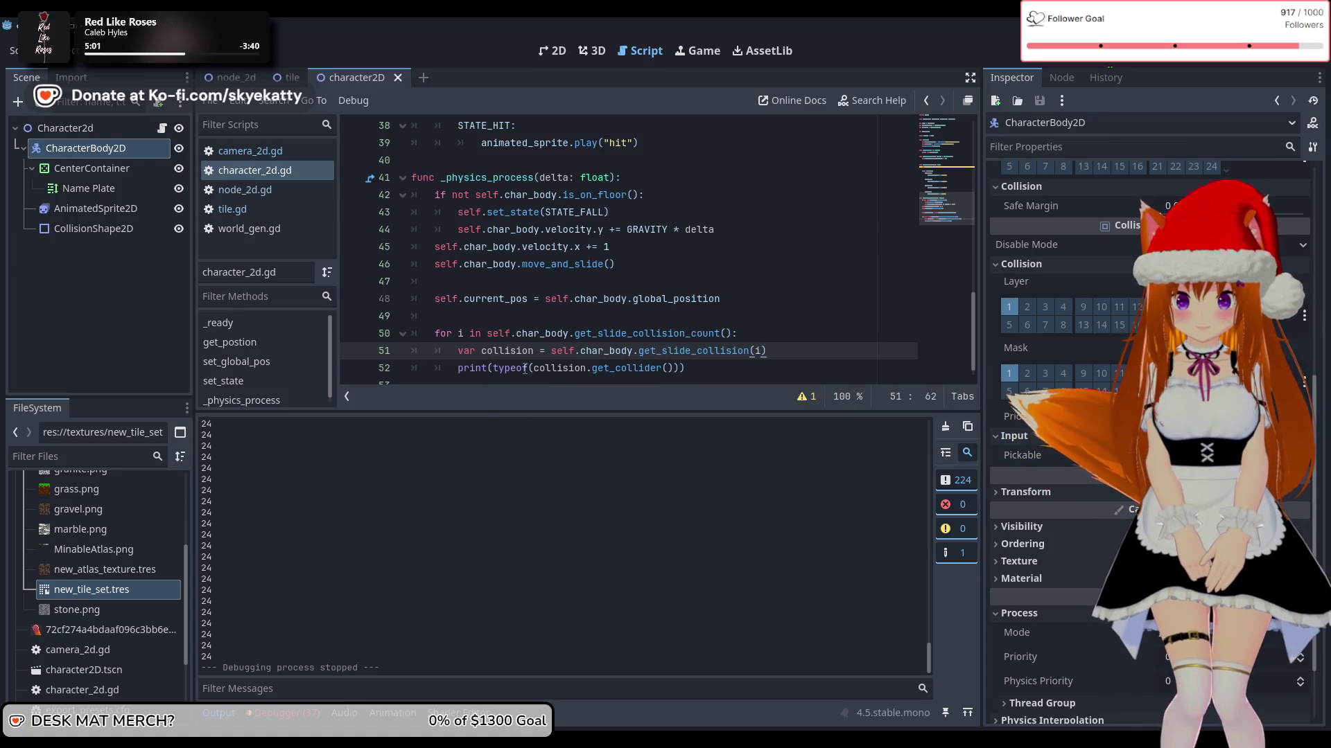
{"action": "mouse_move", "coordinate": [519, 378]}
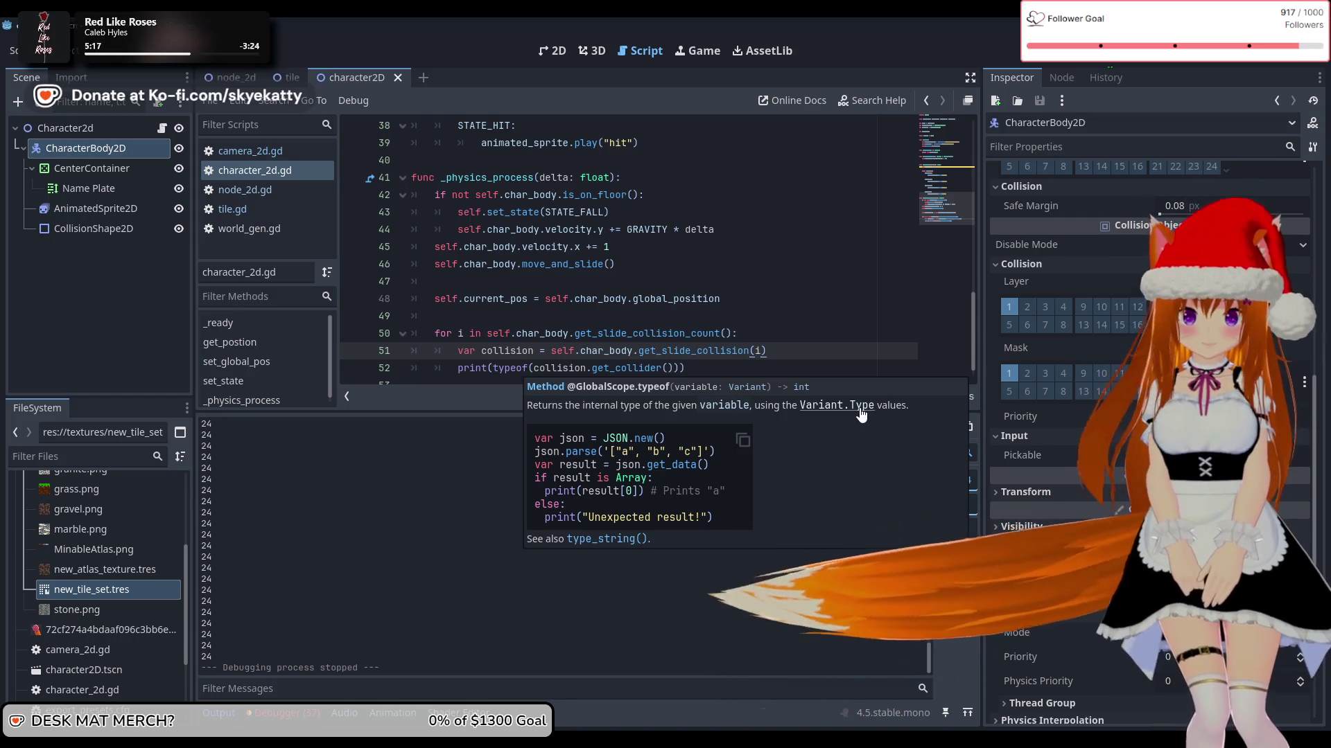
{"action": "left_click", "coordinate": [837, 405]}
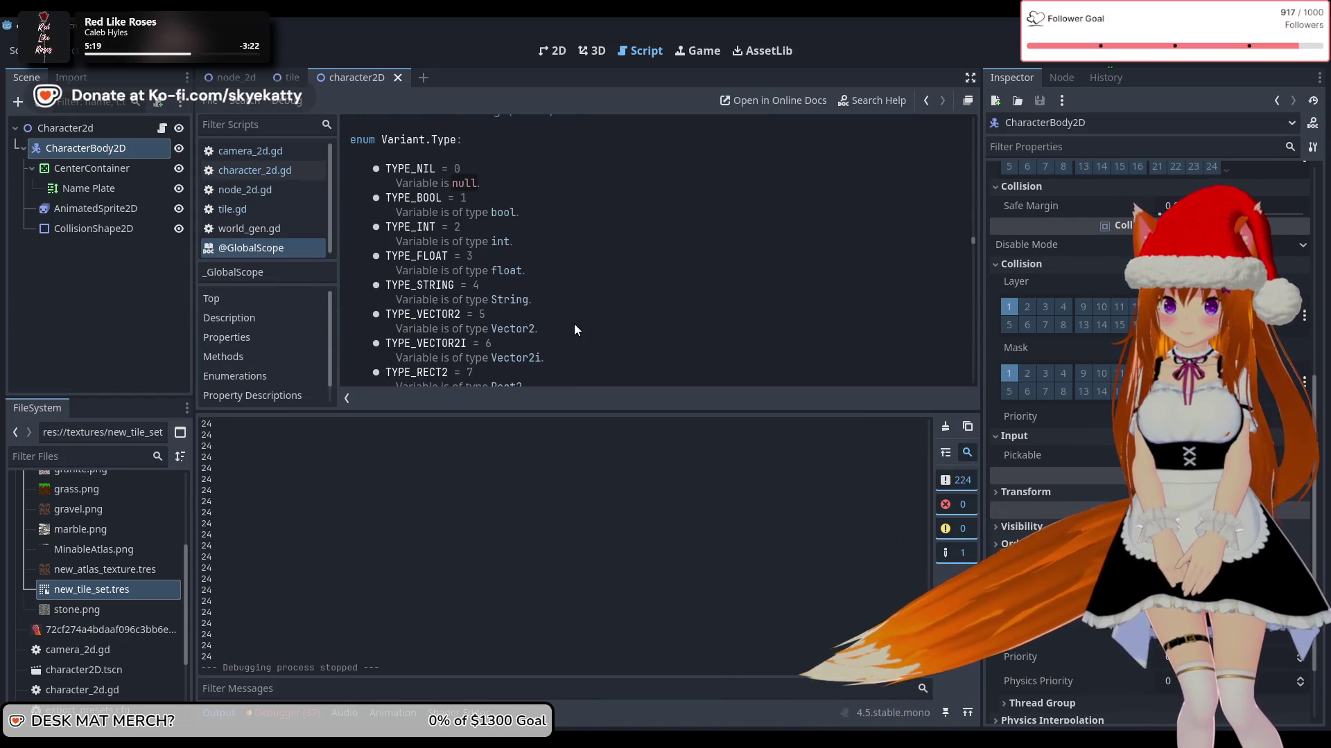
{"action": "right_click", "coordinate": [574, 323]}
{"action": "scroll", "coordinate": [600, 291], "scroll_direction": "down", "scroll_amount": 7}
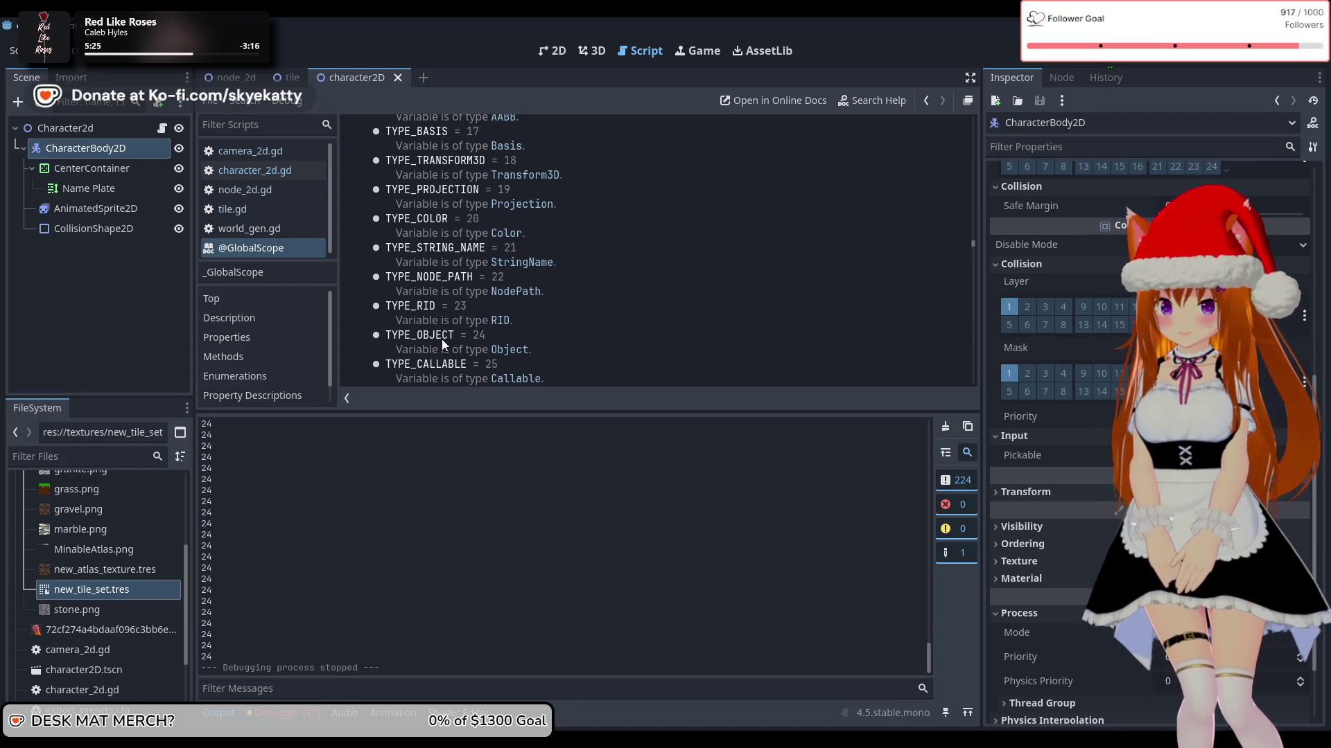
{"action": "left_click_drag", "start_coordinate": [372, 330], "coordinate": [508, 348]}
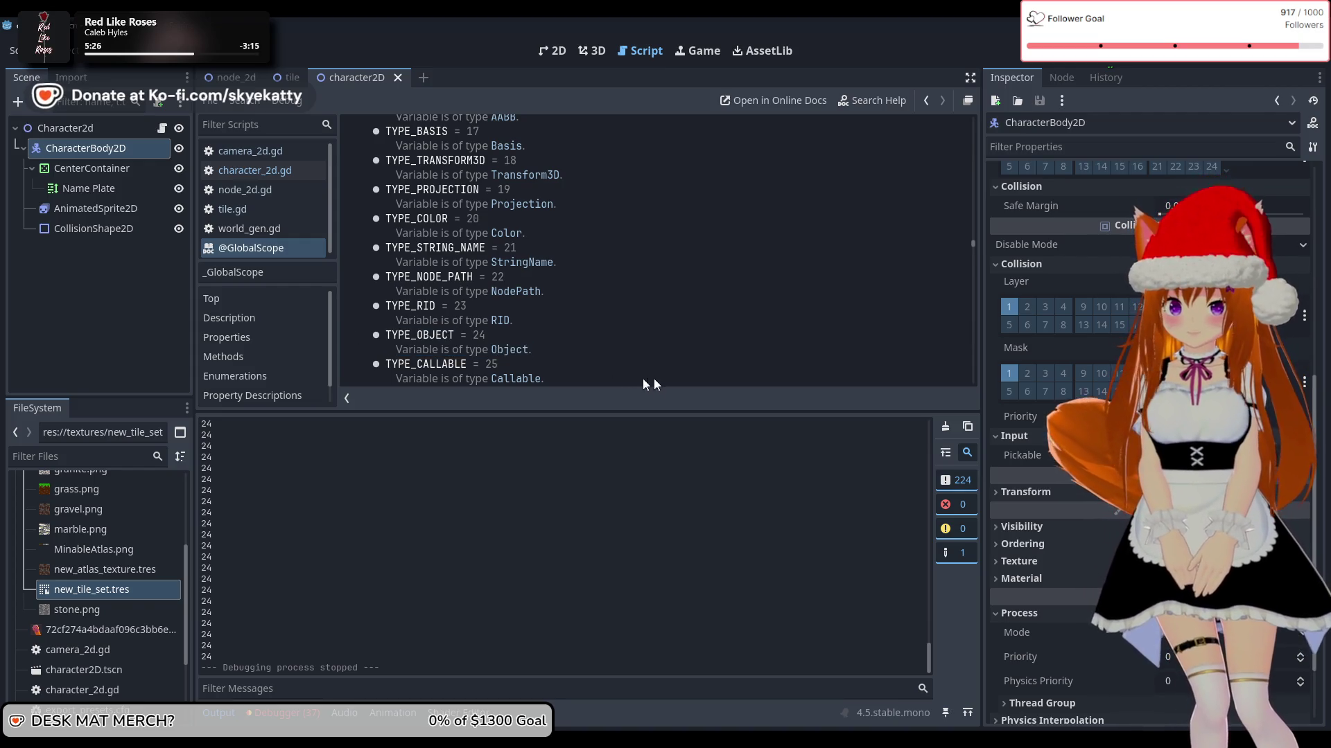
{"action": "scroll", "coordinate": [645, 374], "scroll_direction": "up", "scroll_amount": 4}
{"action": "scroll", "coordinate": [643, 365], "scroll_direction": "up", "scroll_amount": 5}
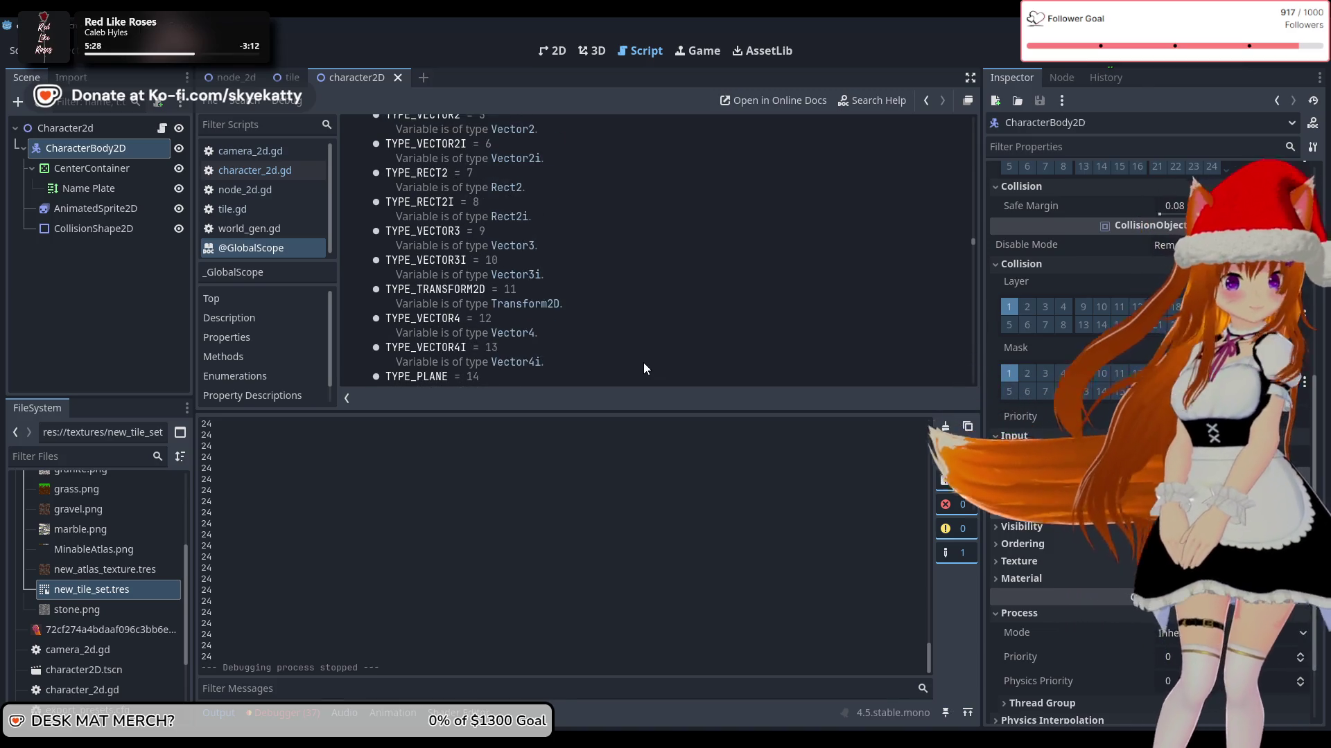
{"action": "scroll", "coordinate": [644, 363], "scroll_direction": "up", "scroll_amount": 3}
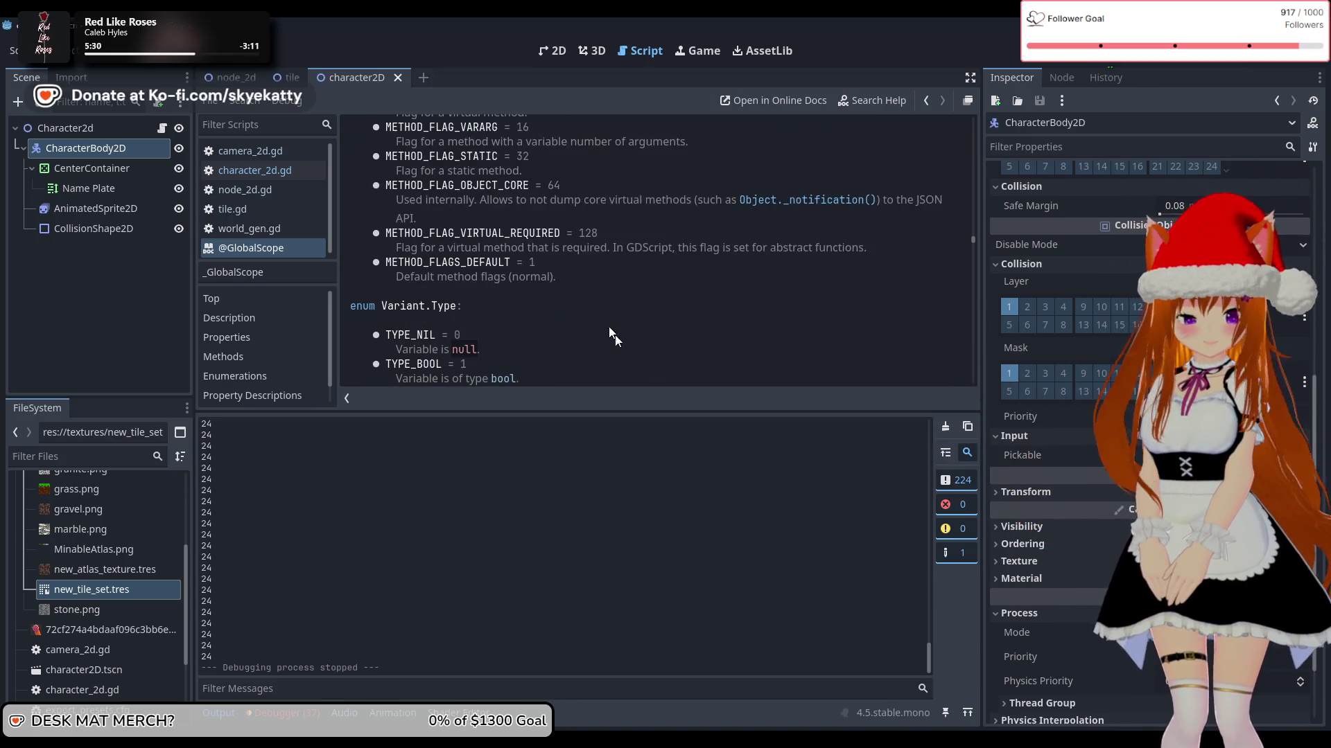
{"action": "scroll", "coordinate": [365, 467], "scroll_direction": "up", "scroll_amount": 1}
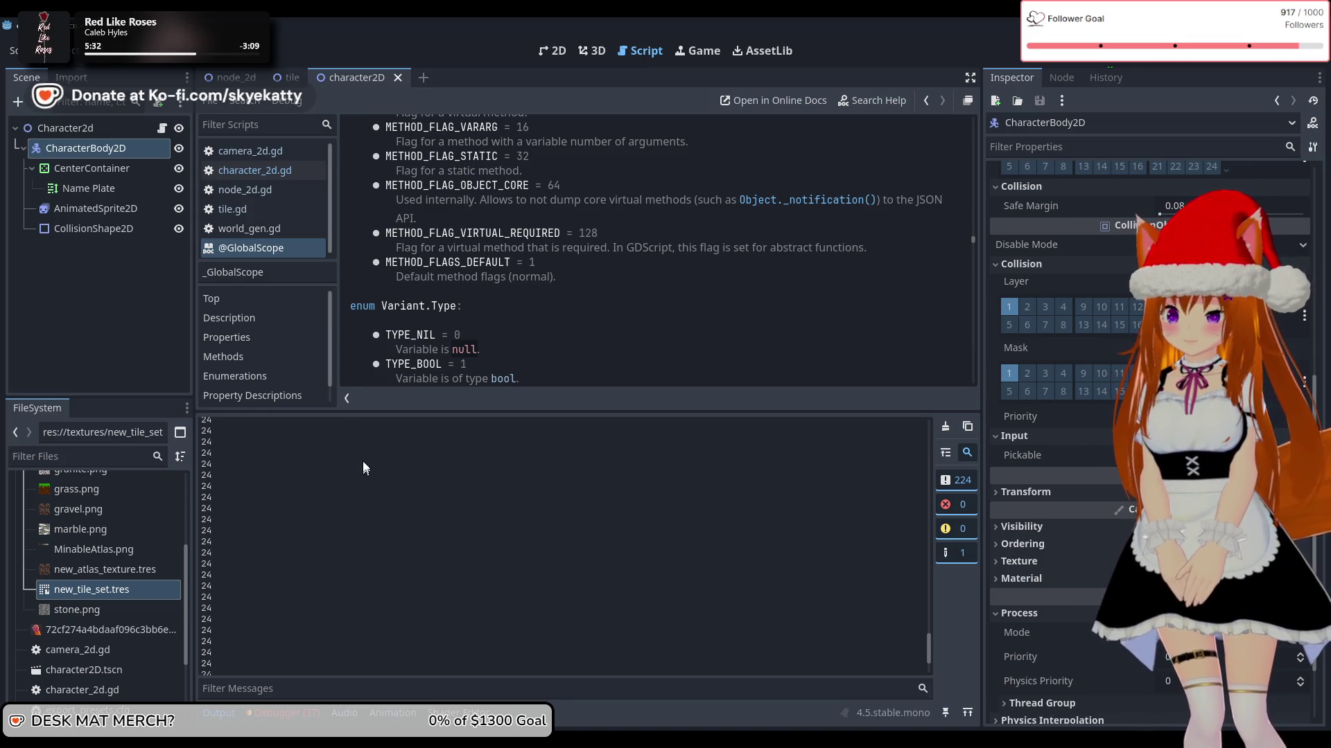
{"action": "left_click", "coordinate": [292, 171]}
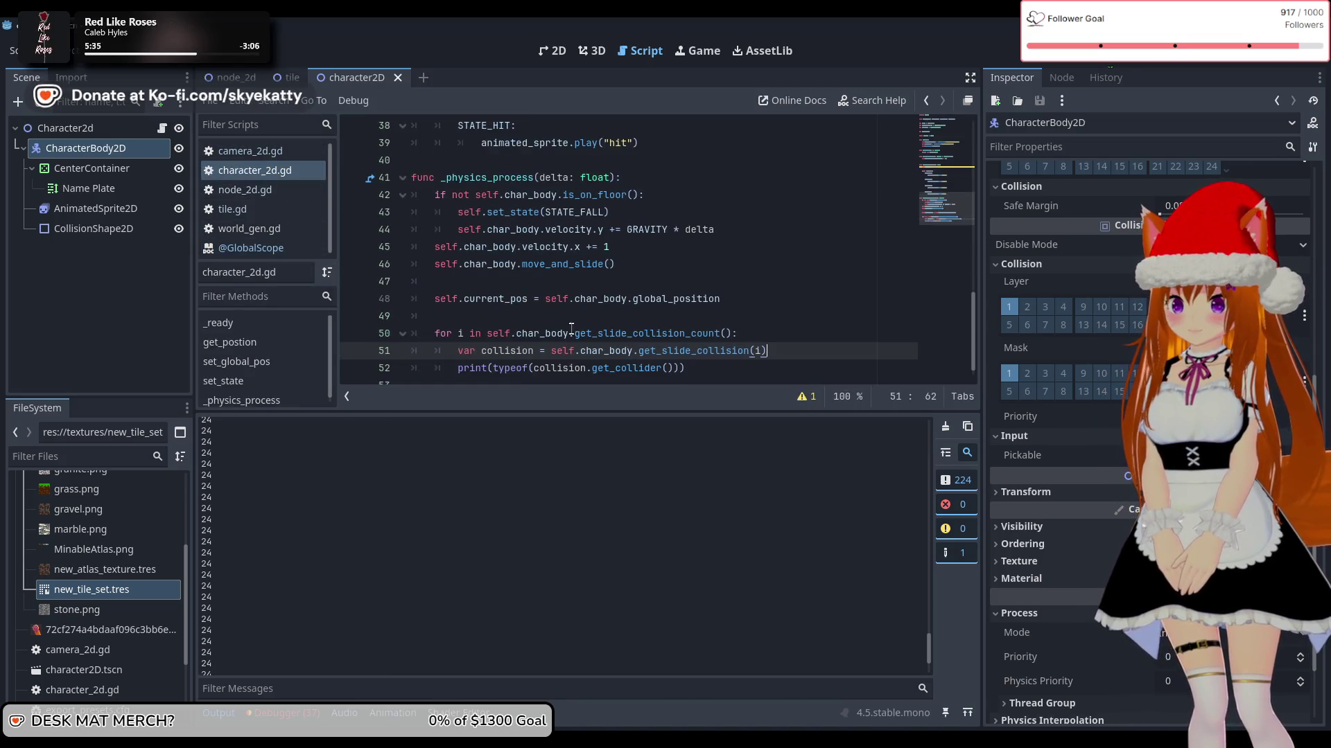
Step: Remove the typeof wrapper on line 52 and append .name to get_collider()
{"action": "scroll", "coordinate": [633, 310], "scroll_direction": "down", "scroll_amount": 1}
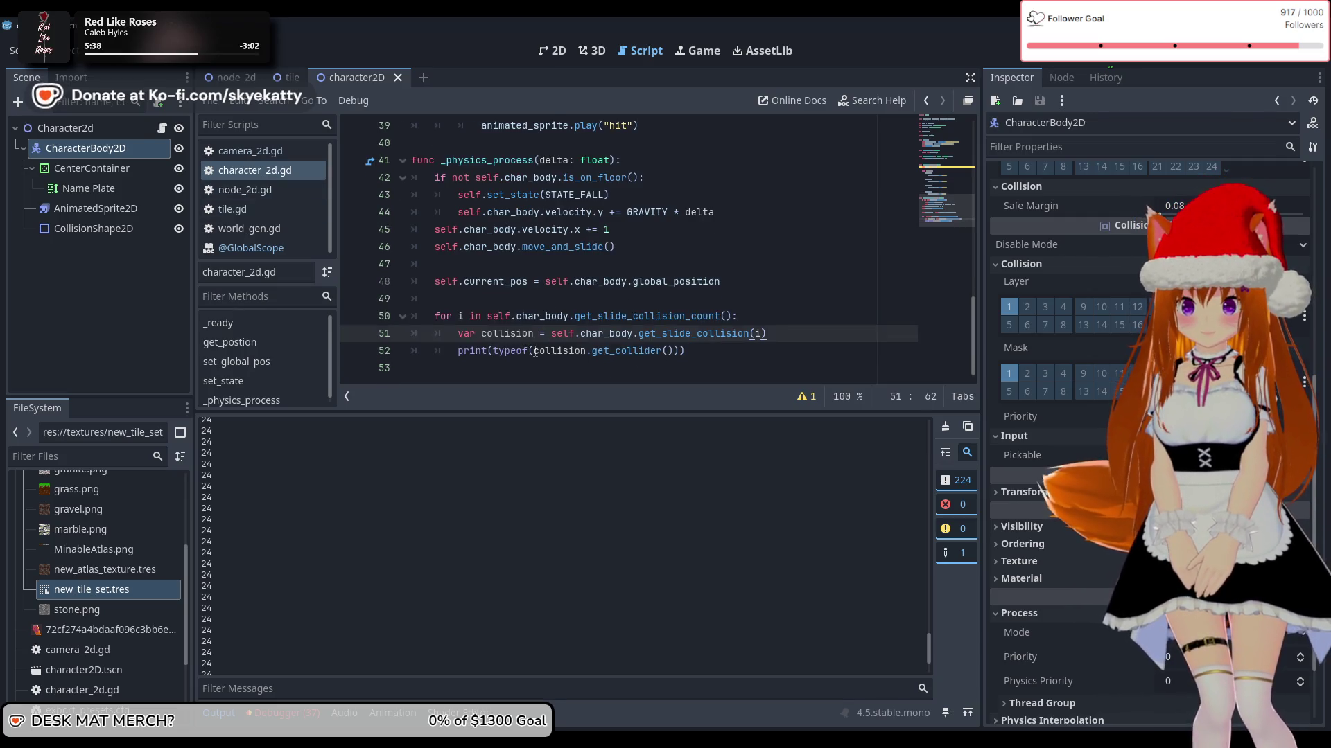
{"action": "left_click_drag", "start_coordinate": [535, 352], "coordinate": [493, 351]}
{"action": "key", "text": "BackSpace"}
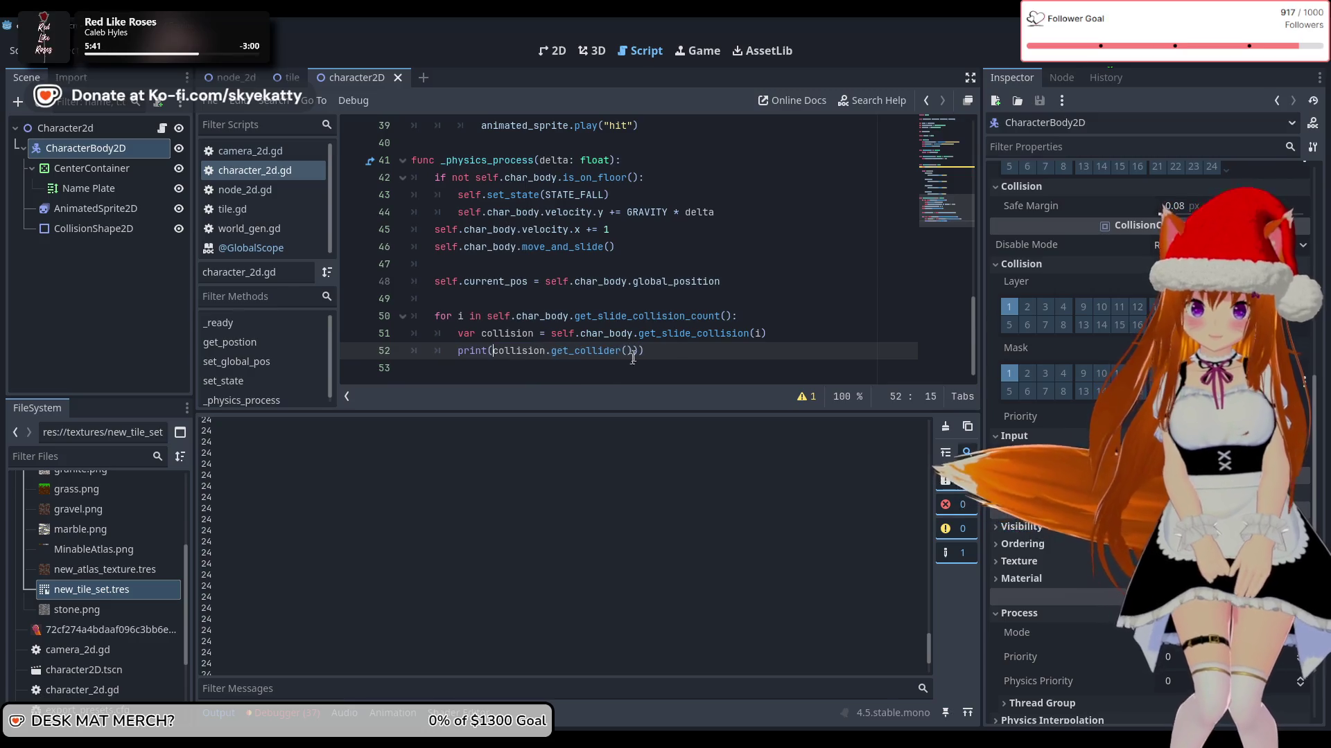
{"action": "key", "text": "End"}
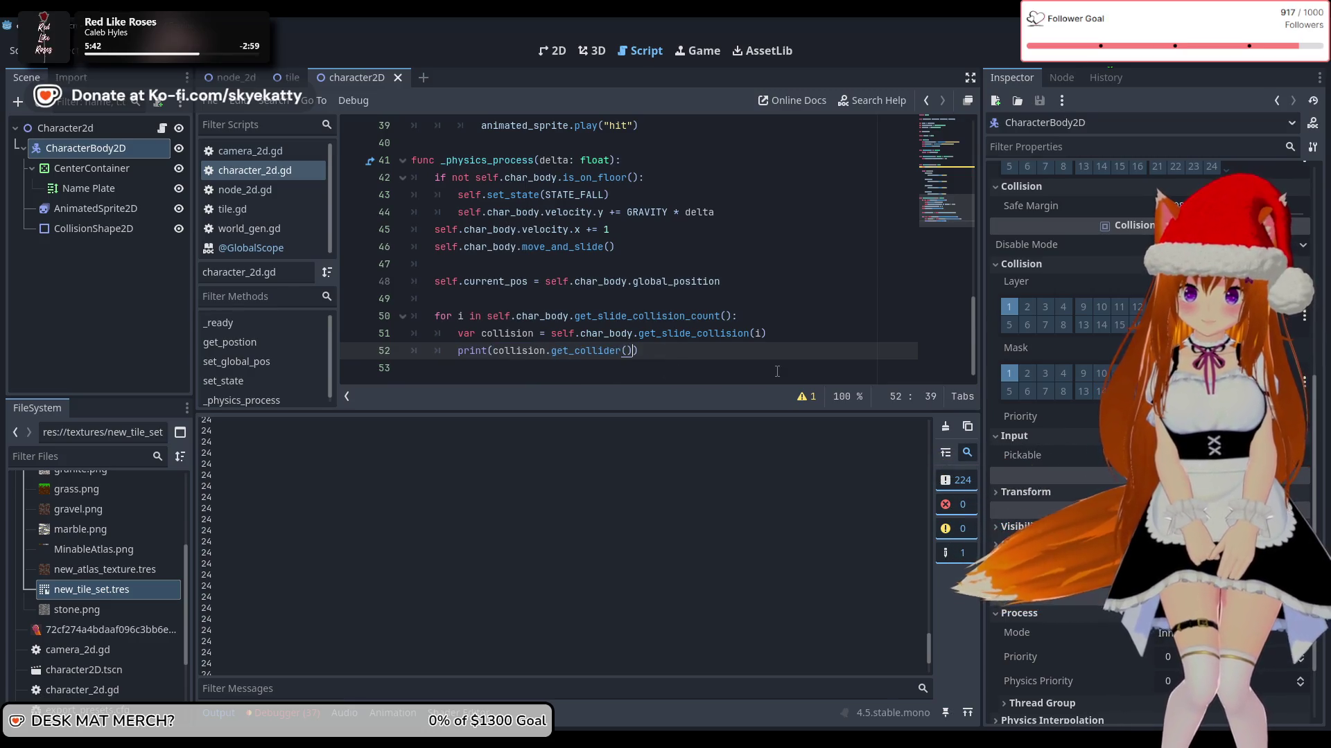
{"action": "type", "text": ".name"}
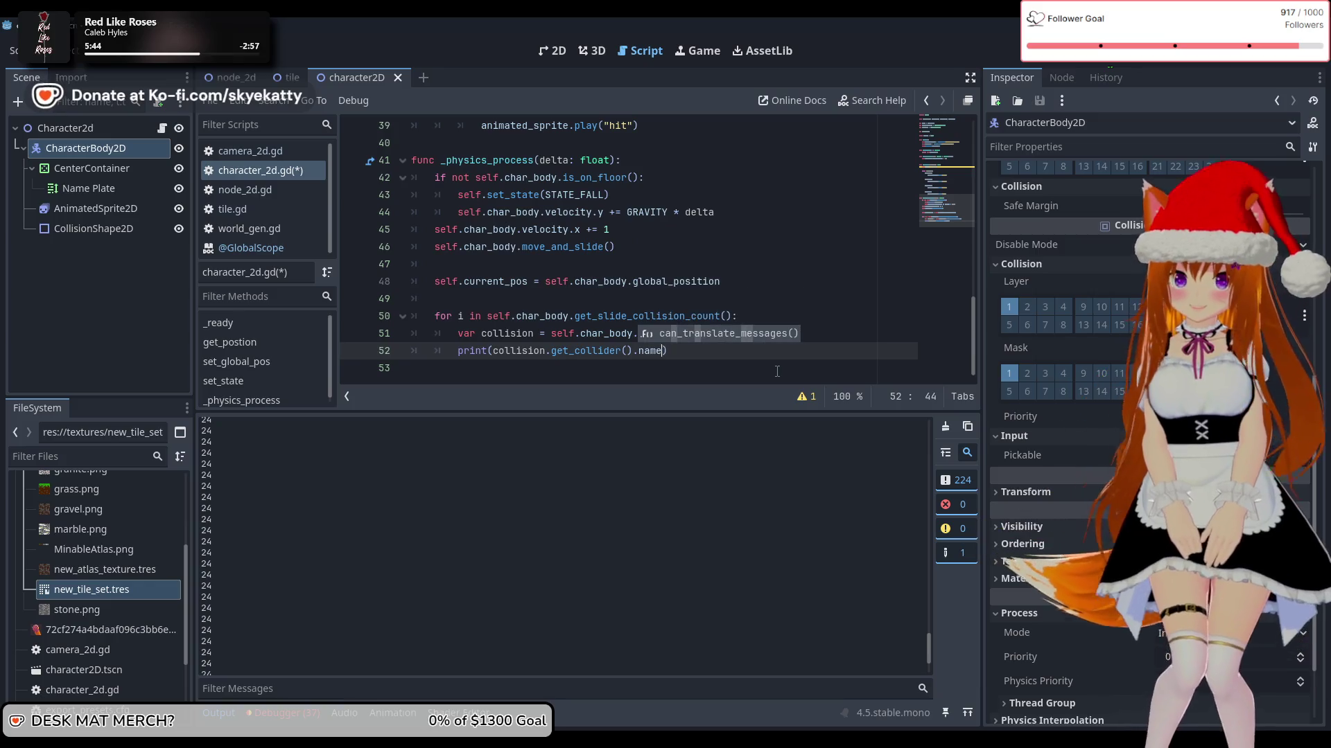
{"action": "left_click", "coordinate": [707, 357]}
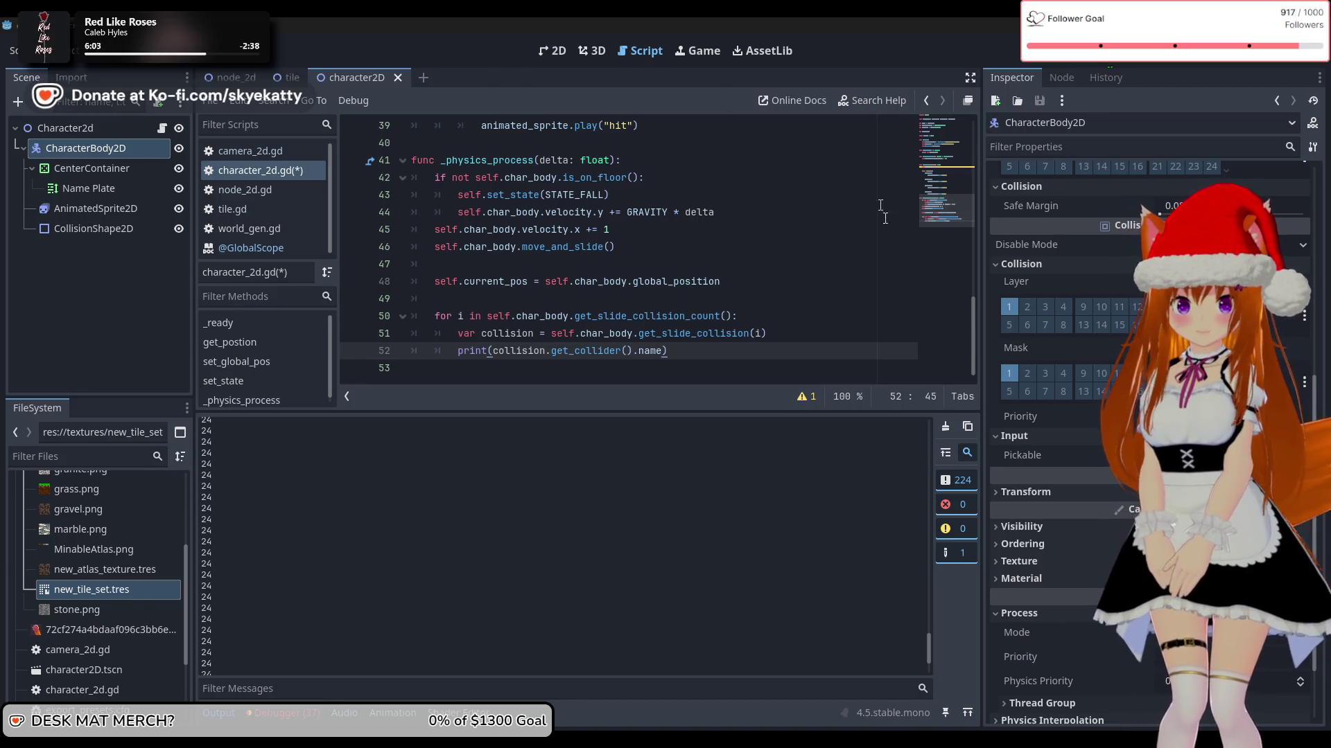
Step: Save and run, walk the player right off the edge, then stop once tile_fg is logged
{"action": "key", "text": "F5"}
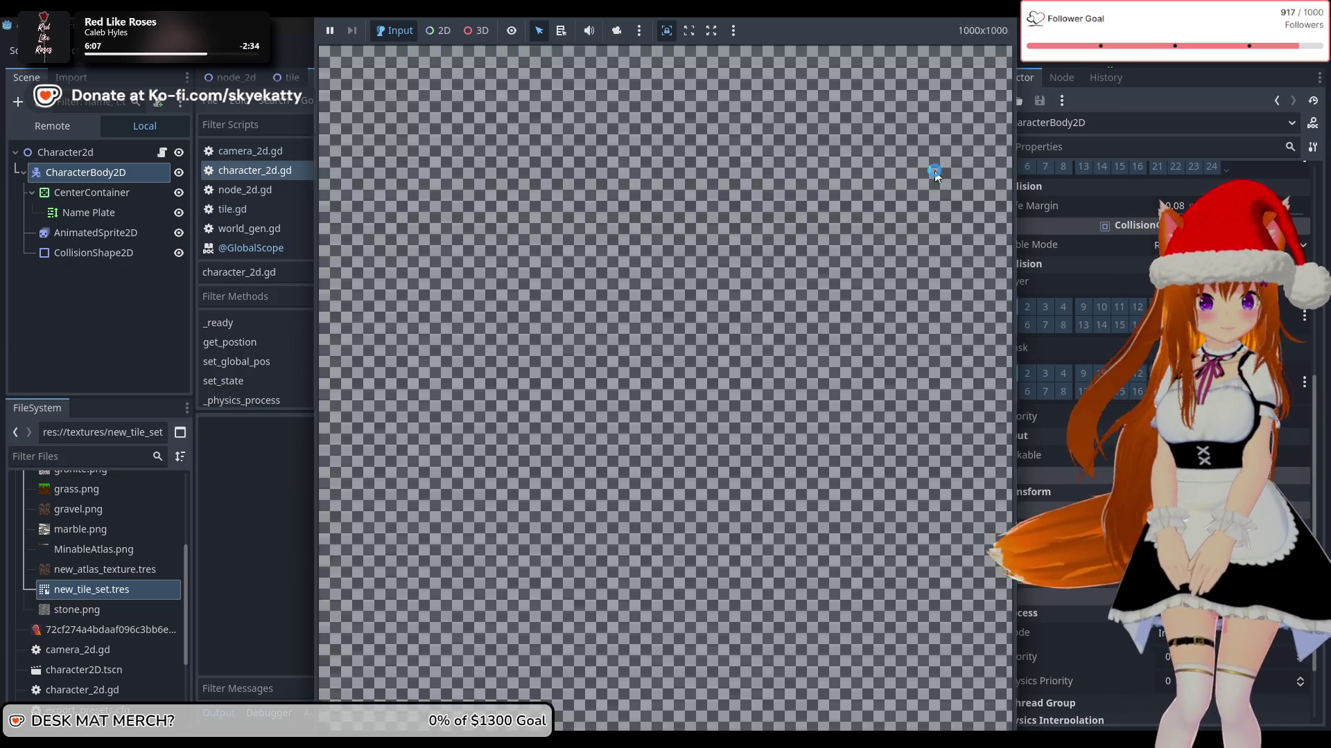
{"action": "key", "text": "Right"}
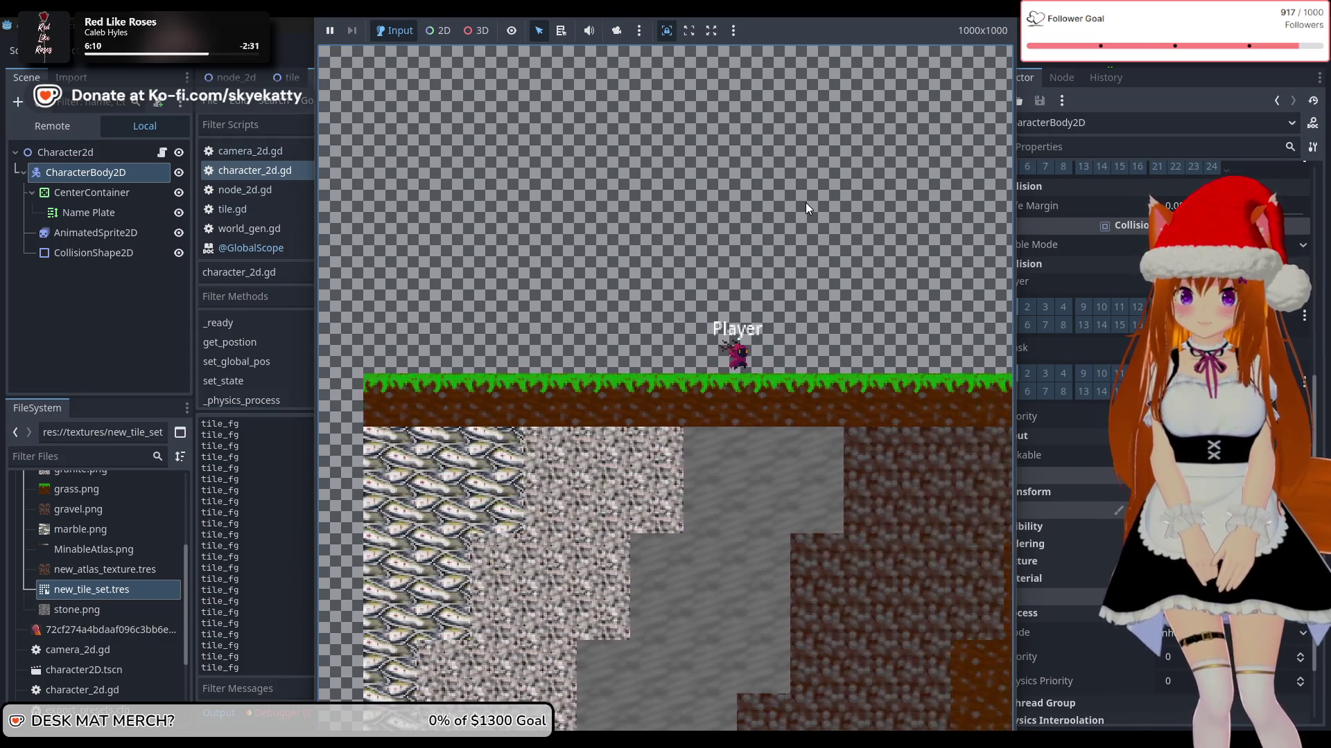
{"action": "key", "text": "Right"}
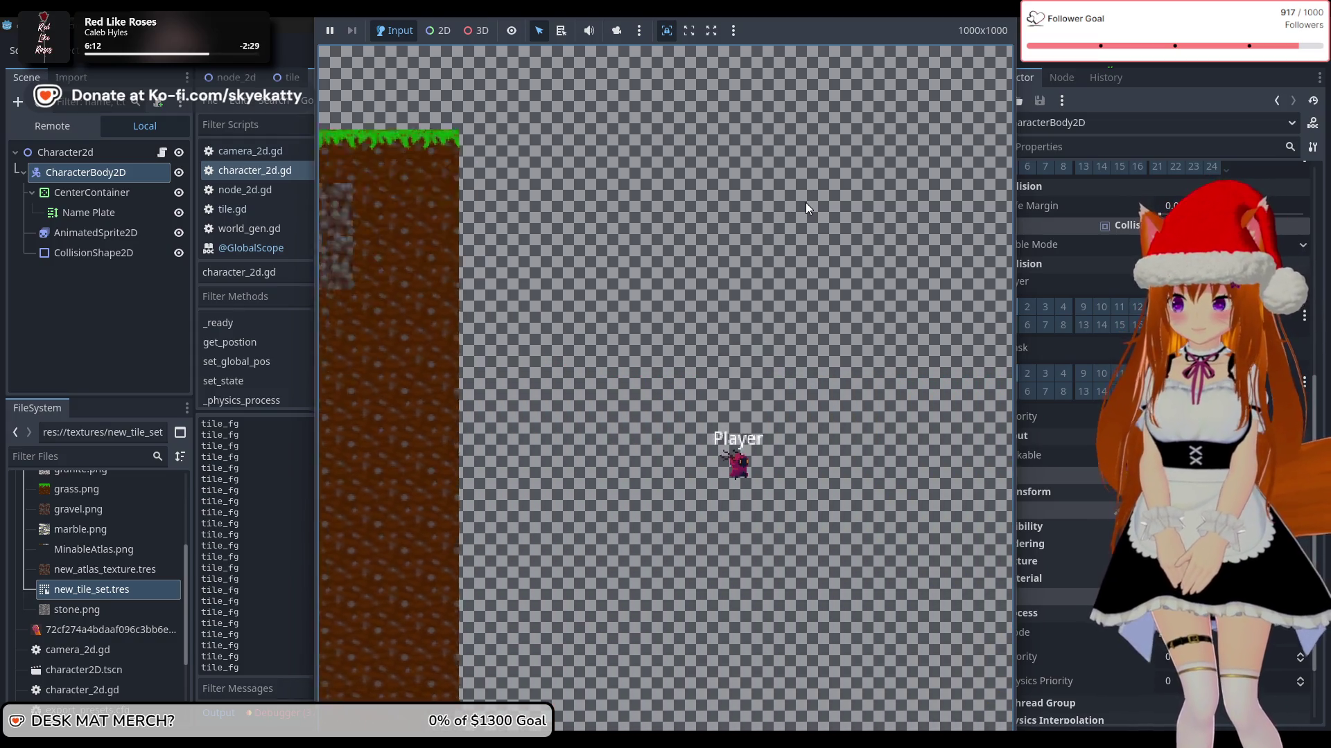
{"action": "key", "text": "Right"}
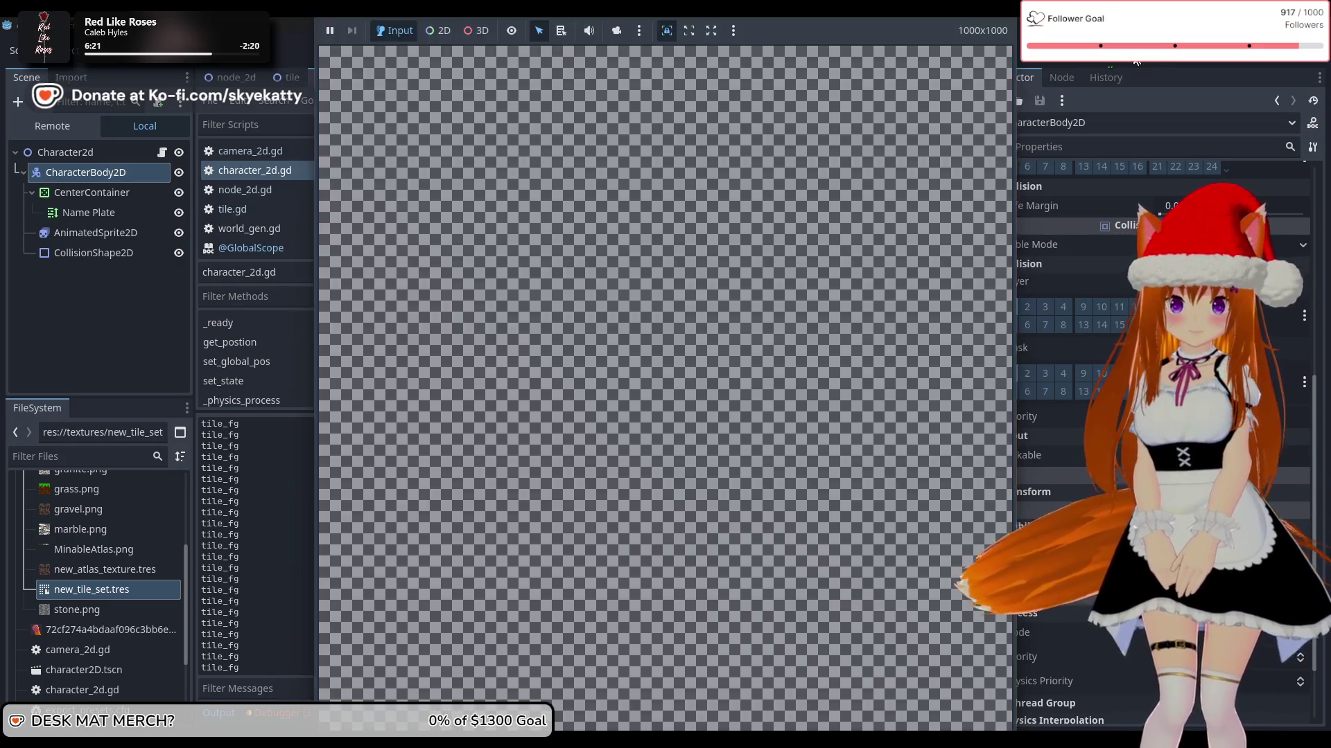
{"action": "key", "text": "F8"}
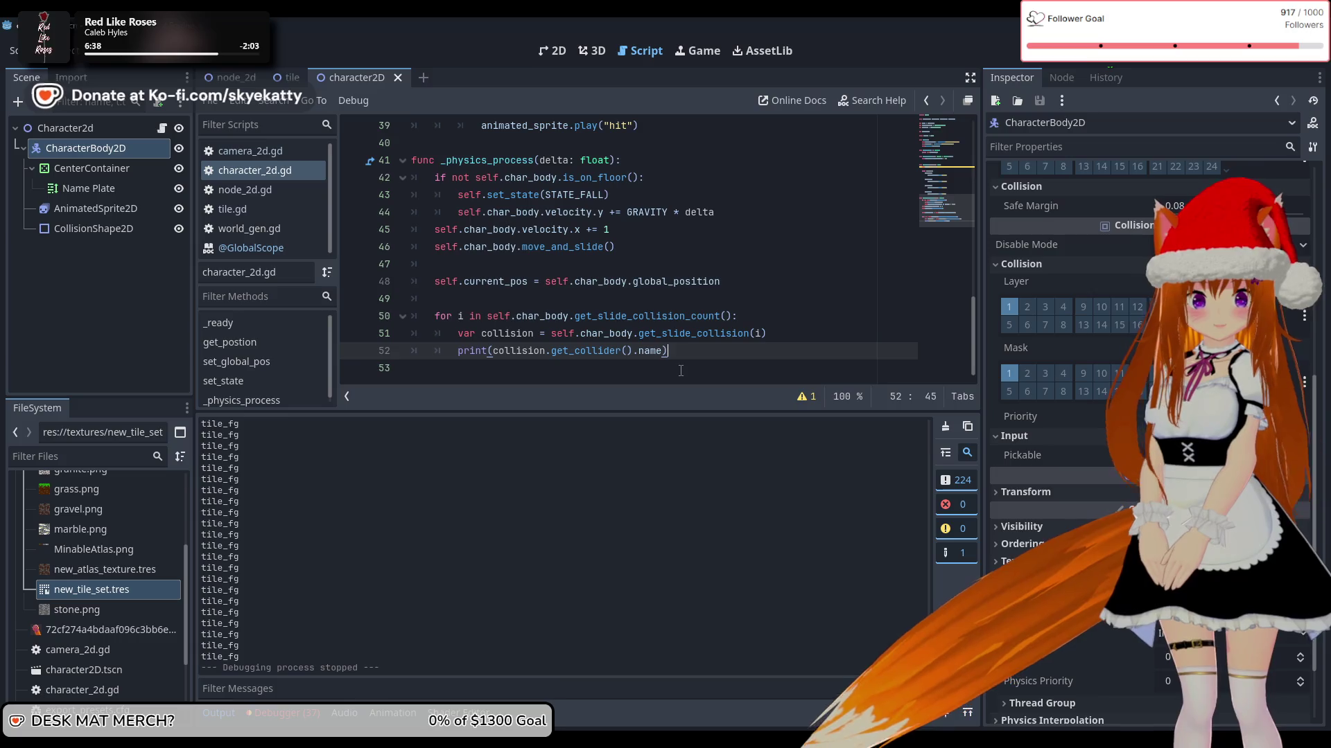
Step: Remove .name so line 52 prints collision.get_collider() again
{"action": "left_click", "coordinate": [663, 352]}
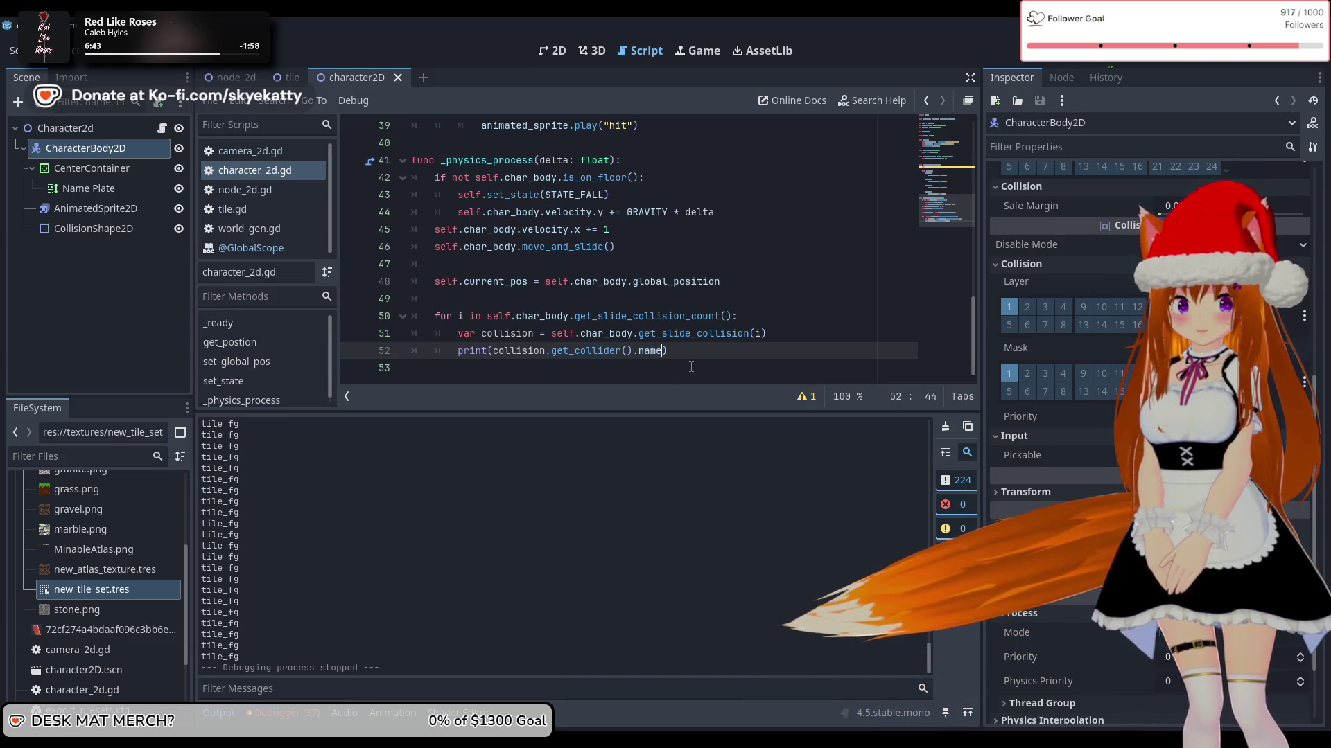
{"action": "key", "text": "BackSpace"}
{"action": "key", "text": "BackSpace"}
{"action": "key", "text": "BackSpace"}
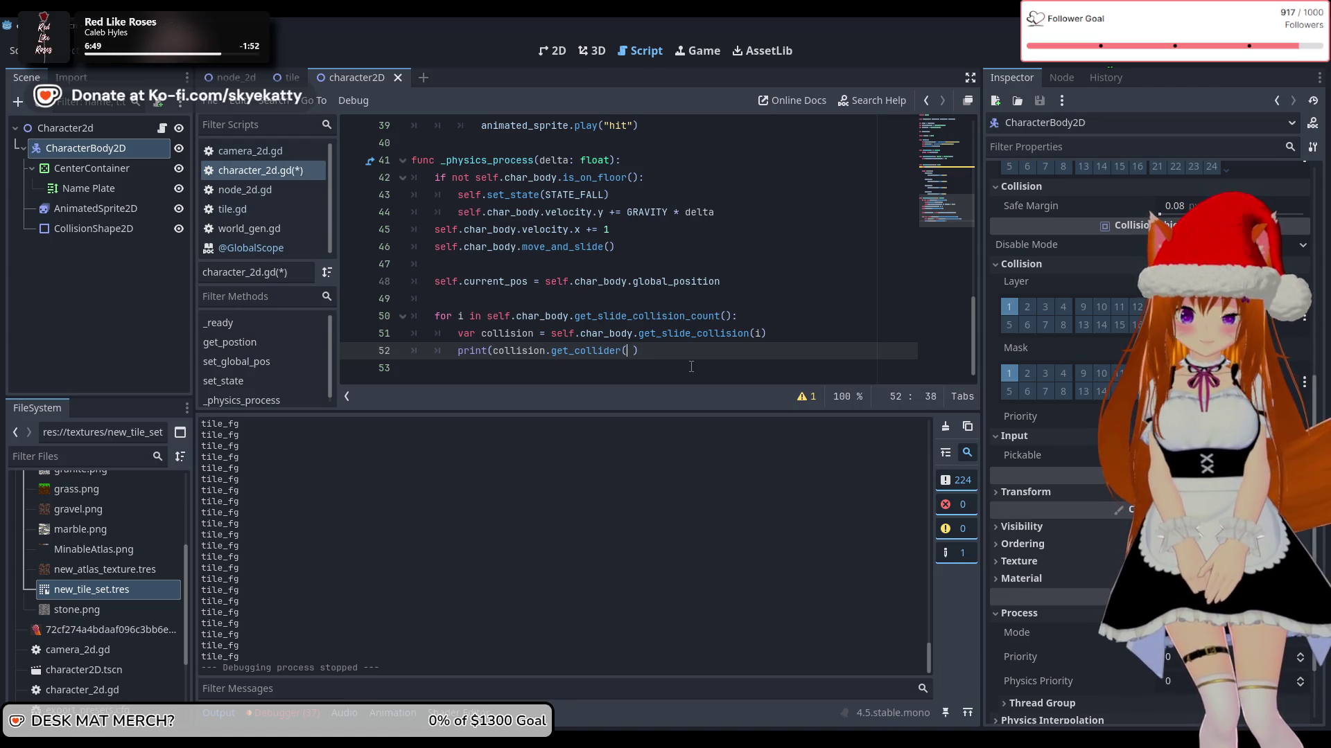
{"action": "type", "text": ")."}
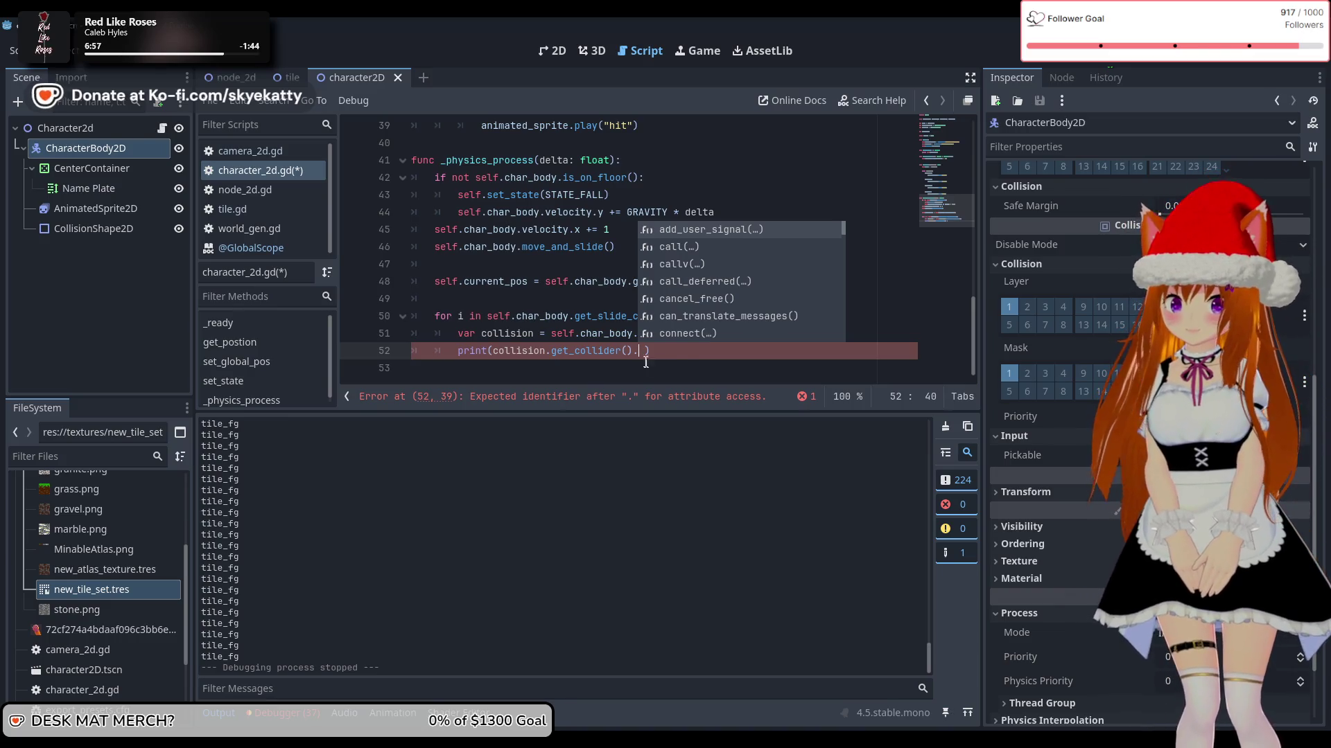
{"action": "key", "text": "Escape"}
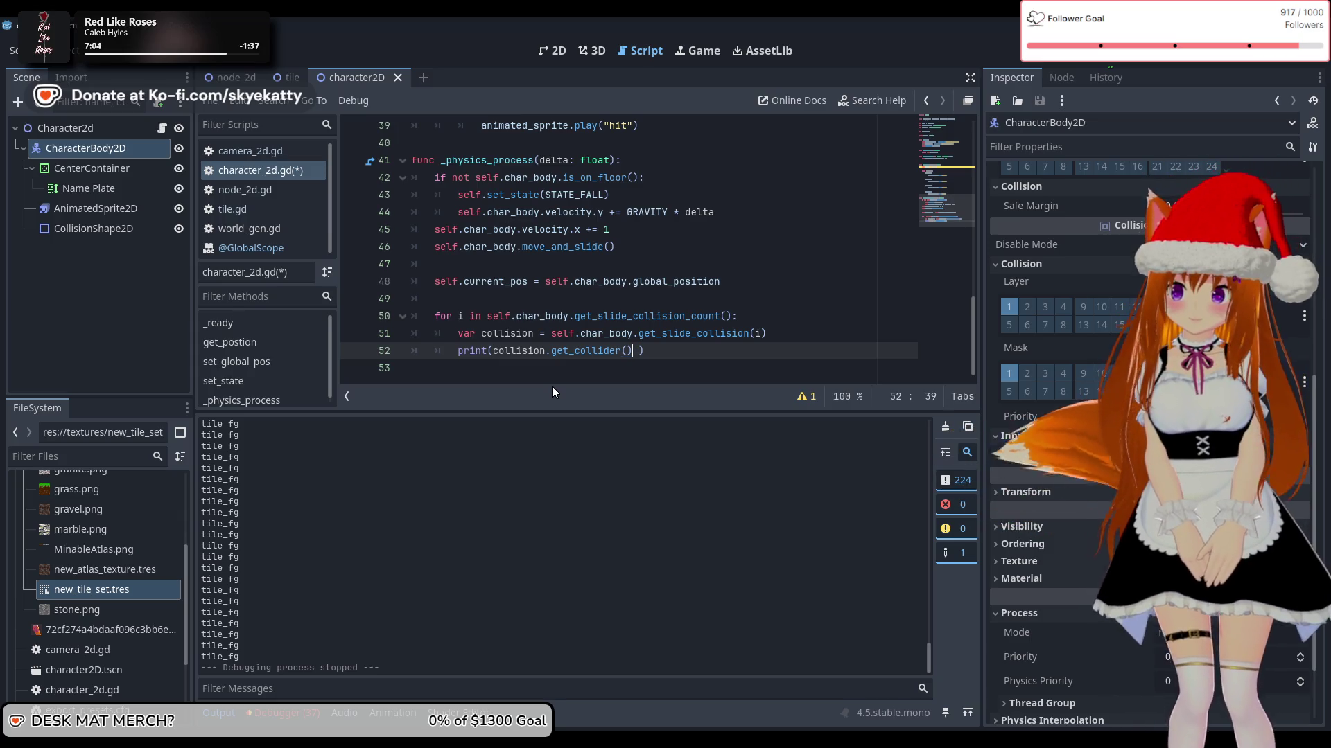
{"action": "left_click", "coordinate": [785, 334]}
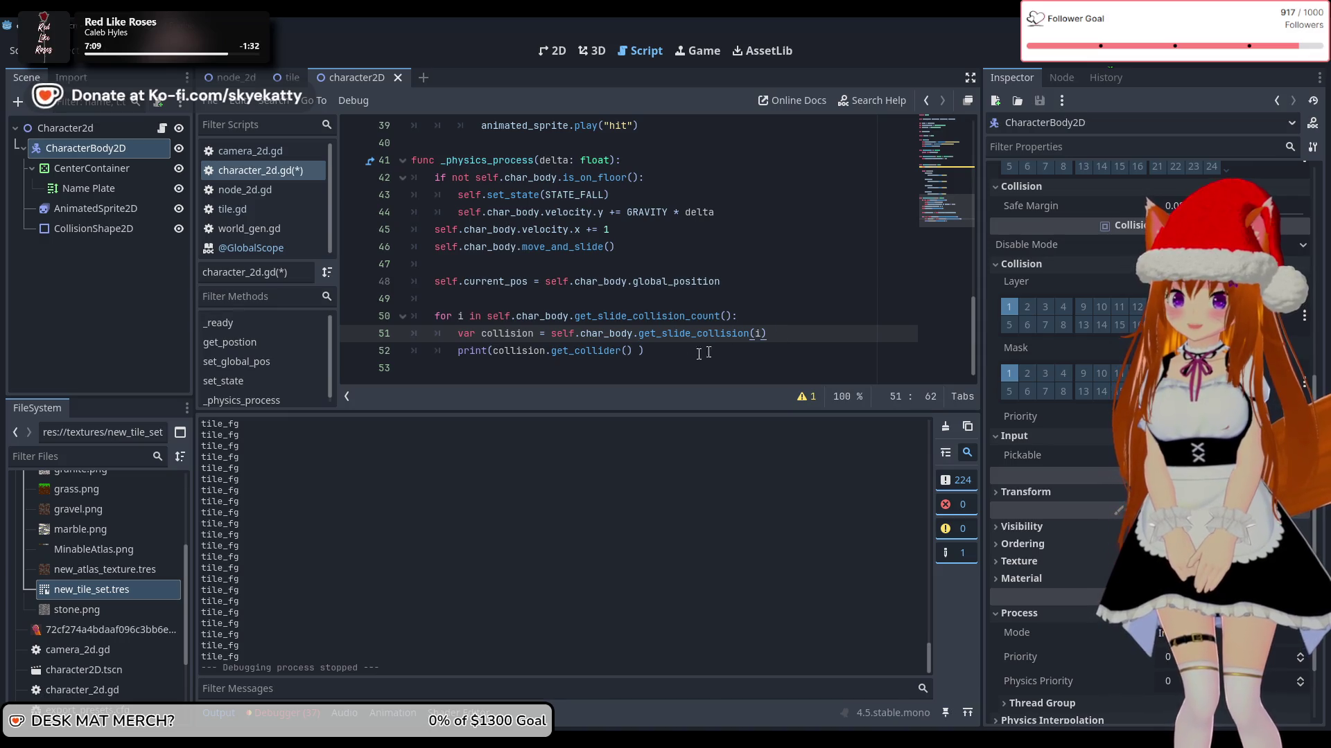
{"action": "left_click", "coordinate": [632, 356]}
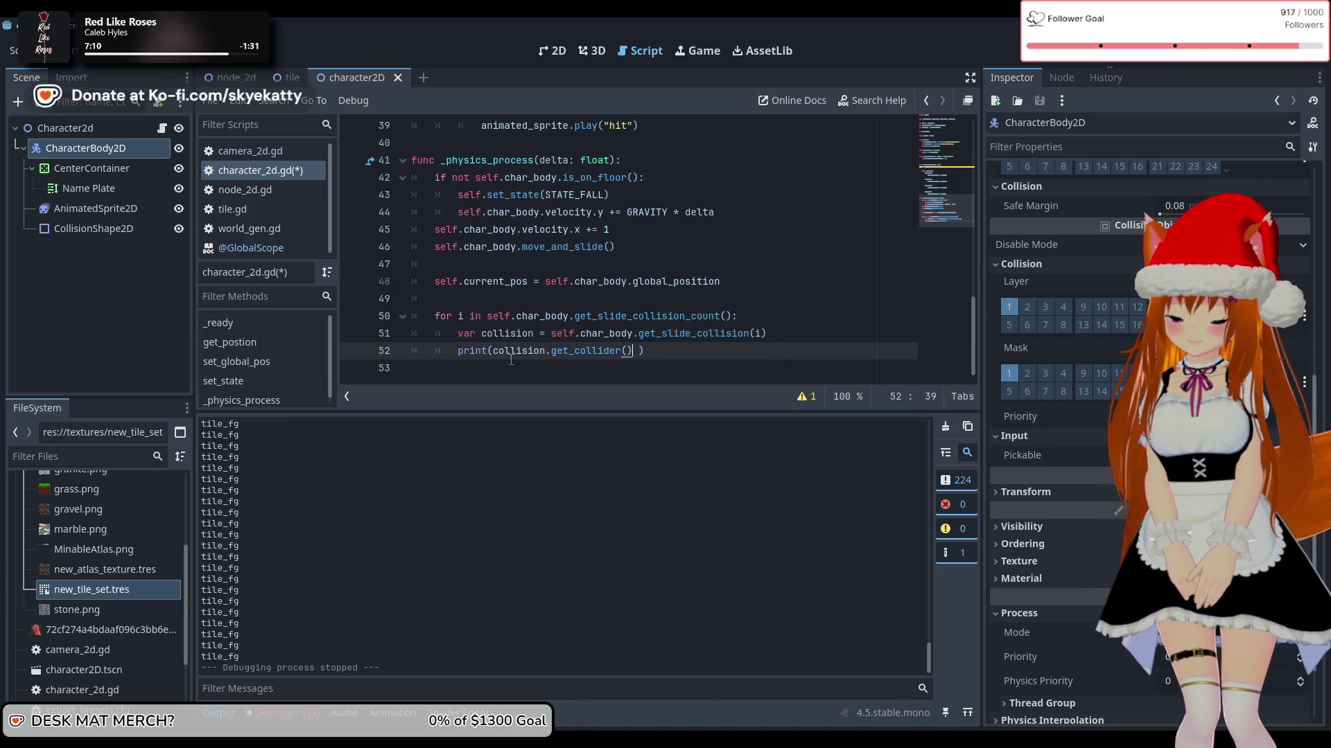
Step: Try a ':T' type annotation on the collision variable in line 51, then remove it to keep it untyped
{"action": "left_click", "coordinate": [541, 334]}
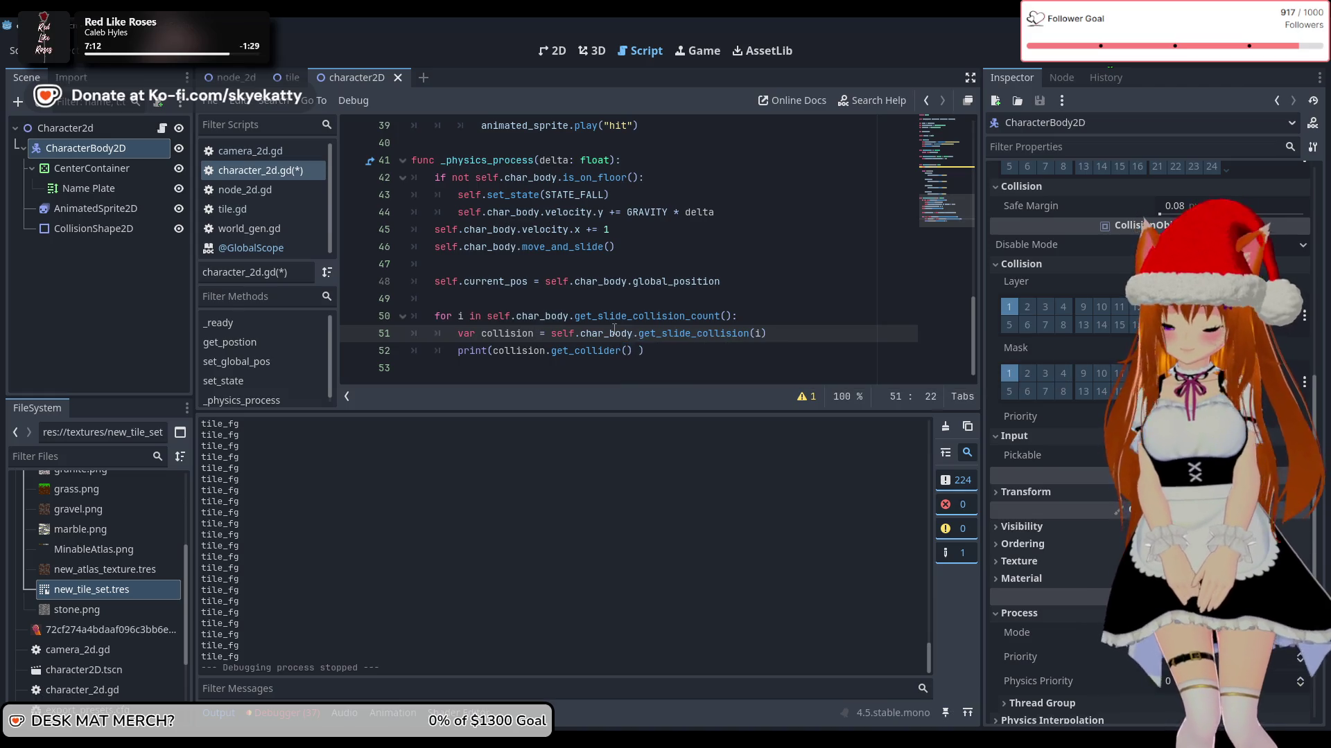
{"action": "type", "text": ":"}
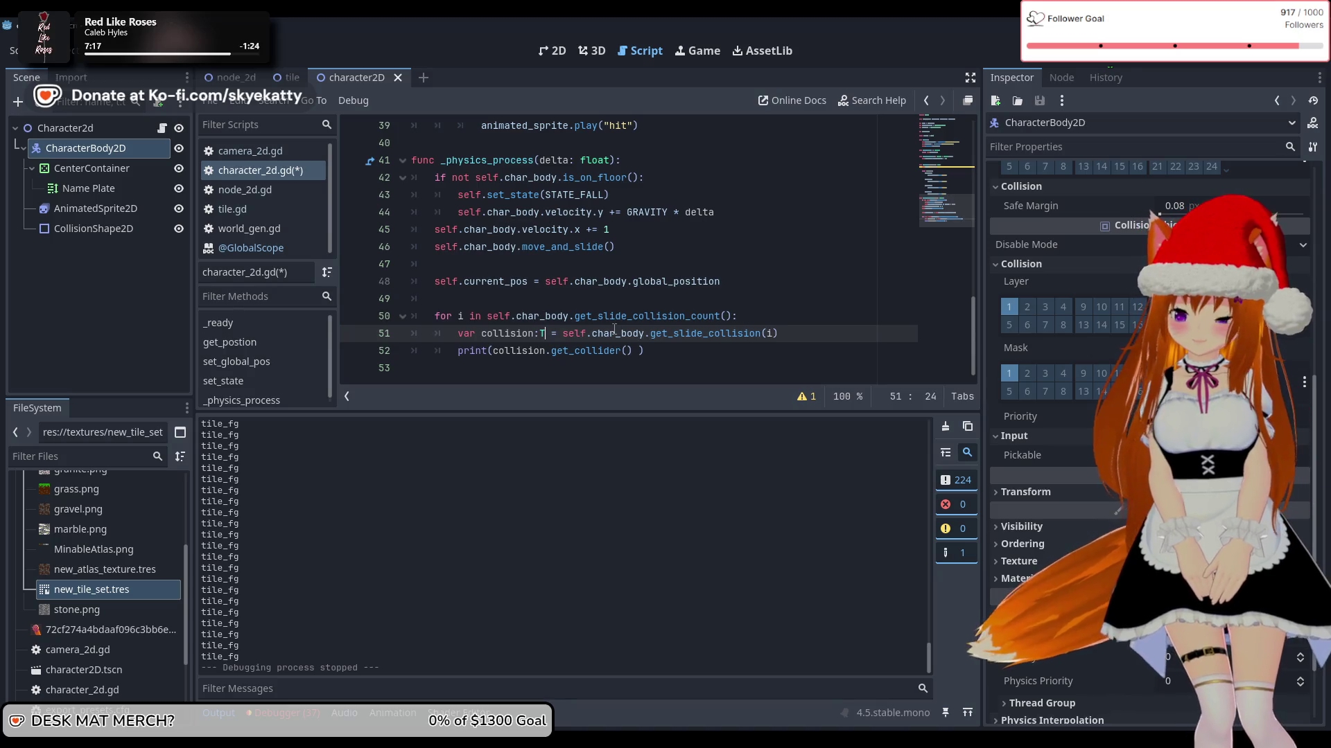
{"action": "type", "text": "T"}
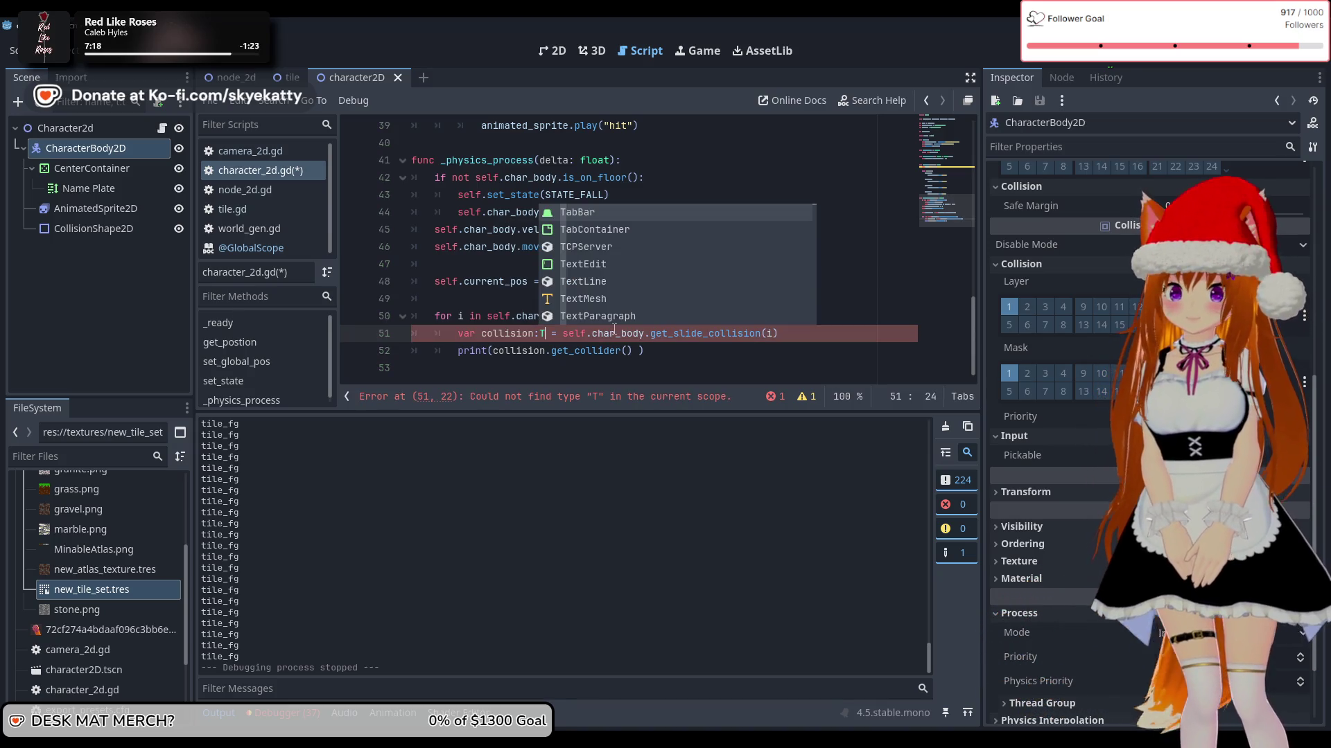
{"action": "key", "text": "BackSpace"}
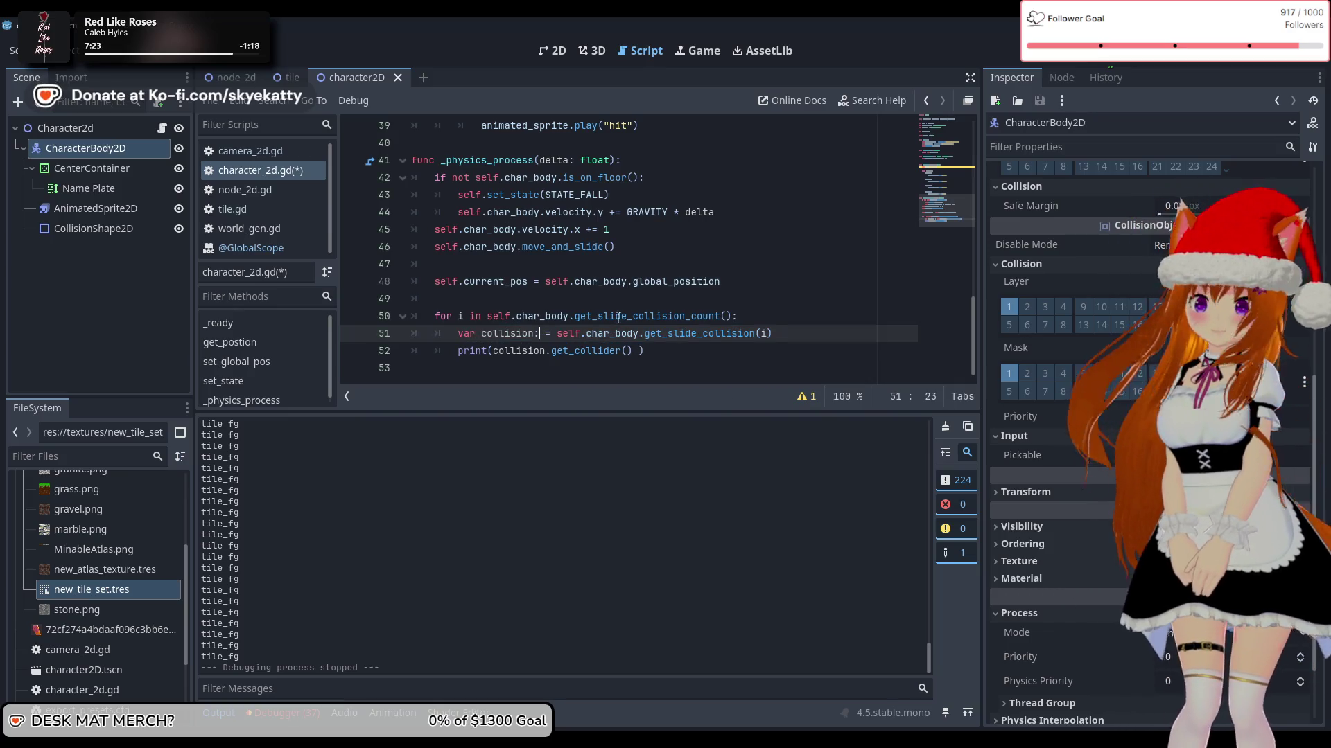
{"action": "key", "text": "BackSpace"}
{"action": "left_click", "coordinate": [664, 304]}
{"action": "left_click", "coordinate": [805, 339]}
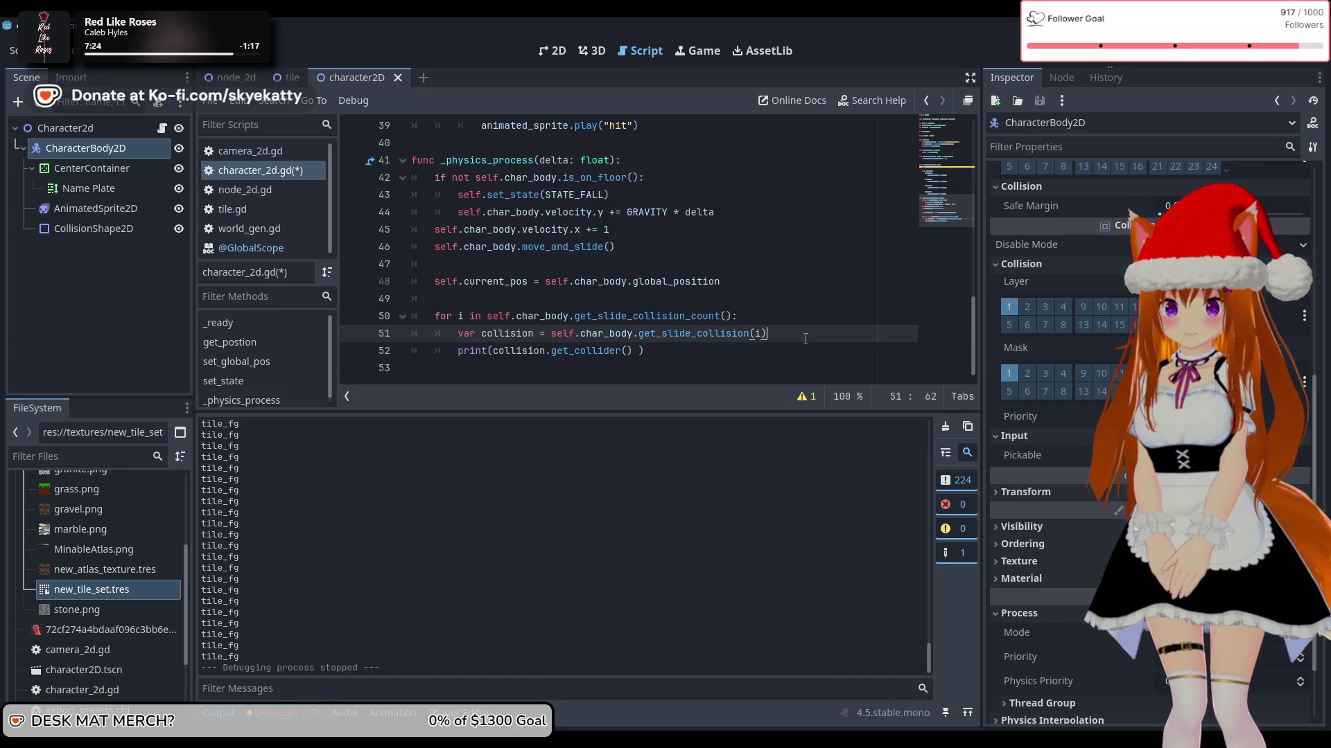
Step: Add a new line below line 51 starting 'if collision.get_collider()' using autocomplete
{"action": "key", "text": "Return"}
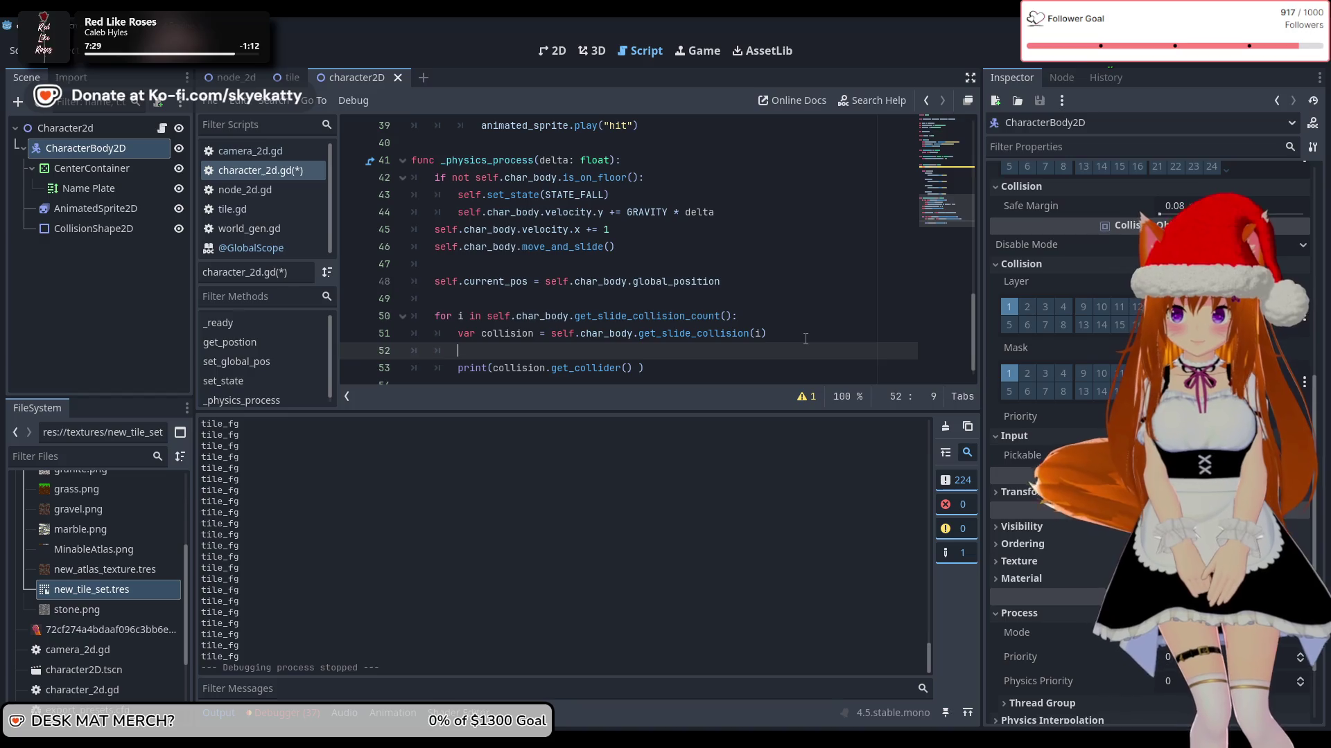
{"action": "type", "text": "i"}
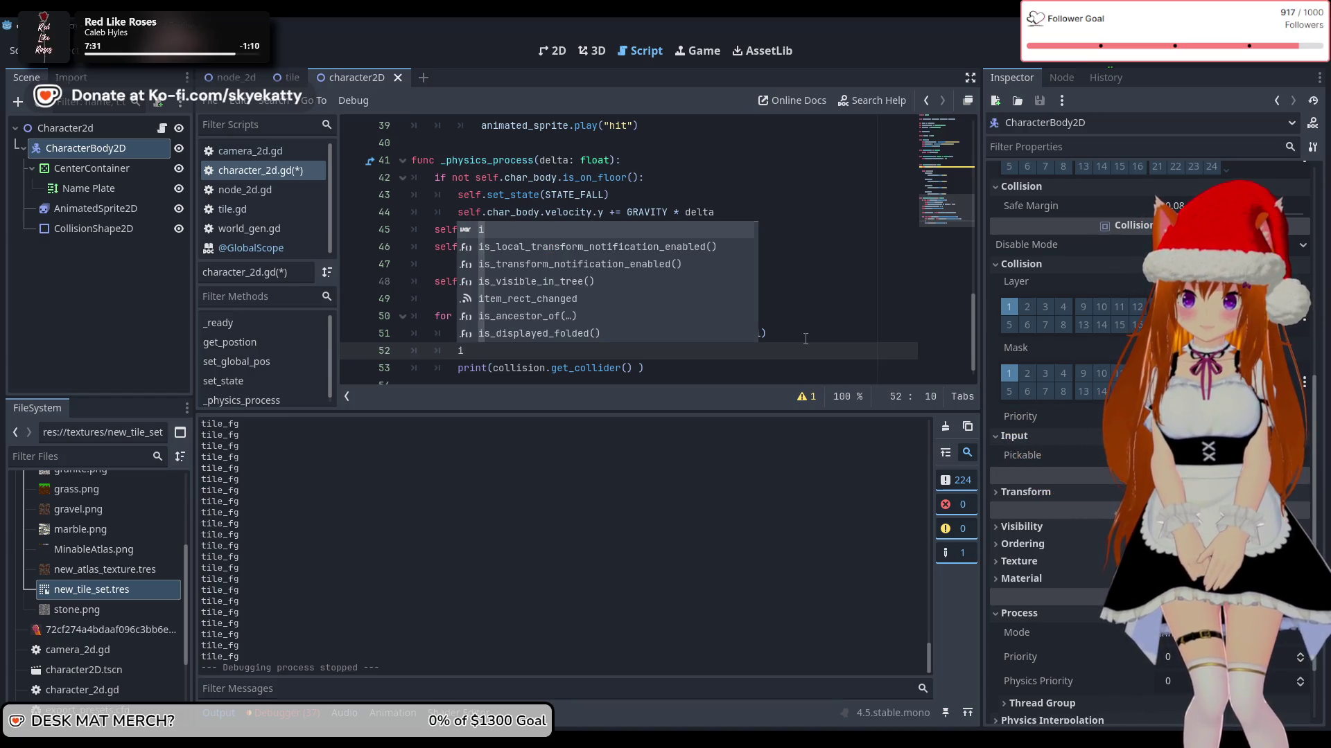
{"action": "key", "text": "BackSpace"}
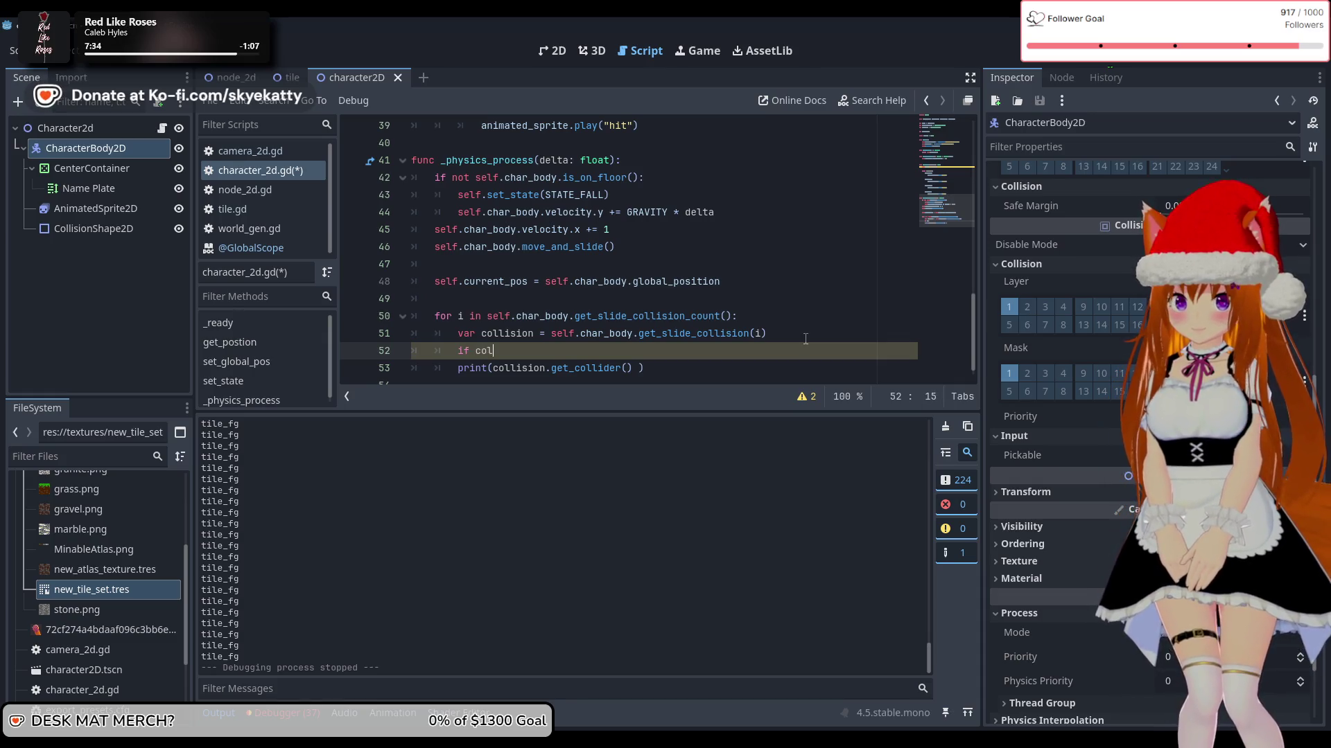
{"action": "type", "text": "l"}
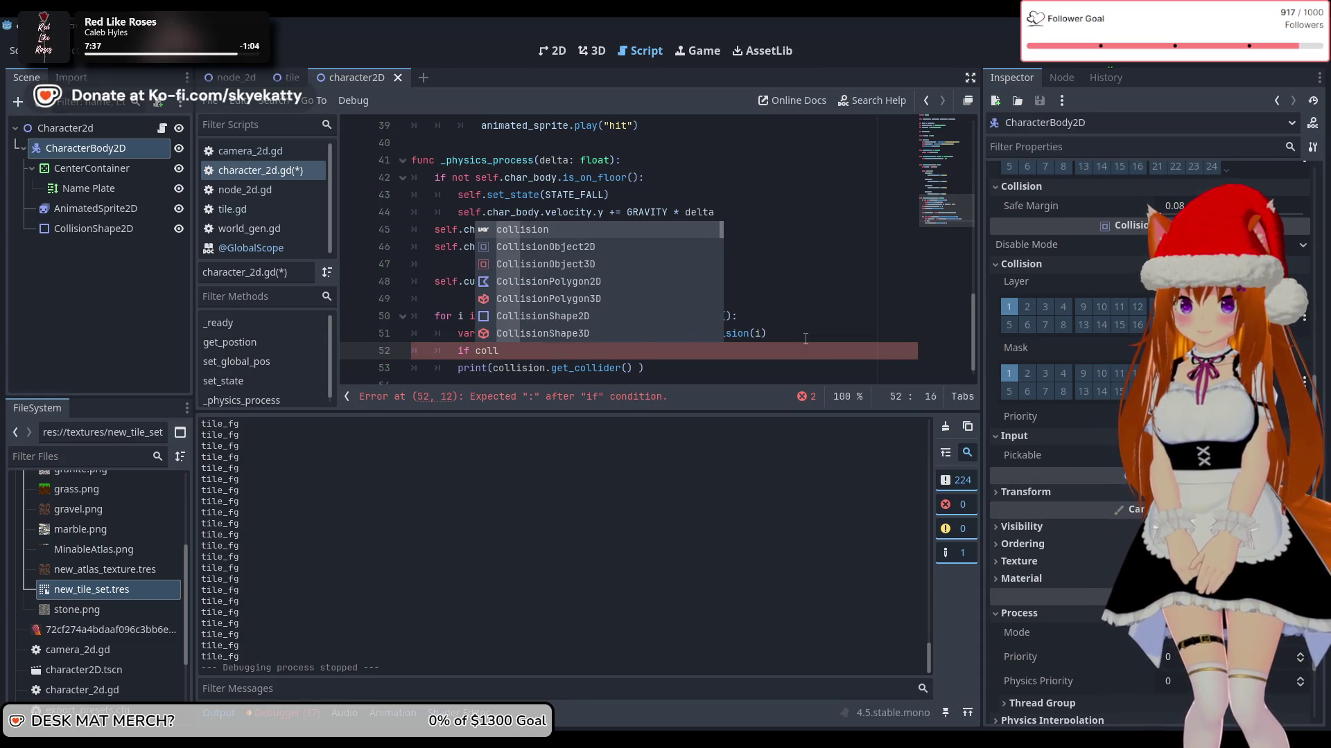
{"action": "key", "text": "Return"}
{"action": "type", "text": "get"}
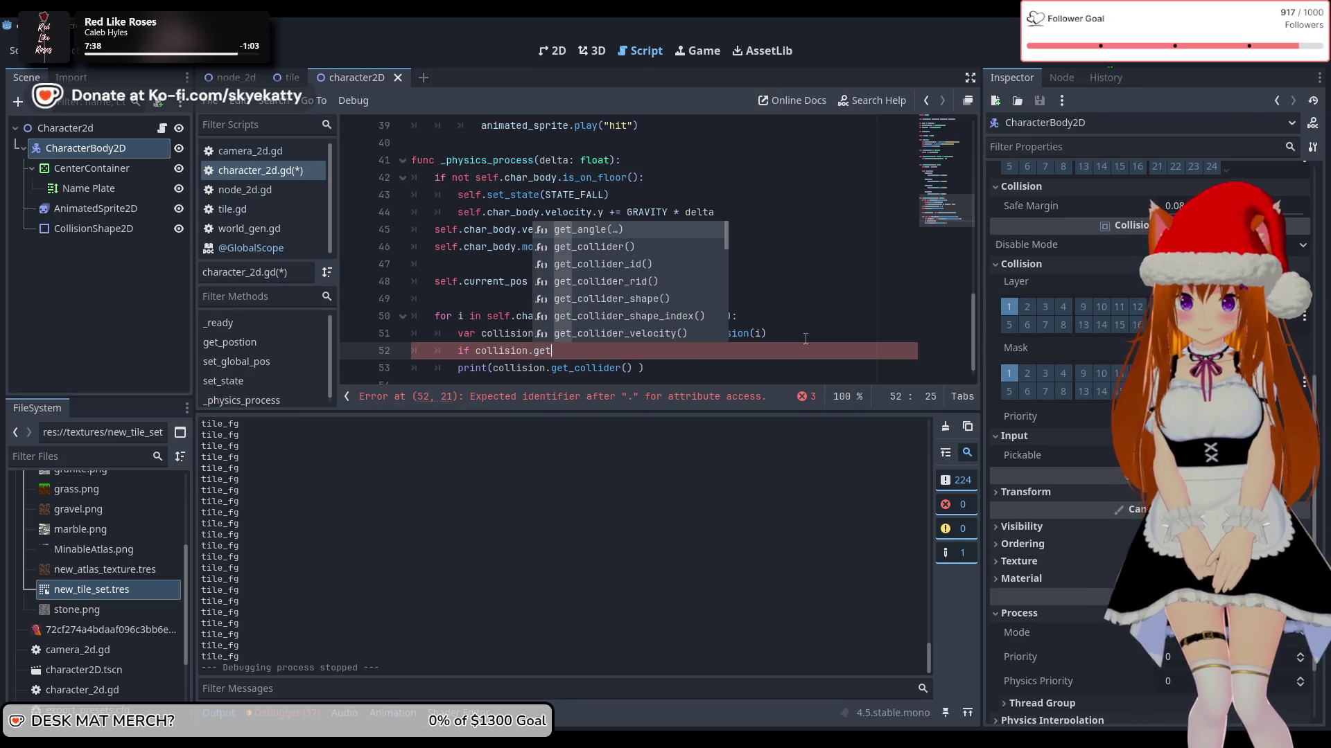
{"action": "key", "text": "Down"}
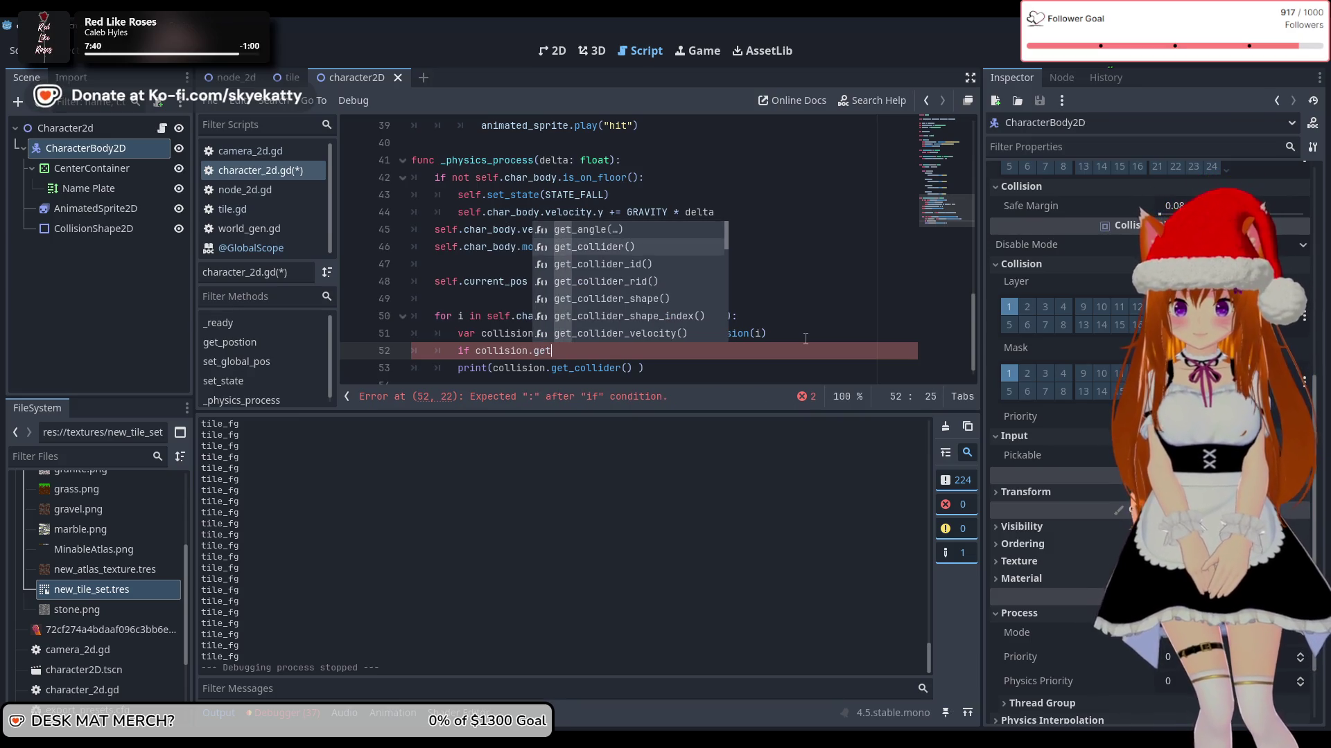
{"action": "key", "text": "Return"}
Step: Append 'is' to the condition, list candidate class names, and check node types in the tile scene
{"action": "type", "text": "s"}
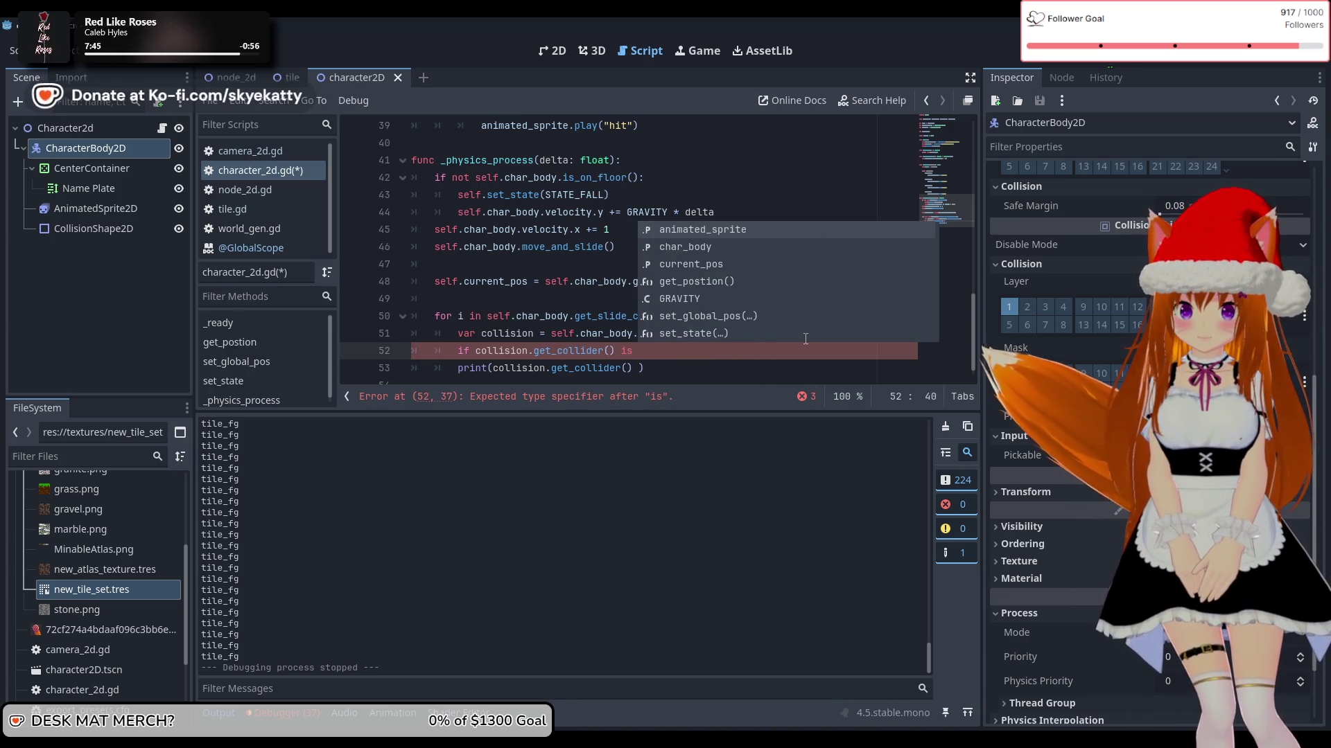
{"action": "key", "text": "ctrl+space"}
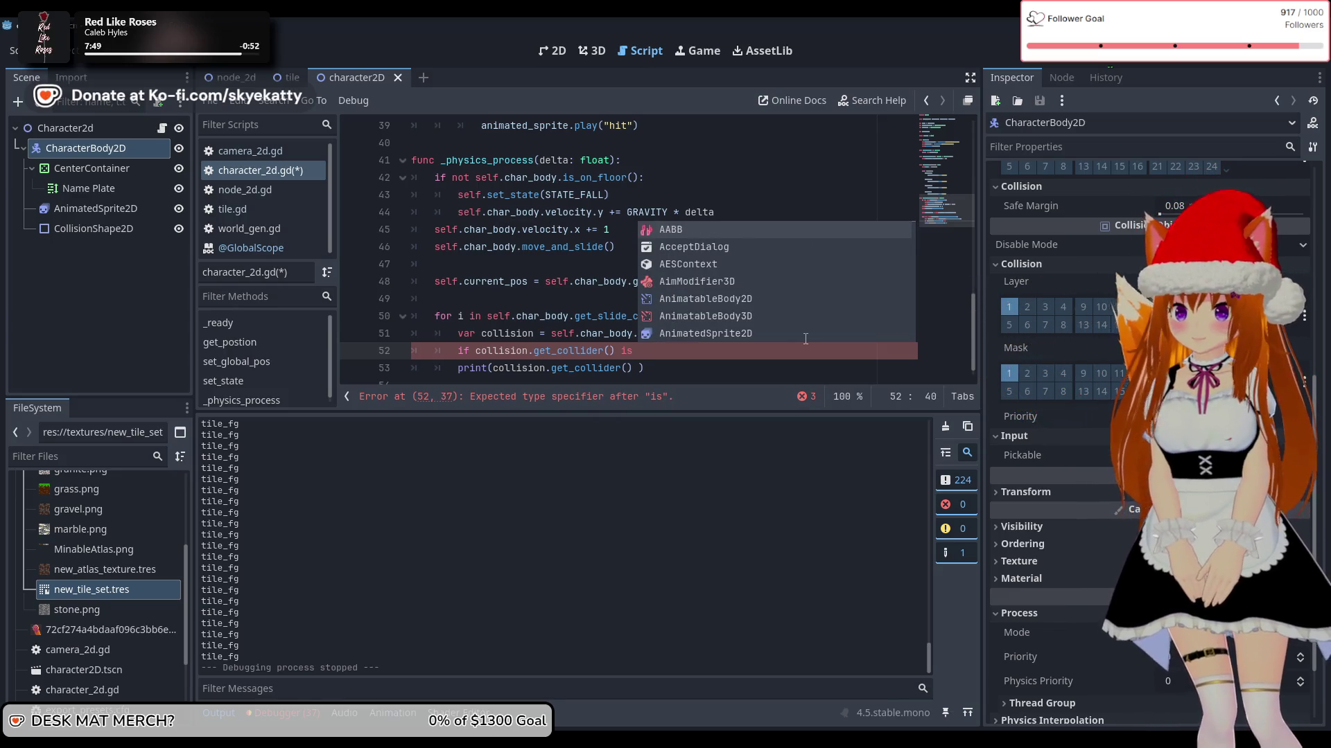
{"action": "type", "text": ":"}
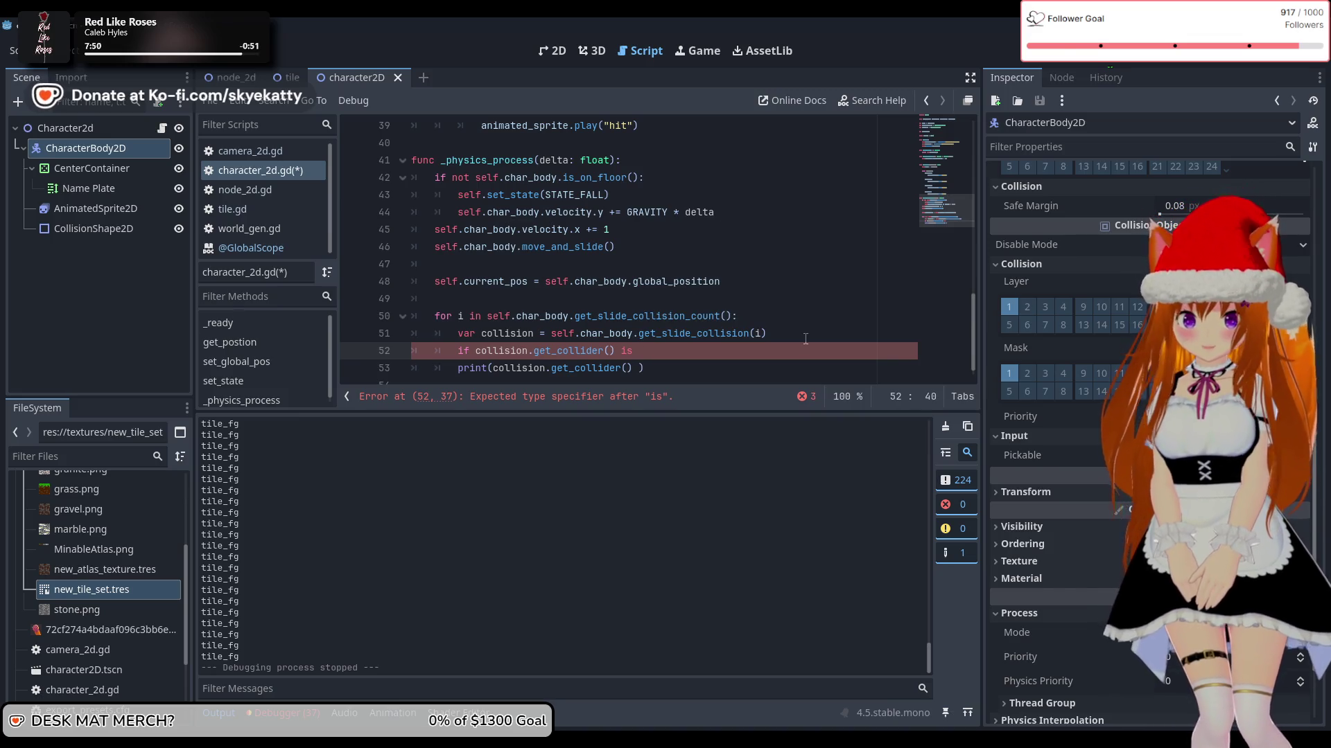
{"action": "left_click", "coordinate": [291, 77]}
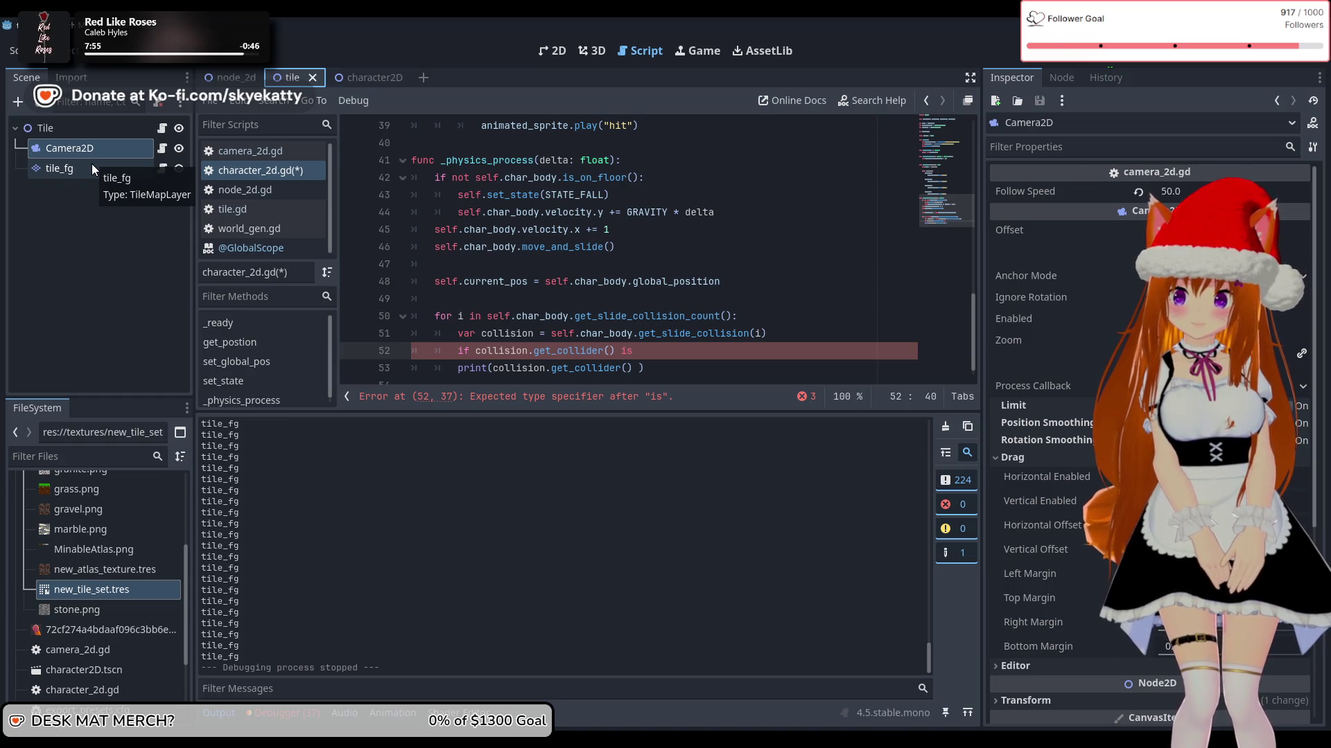
Step: Finish line 52 as 'if collision.get_collider() is TileMapLayer:' and start an indented body line
{"action": "left_click", "coordinate": [357, 75]}
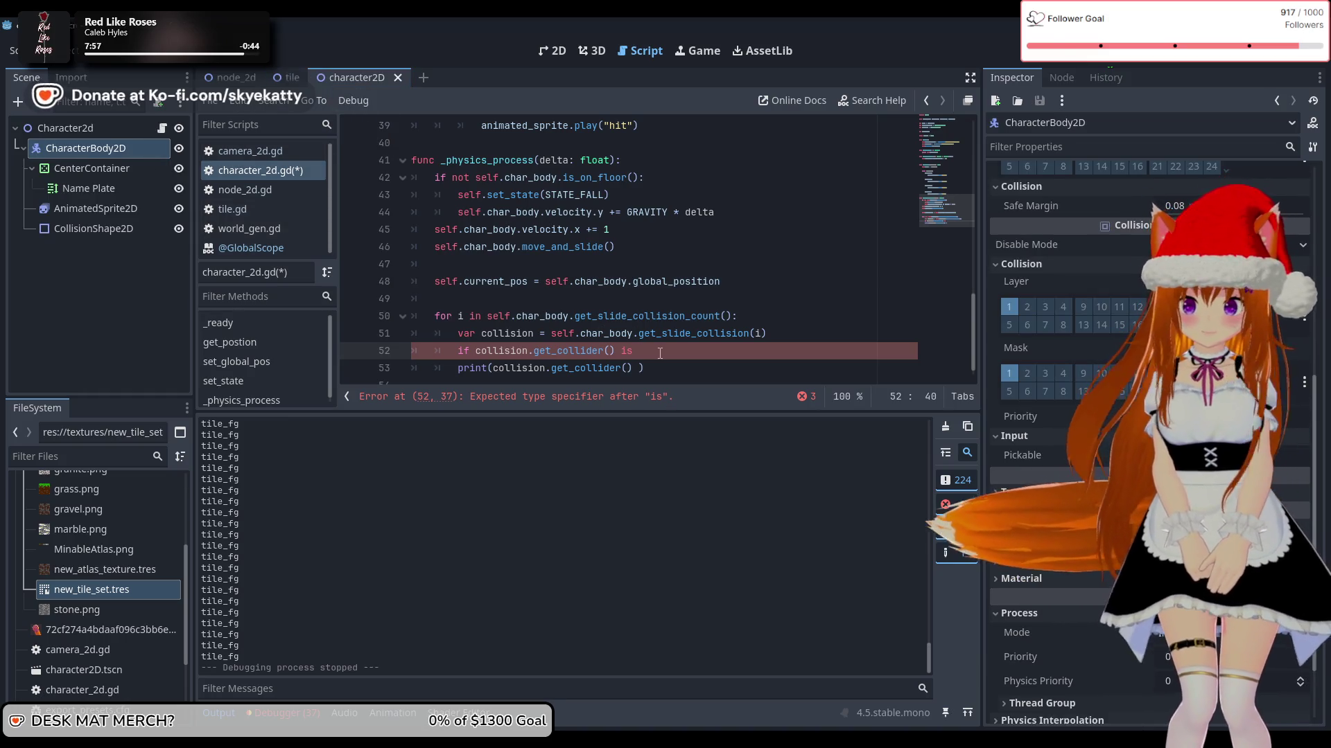
{"action": "type", "text": "Tile"}
{"action": "key", "text": "Down"}
{"action": "key", "text": "Down"}
{"action": "key", "text": "Return"}
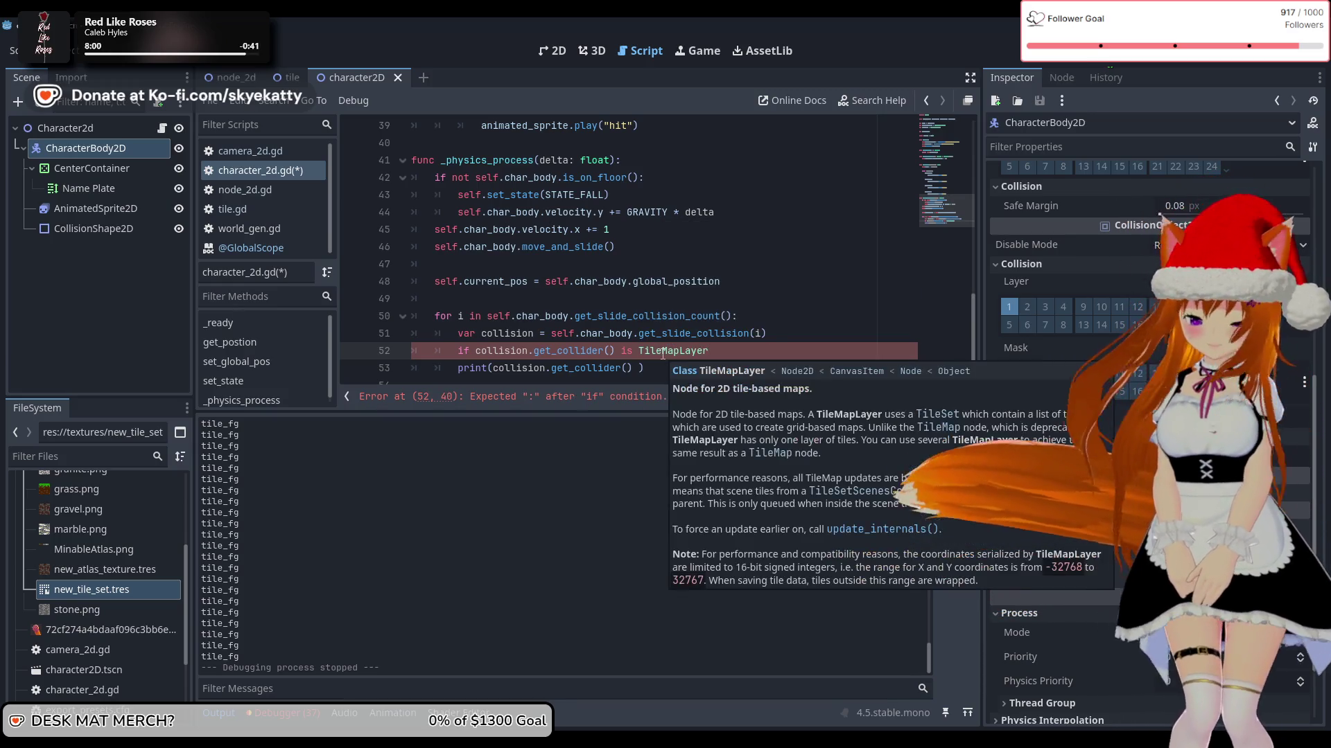
{"action": "type", "text": ":"}
{"action": "key", "text": "Return"}
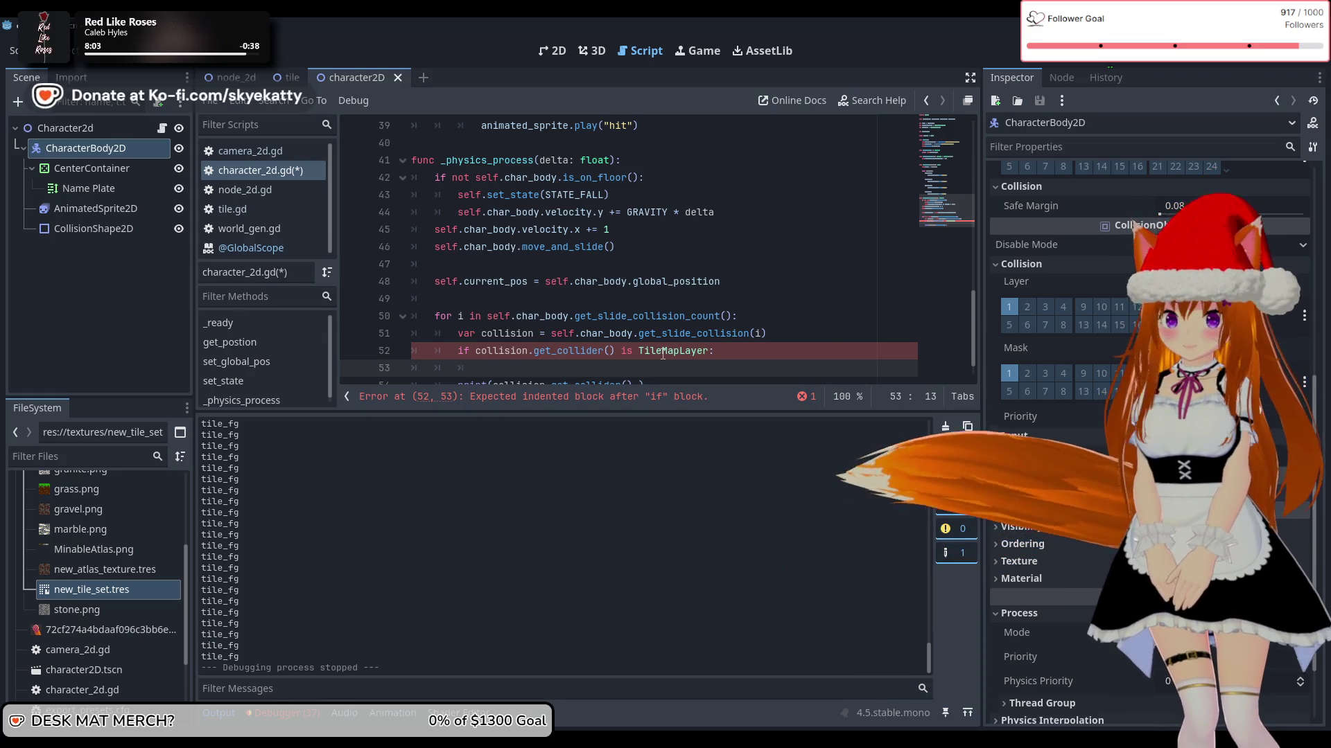
Step: Briefly try replacing 'is' with another check, revert it, and return to the empty body line
{"action": "scroll", "coordinate": [665, 339], "scroll_direction": "down", "scroll_amount": 1}
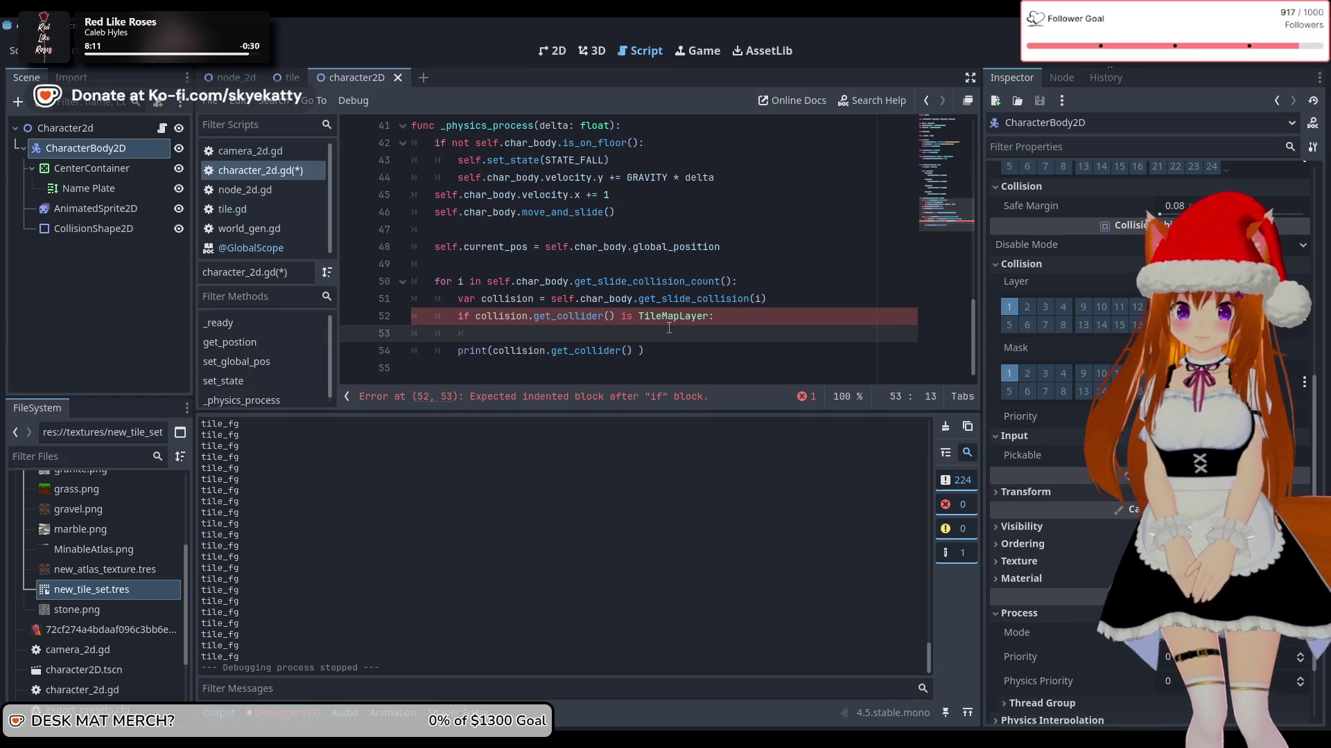
{"action": "left_click", "coordinate": [629, 319]}
{"action": "type", "text": "a"}
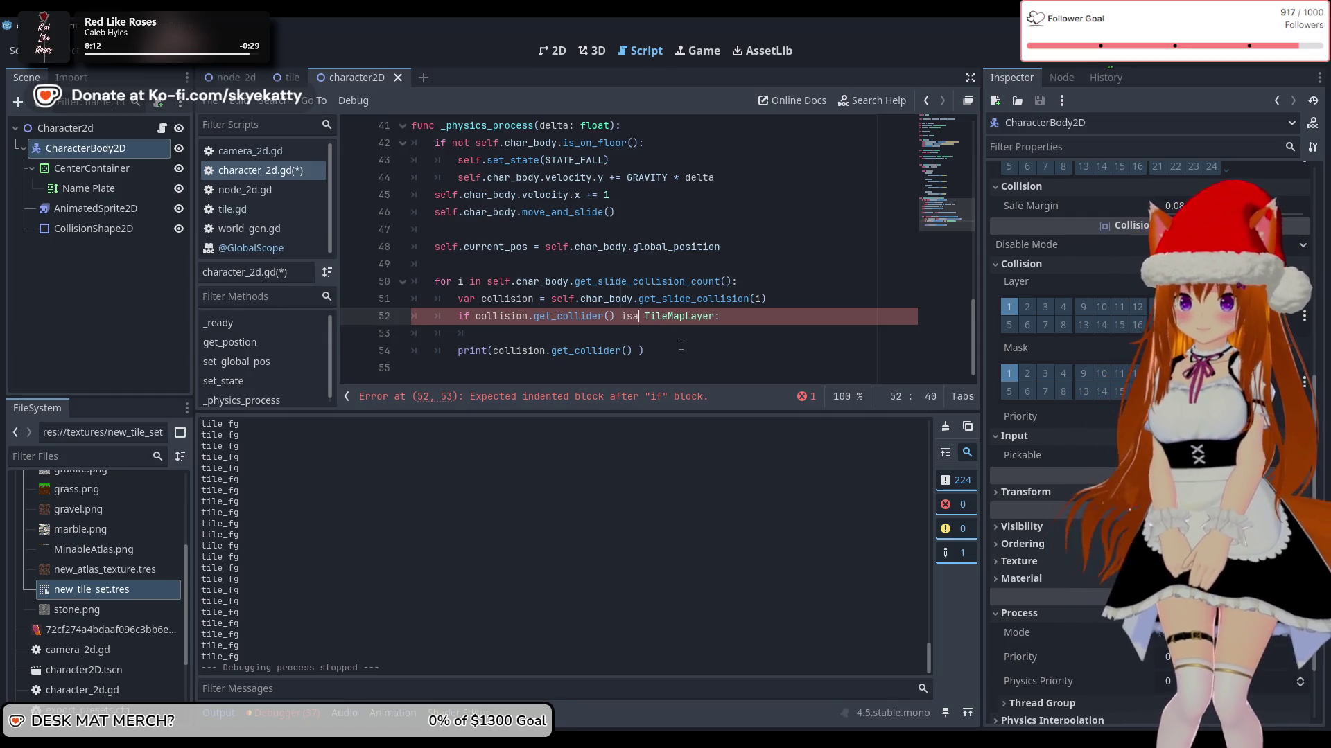
{"action": "key", "text": "BackSpace"}
{"action": "type", "text": "t"}
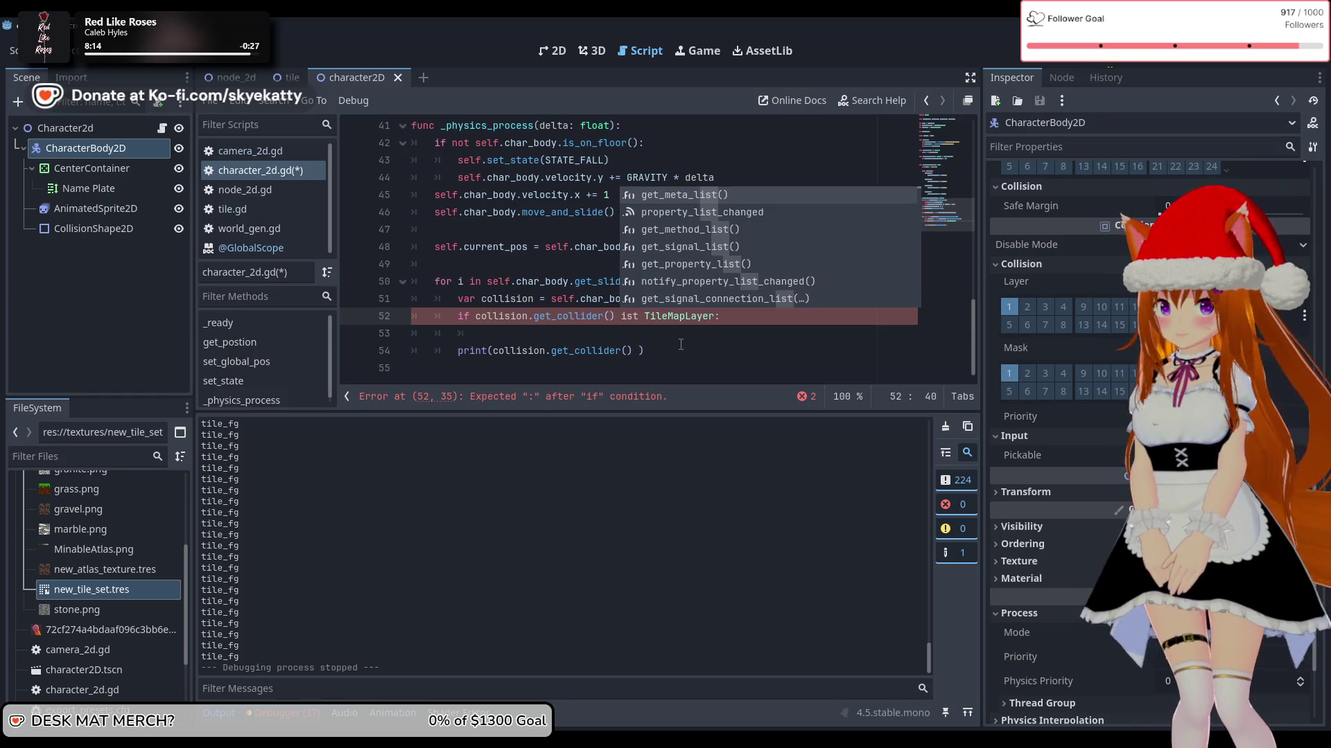
{"action": "type", "text": "ype"}
{"action": "key", "text": "BackSpace"}
{"action": "key", "text": "BackSpace"}
{"action": "key", "text": "BackSpace"}
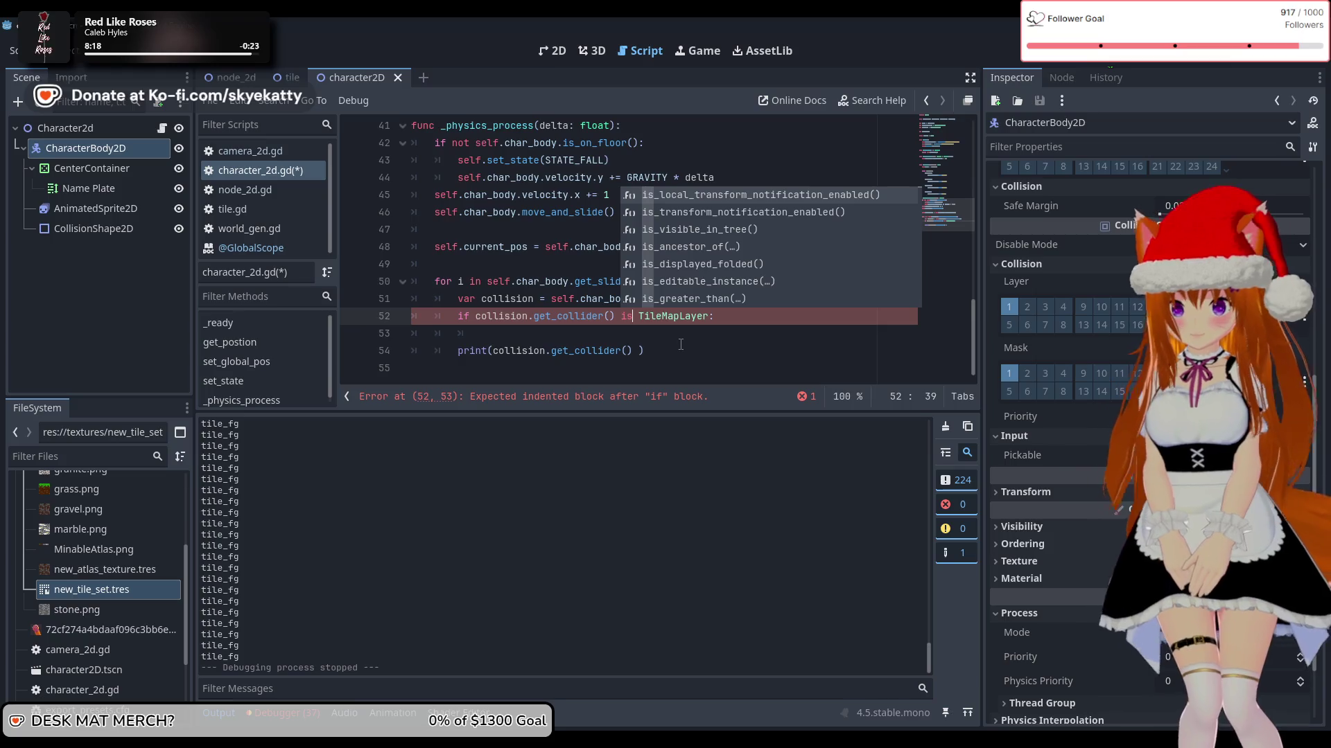
{"action": "left_click", "coordinate": [651, 347]}
{"action": "left_click", "coordinate": [652, 337]}
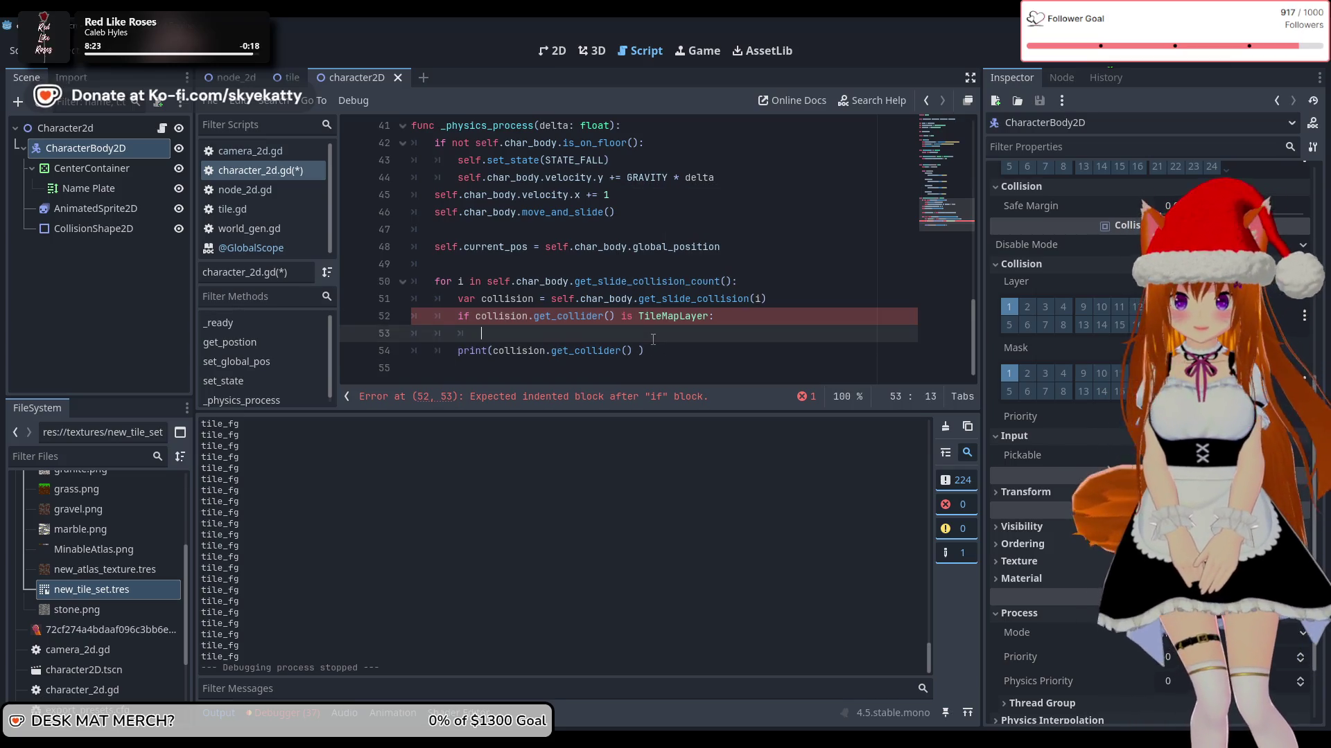
{"action": "left_click", "coordinate": [818, 298]}
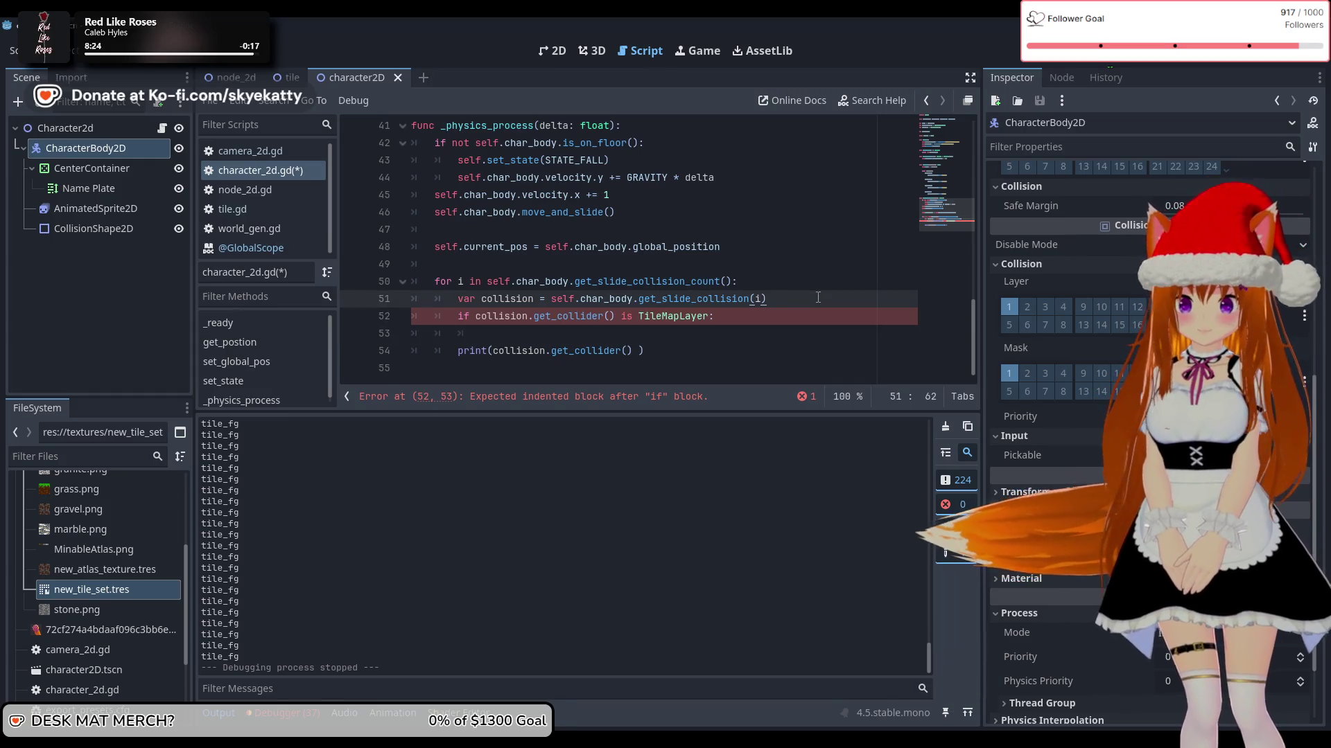
Step: Add `var collider : TileMapLayer` on a new line below the collision variable in character_2d.gd
{"action": "key", "text": "Return"}
{"action": "type", "text": "var colider ="}
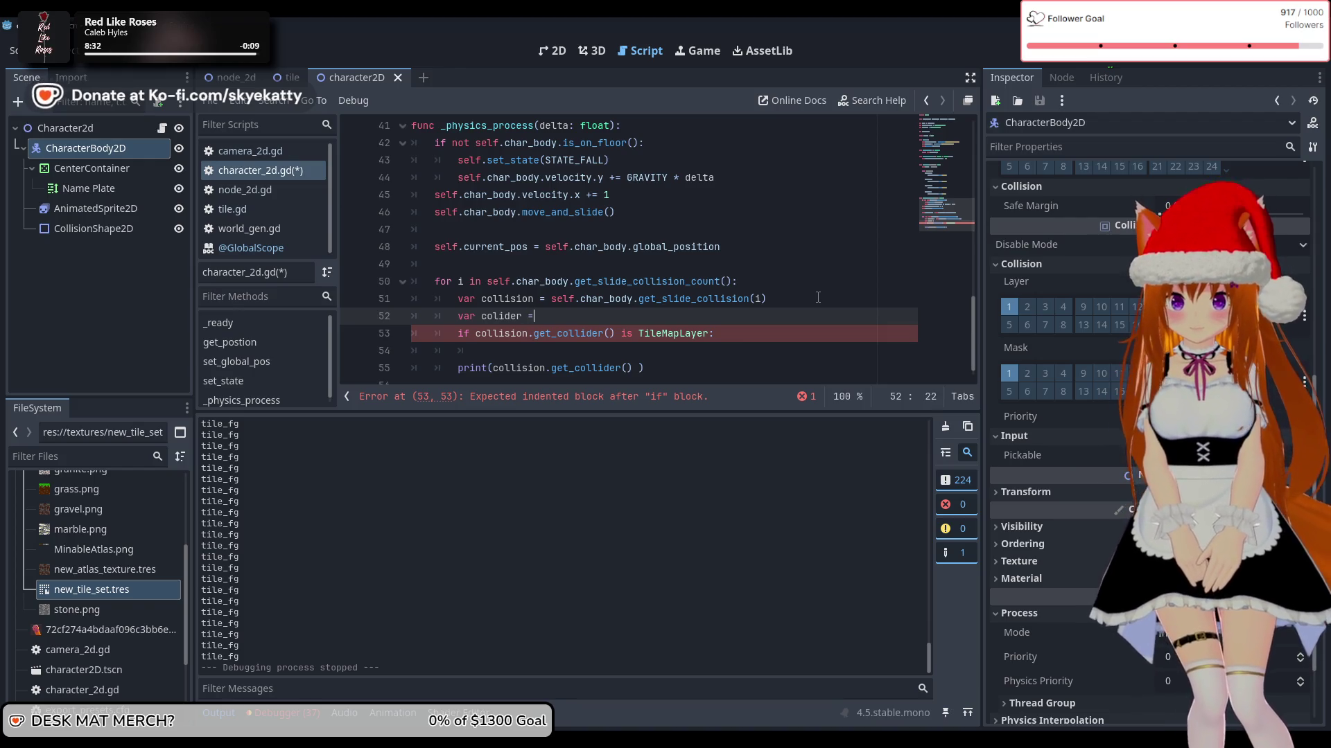
{"action": "key", "text": "BackSpace"}
{"action": "key", "text": "BackSpace"}
{"action": "key", "text": "BackSpace"}
{"action": "key", "text": "BackSpace"}
{"action": "key", "text": "BackSpace"}
{"action": "key", "text": "BackSpace"}
{"action": "type", "text": "li"}
{"action": "key", "text": "Escape"}
{"action": "type", "text": "der"}
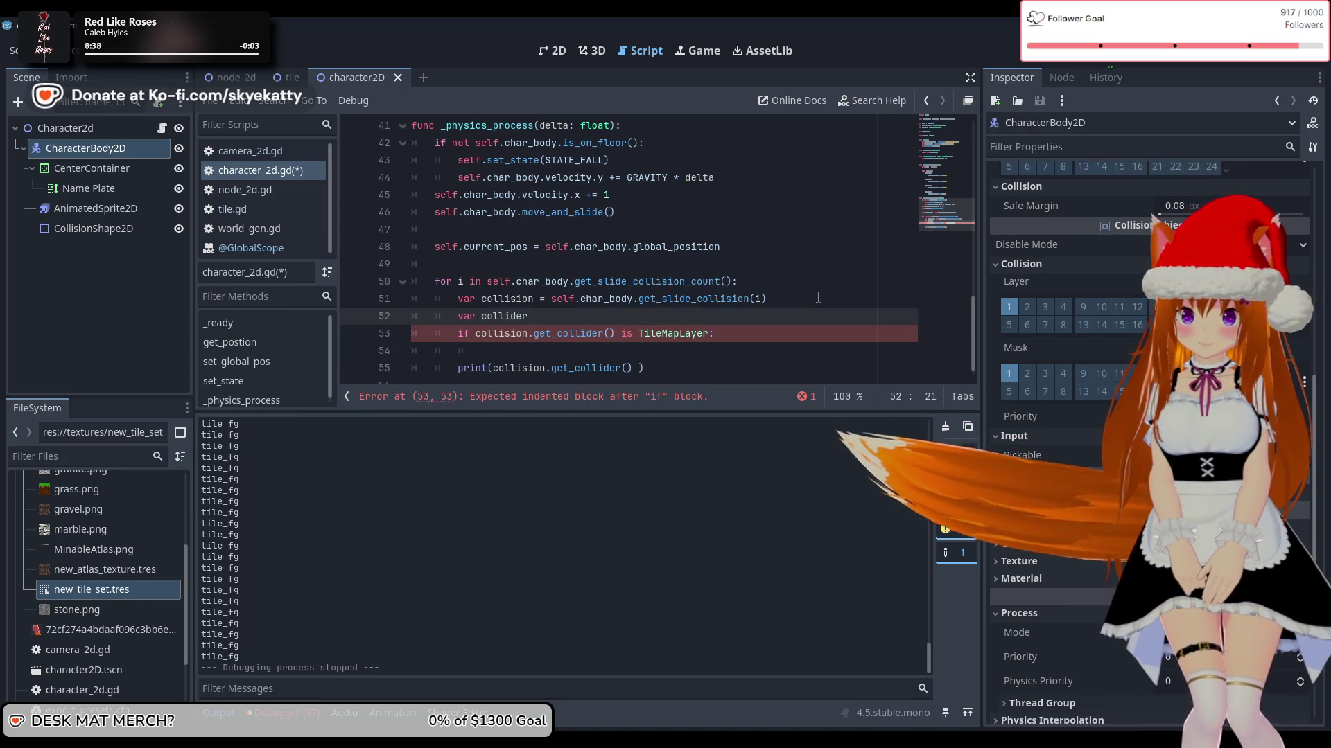
{"action": "type", "text": " : T"}
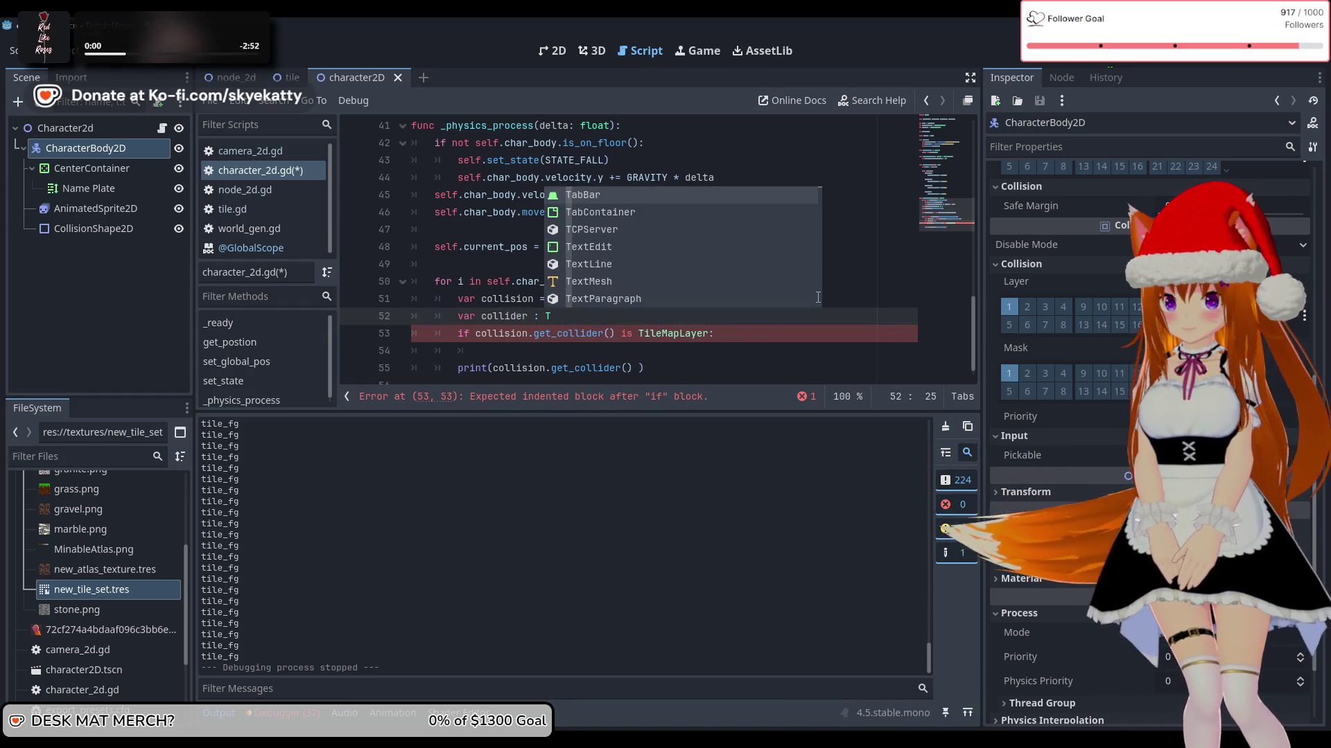
{"action": "type", "text": "il"}
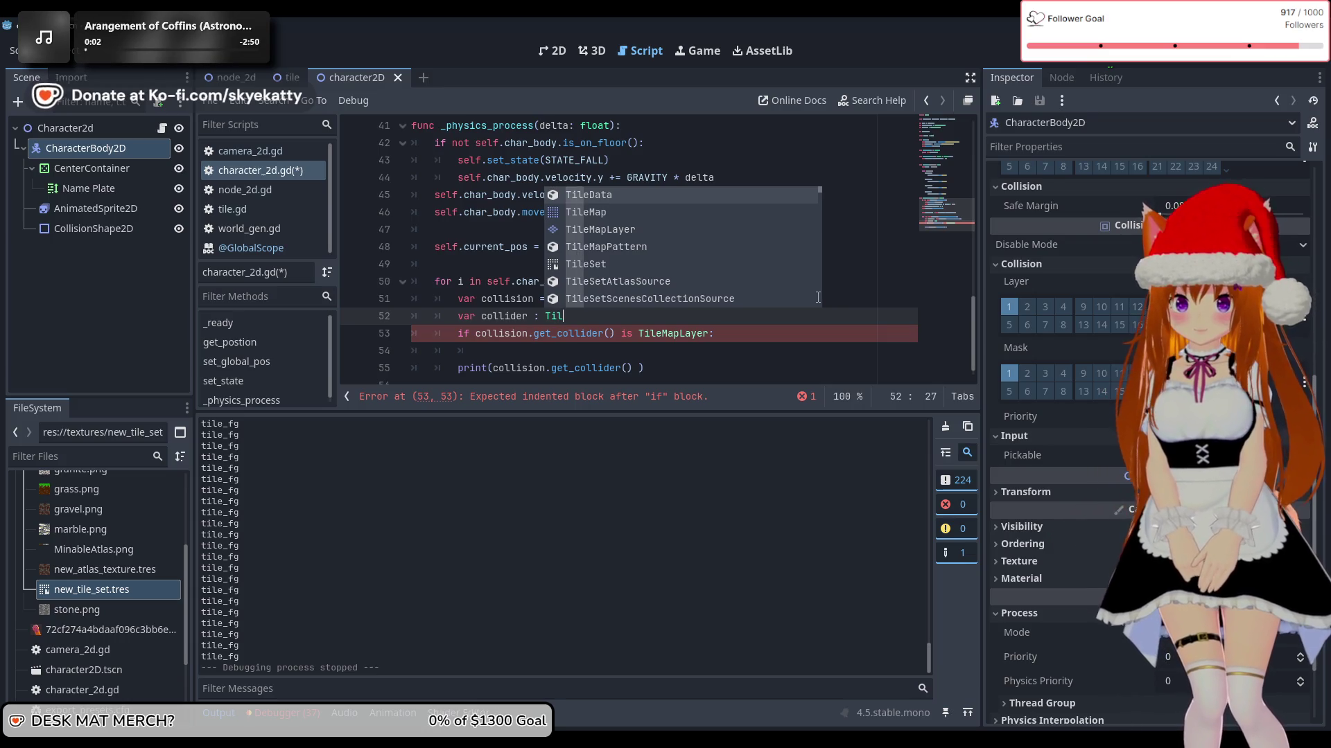
{"action": "key", "text": "Down"}
{"action": "key", "text": "Return"}
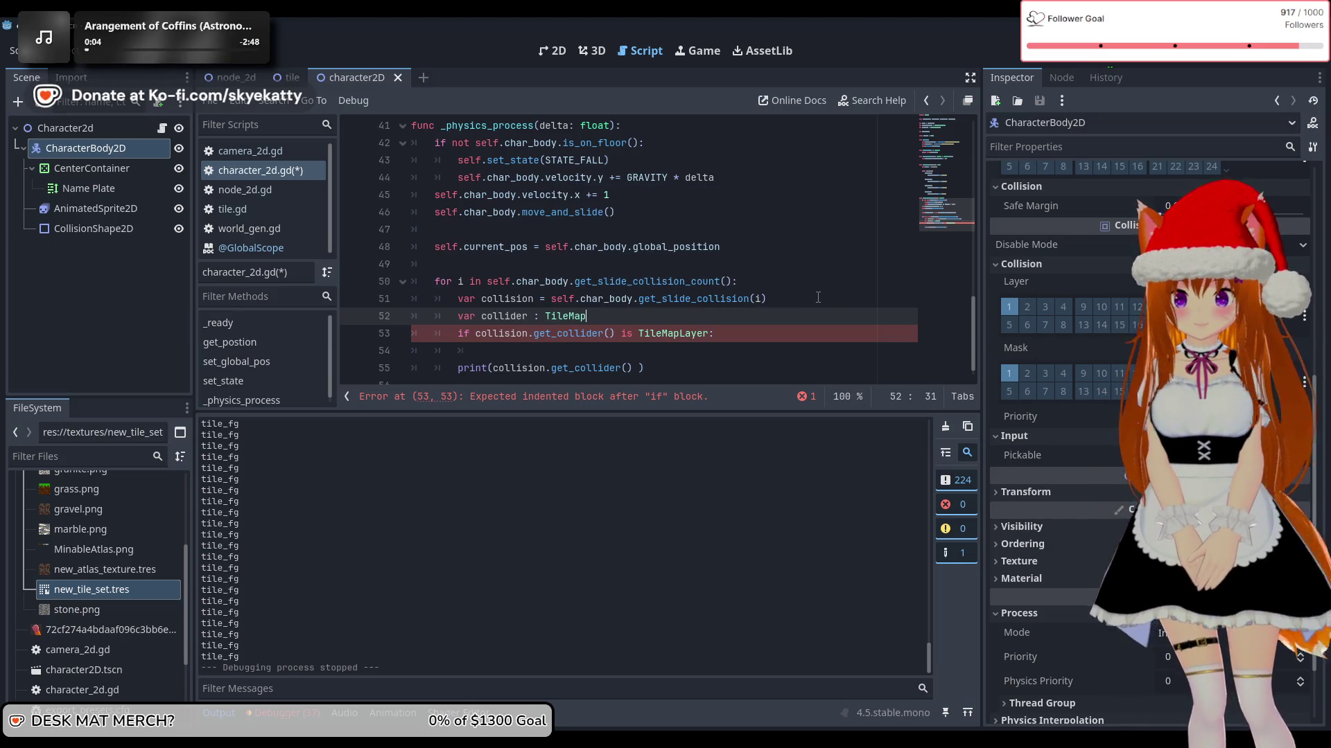
{"action": "type", "text": "L"}
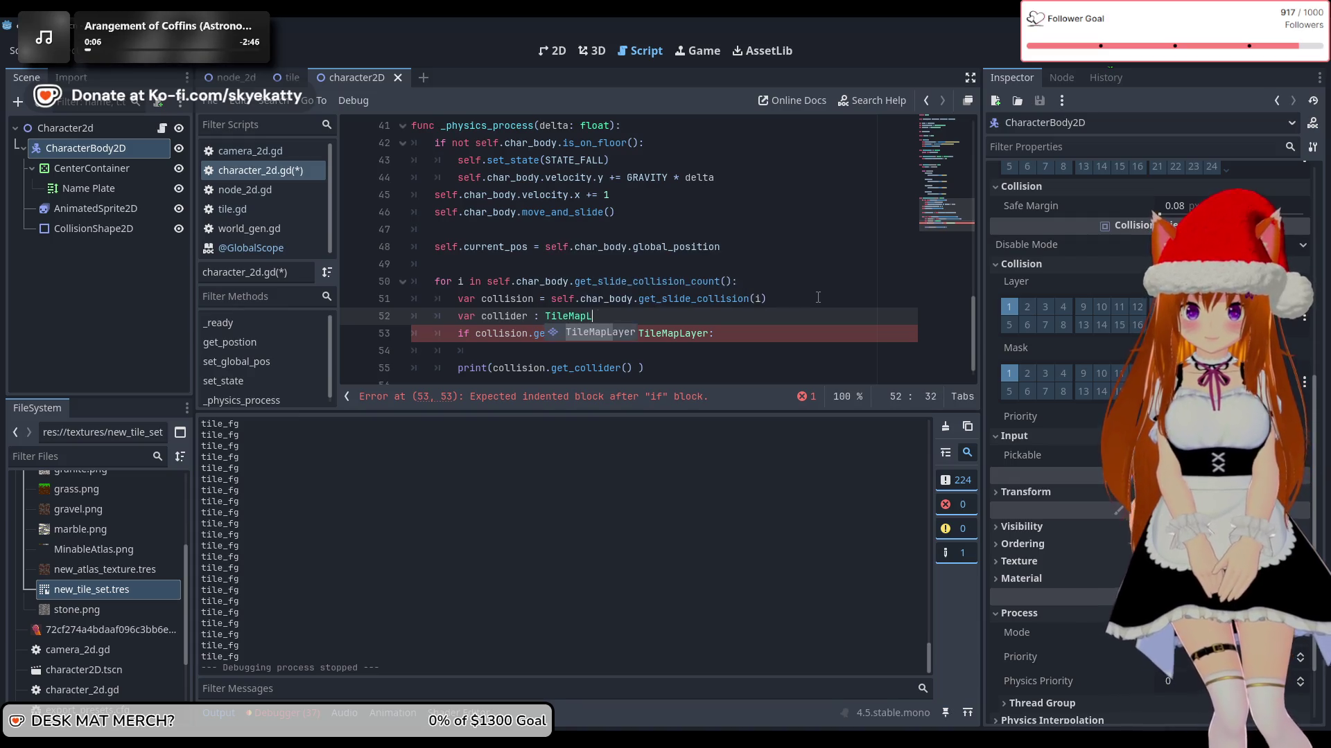
{"action": "type", "text": "ayer"}
{"action": "key", "text": "Down"}
{"action": "key", "text": "Down"}
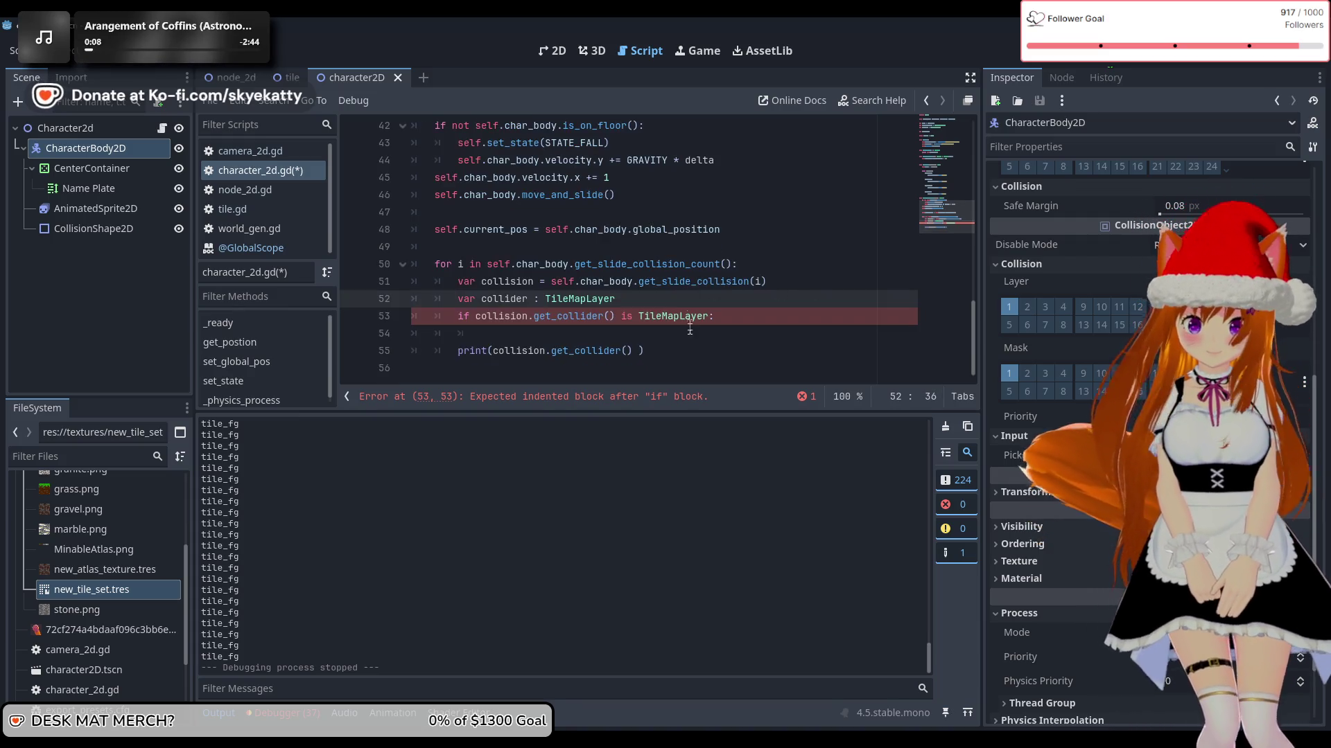
Step: Assign `collider = collision.get_collider()` on line 54 and open an indented blank line below
{"action": "mouse_move", "coordinate": [553, 351]}
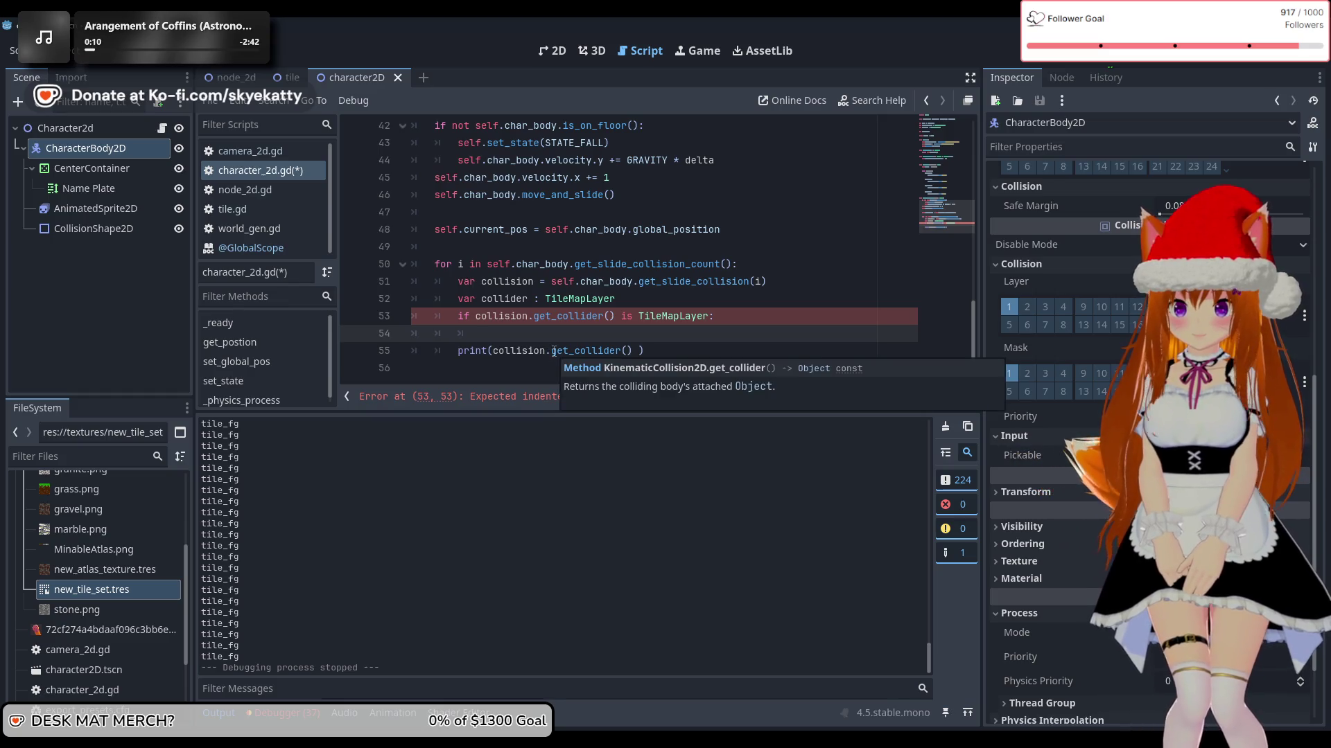
{"action": "type", "text": "collider "}
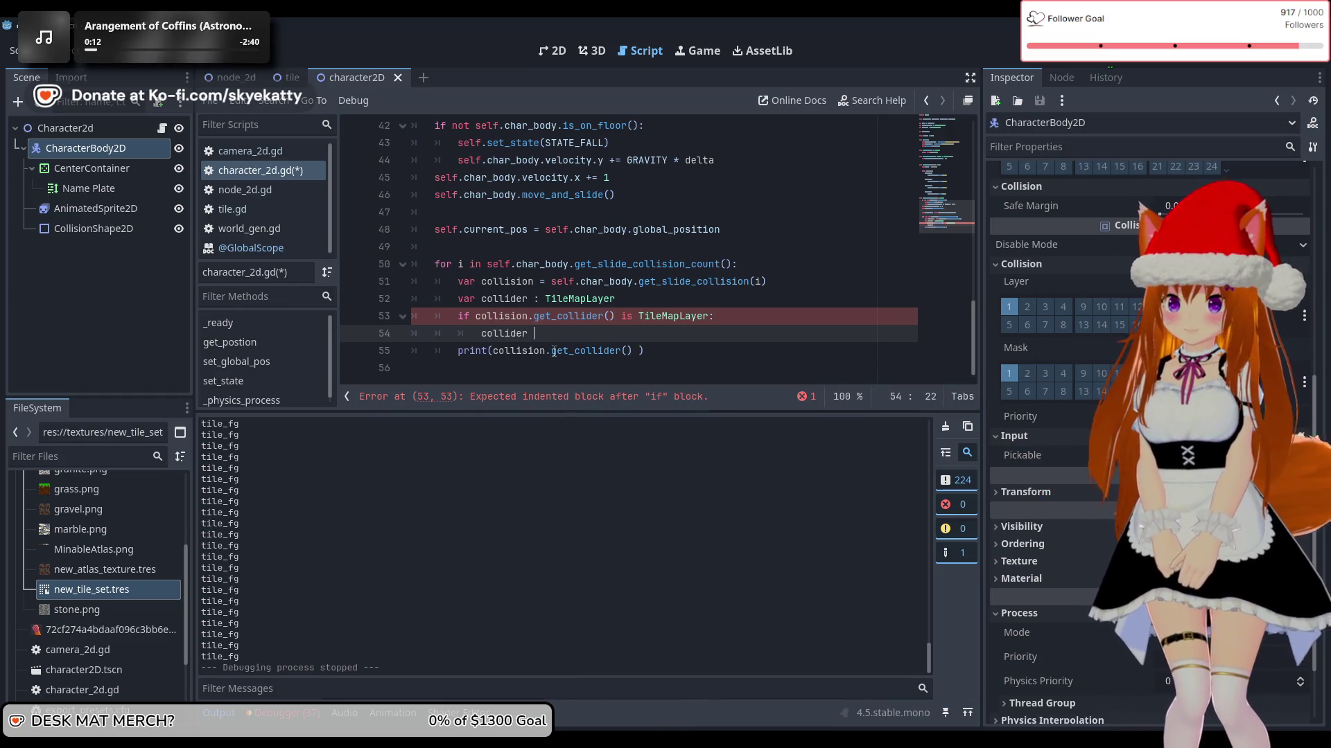
{"action": "type", "text": "= c"}
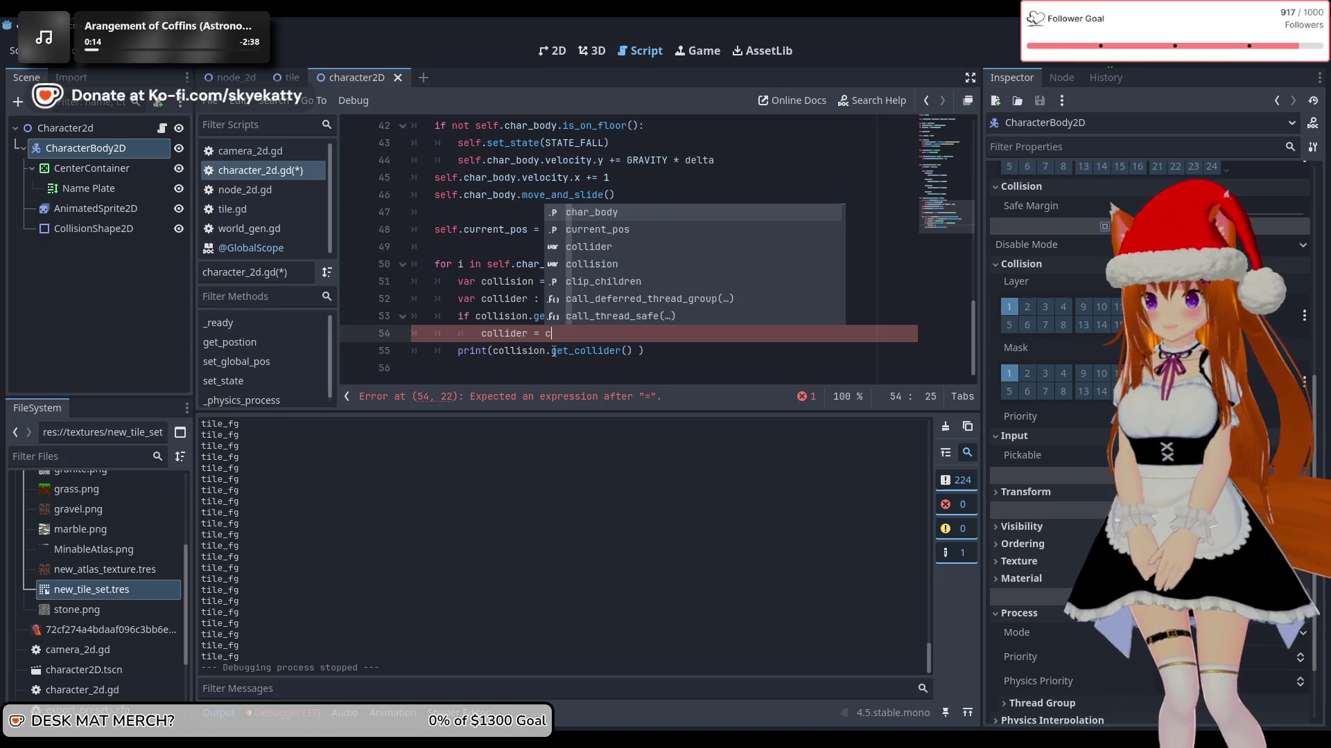
{"action": "left_click", "coordinate": [508, 323]}
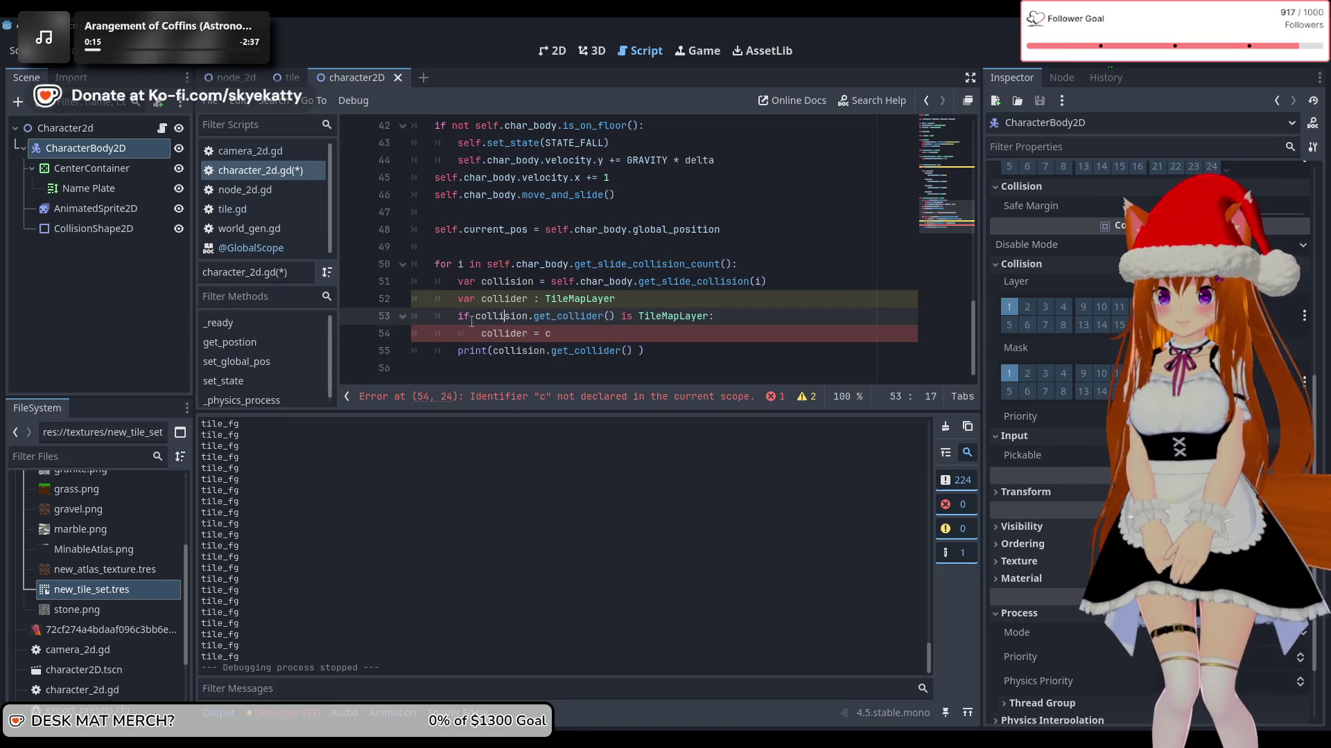
{"action": "left_click", "coordinate": [609, 336]}
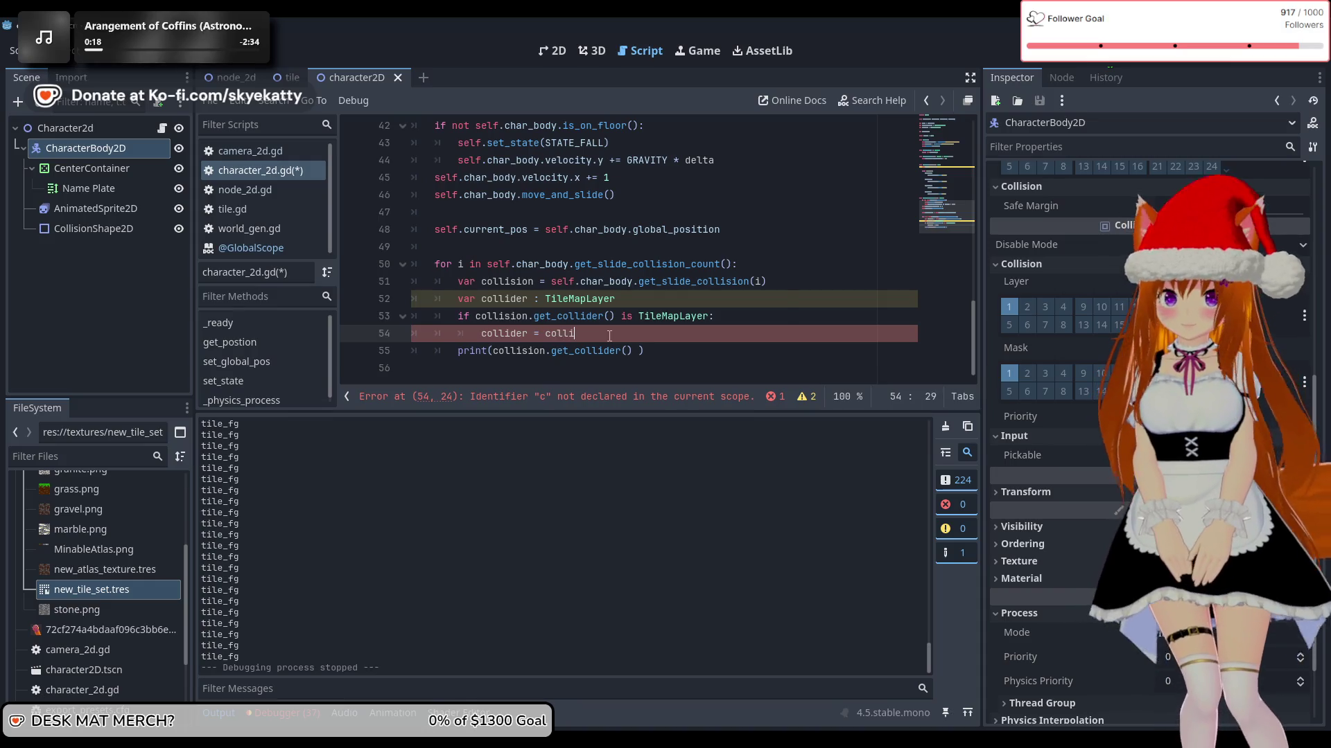
{"action": "type", "text": "sion"}
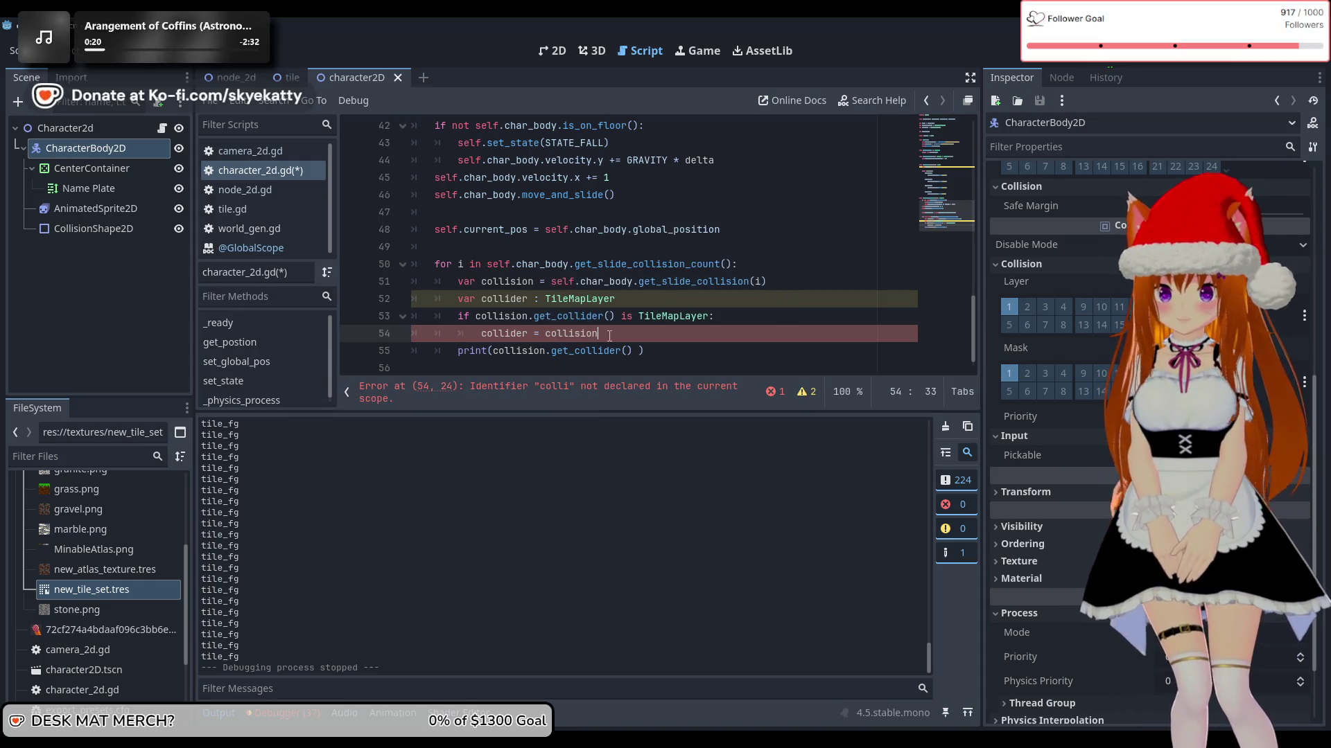
{"action": "type", "text": ".get_c"}
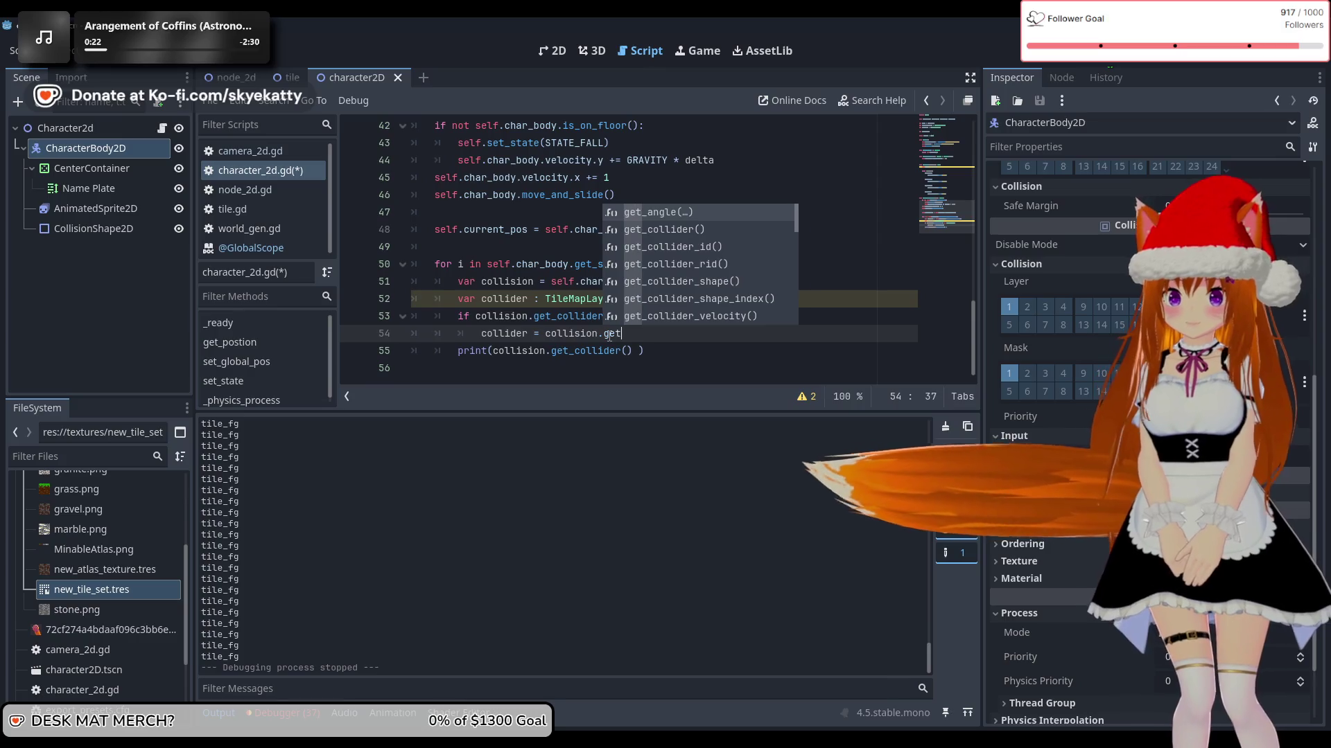
{"action": "key", "text": "Return"}
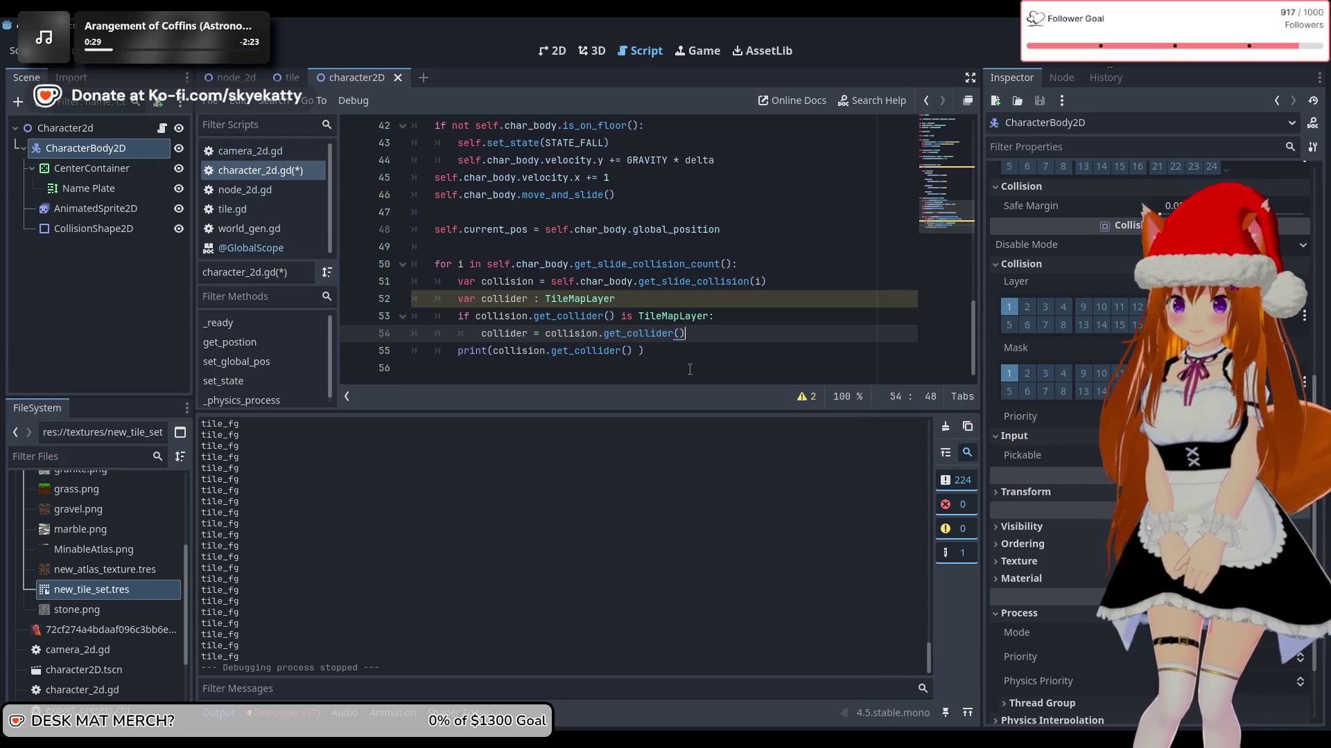
{"action": "key", "text": "Return"}
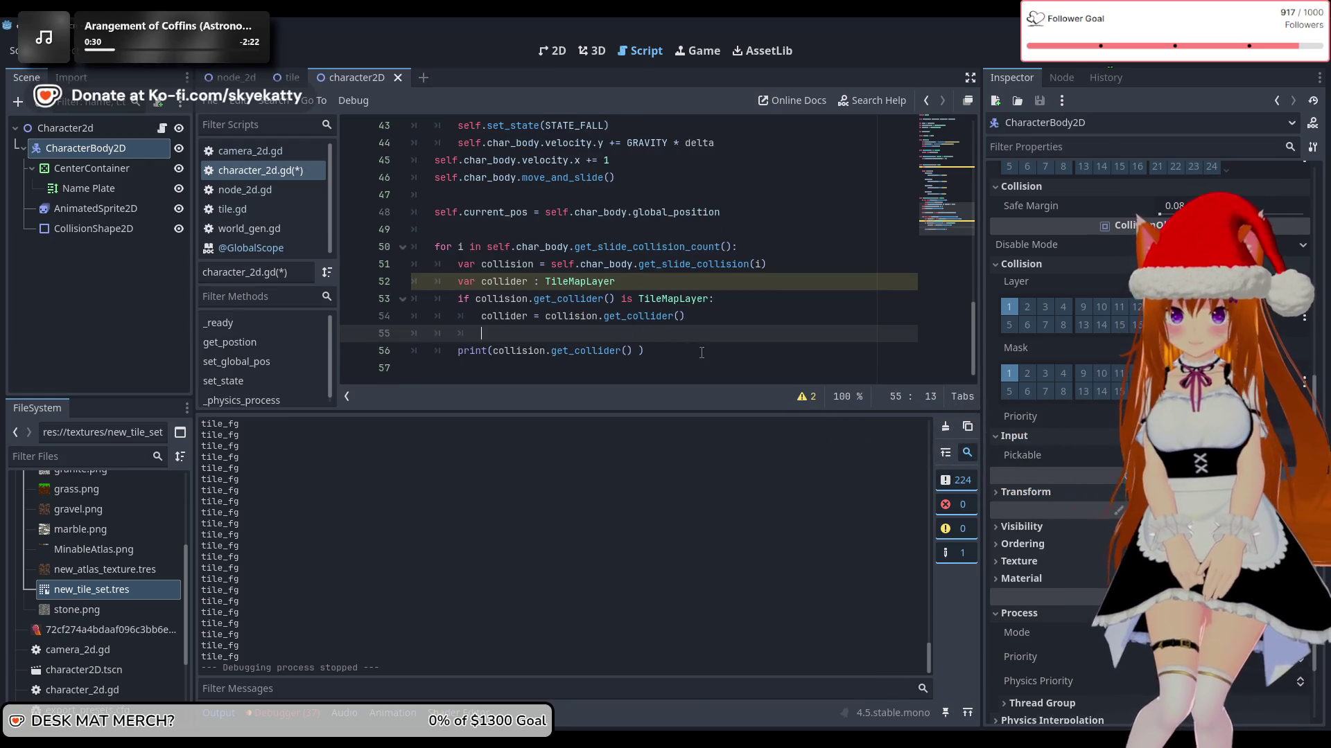
Step: Replace the print argument collision.get_collider() with `collider.` to begin a member call
{"action": "left_click", "coordinate": [702, 352]}
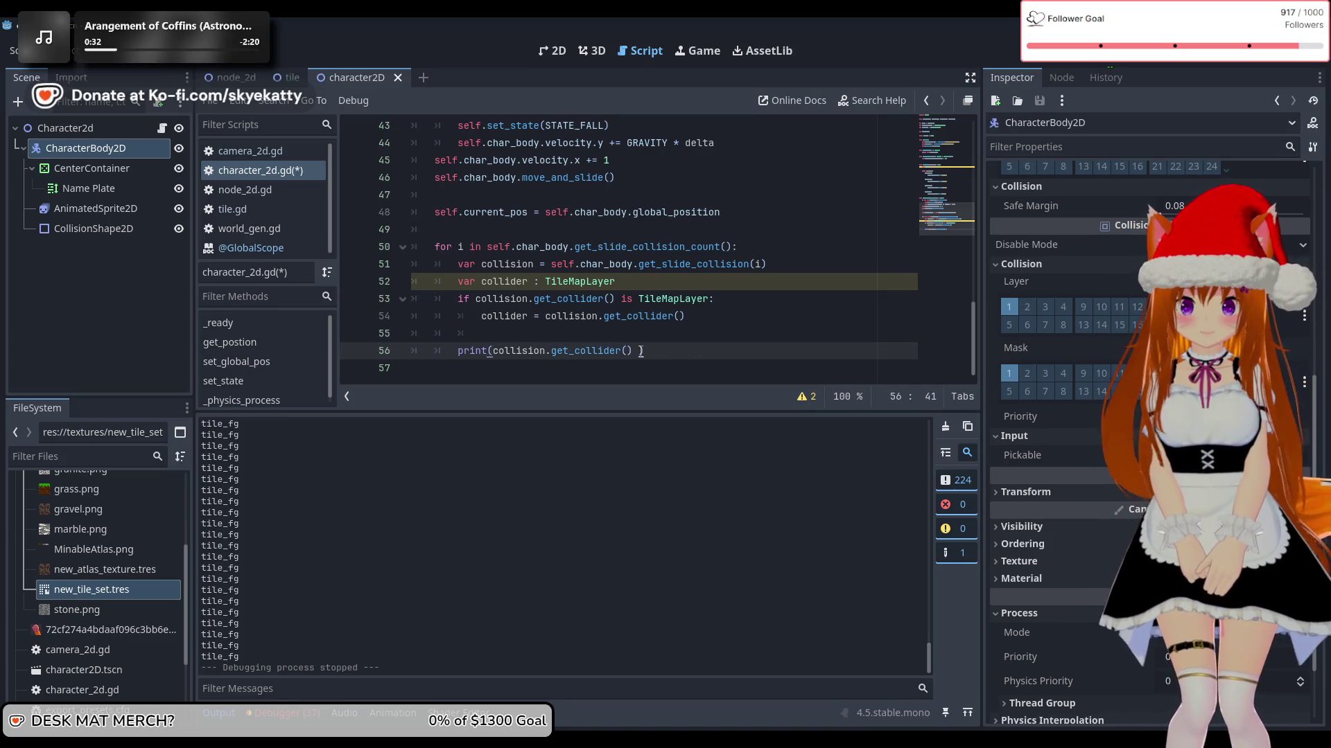
{"action": "left_click_drag", "start_coordinate": [640, 351], "coordinate": [495, 357]}
{"action": "type", "text": "collide"}
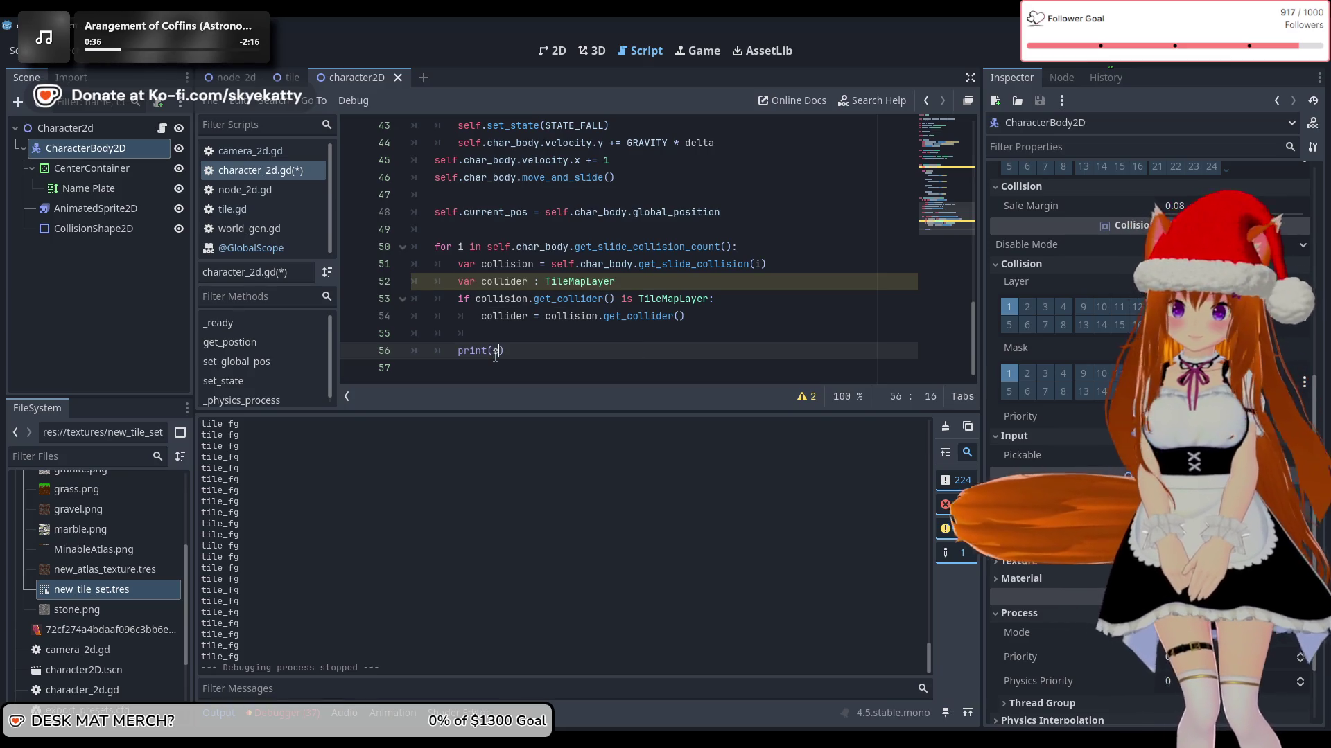
{"action": "type", "text": "r"}
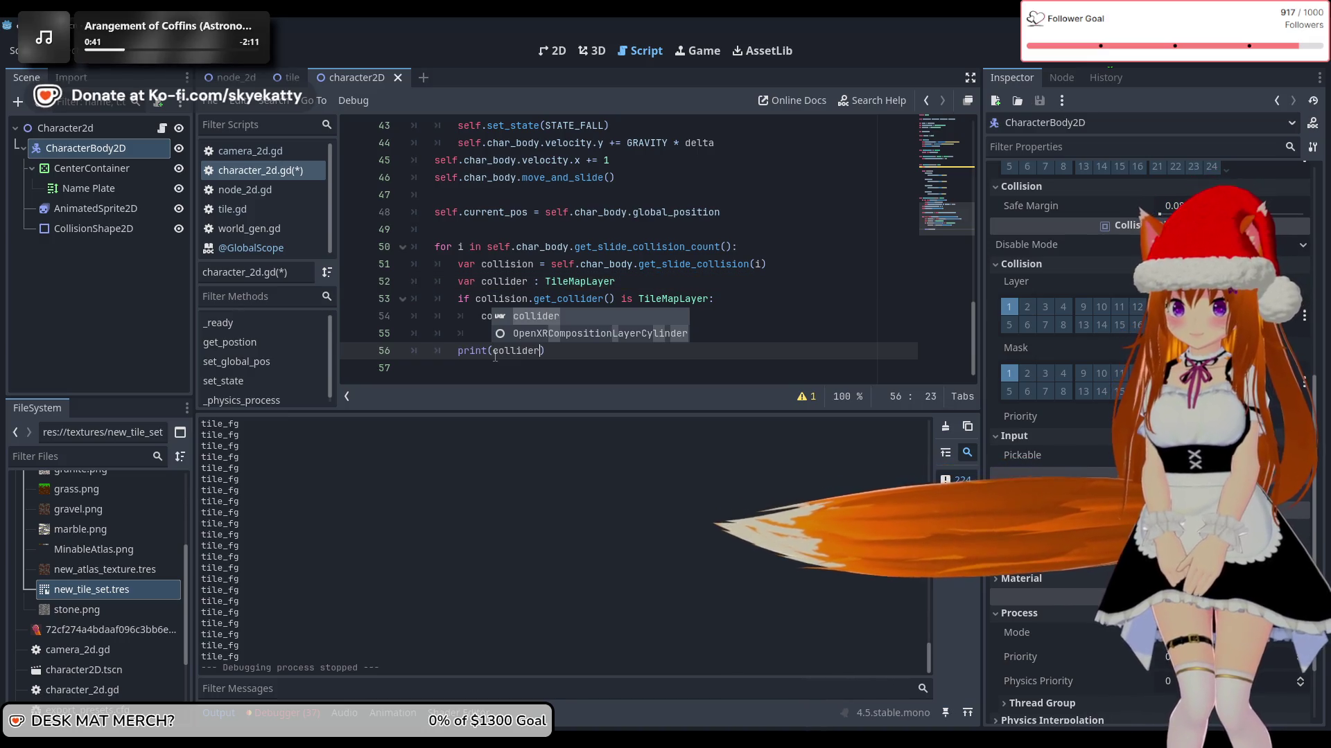
{"action": "type", "text": ","}
{"action": "key", "text": "BackSpace"}
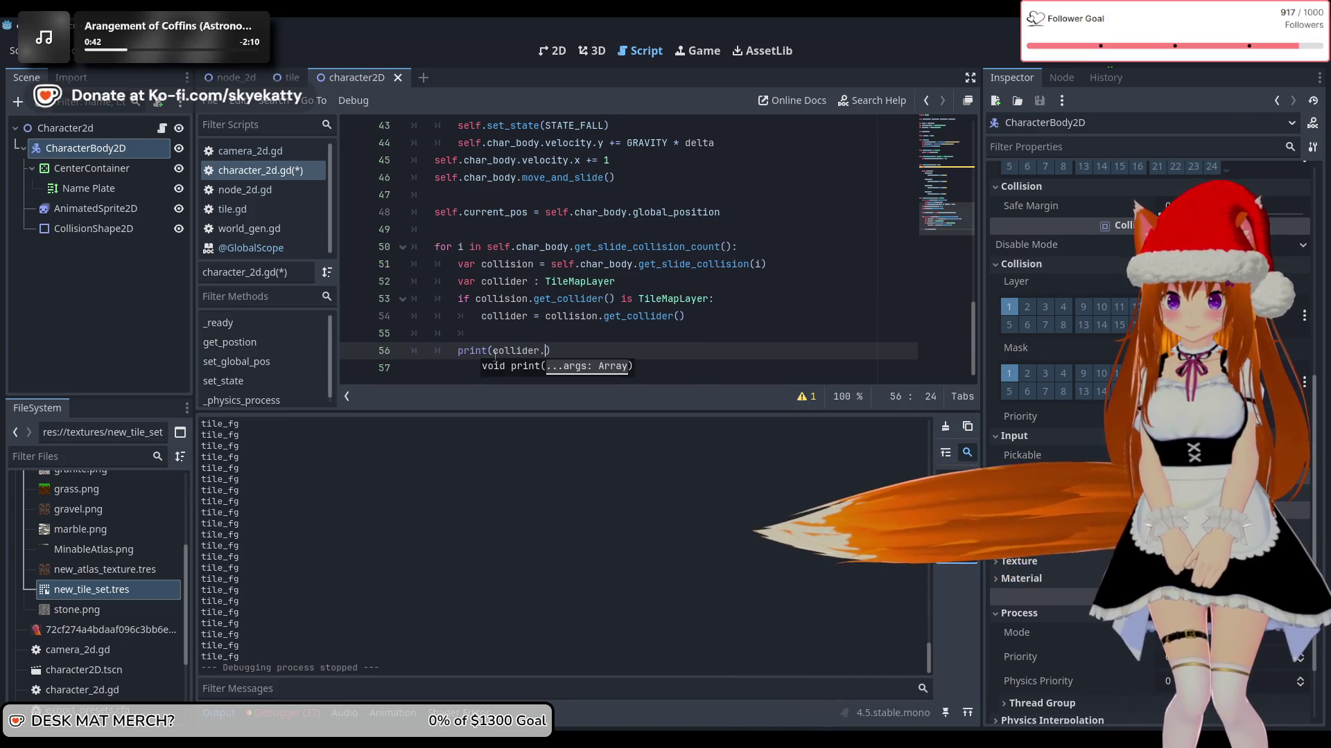
{"action": "type", "text": "."}
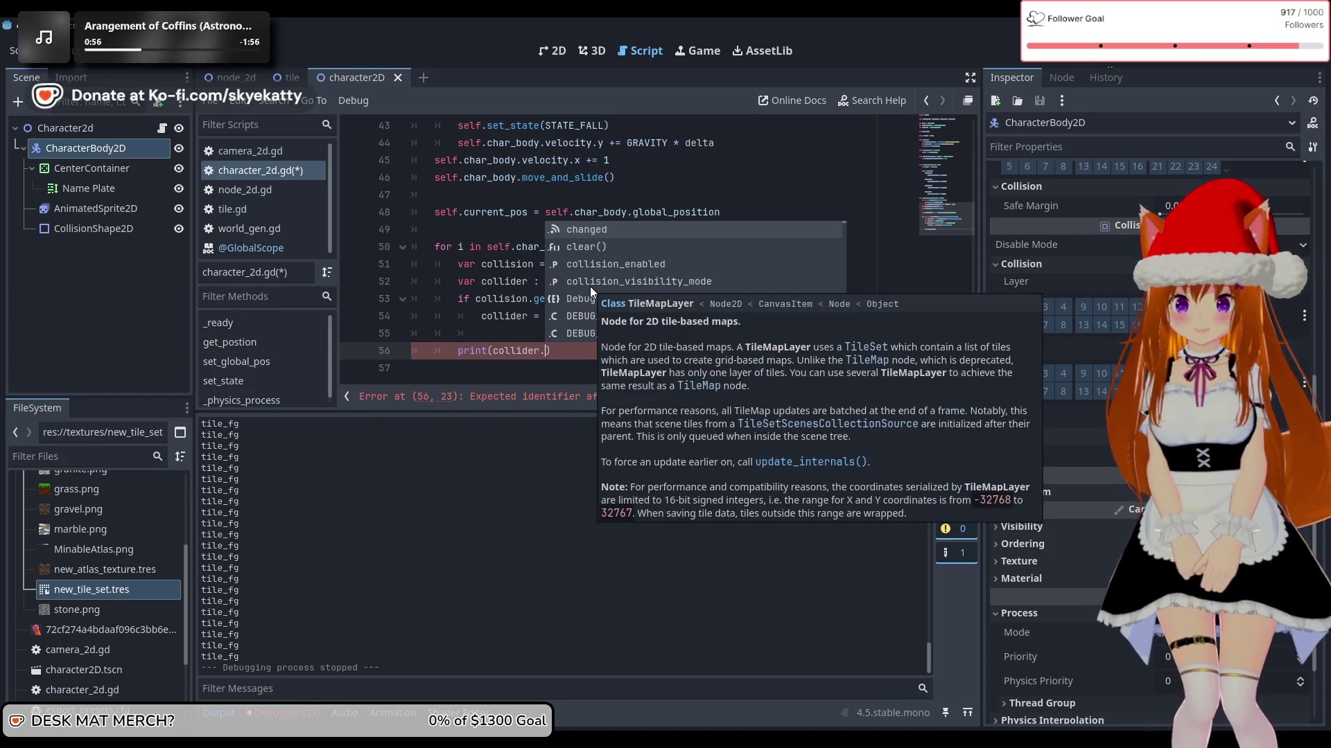
Step: Insert get_cell_tile_data() after `collider.` in the print on line 56 from the method suggestions
{"action": "type", "text": "gert"}
{"action": "key", "text": "BackSpace"}
{"action": "key", "text": "BackSpace"}
{"action": "type", "text": "t"}
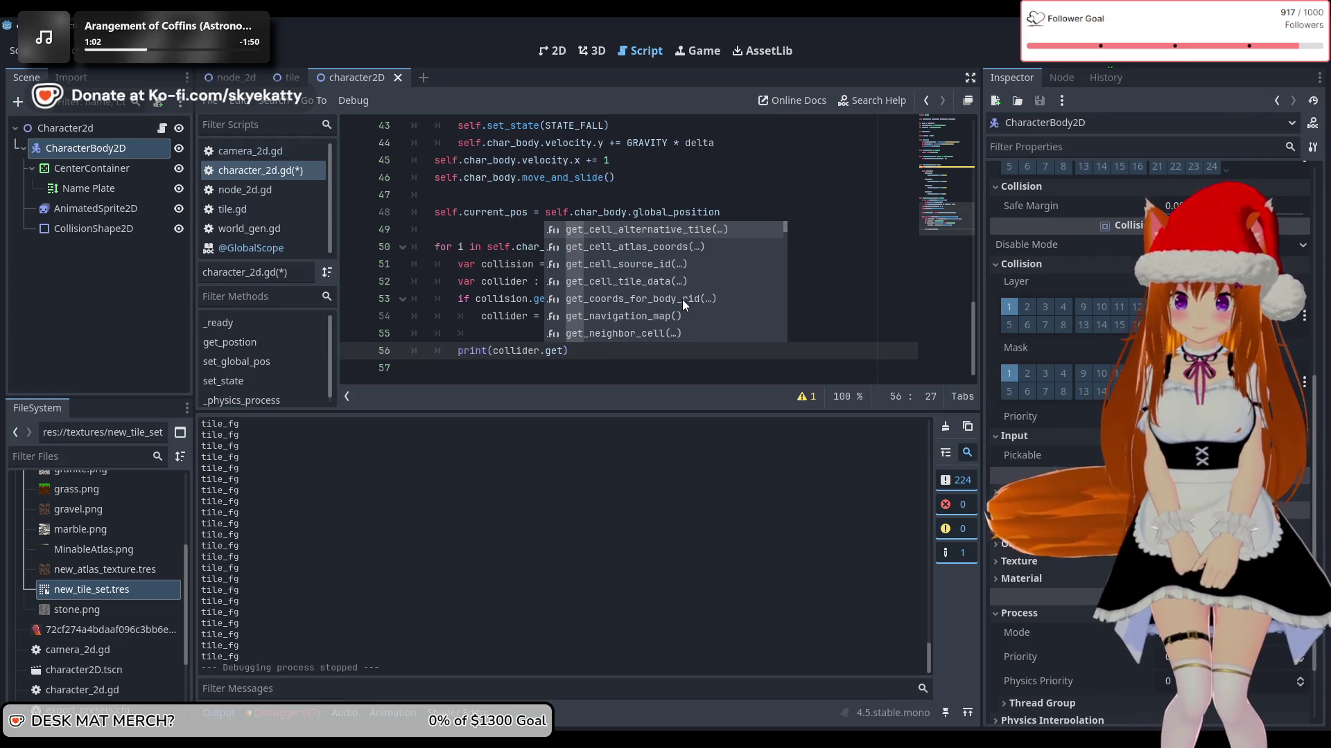
{"action": "mouse_move", "coordinate": [692, 250]}
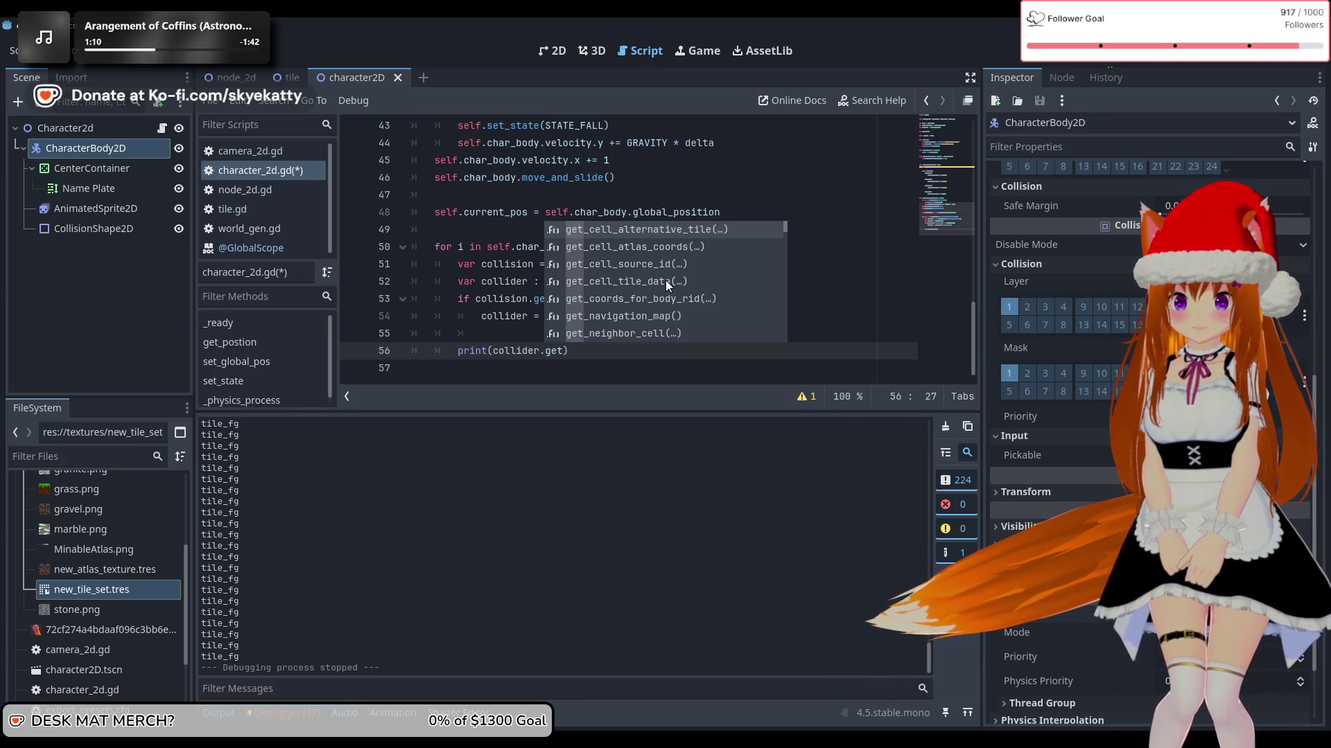
{"action": "mouse_move", "coordinate": [659, 301]}
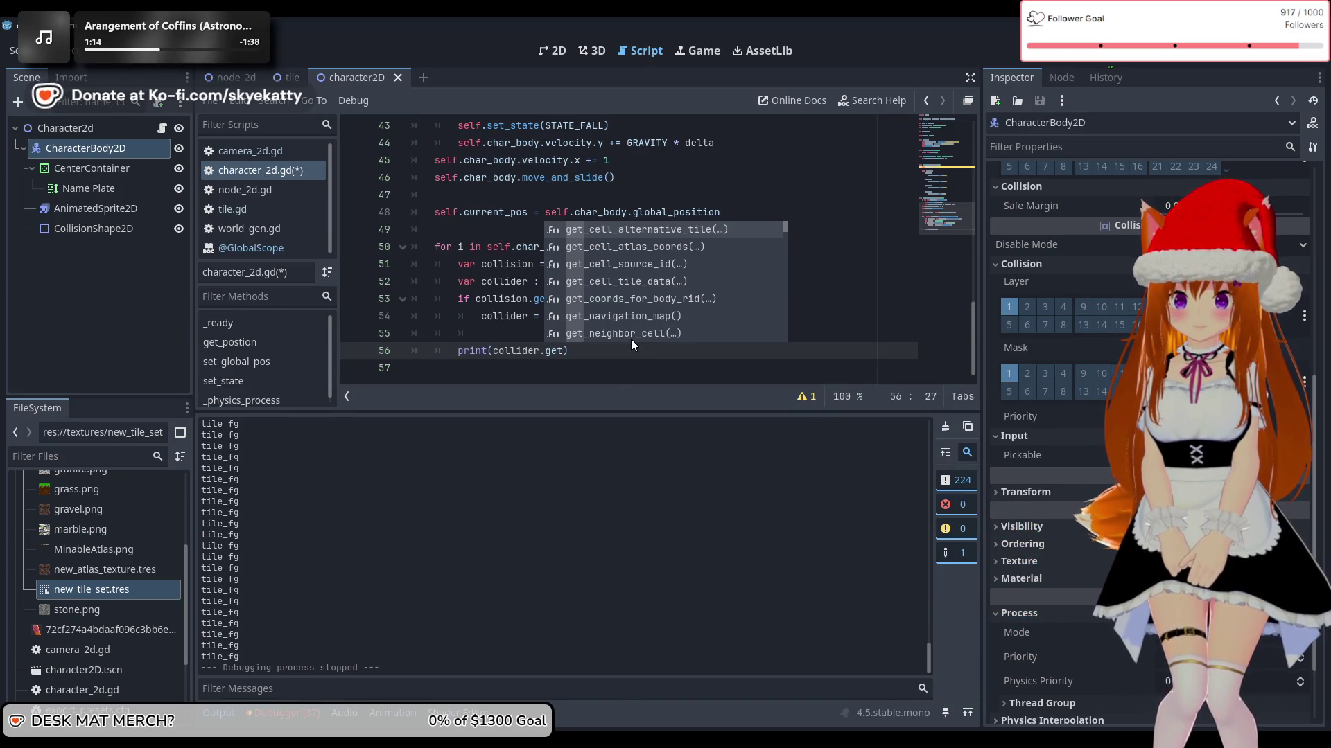
{"action": "key", "text": "Down"}
{"action": "key", "text": "Down"}
{"action": "key", "text": "Down"}
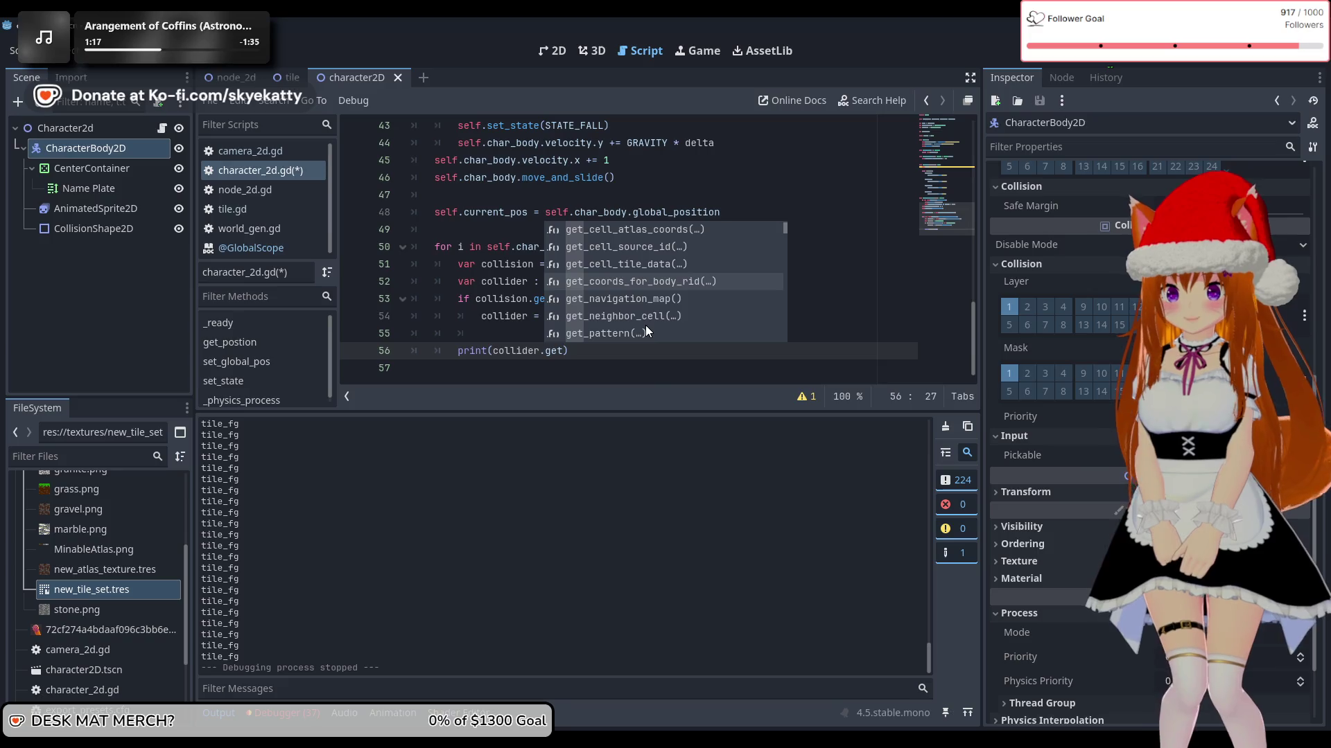
{"action": "key", "text": "Down"}
{"action": "key", "text": "Down"}
{"action": "key", "text": "Down"}
{"action": "key", "text": "Down"}
{"action": "key", "text": "Down"}
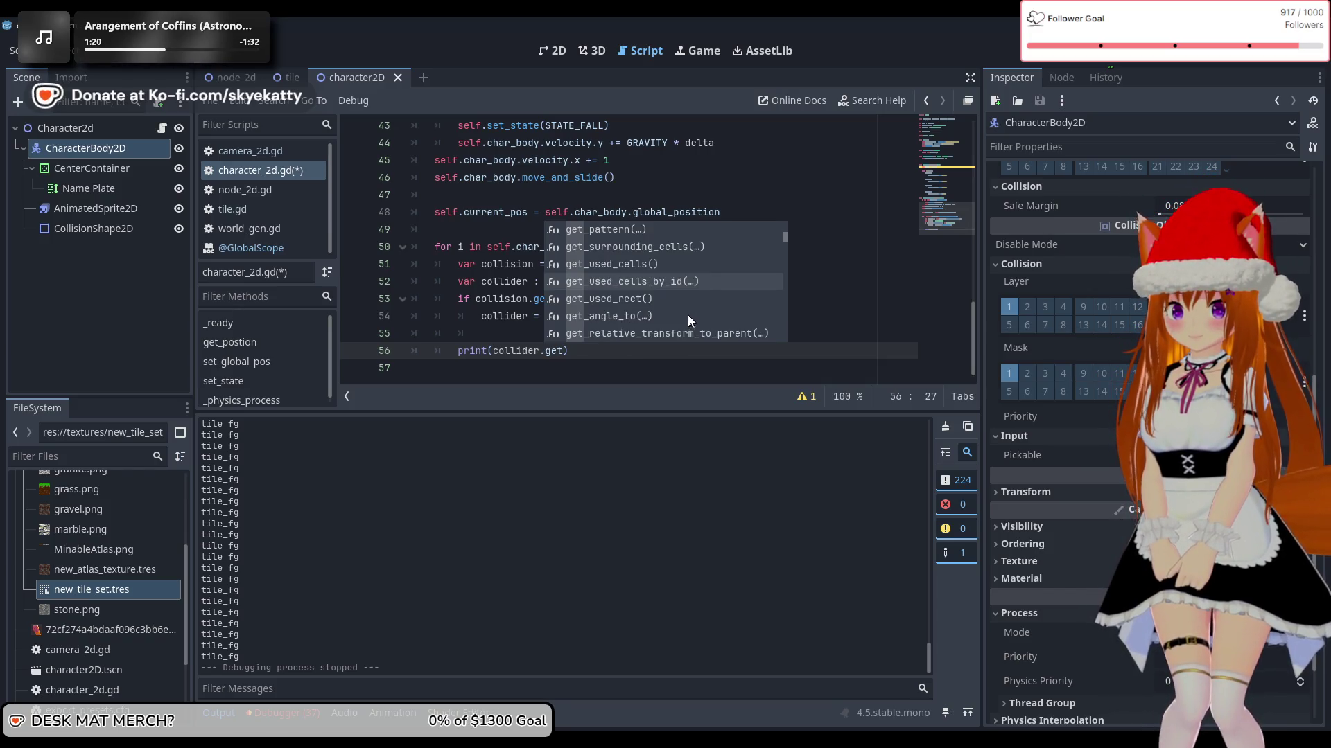
{"action": "key", "text": "Down"}
{"action": "key", "text": "Down"}
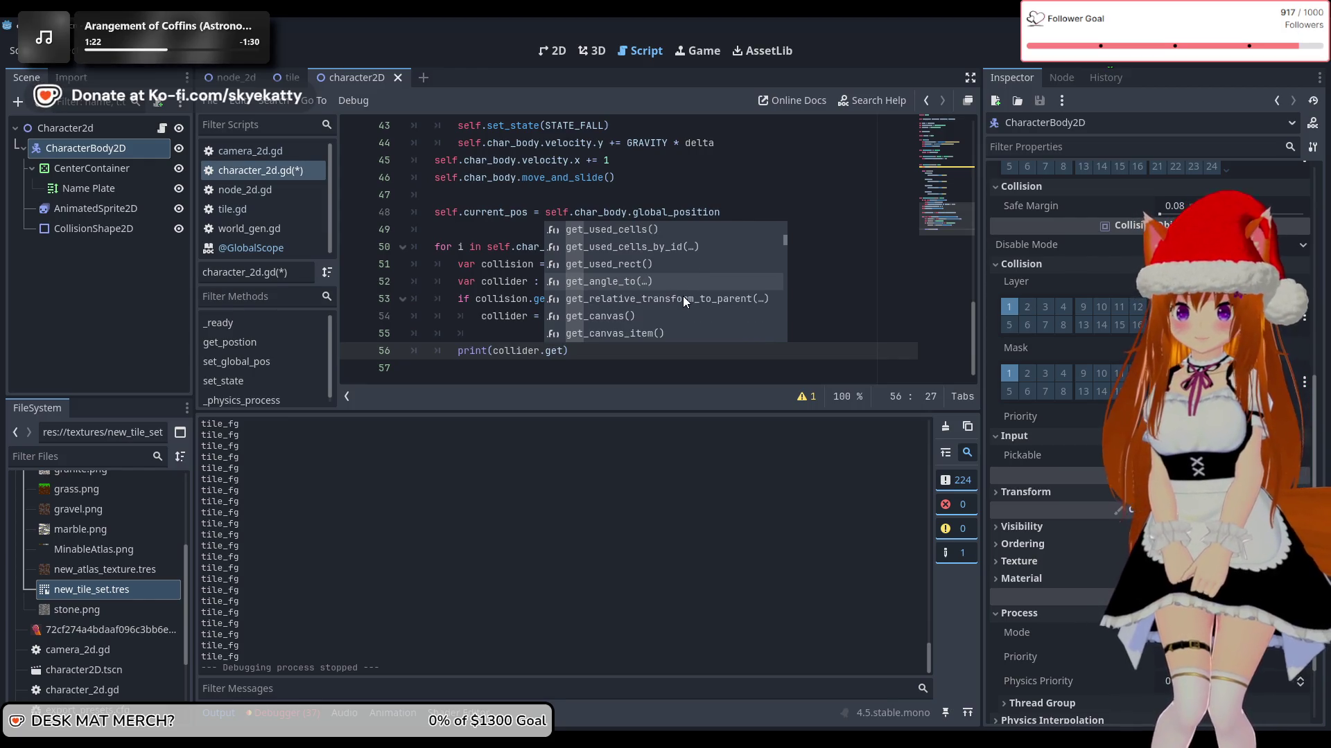
{"action": "key", "text": "Down"}
{"action": "key", "text": "Down"}
{"action": "key", "text": "Down"}
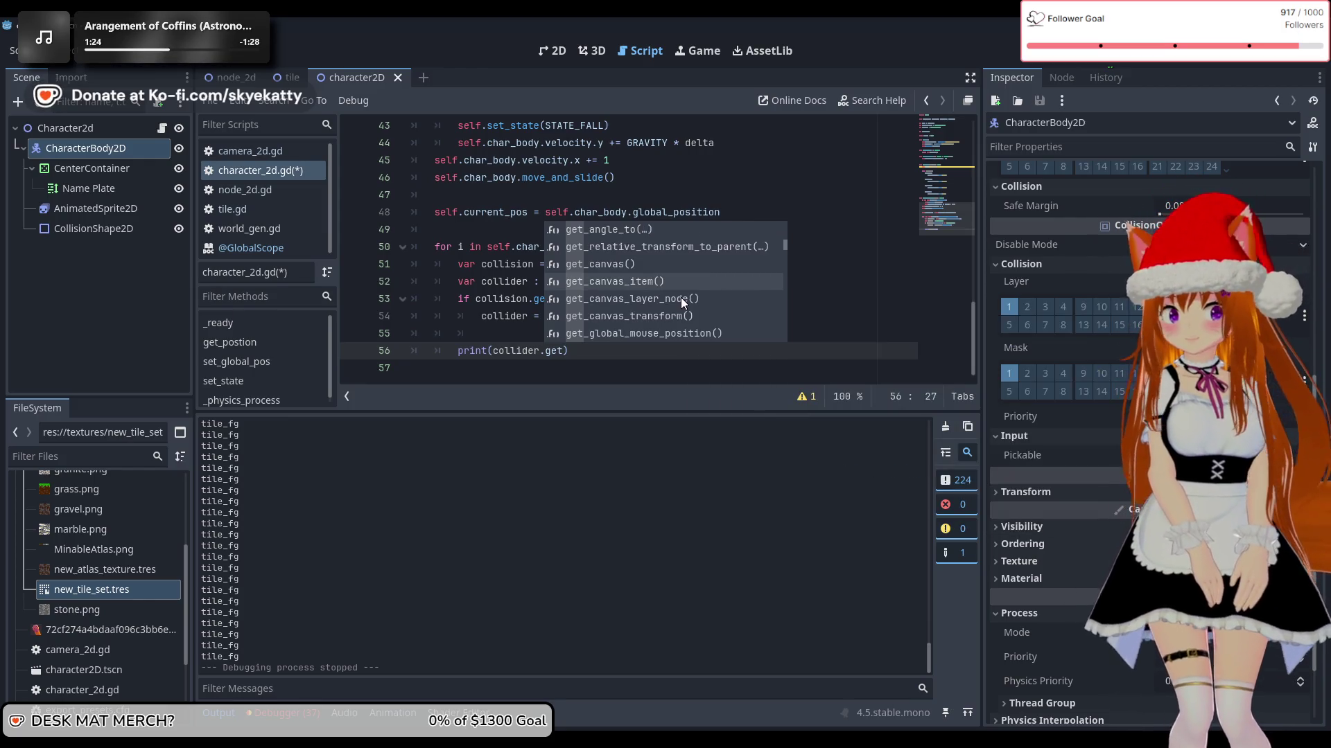
{"action": "key", "text": "Up"}
{"action": "key", "text": "Up"}
{"action": "key", "text": "Up"}
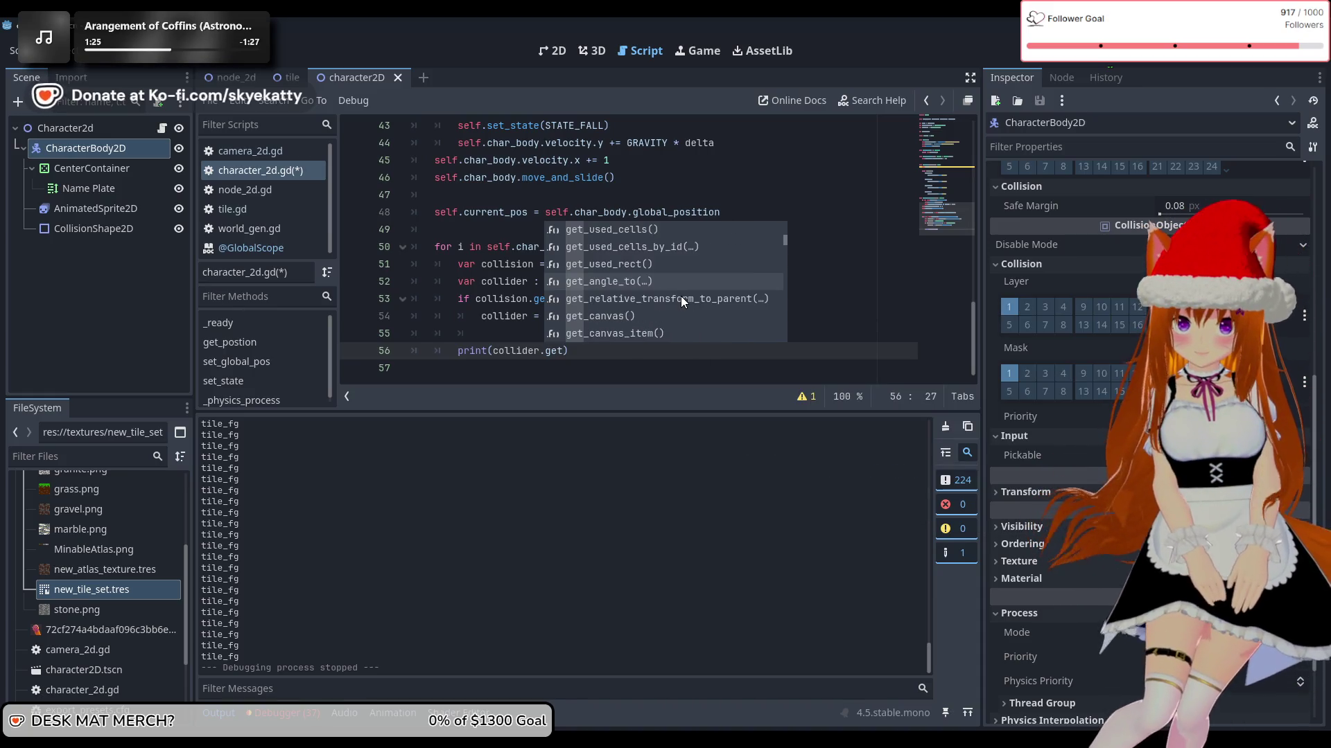
{"action": "key", "text": "Up"}
{"action": "key", "text": "Up"}
{"action": "key", "text": "Up"}
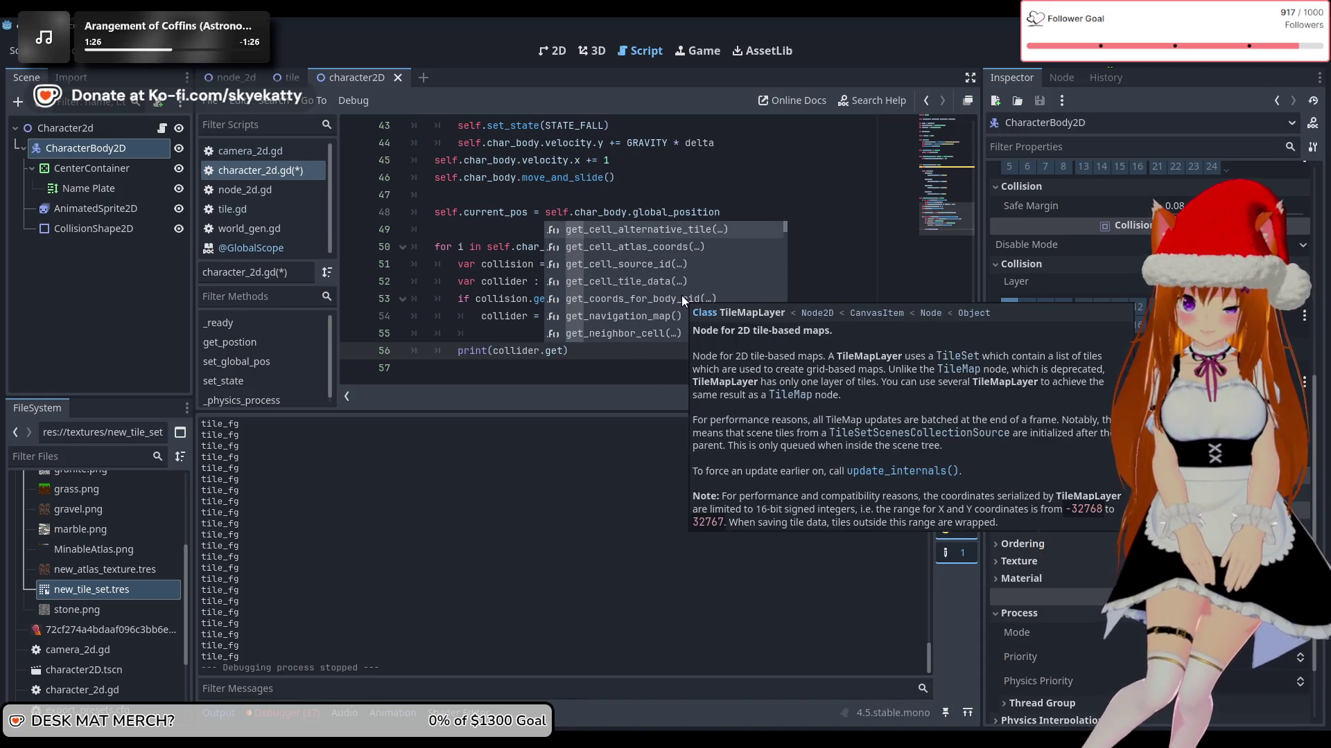
{"action": "key", "text": "Down"}
{"action": "key", "text": "Down"}
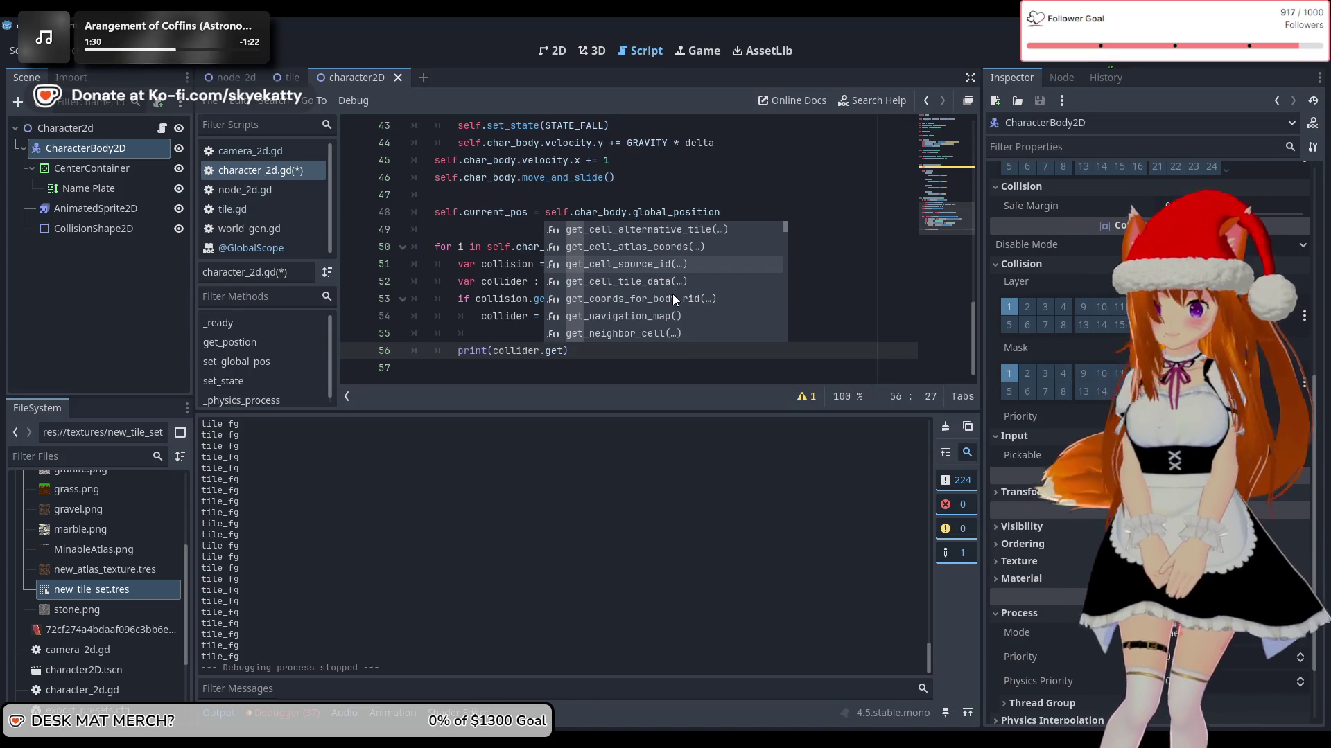
{"action": "left_click", "coordinate": [663, 282]}
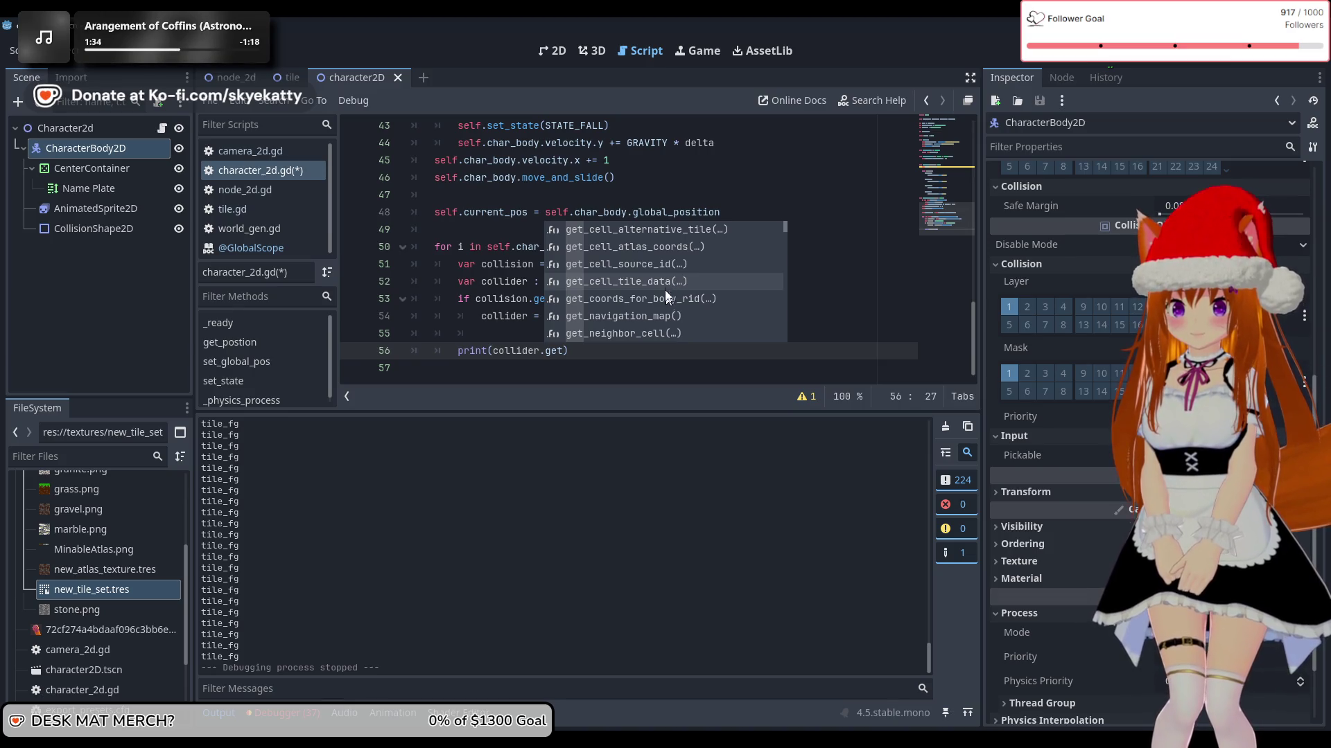
{"action": "double_click", "coordinate": [662, 280]}
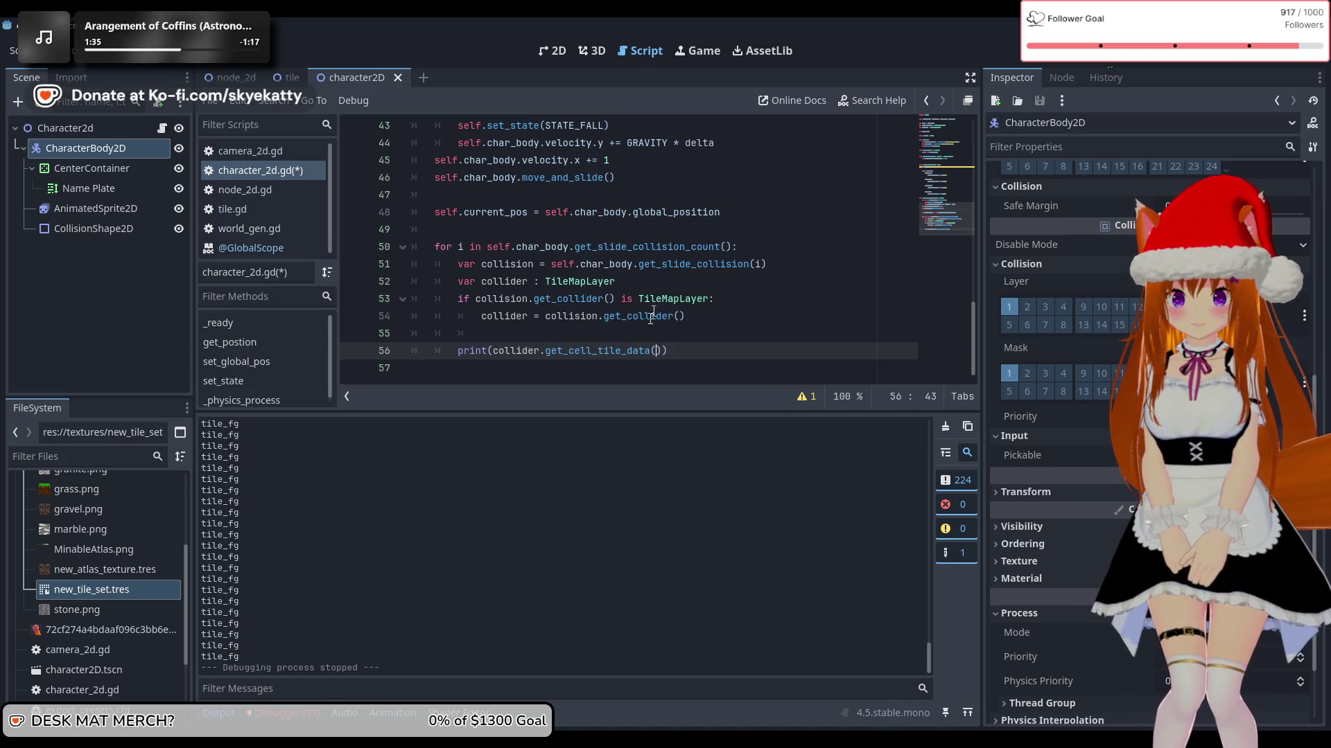
{"action": "left_click", "coordinate": [654, 352]}
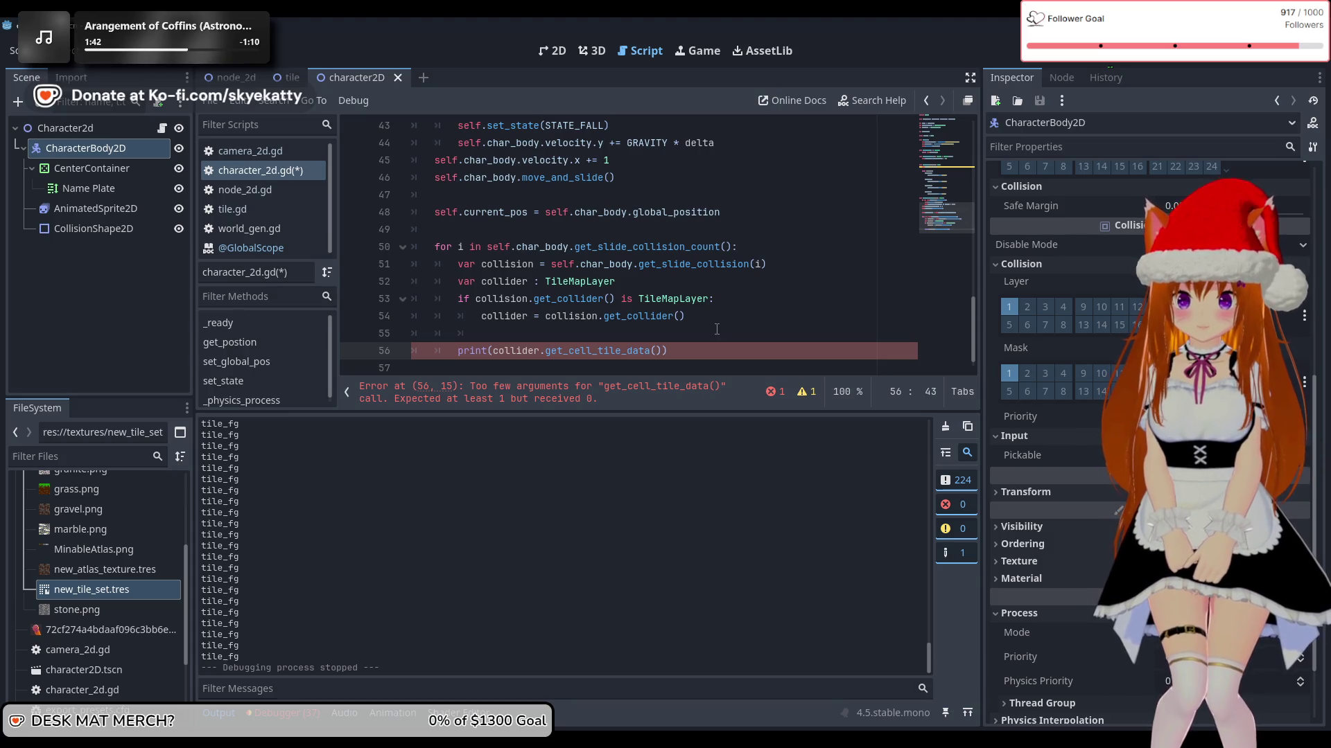
Step: Pass collision.get_position() as the argument of get_cell_tile_data on line 56
{"action": "key", "text": "Delete"}
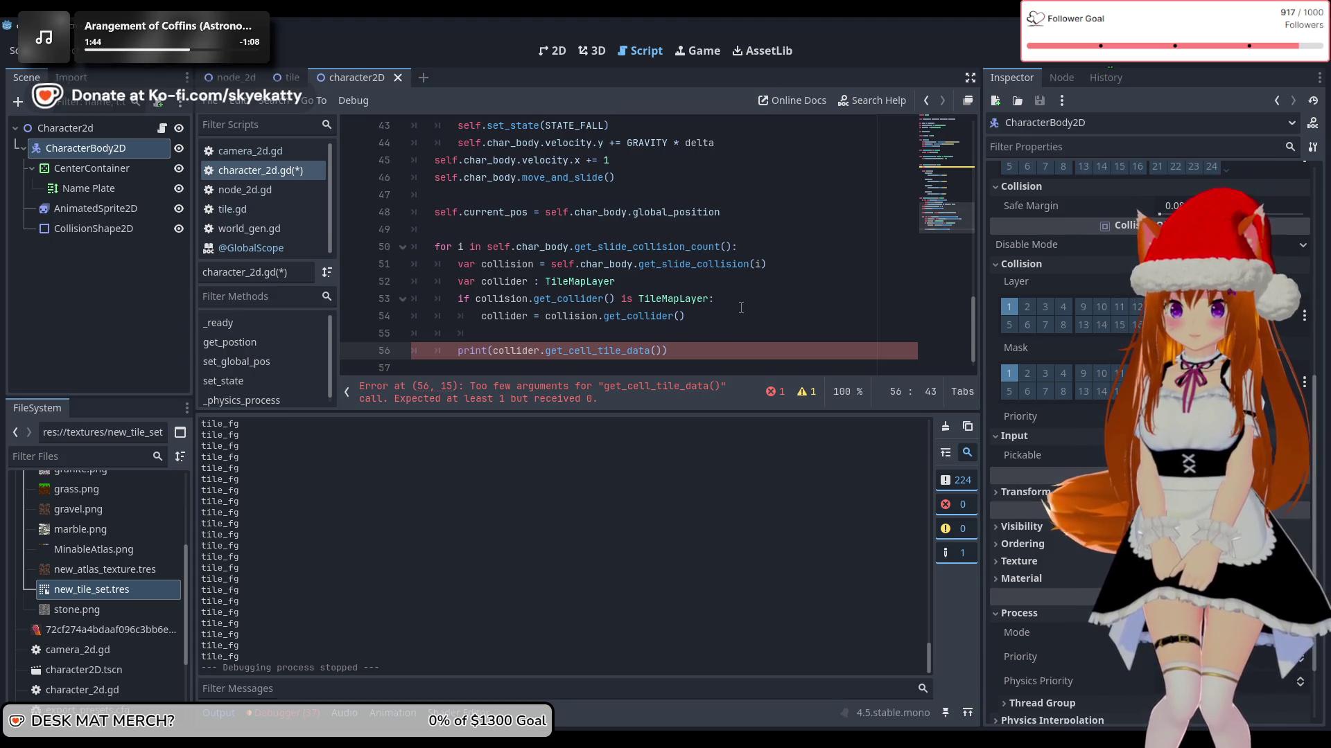
{"action": "key", "text": "BackSpace"}
{"action": "type", "text": "("}
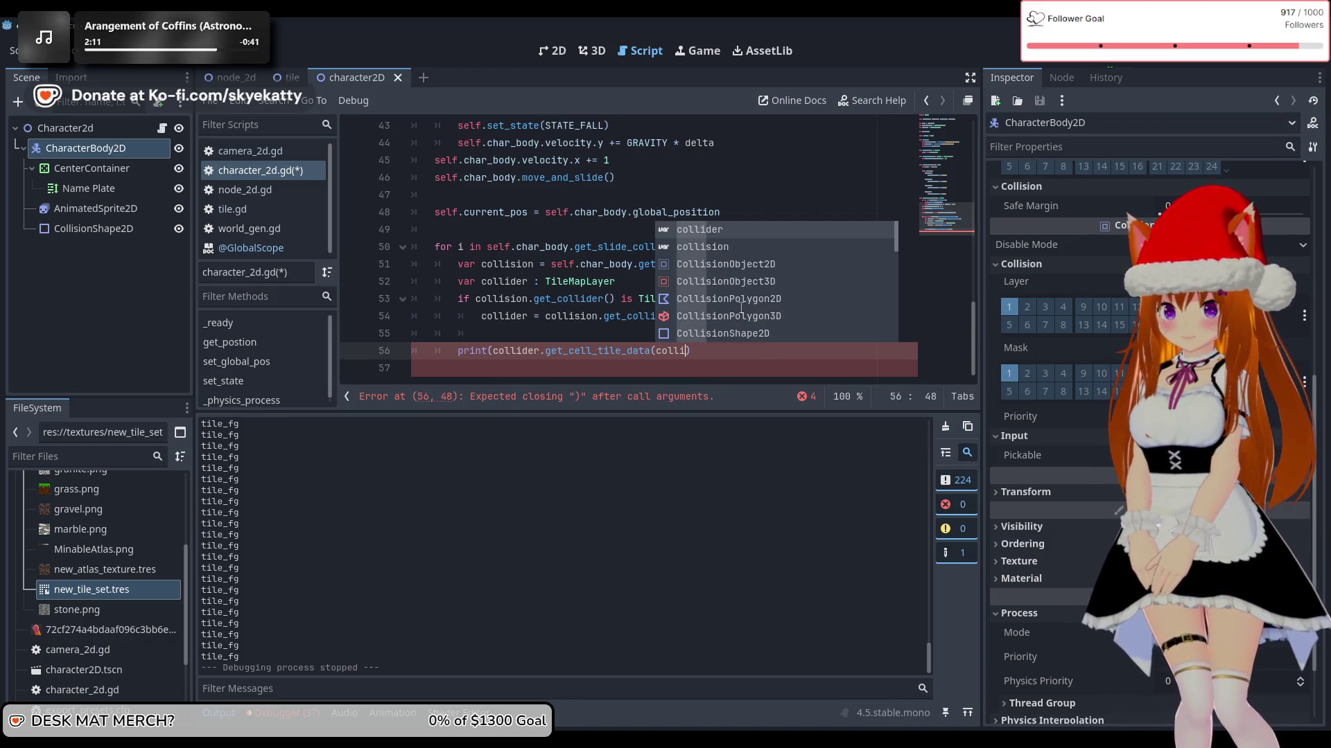
{"action": "type", "text": "sion."}
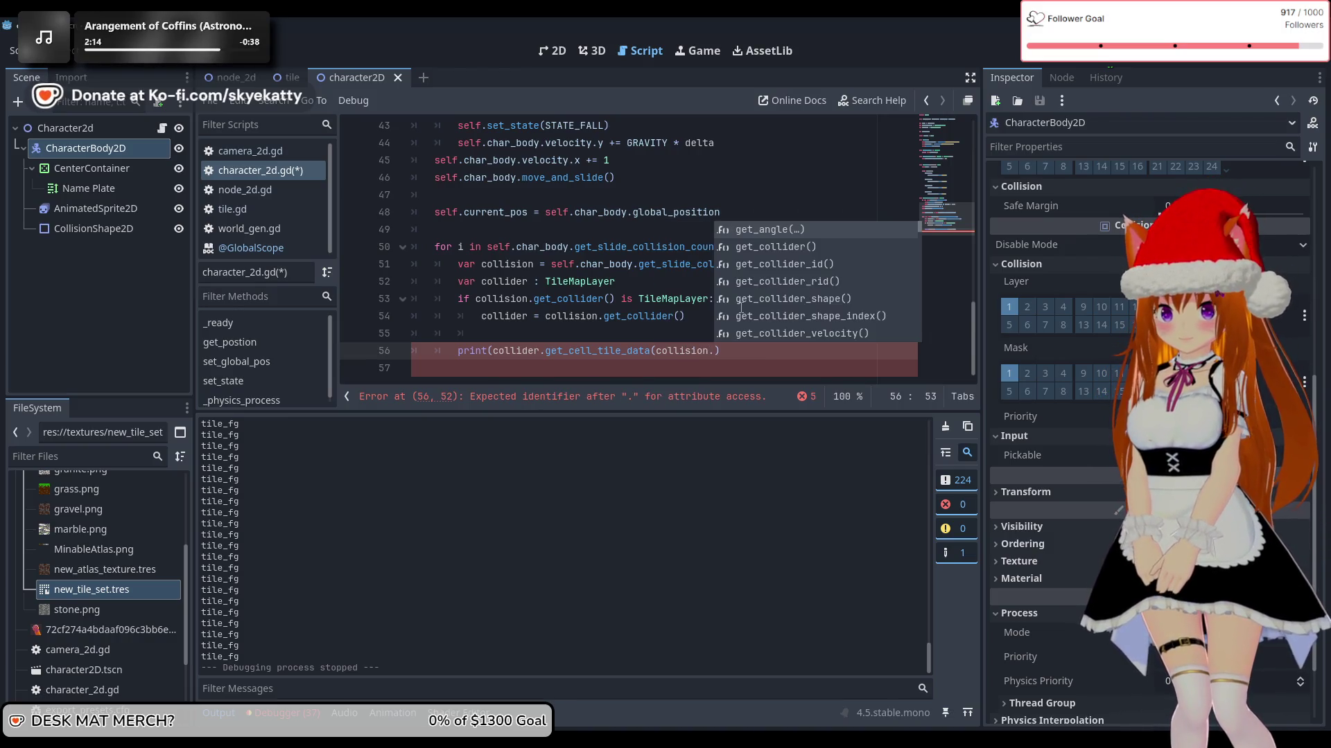
{"action": "type", "text": "get_o"}
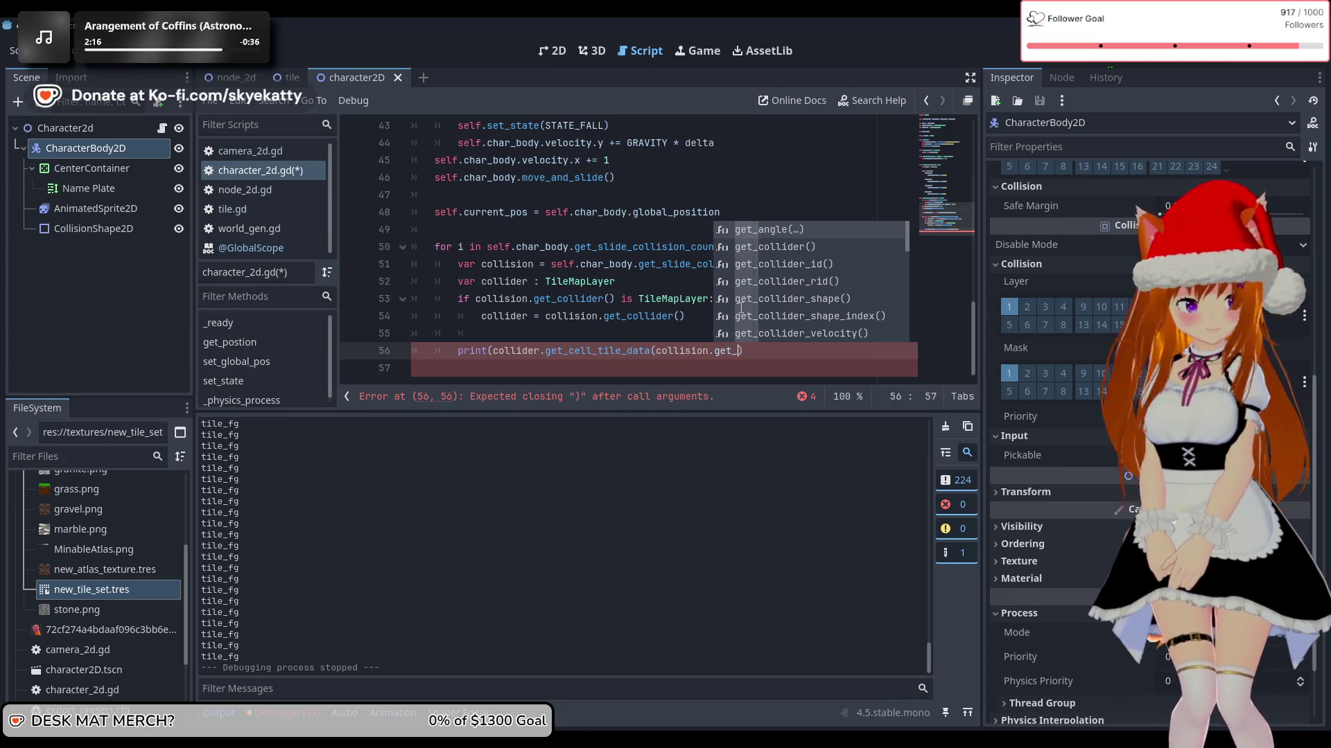
{"action": "key", "text": "BackSpace"}
{"action": "type", "text": "pos"}
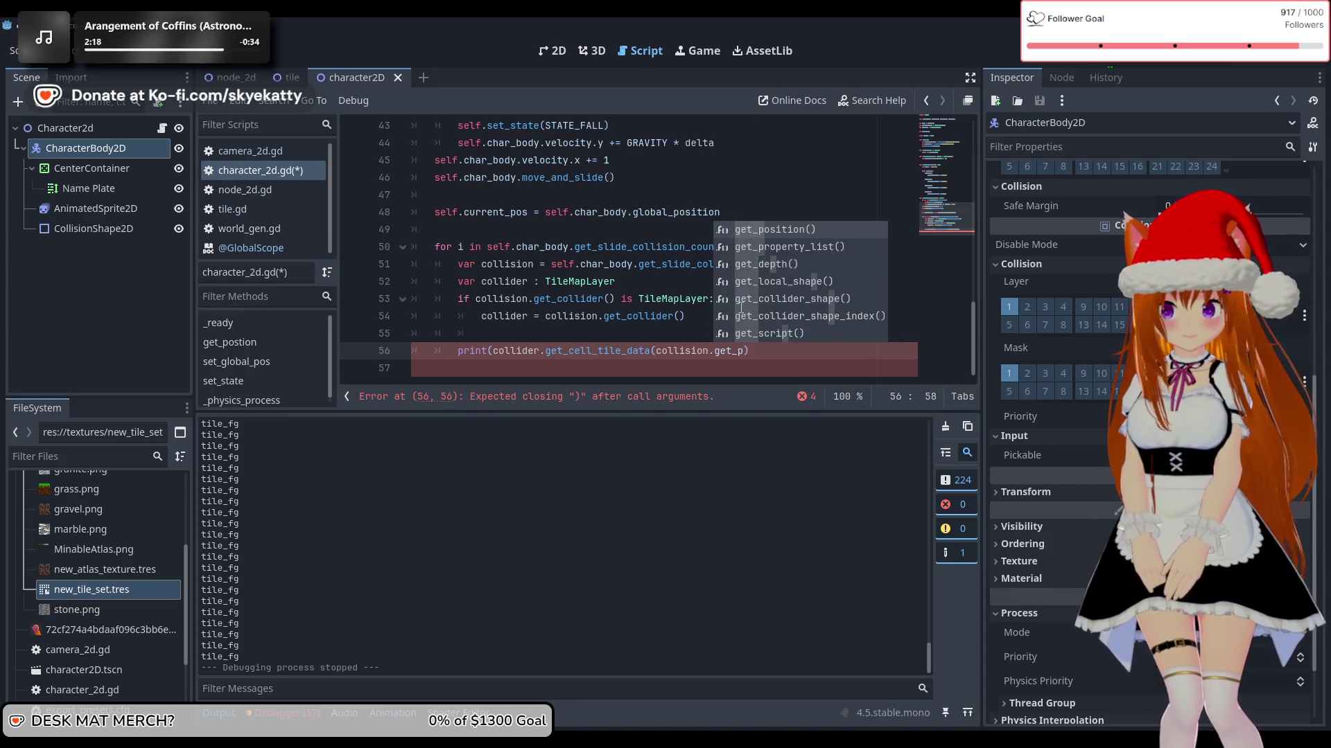
{"action": "key", "text": "Return"}
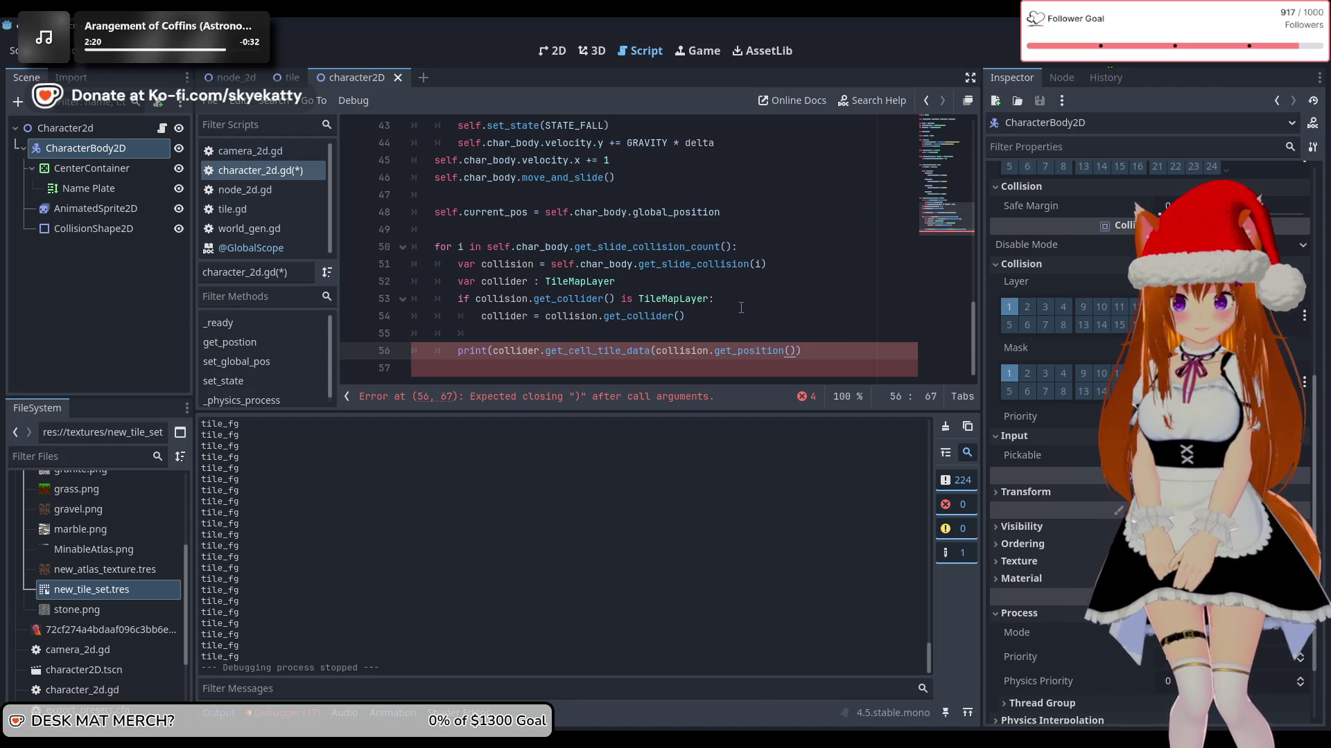
{"action": "key", "text": "Left"}
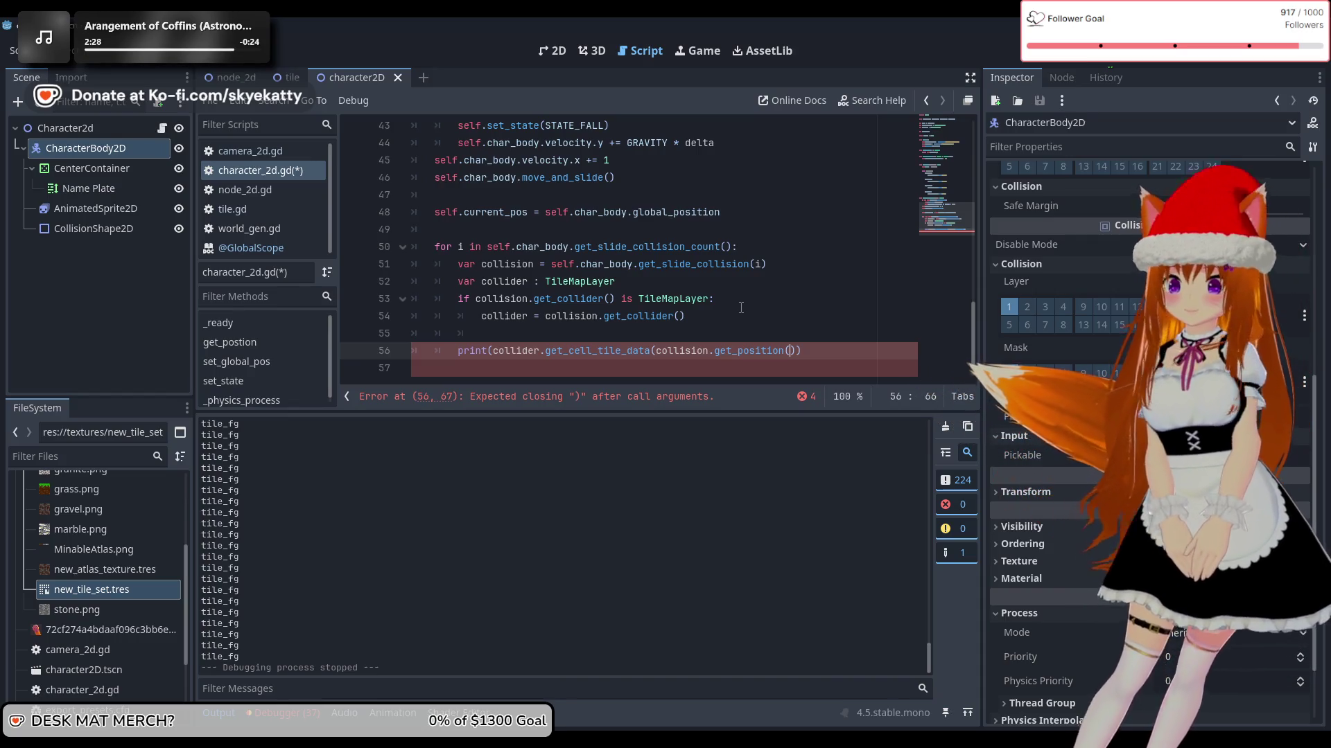
Step: Start wrapping the collision argument in a floor( call
{"action": "left_click", "coordinate": [805, 333]}
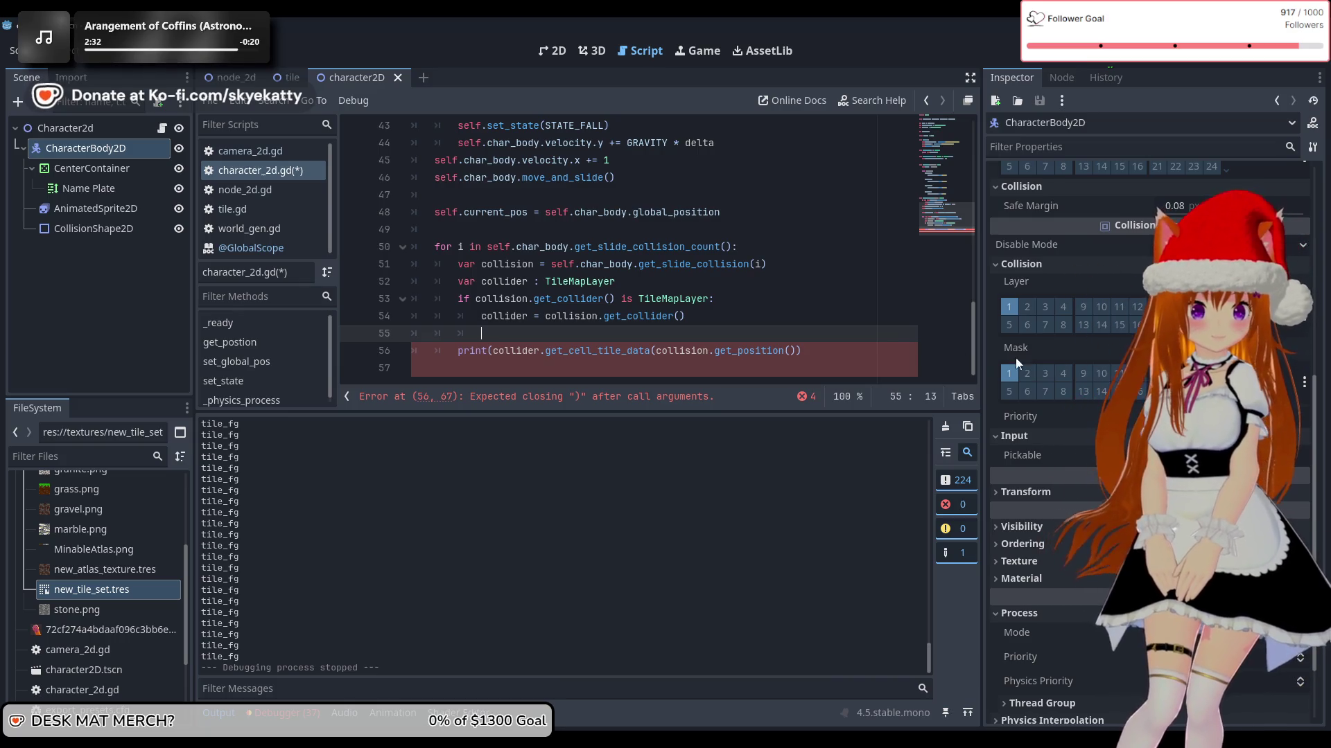
{"action": "left_click", "coordinate": [700, 351]}
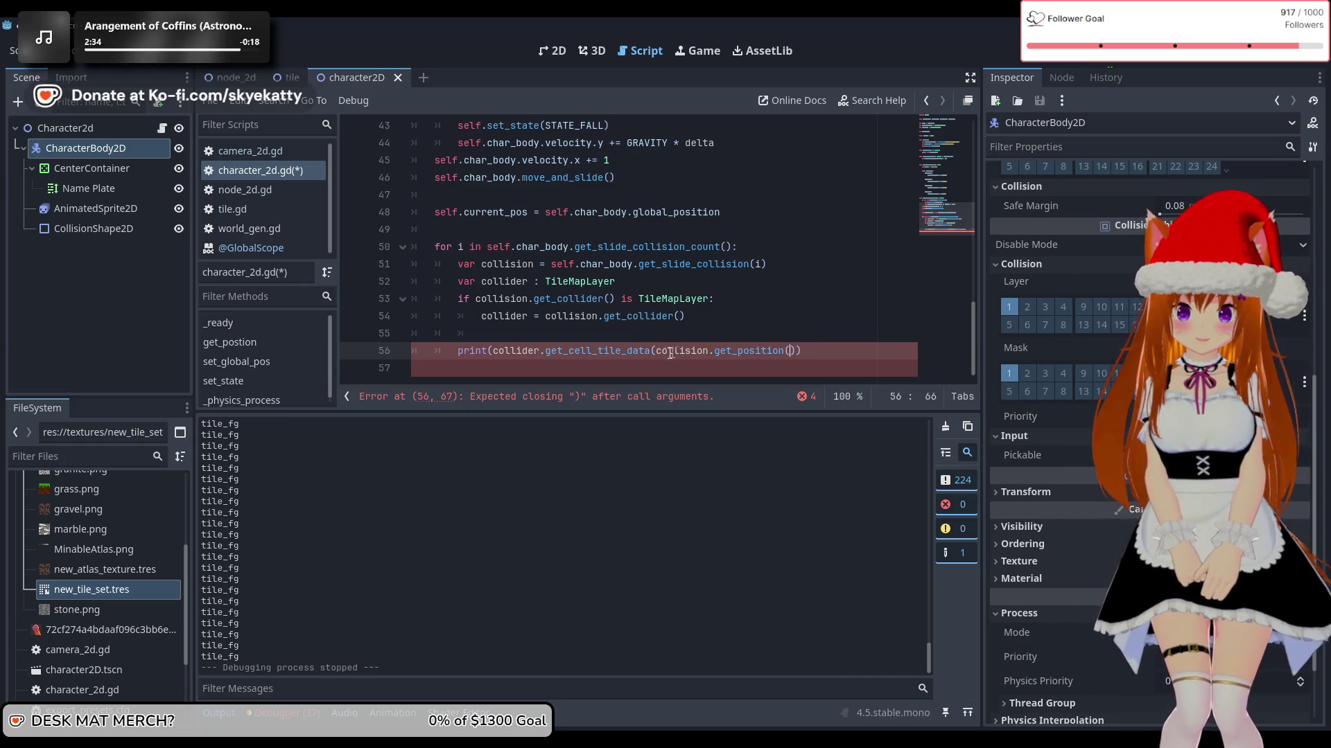
{"action": "type", "text": "flo"}
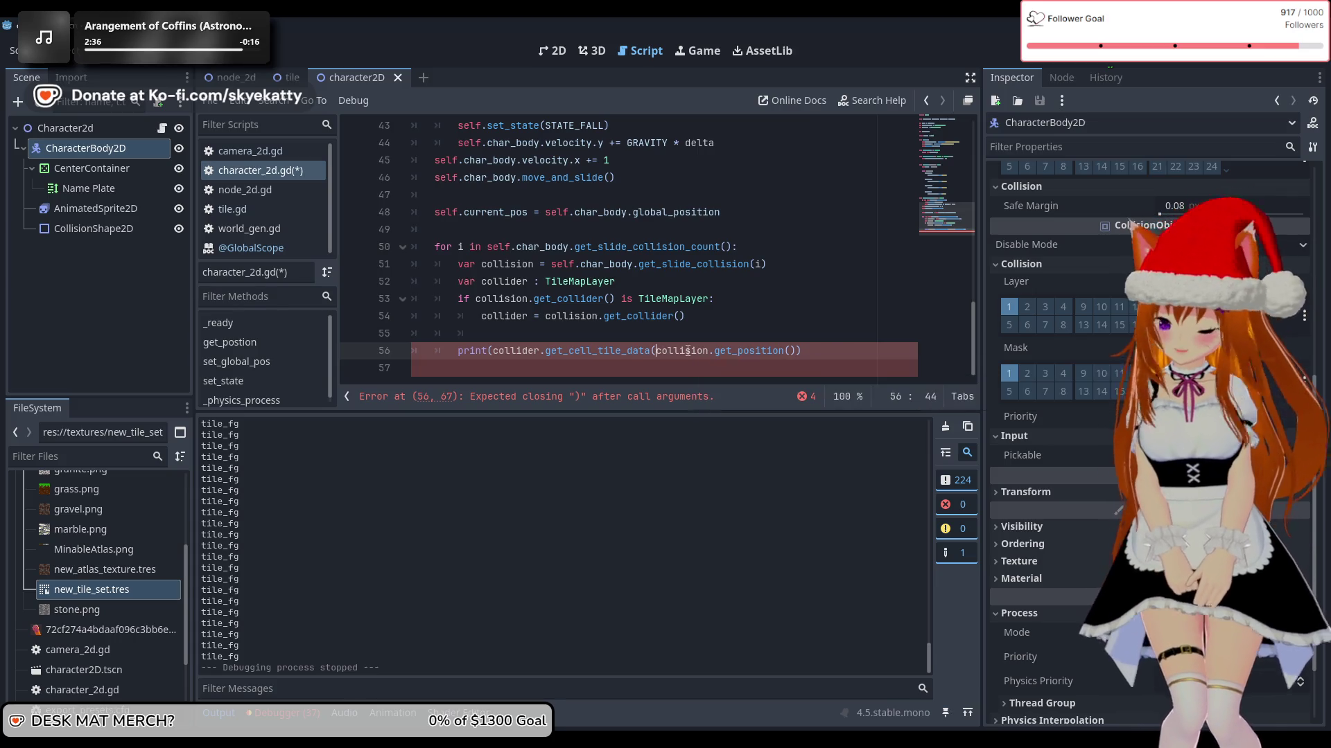
{"action": "type", "text": "or"}
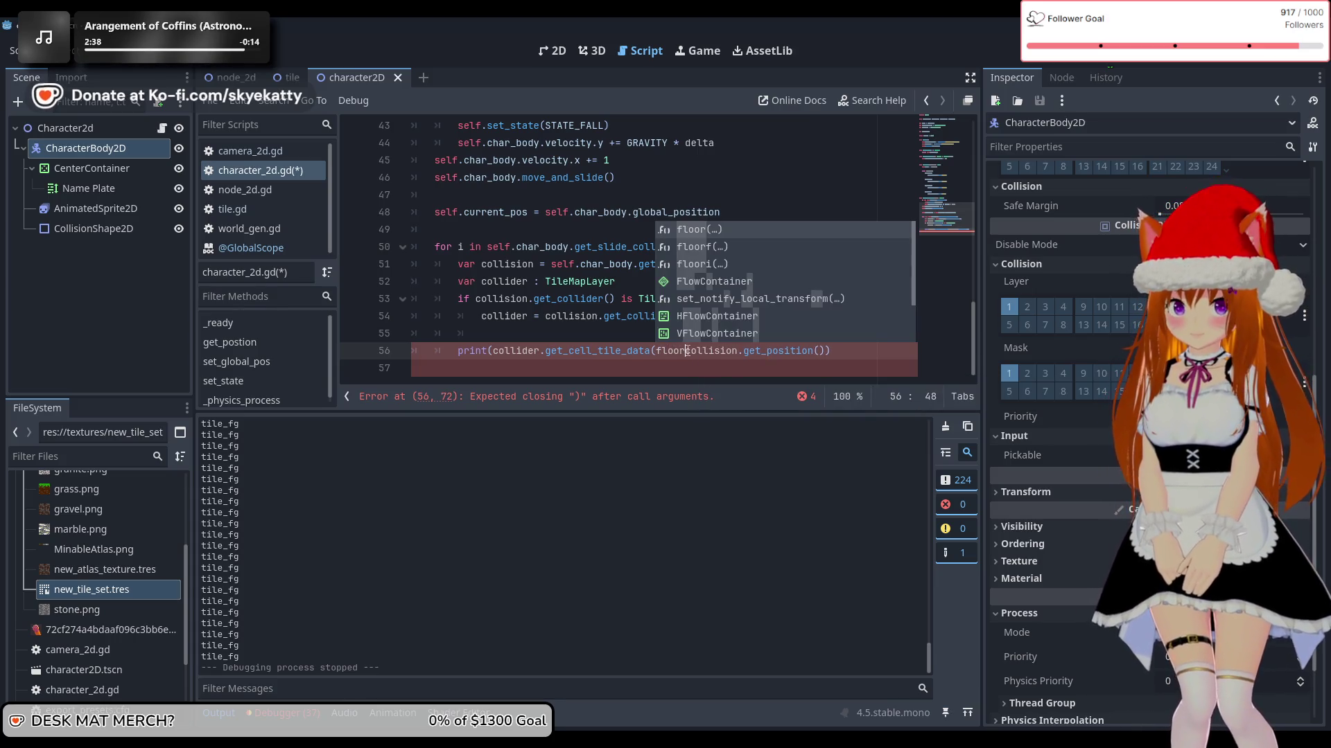
{"action": "type", "text": "("}
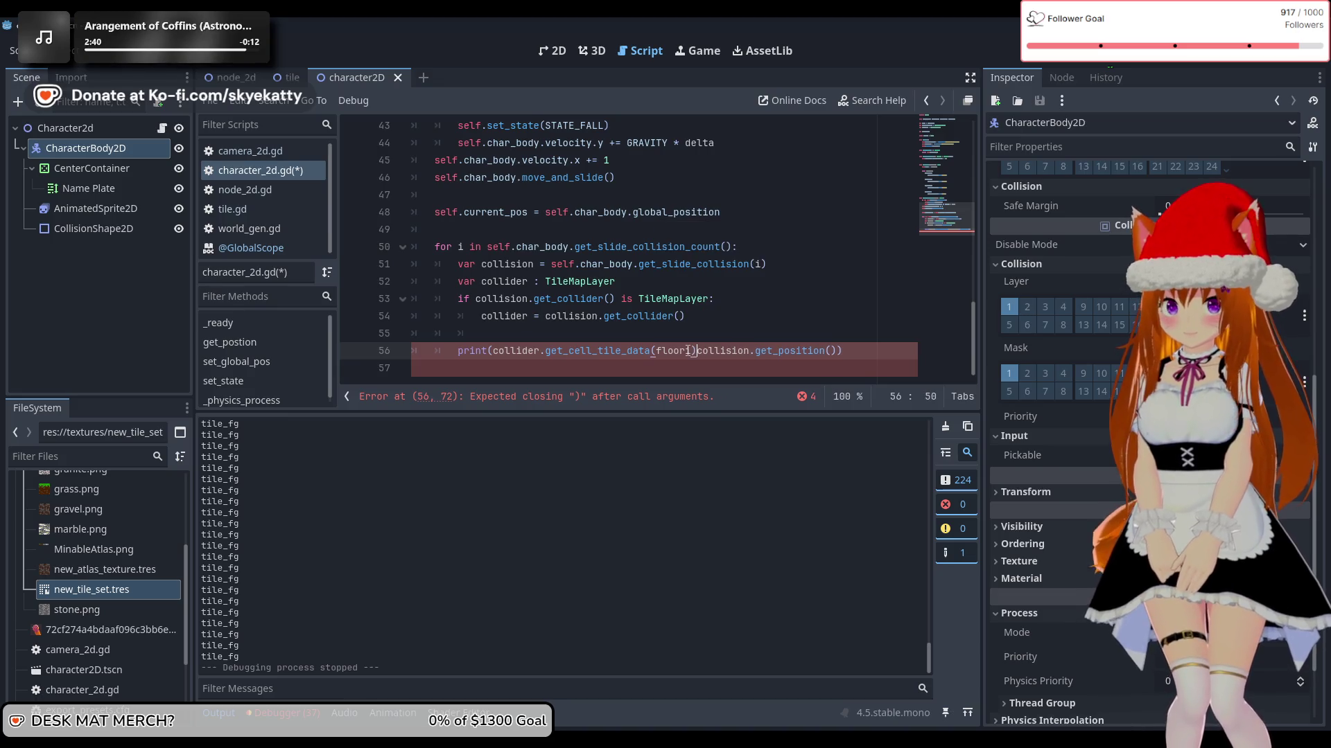
Step: Change the floor wrapper on line 56 to the integer floori
{"action": "key", "text": "Left"}
{"action": "type", "text": "i"}
{"action": "key", "text": "End"}
{"action": "key", "text": "Left"}
{"action": "key", "text": "Left"}
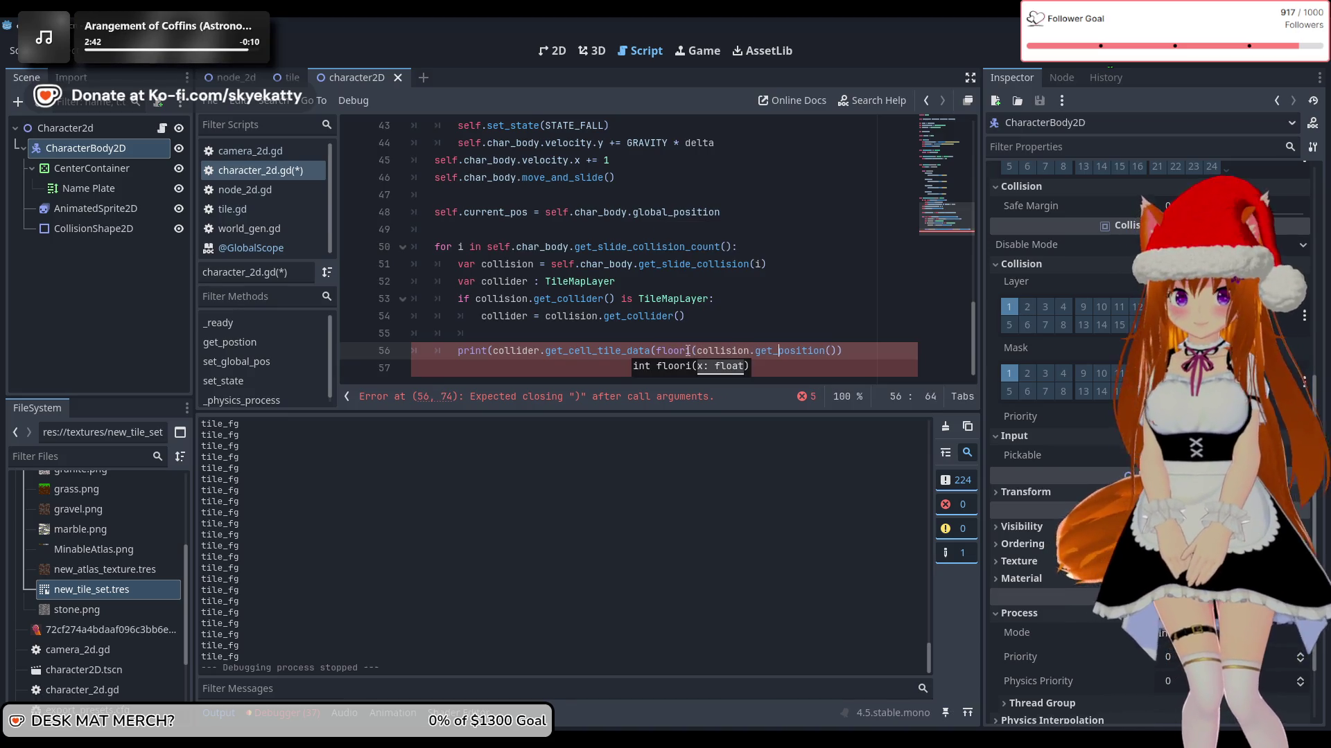
{"action": "key", "text": "End"}
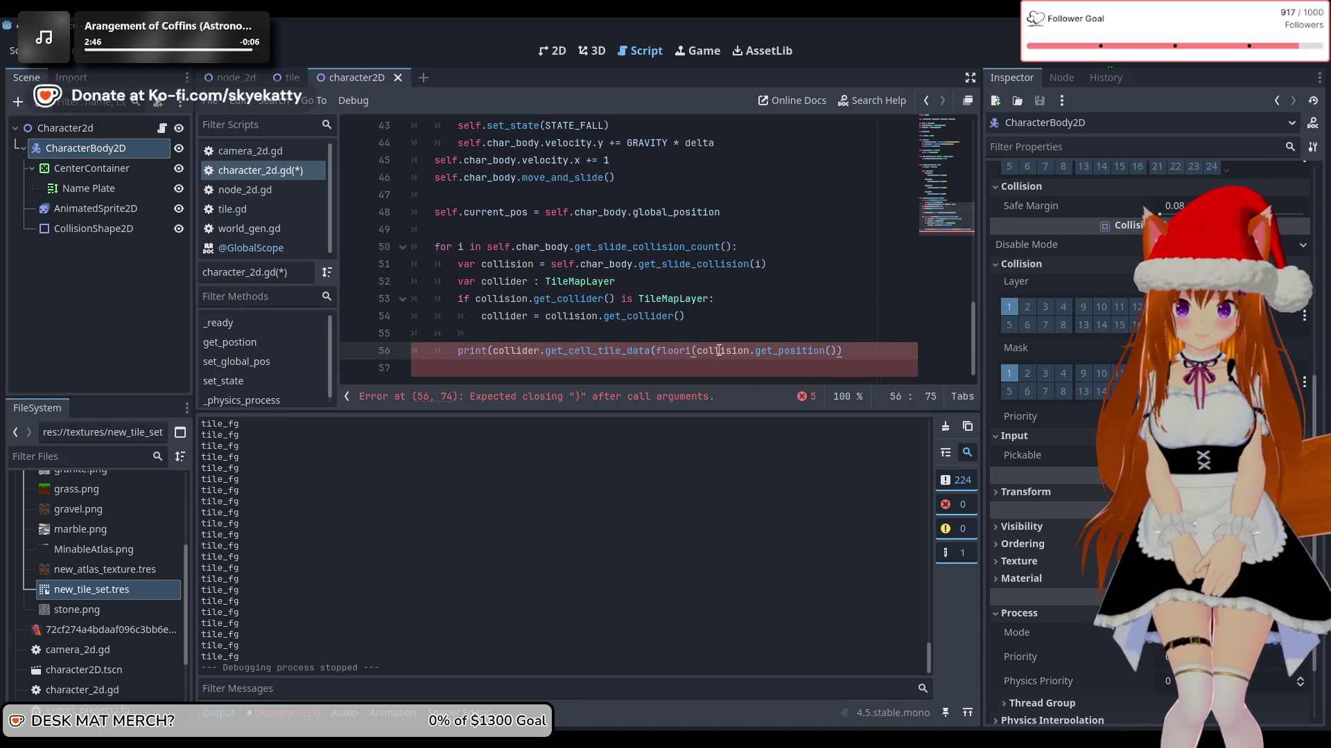
{"action": "left_click", "coordinate": [720, 328]}
{"action": "left_click", "coordinate": [699, 357]}
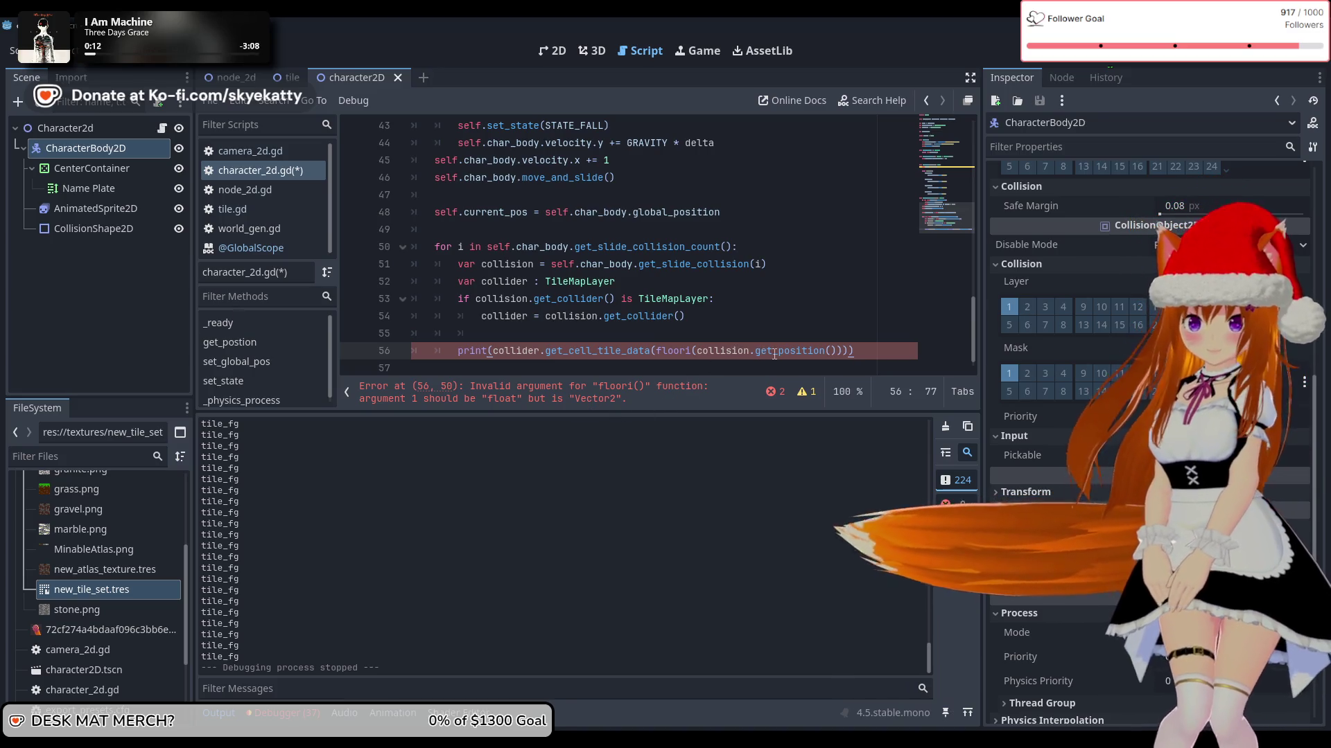
Step: Replace floori with Vector2i(collision.get_position()) on line 56 and save the script
{"action": "mouse_move", "coordinate": [774, 354]}
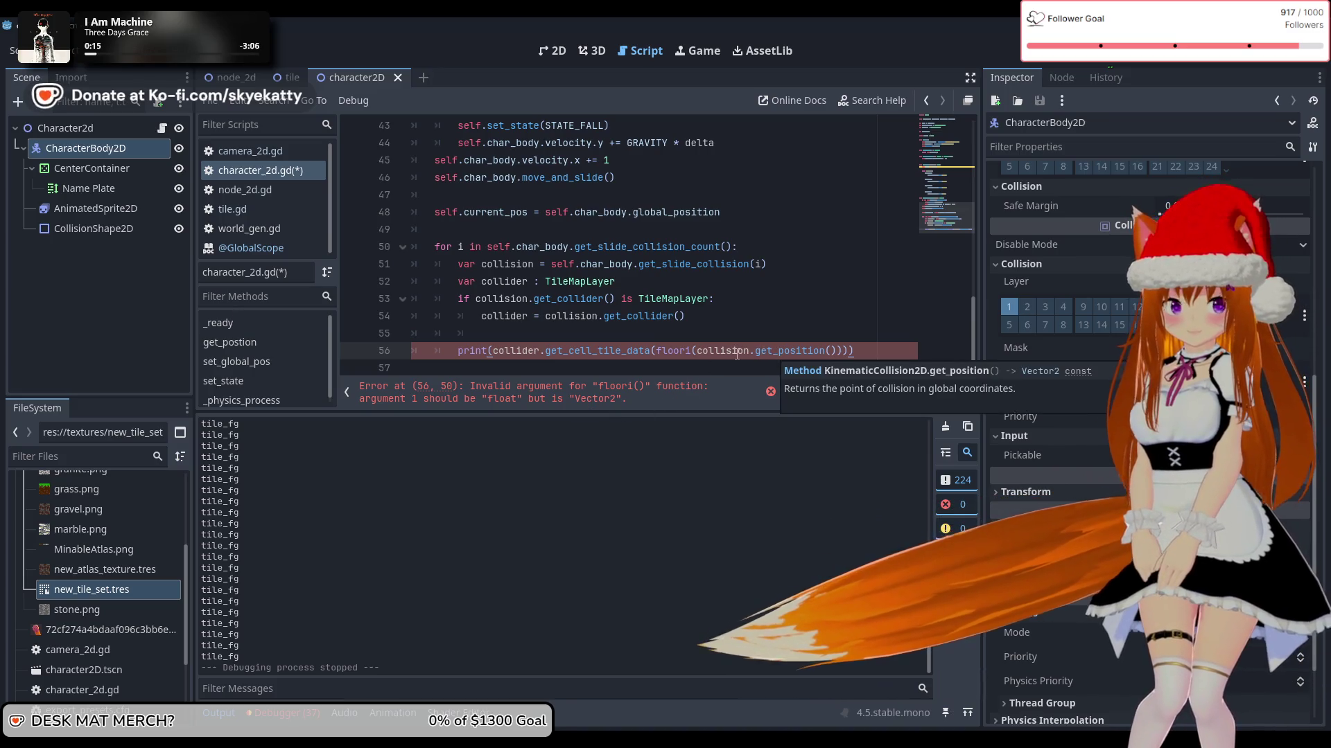
{"action": "left_click_drag", "start_coordinate": [696, 352], "coordinate": [658, 352]}
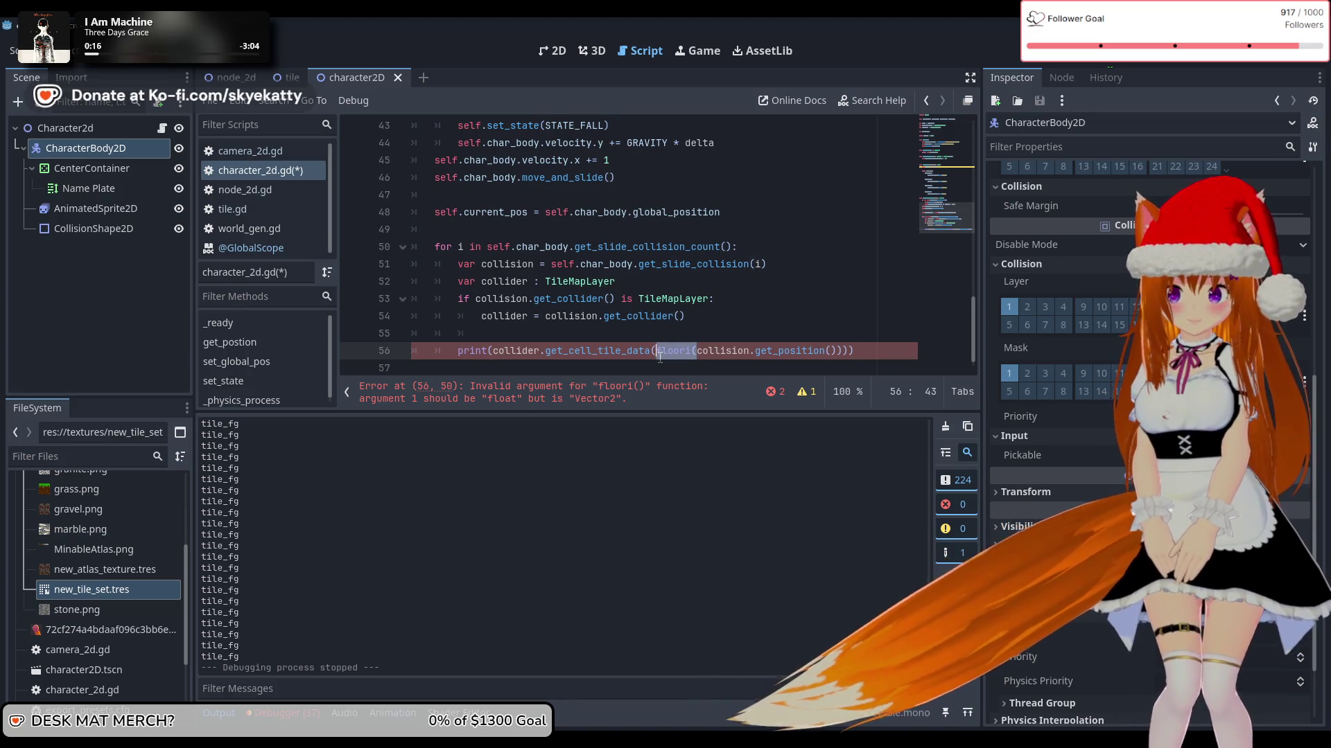
{"action": "key", "text": "BackSpace"}
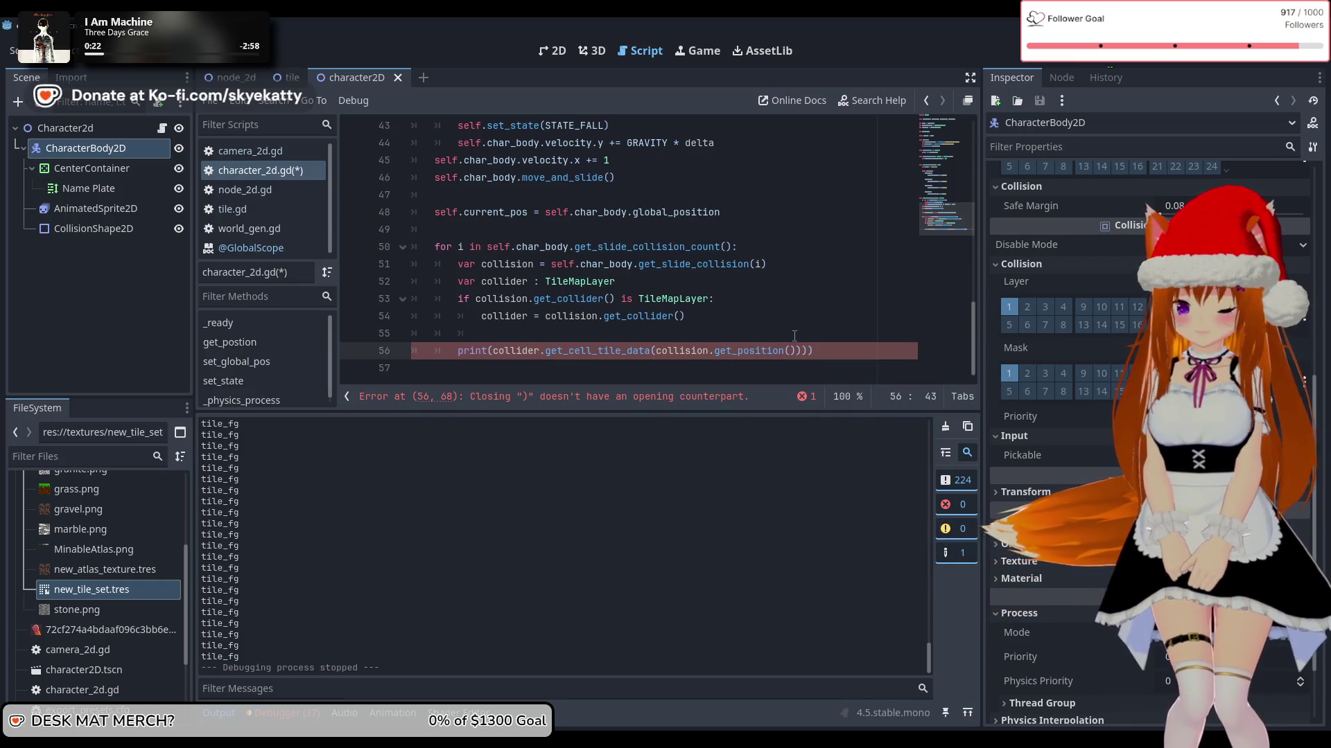
{"action": "type", "text": "Vect"}
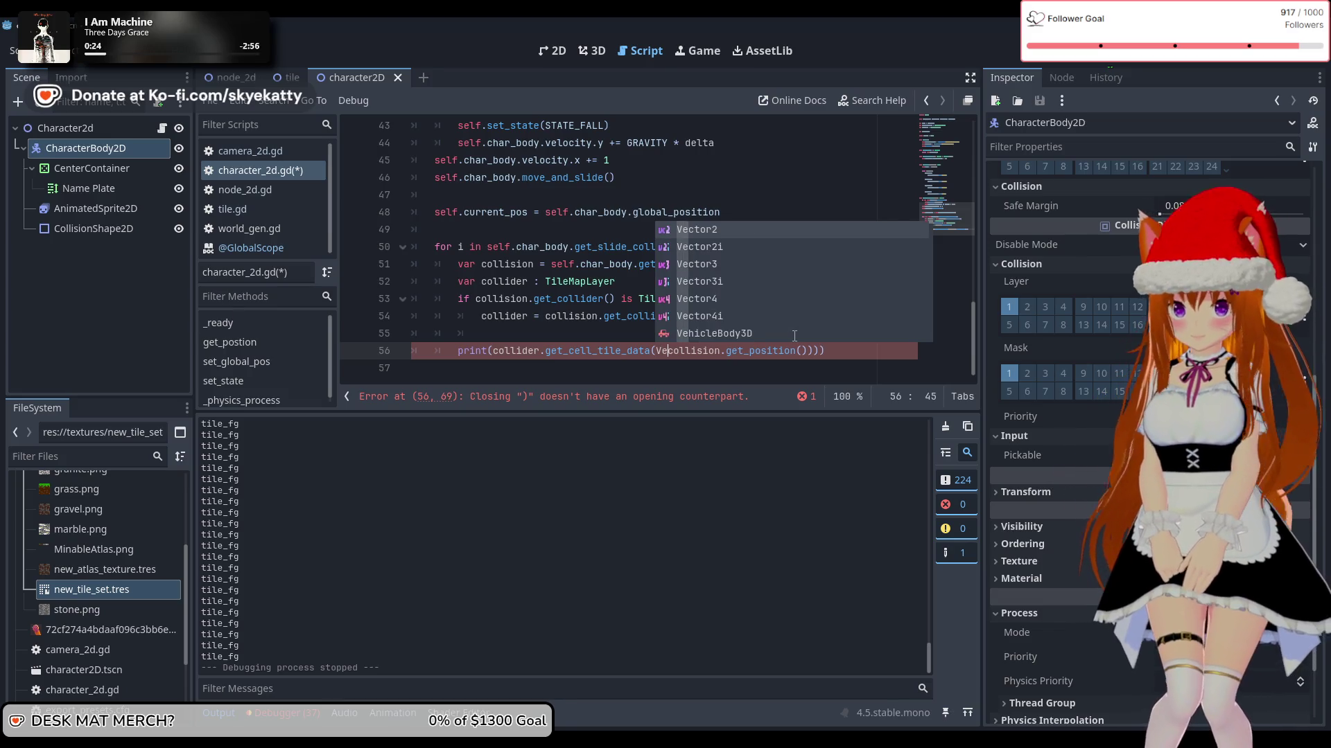
{"action": "key", "text": "Down"}
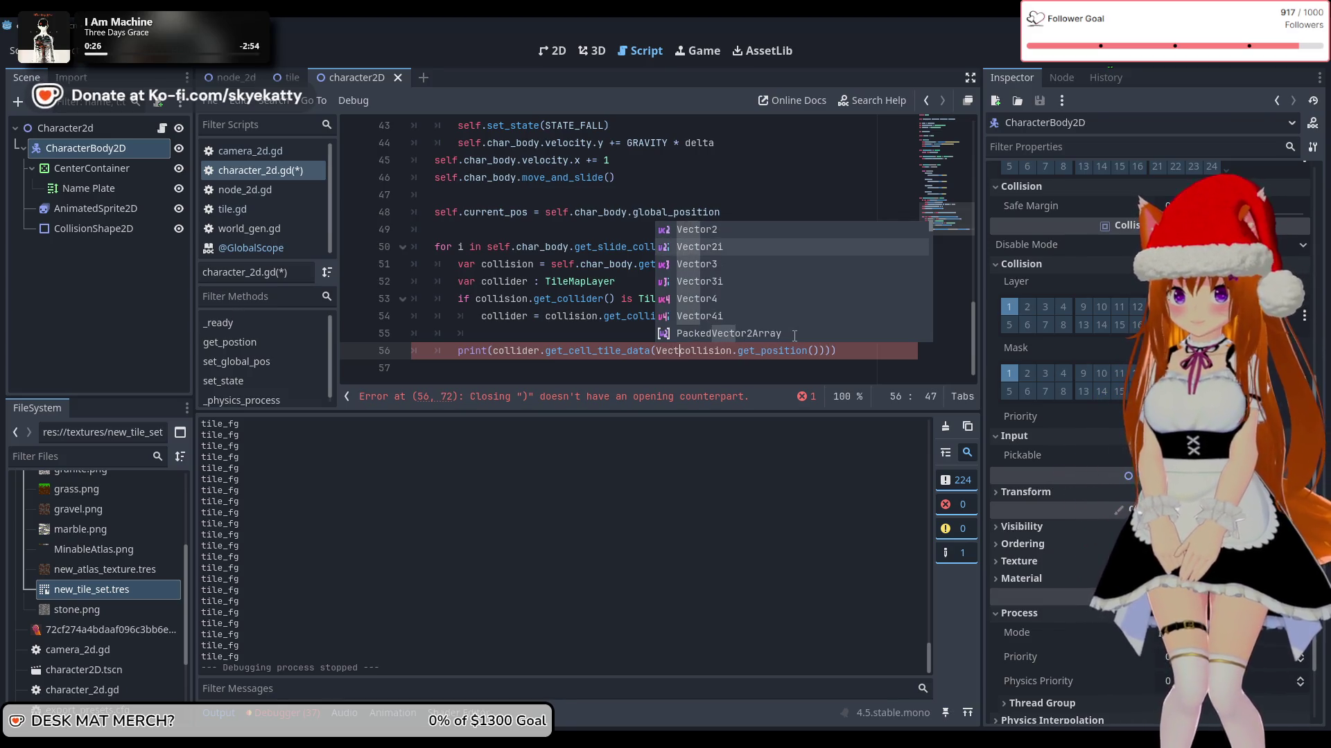
{"action": "key", "text": "Tab"}
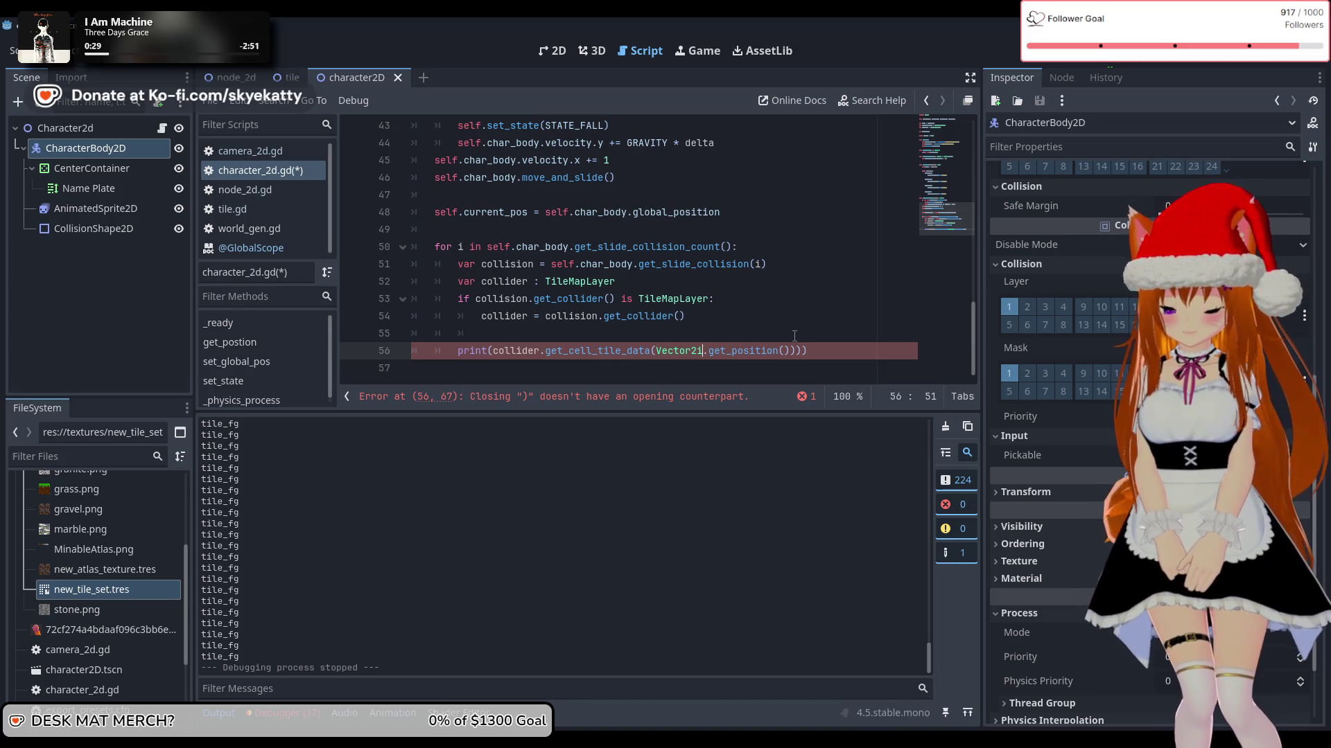
{"action": "type", "text": "("}
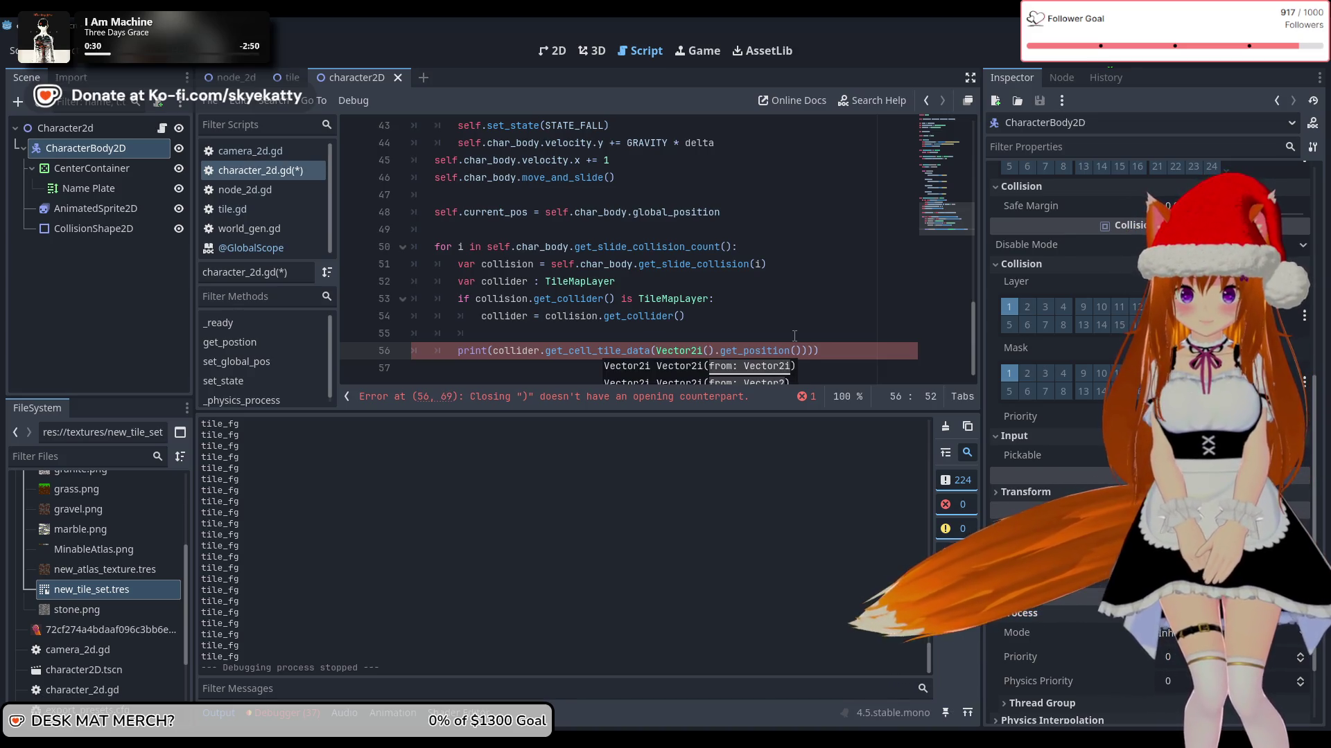
{"action": "key", "text": "Escape"}
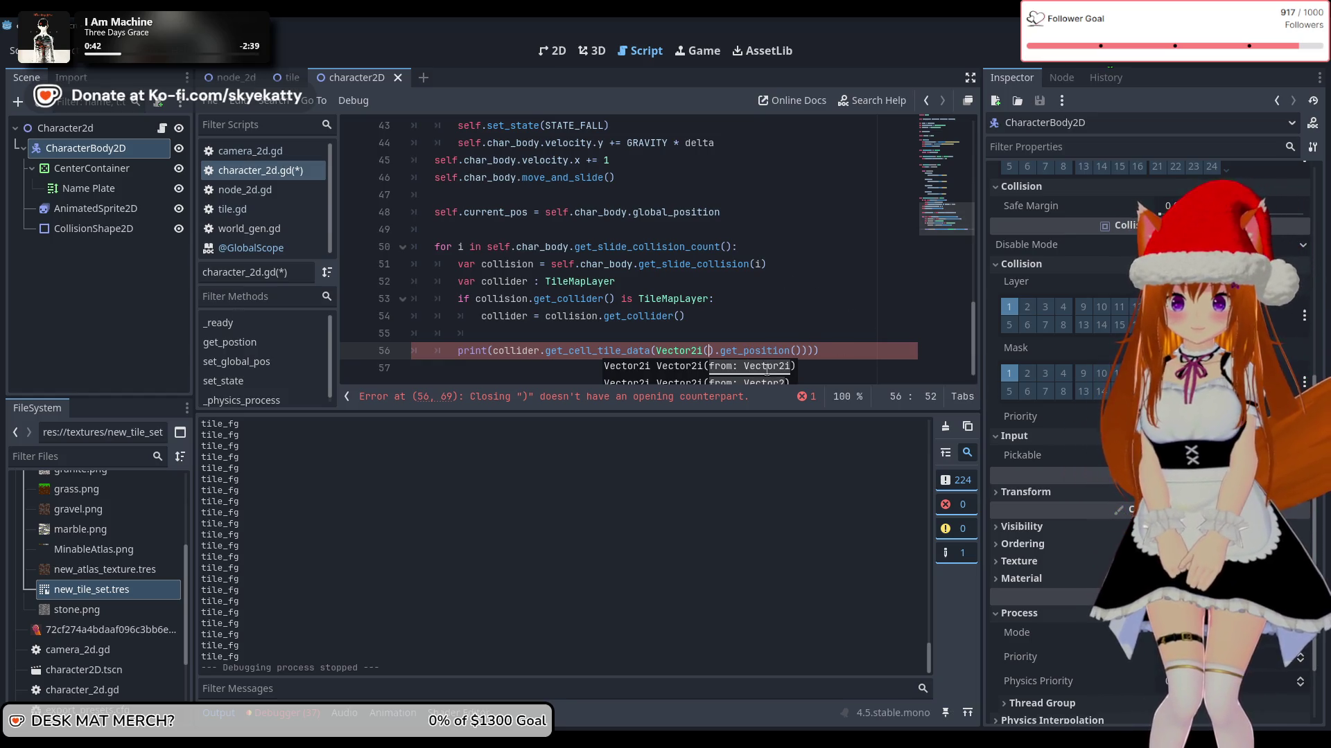
{"action": "left_click", "coordinate": [715, 351]}
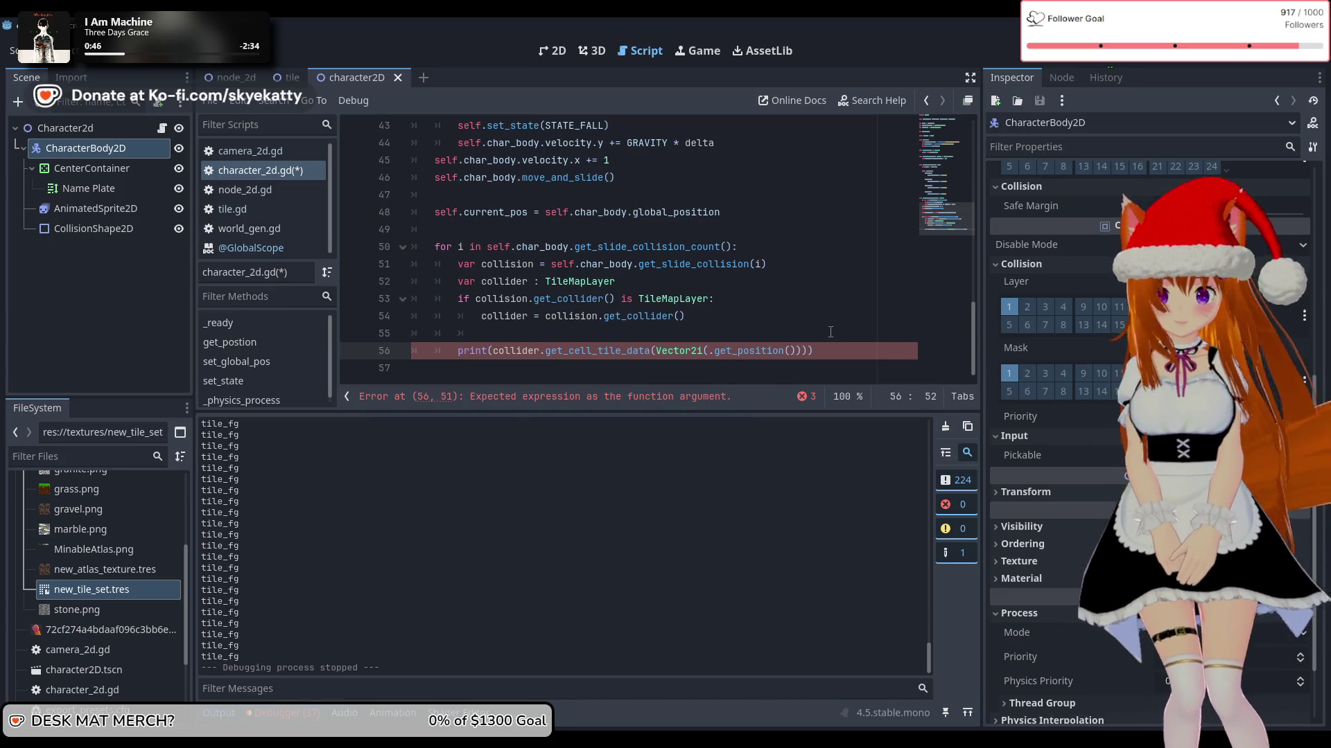
{"action": "type", "text": "co"}
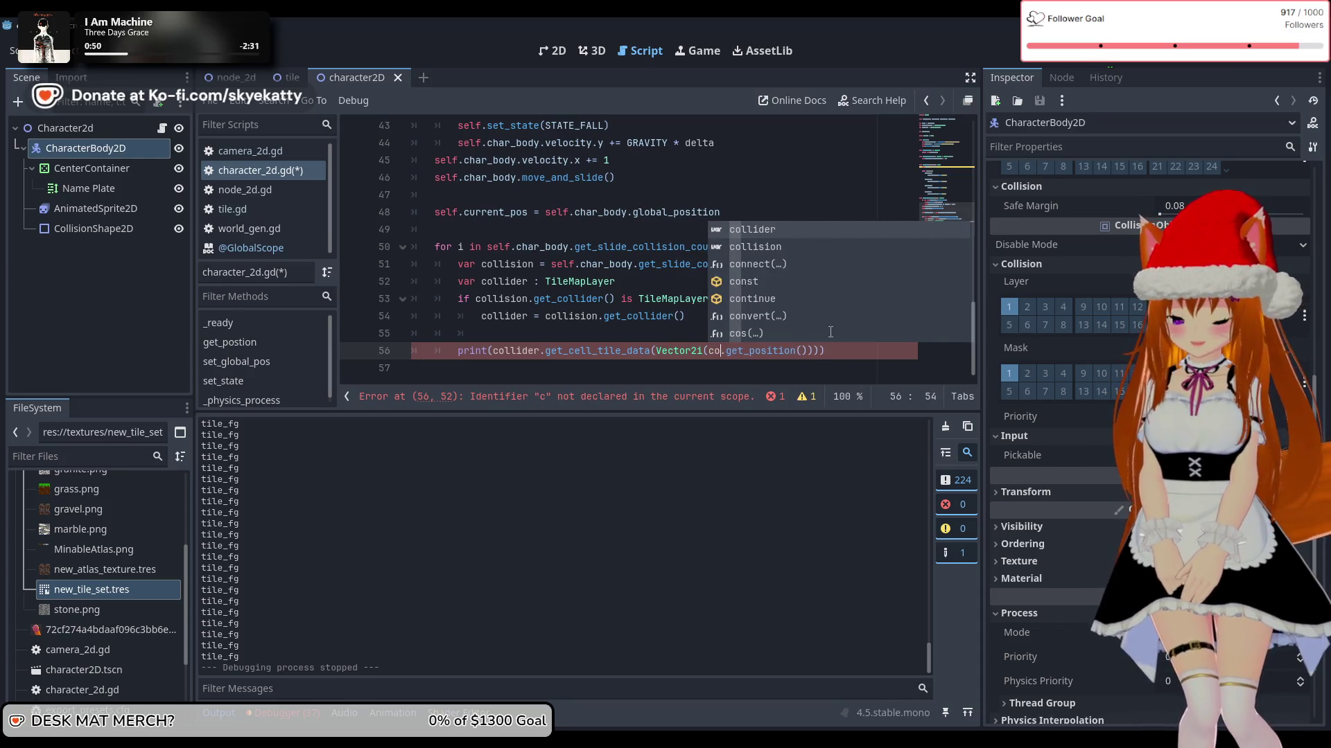
{"action": "type", "text": "llision"}
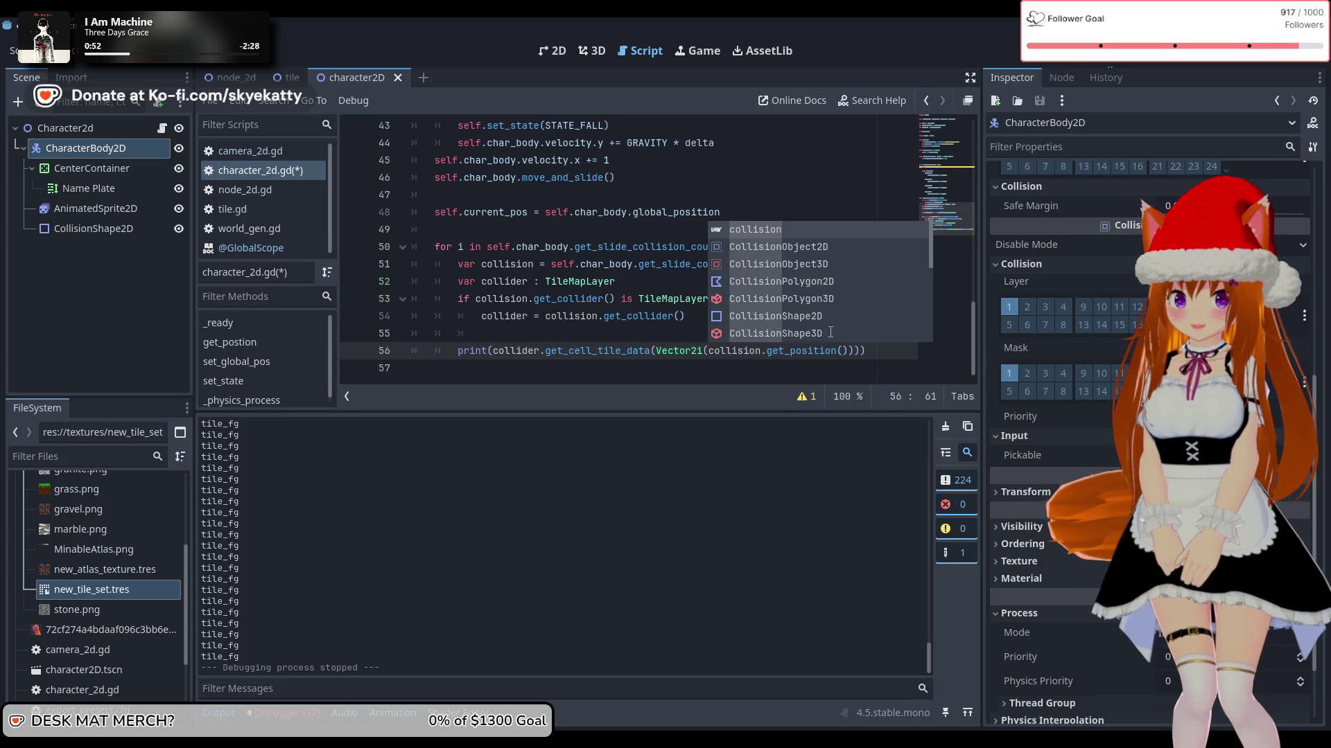
{"action": "key", "text": "Right"}
{"action": "key", "text": "Right"}
{"action": "key", "text": "Right"}
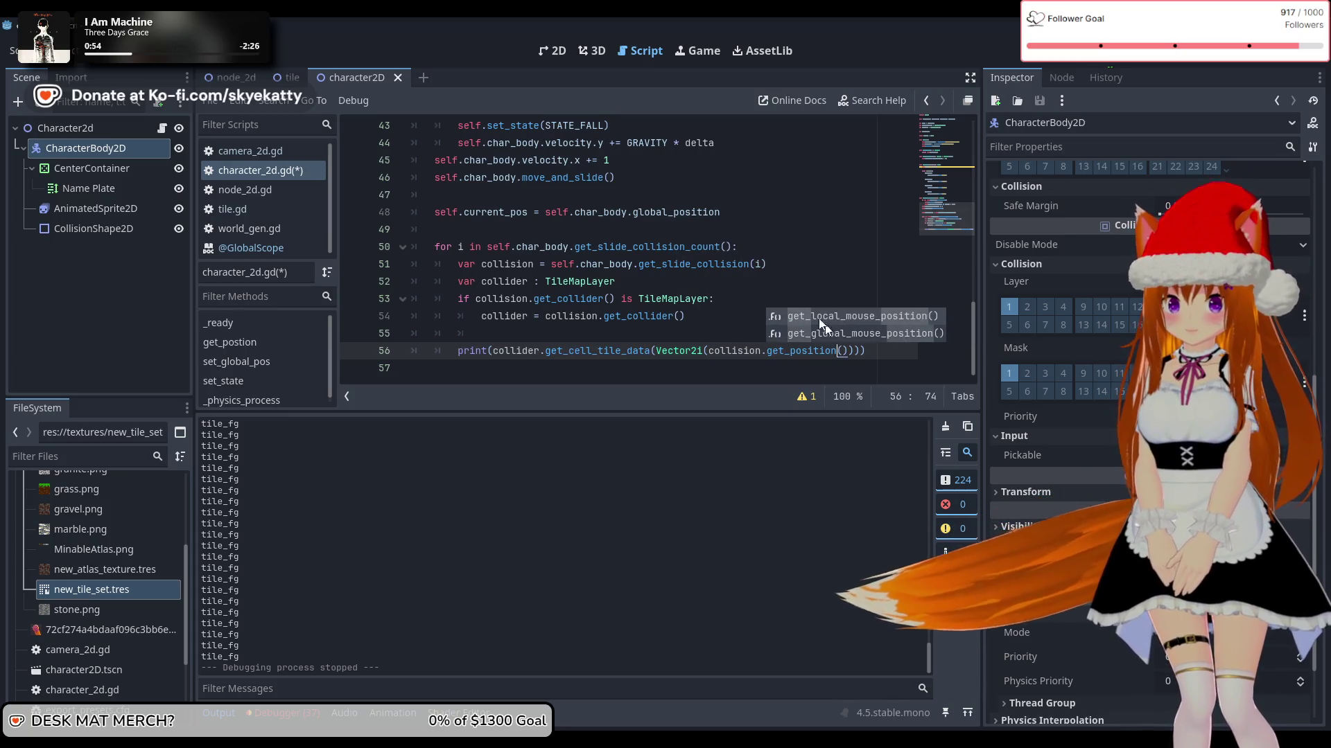
{"action": "key", "text": "End"}
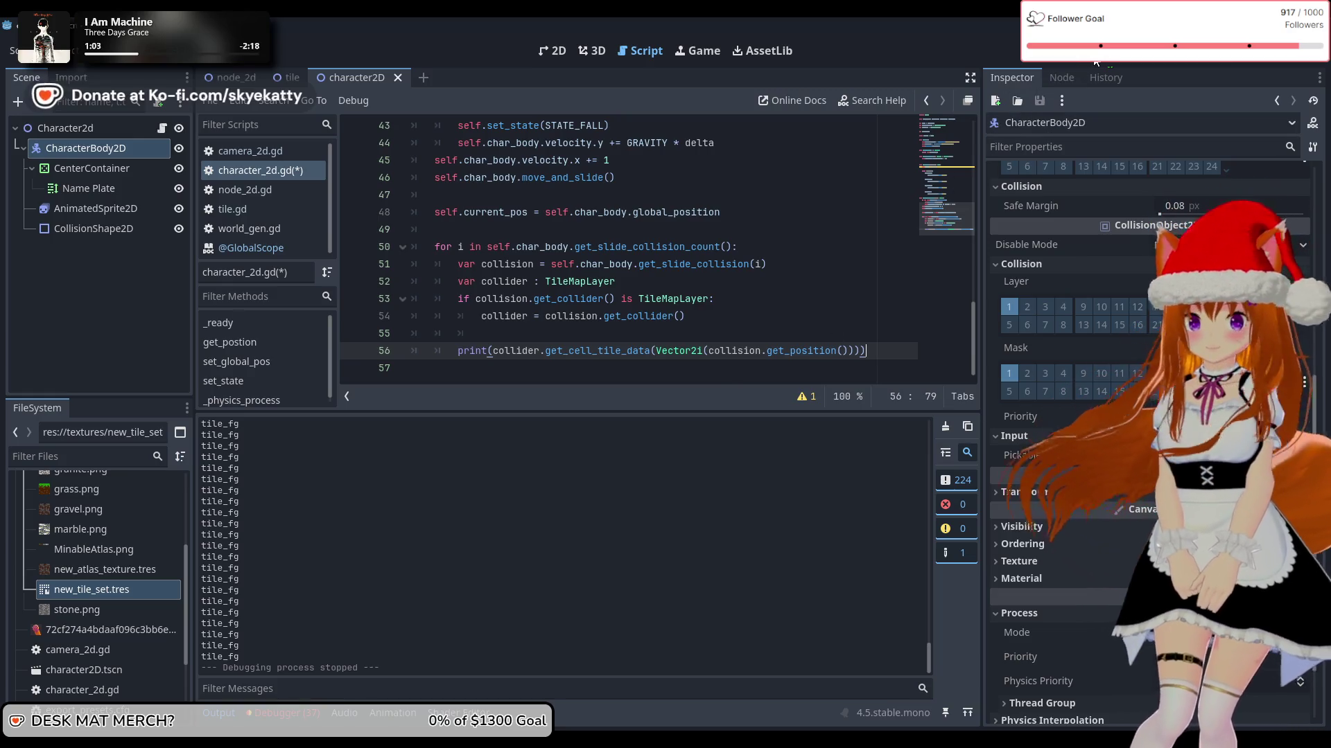
{"action": "key", "text": "ctrl+s"}
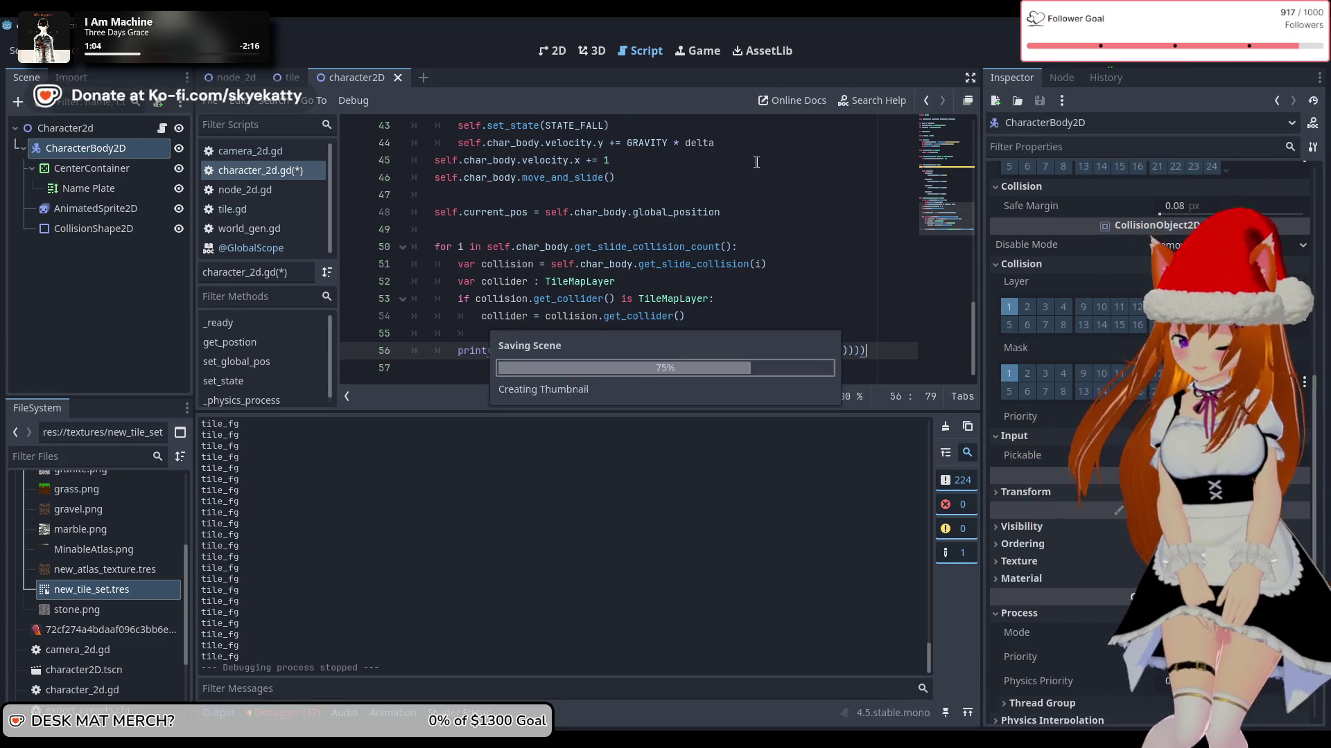
Step: Run the project, walk the player right off the ground's edge, then stop the game
{"action": "left_click", "coordinate": [1090, 61]}
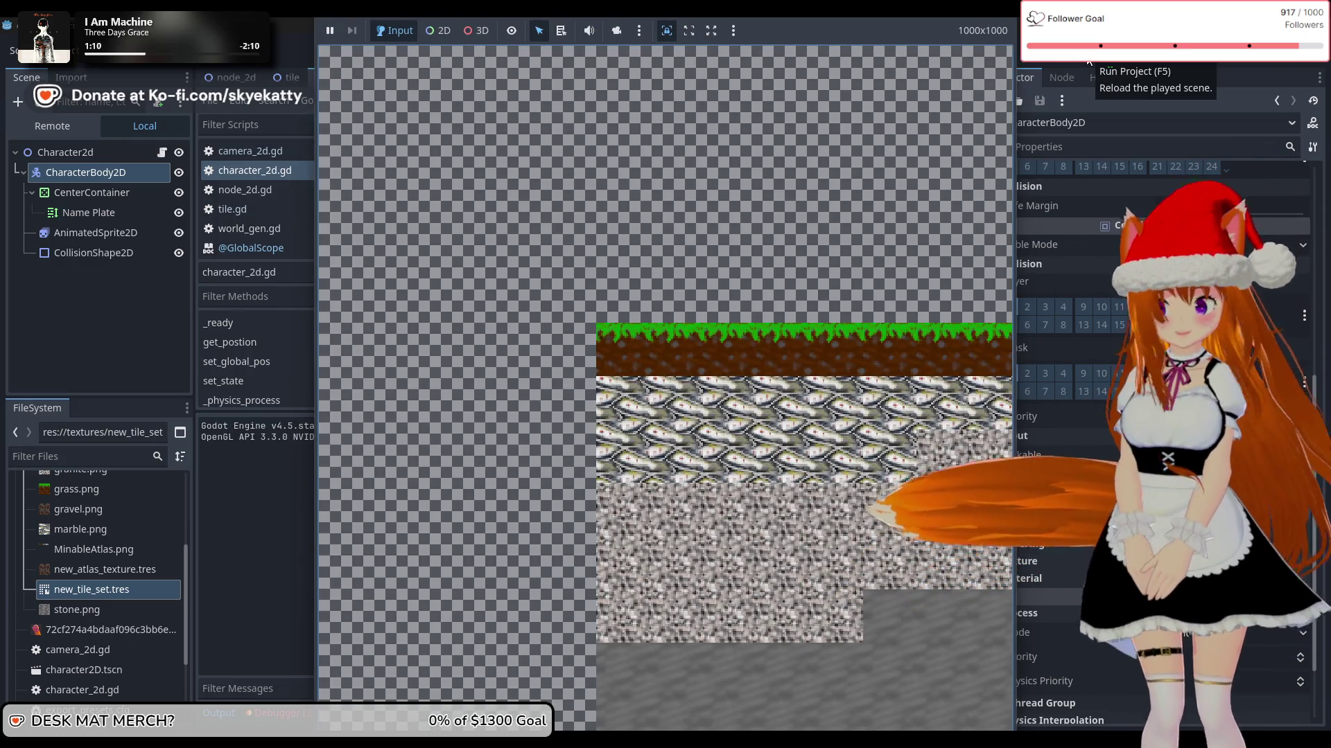
{"action": "key", "text": "Right"}
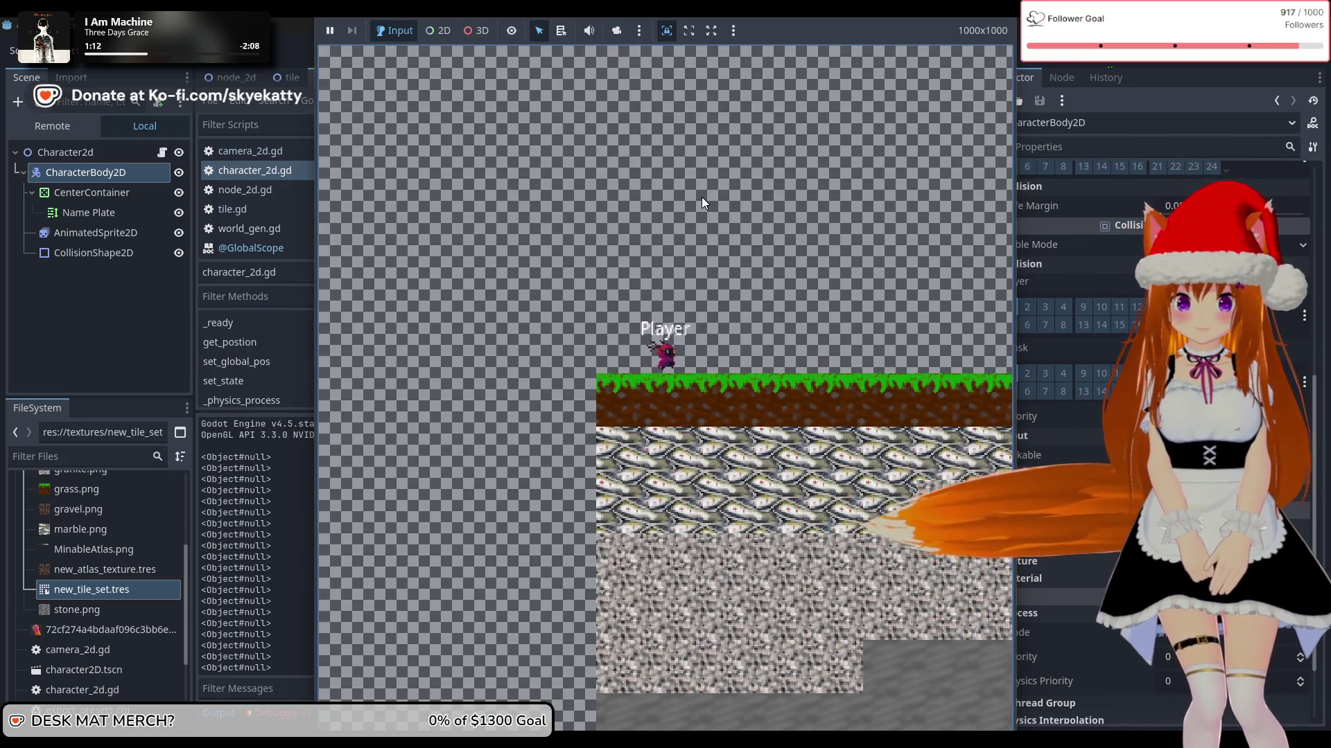
{"action": "key", "text": "Right"}
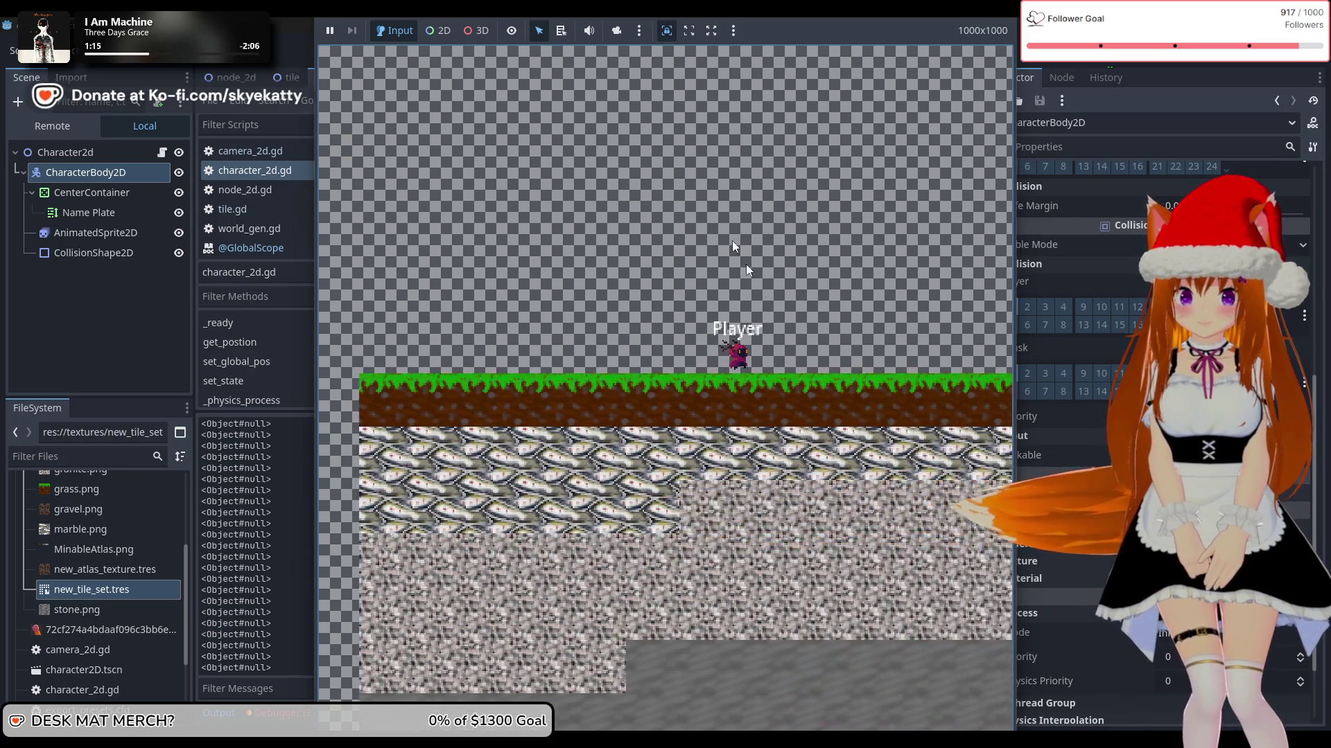
{"action": "key", "text": "Right"}
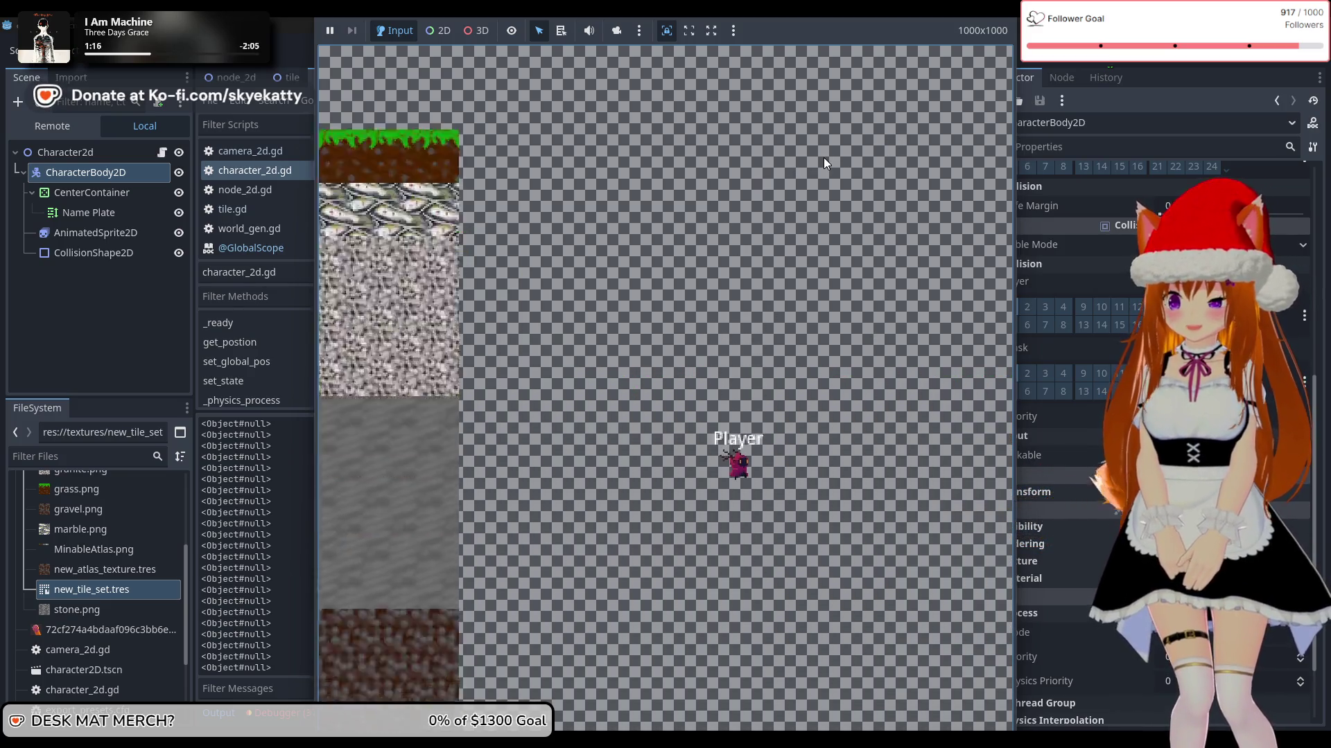
{"action": "left_click", "coordinate": [1129, 63]}
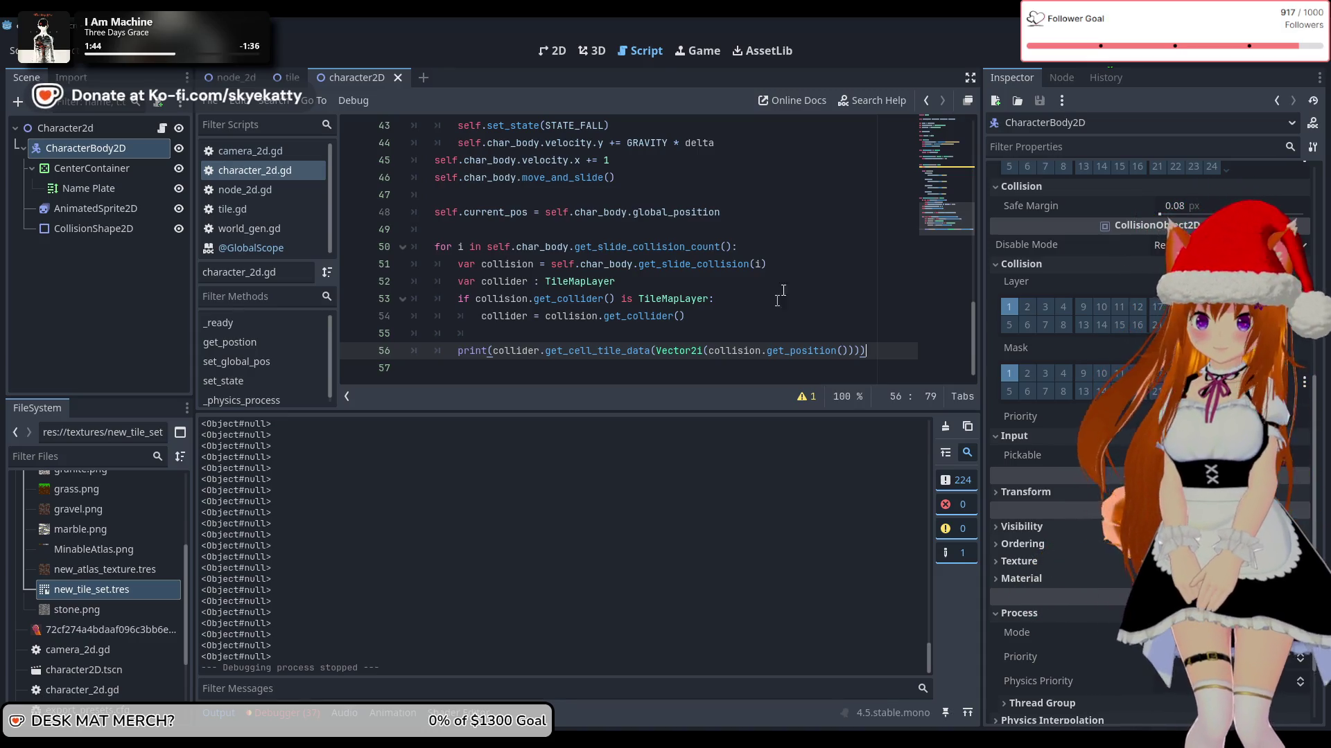
Step: Add `var angle = collision.get_angle()` below line 51 with a blank line after it
{"action": "left_click", "coordinate": [794, 266]}
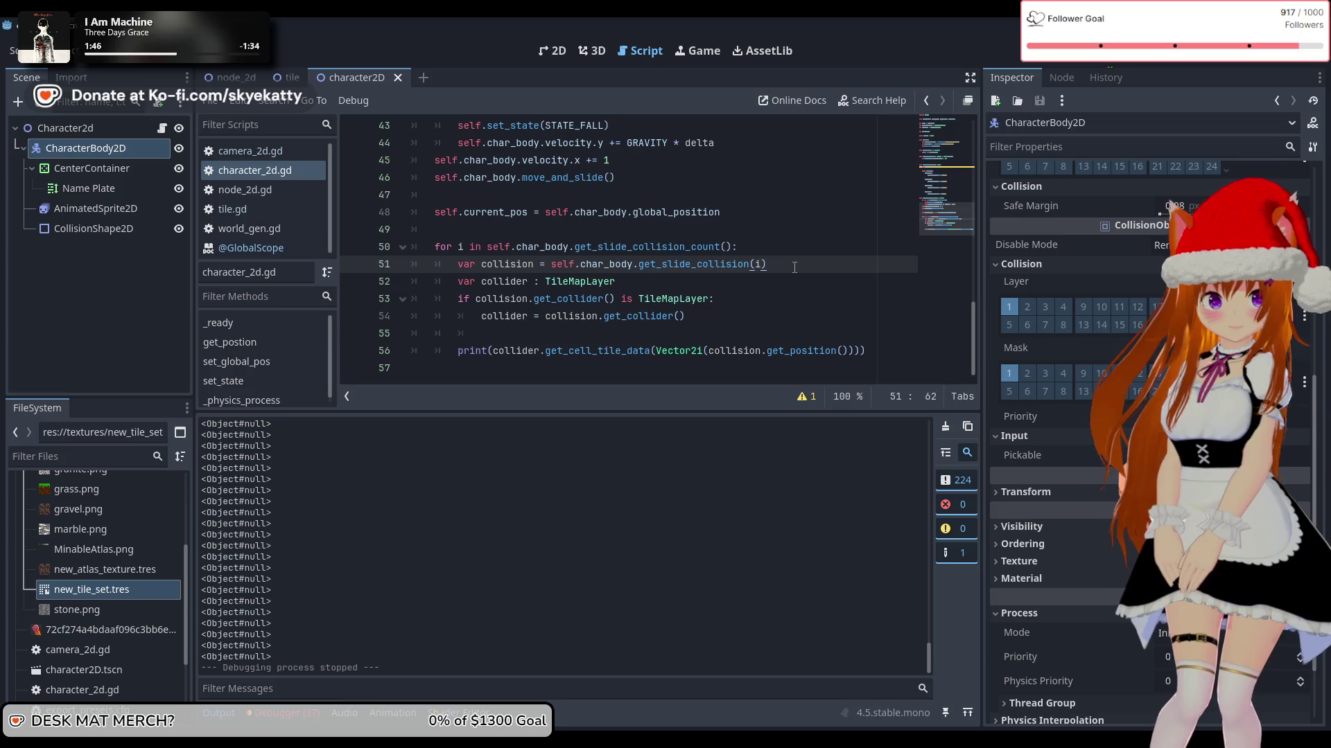
{"action": "key", "text": "Return"}
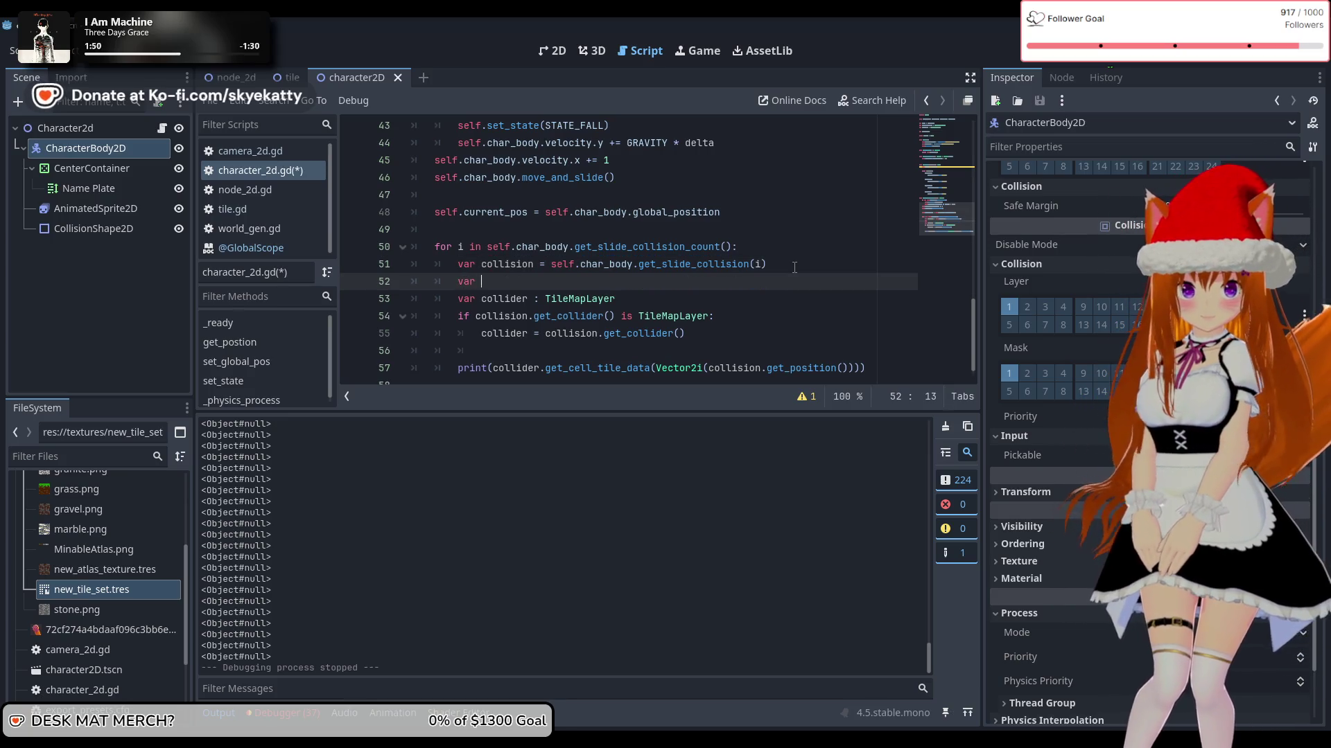
{"action": "type", "text": "angle ="}
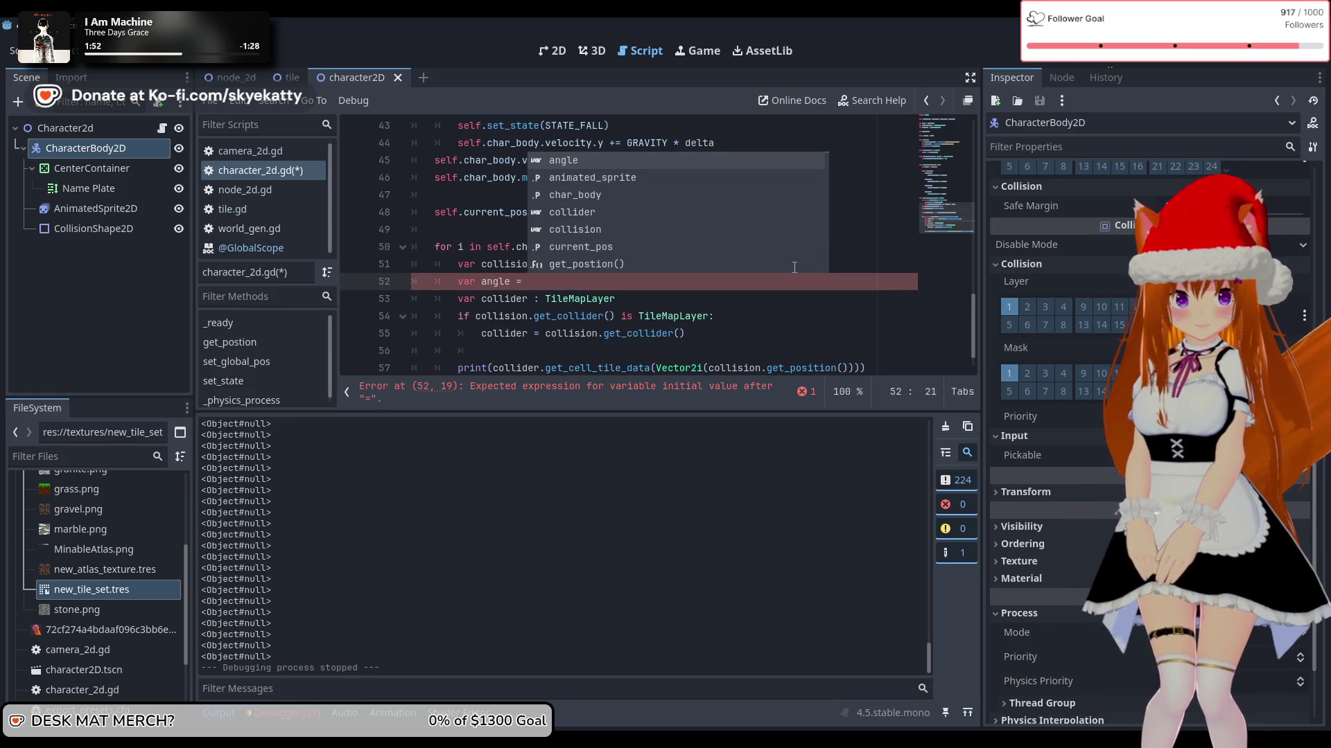
{"action": "type", "text": "get"}
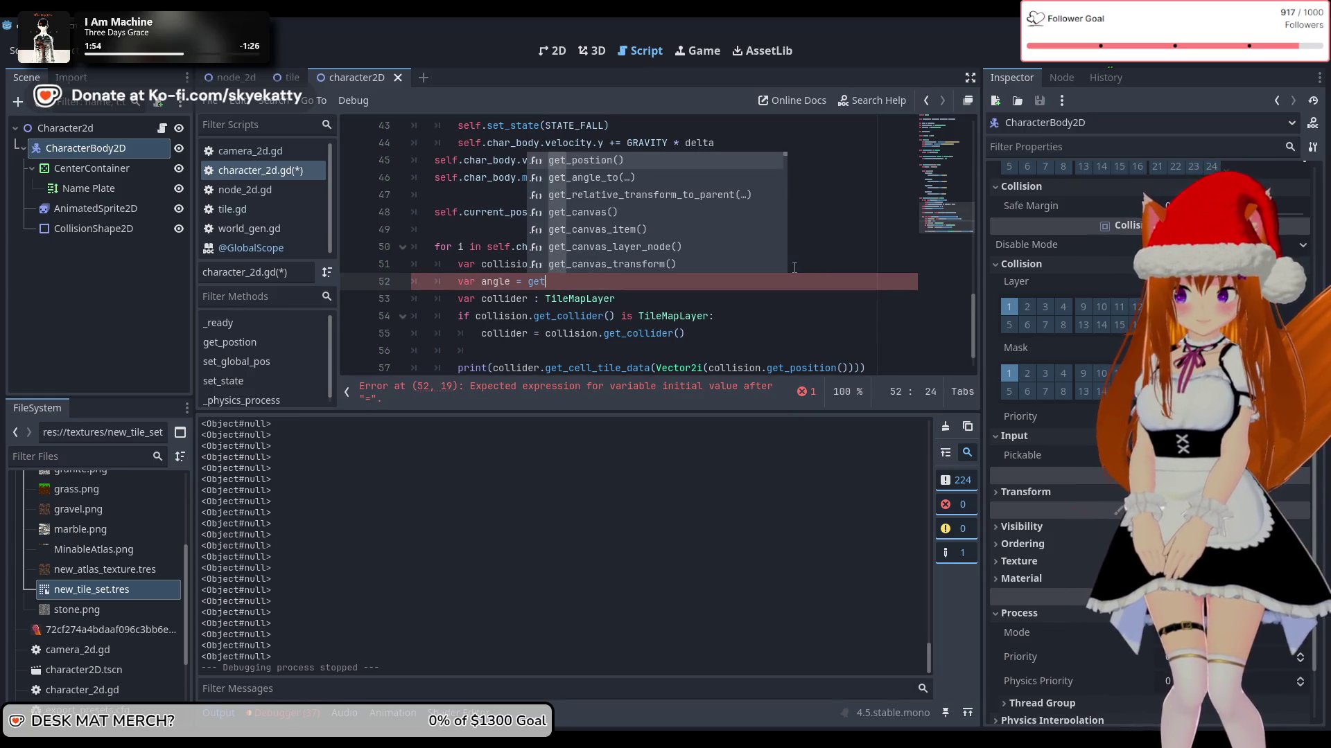
{"action": "key", "text": "BackSpace"}
{"action": "key", "text": "BackSpace"}
{"action": "key", "text": "BackSpace"}
{"action": "type", "text": "coll"}
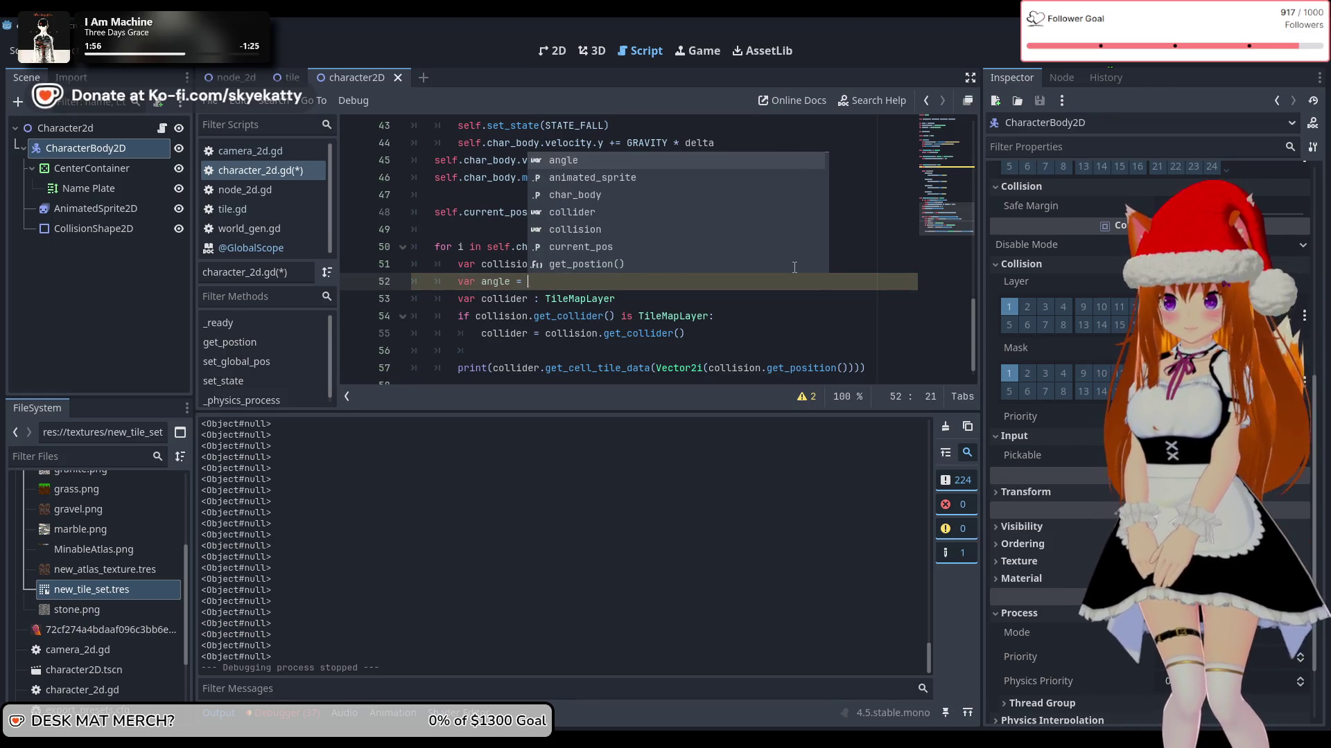
{"action": "key", "text": "Down"}
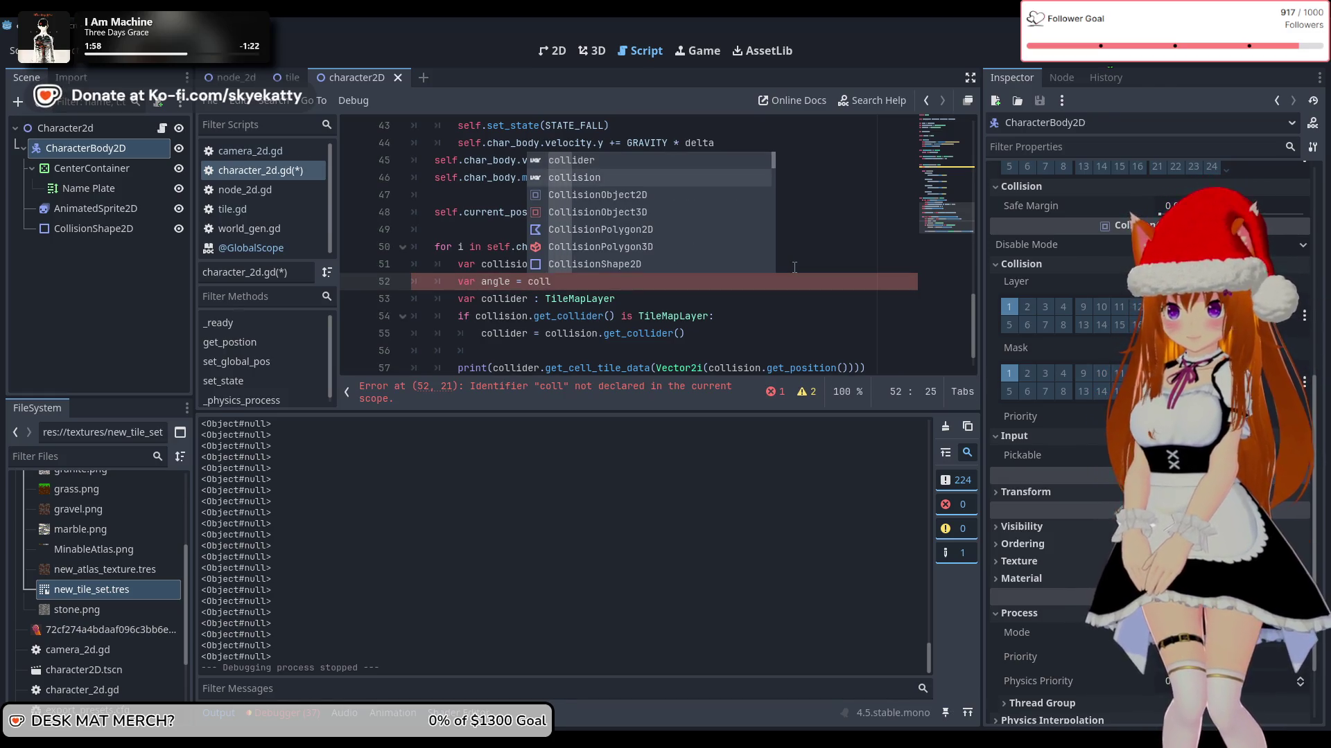
{"action": "key", "text": "Return"}
{"action": "type", "text": ".get"}
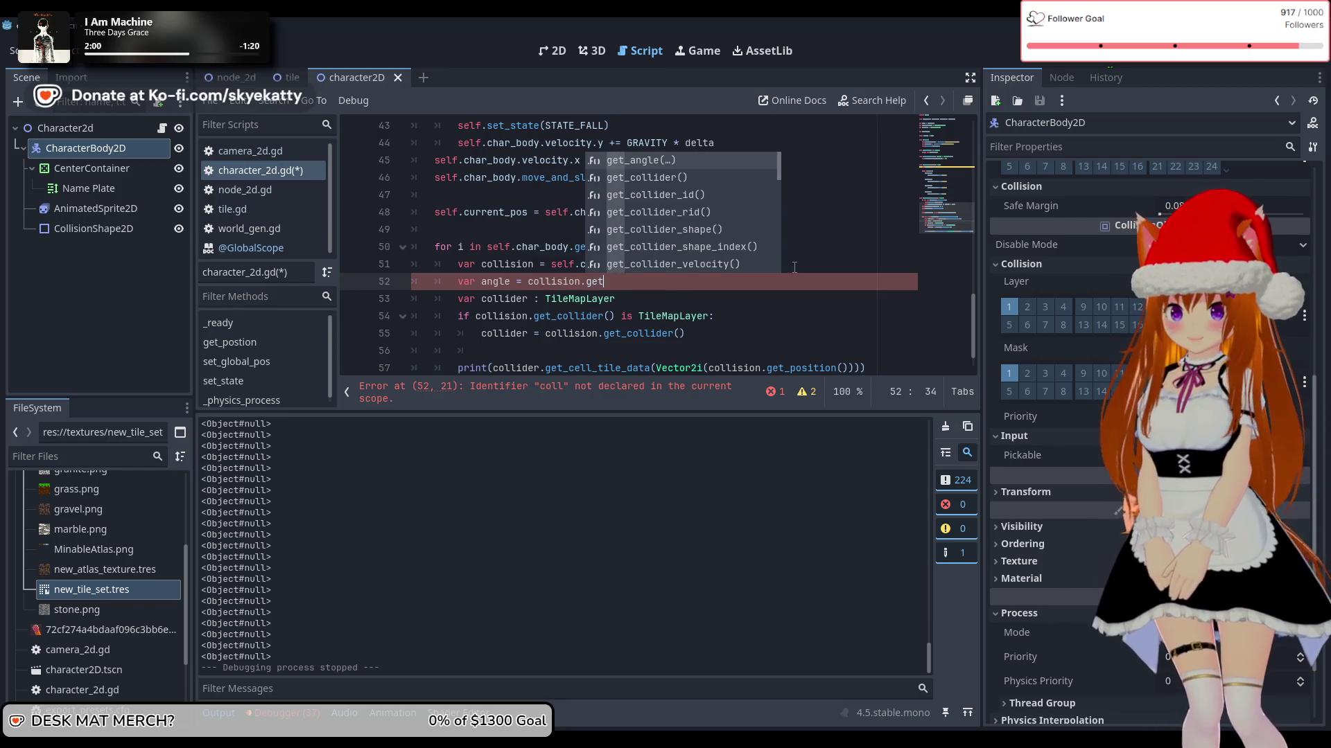
{"action": "key", "text": "Return"}
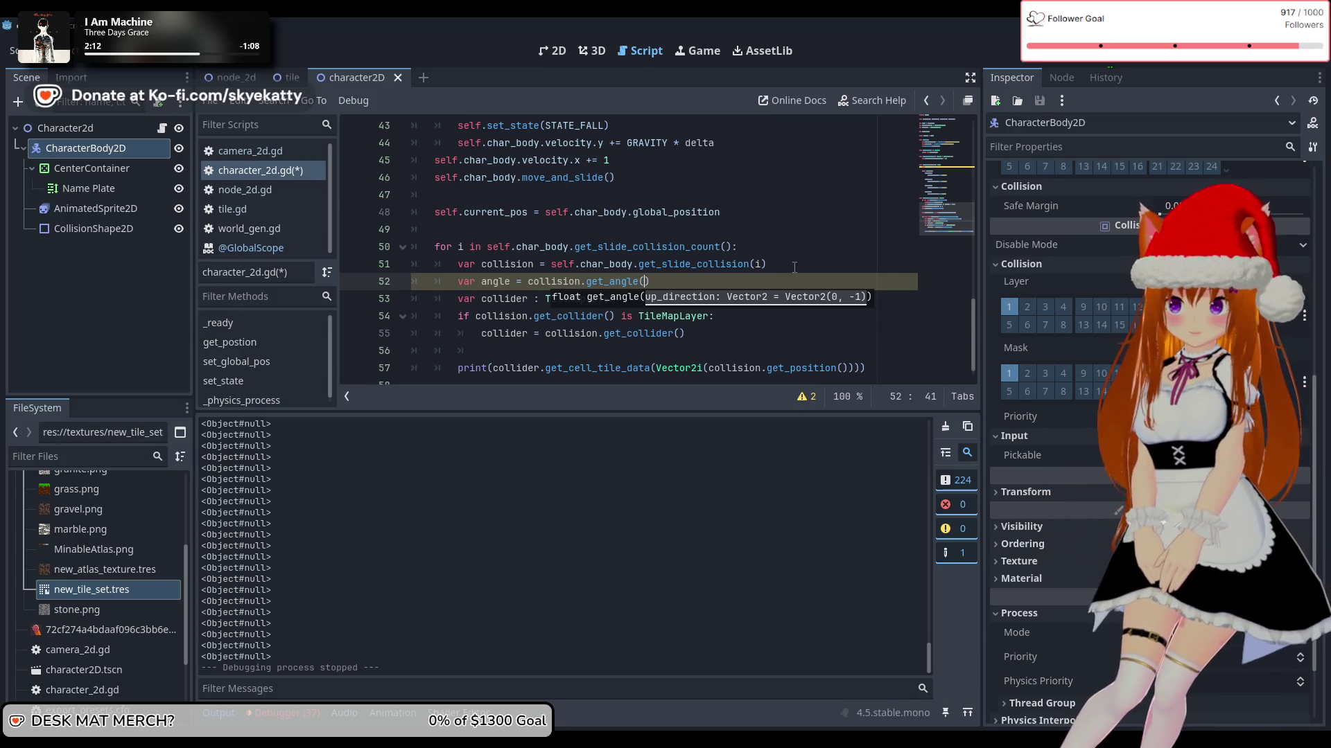
{"action": "key", "text": "End"}
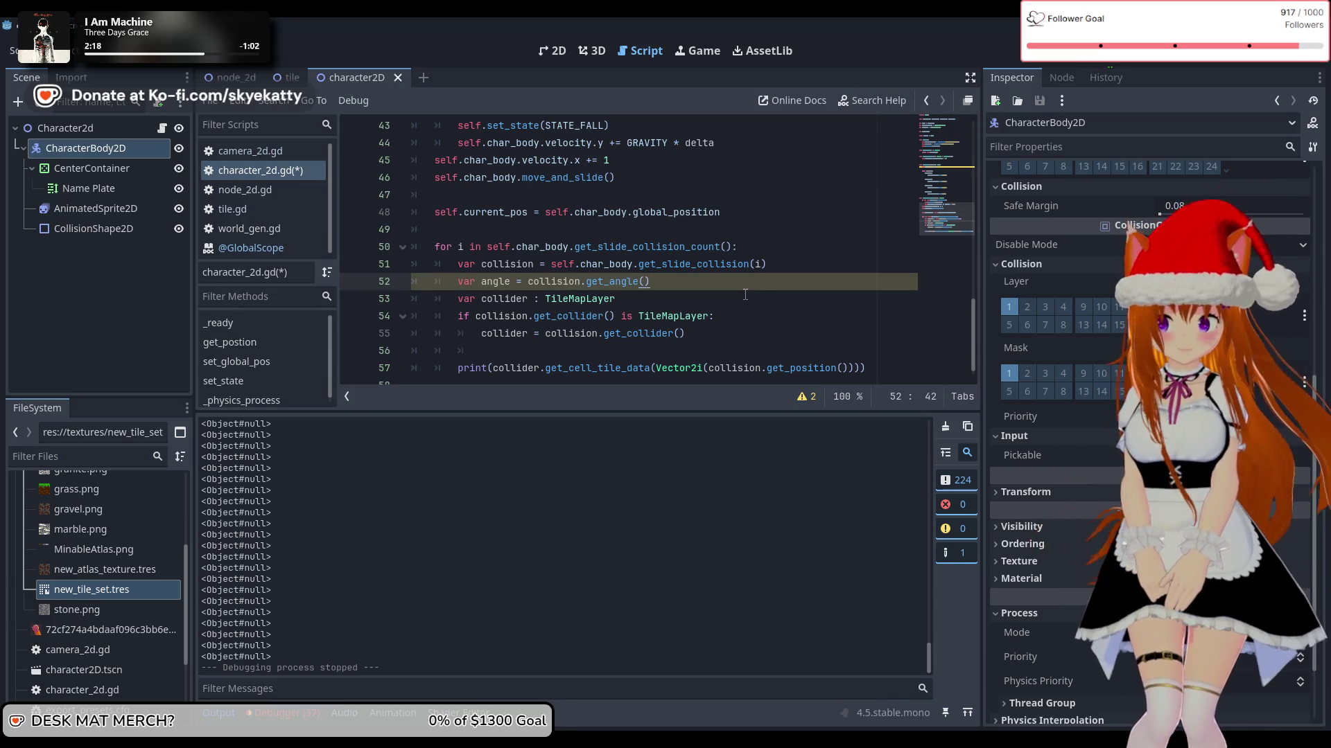
{"action": "key", "text": "Return"}
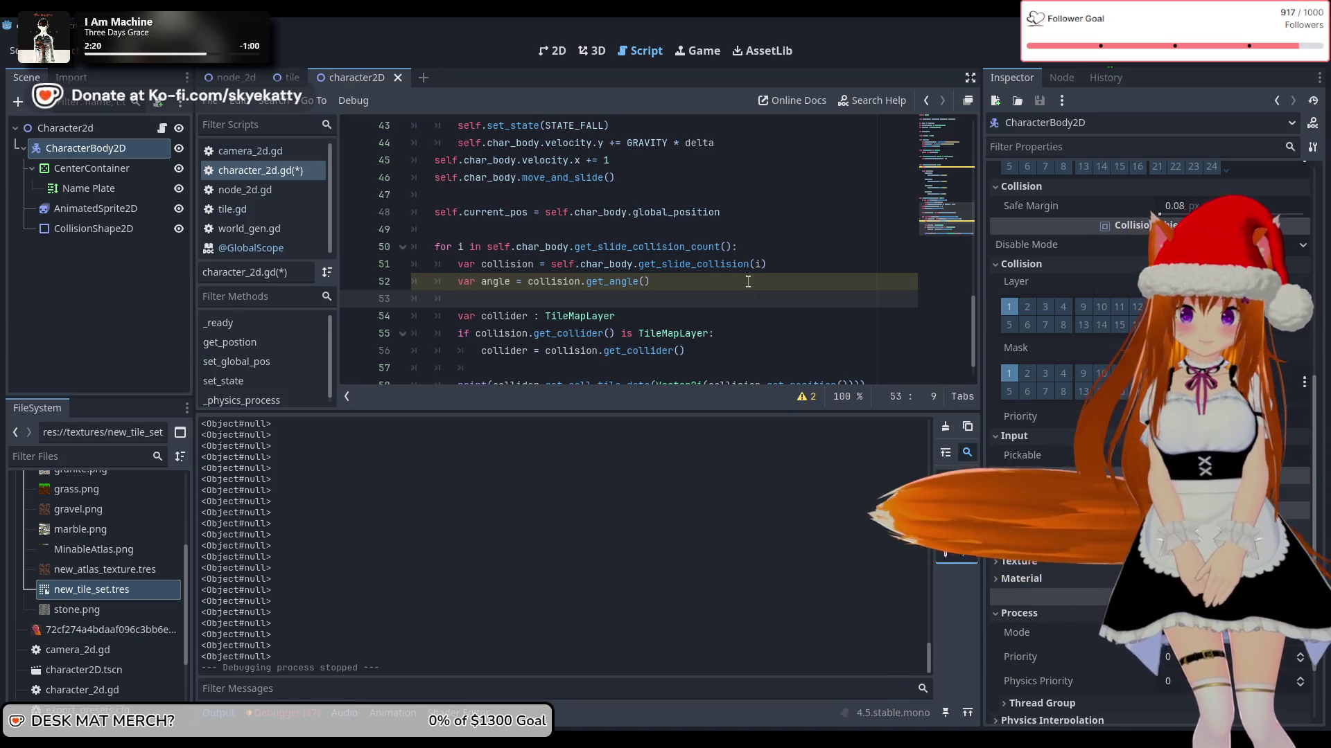
Step: Begin a new `var` declaration on blank line 53
{"action": "left_click", "coordinate": [759, 288]}
{"action": "scroll", "coordinate": [759, 289], "scroll_direction": "down", "scroll_amount": 1}
{"action": "left_click", "coordinate": [735, 264]}
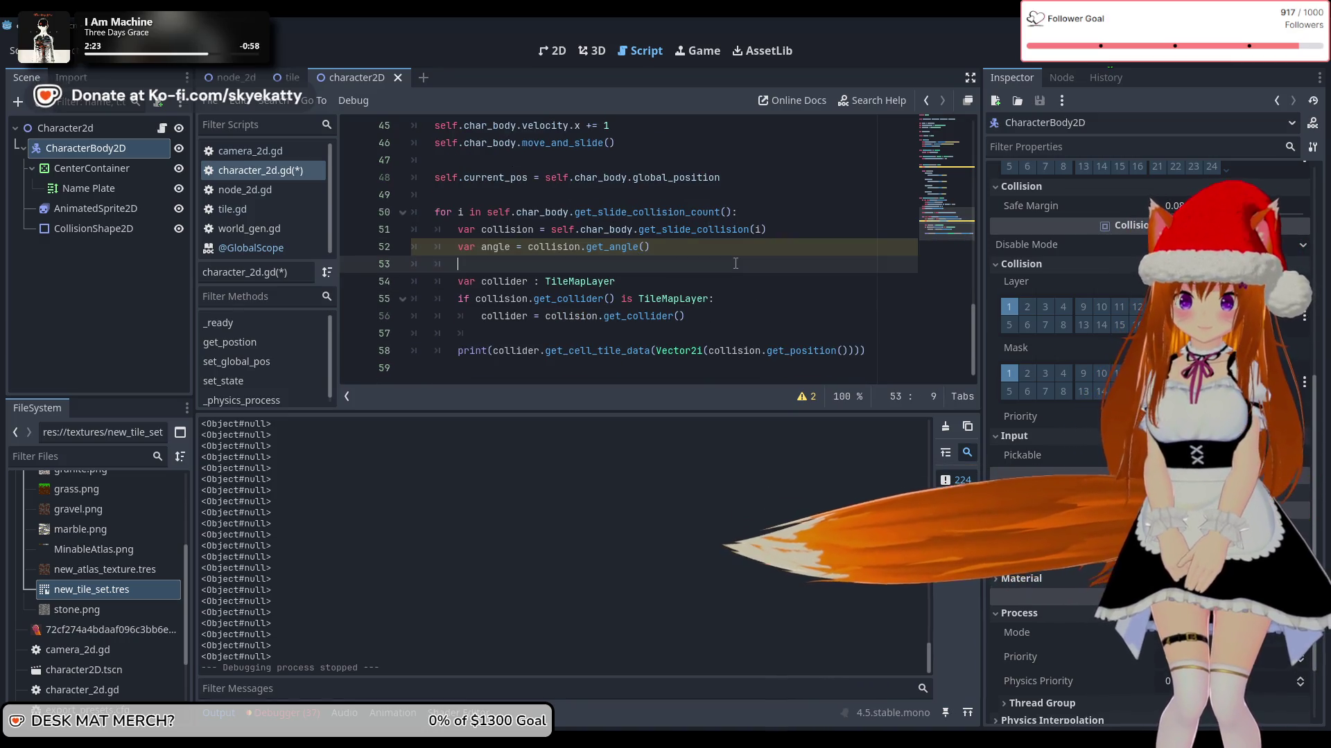
{"action": "type", "text": "va"}
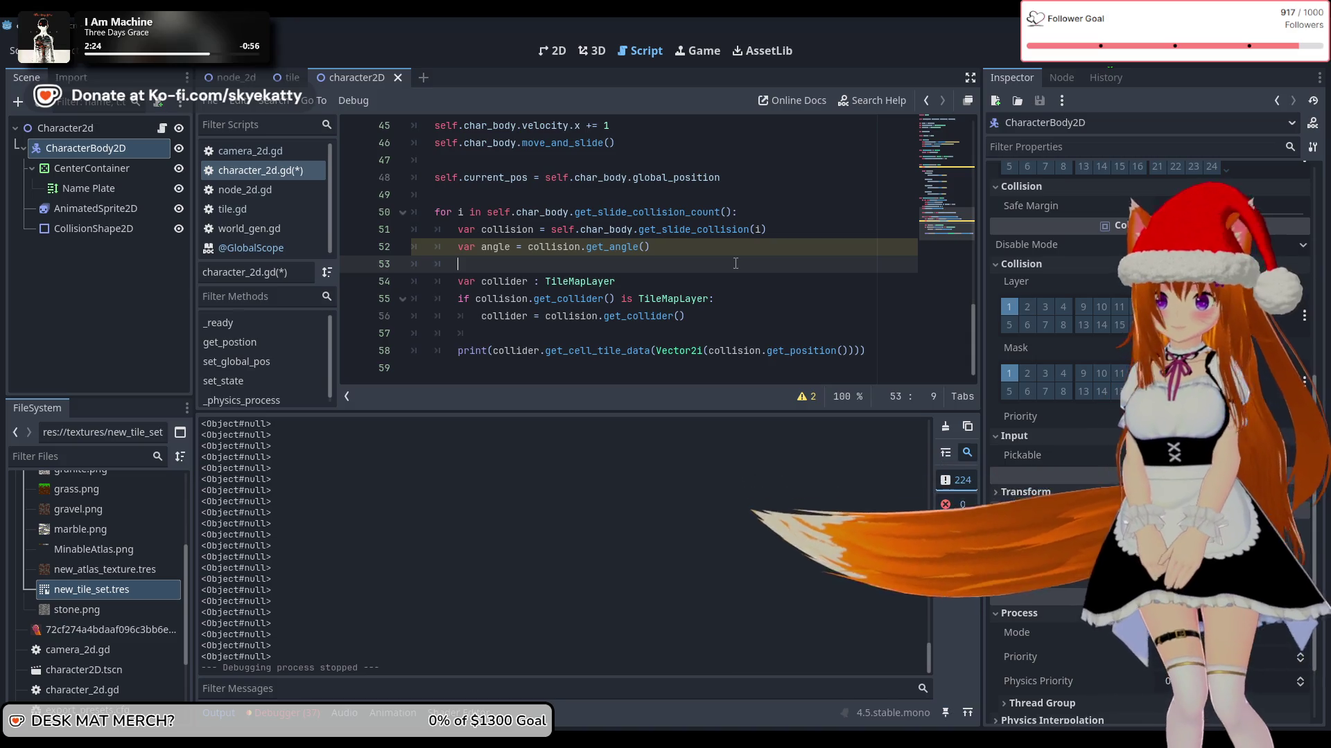
{"action": "type", "text": "r collis"}
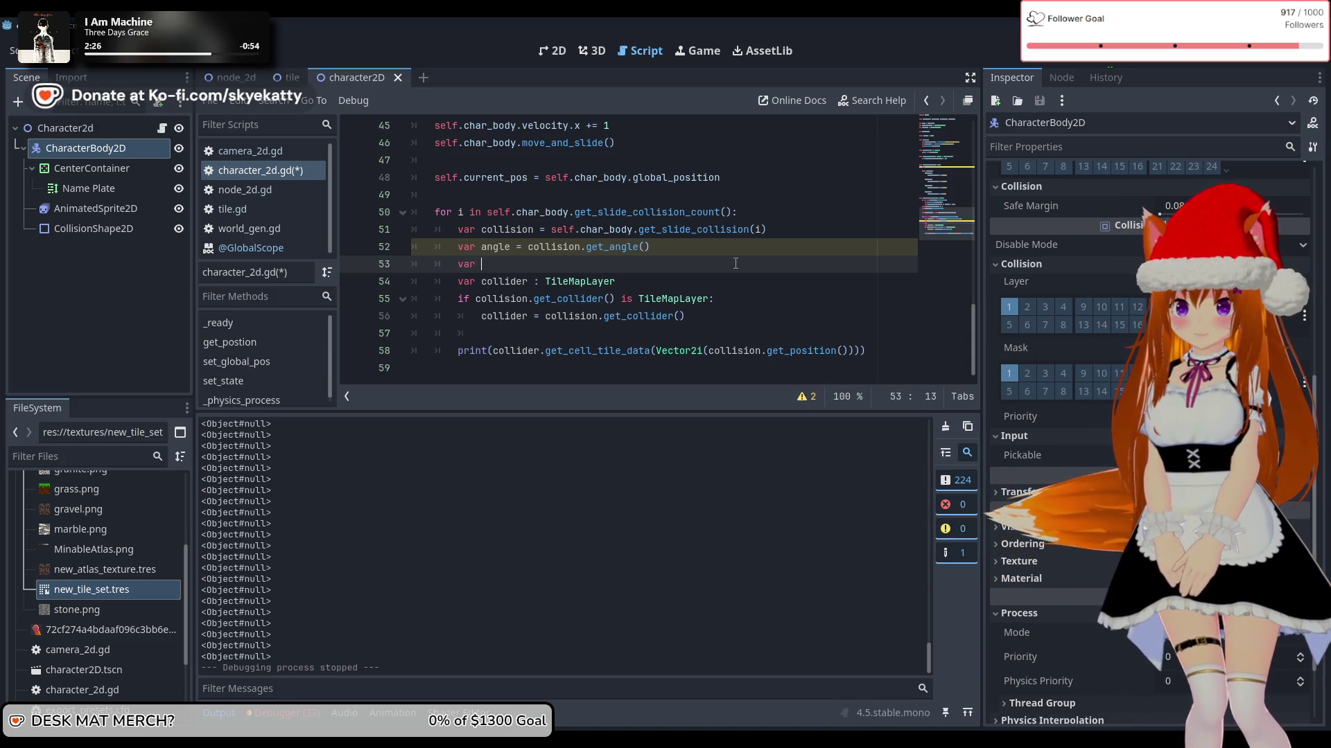
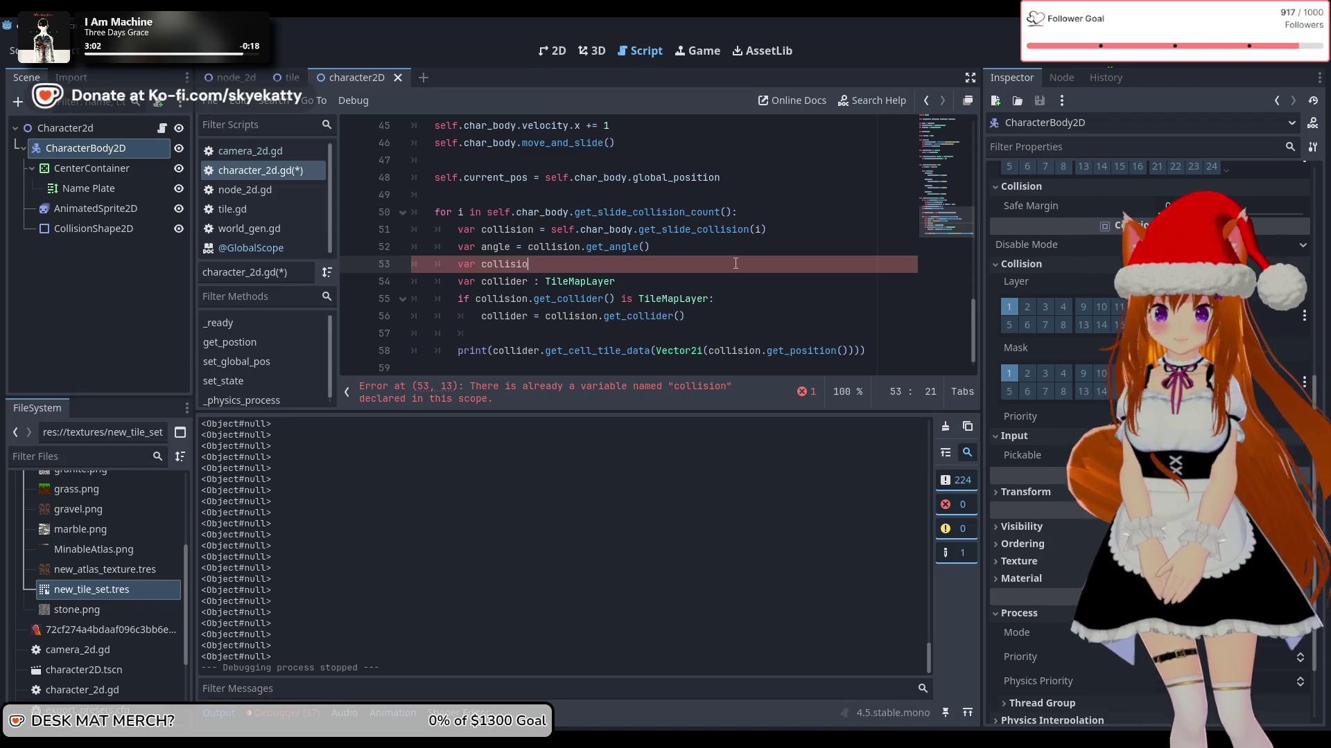
Step: Write line 53 as pos = collision.get_position() / Vector2(32, 32)
{"action": "key", "text": "BackSpace"}
{"action": "key", "text": "BackSpace"}
{"action": "key", "text": "BackSpace"}
{"action": "type", "text": "pso"}
{"action": "key", "text": "BackSpace"}
{"action": "key", "text": "BackSpace"}
{"action": "type", "text": "os ="}
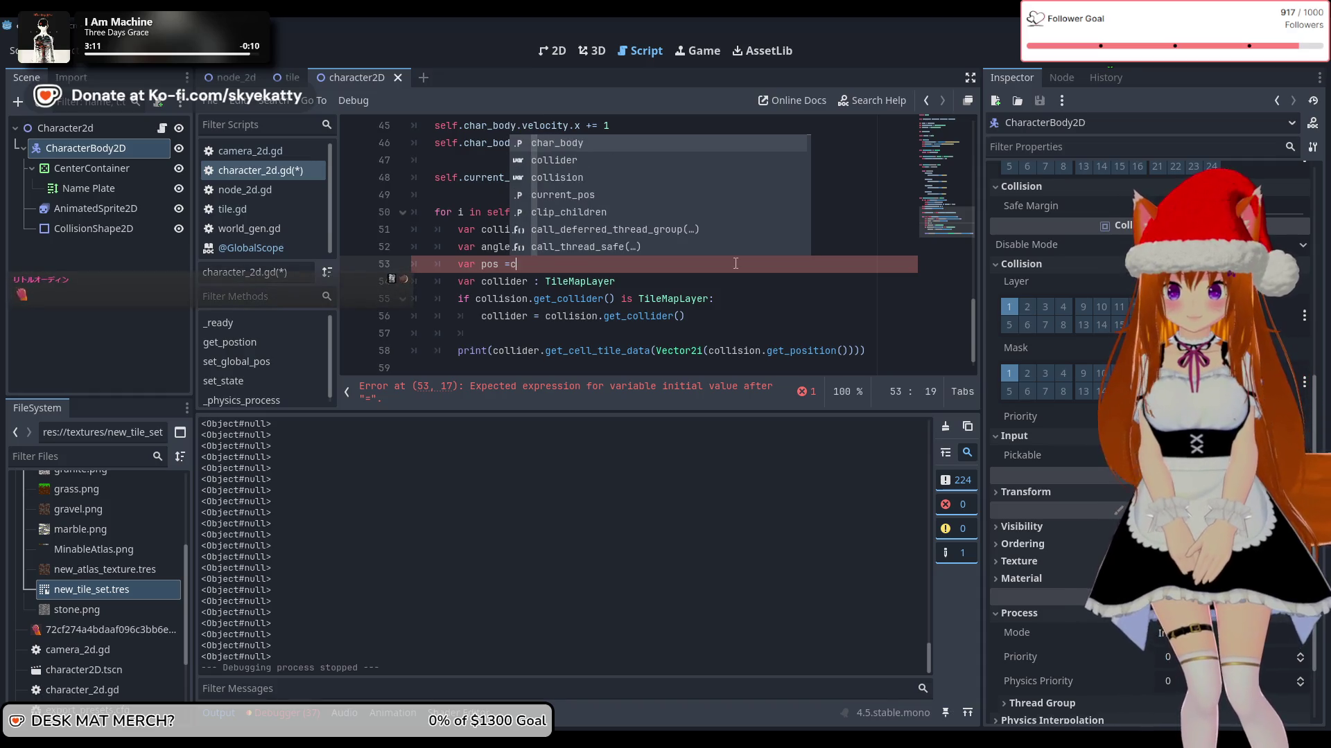
{"action": "type", "text": " c"}
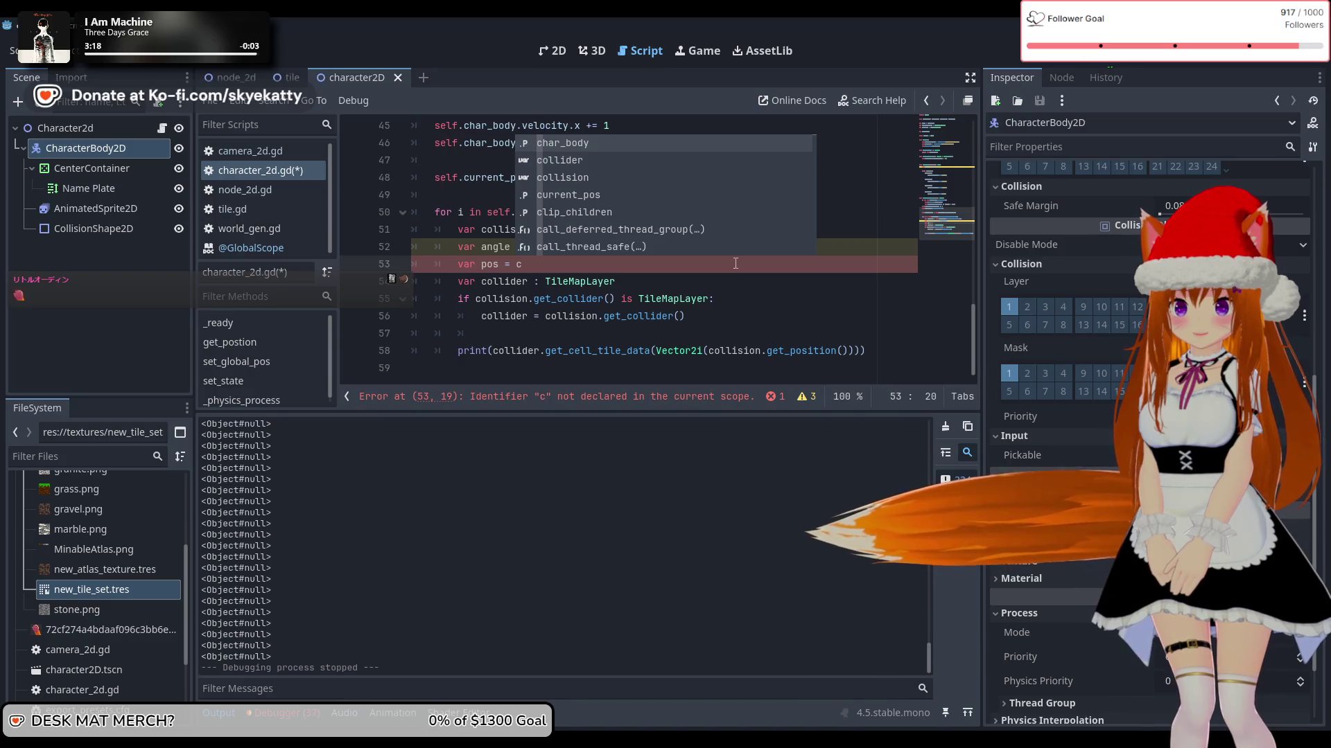
{"action": "key", "text": "BackSpace"}
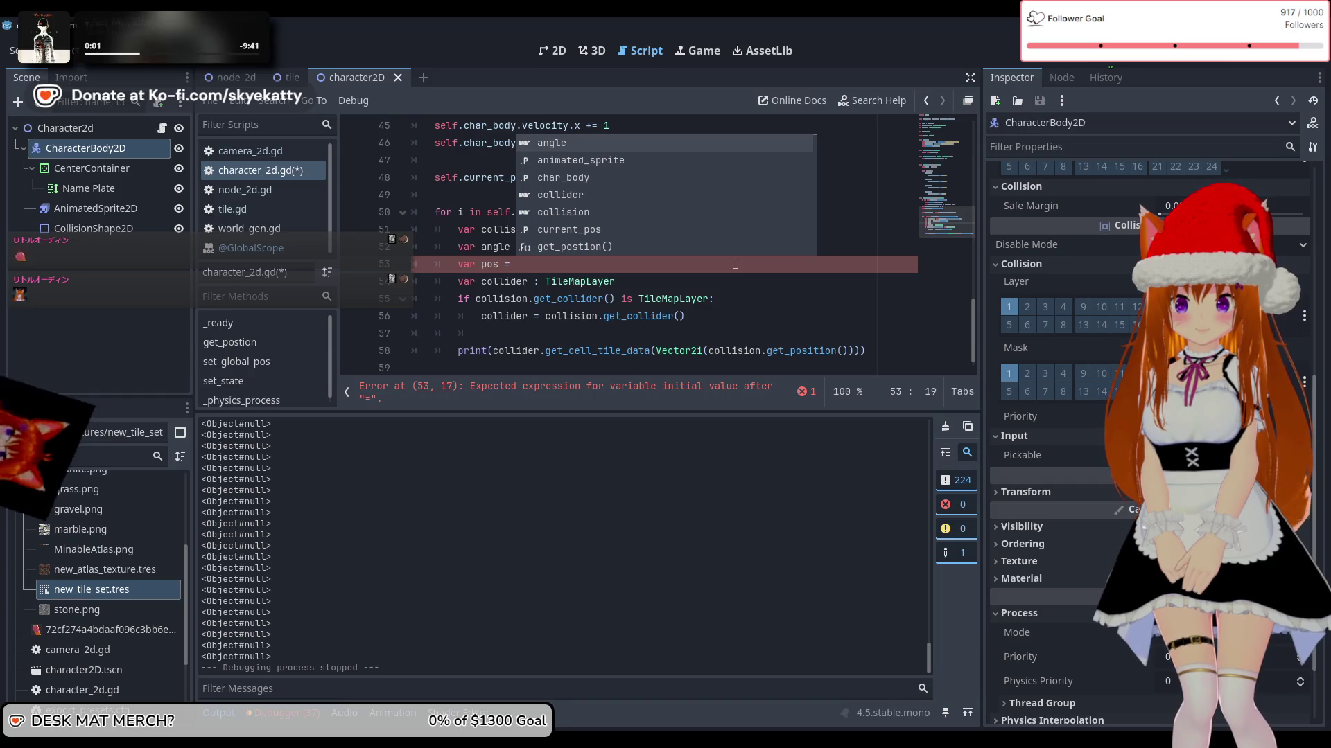
{"action": "type", "text": "coll"}
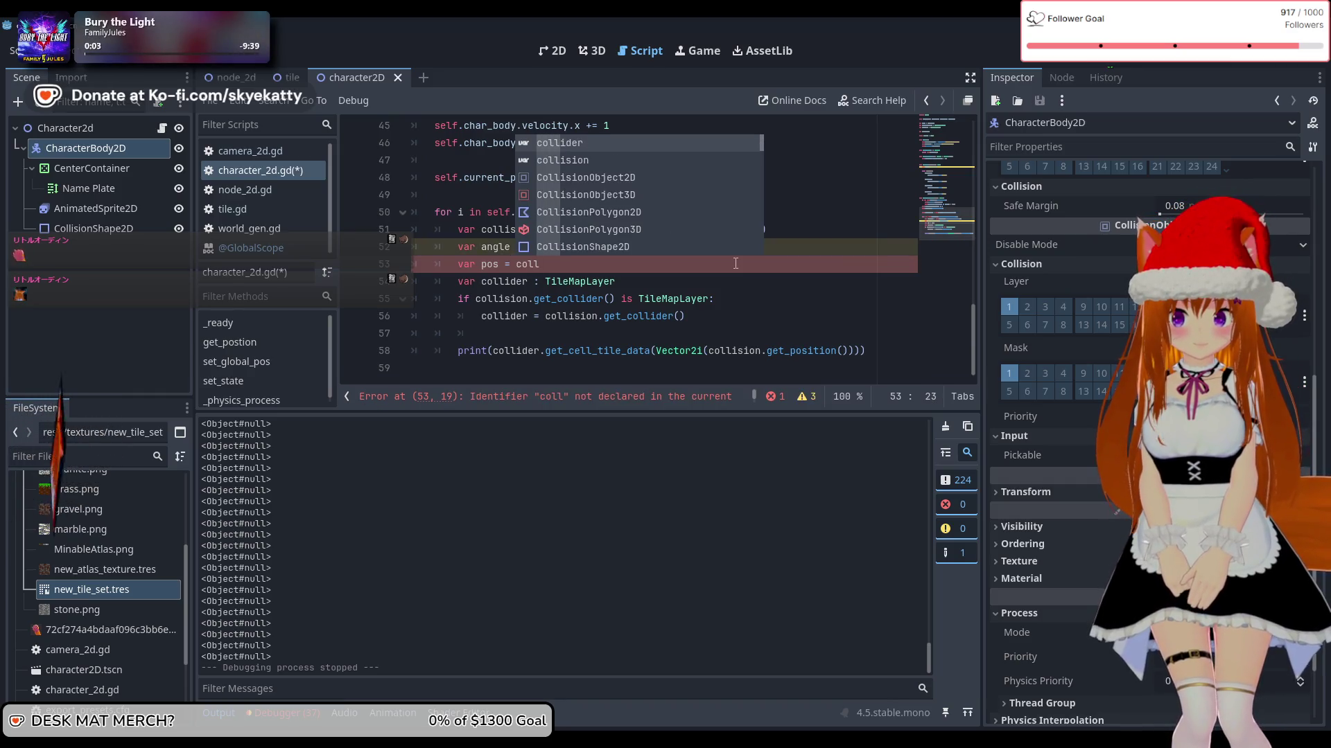
{"action": "type", "text": "ision"}
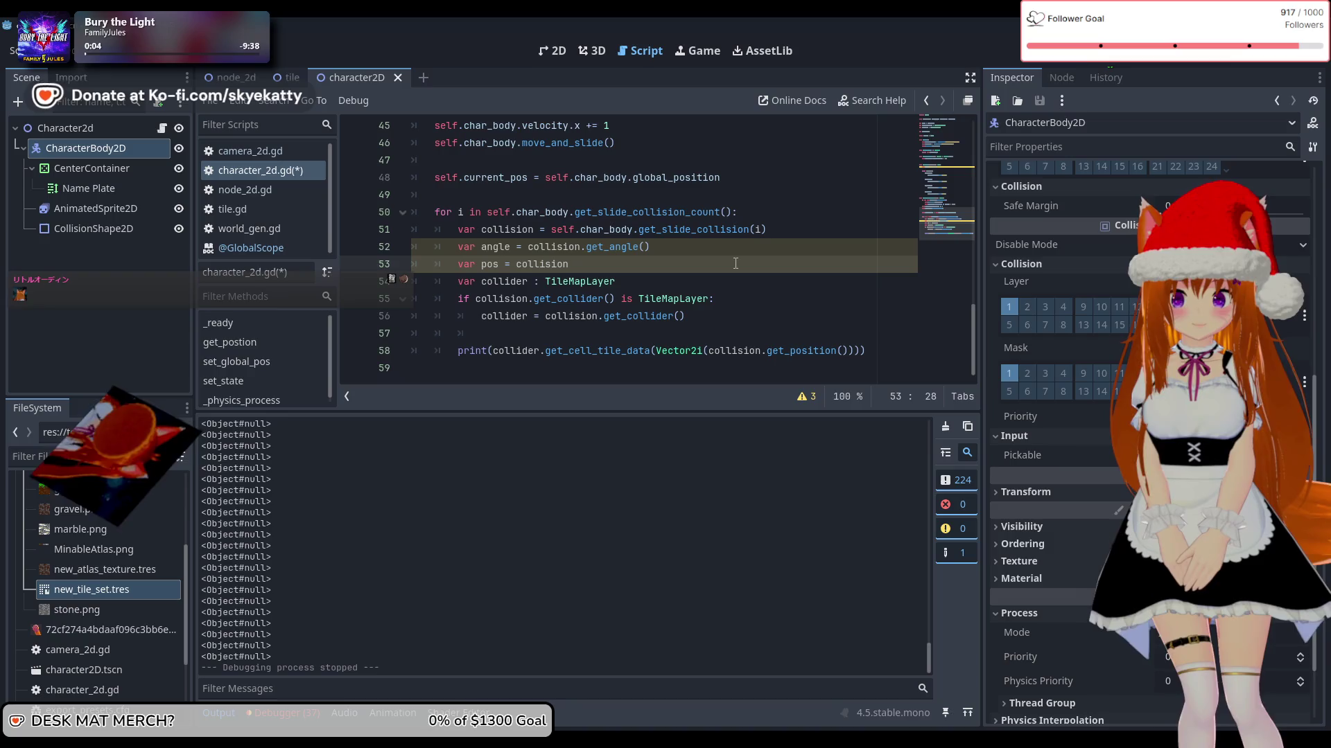
{"action": "type", "text": ".ge"}
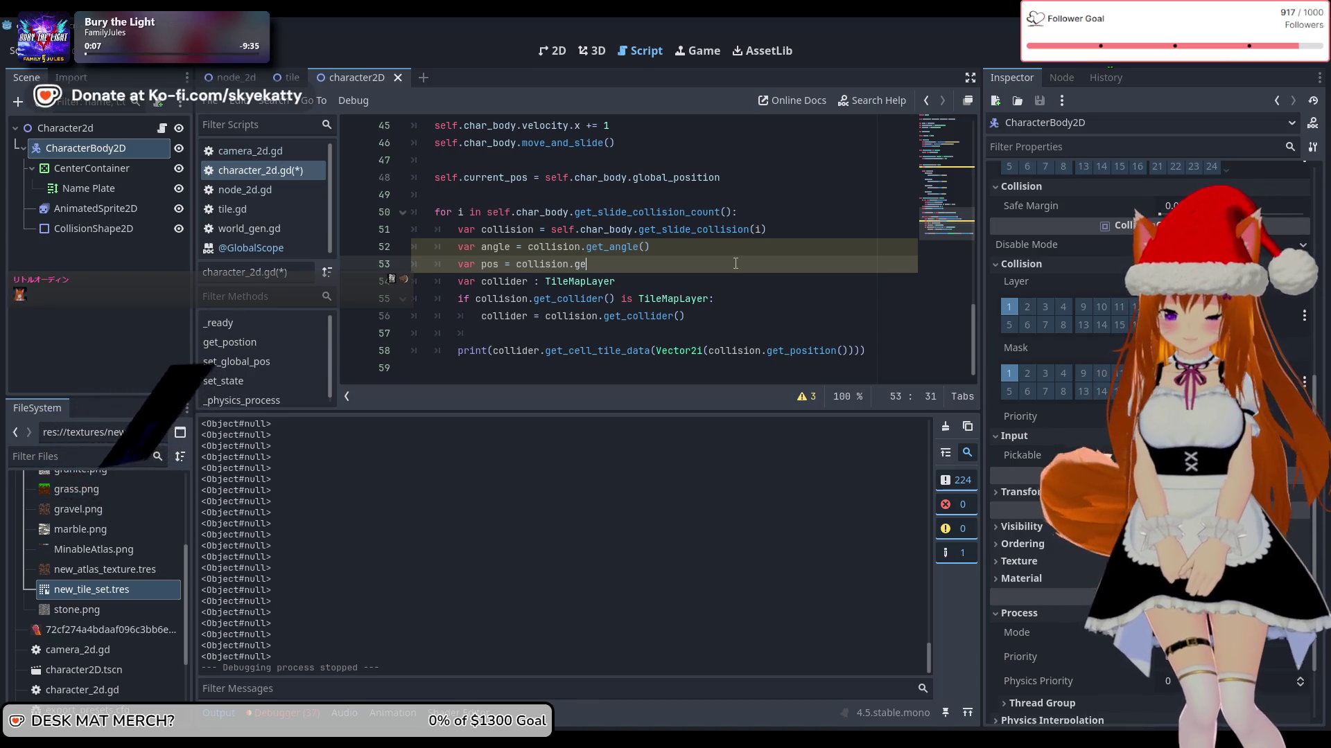
{"action": "type", "text": "t"}
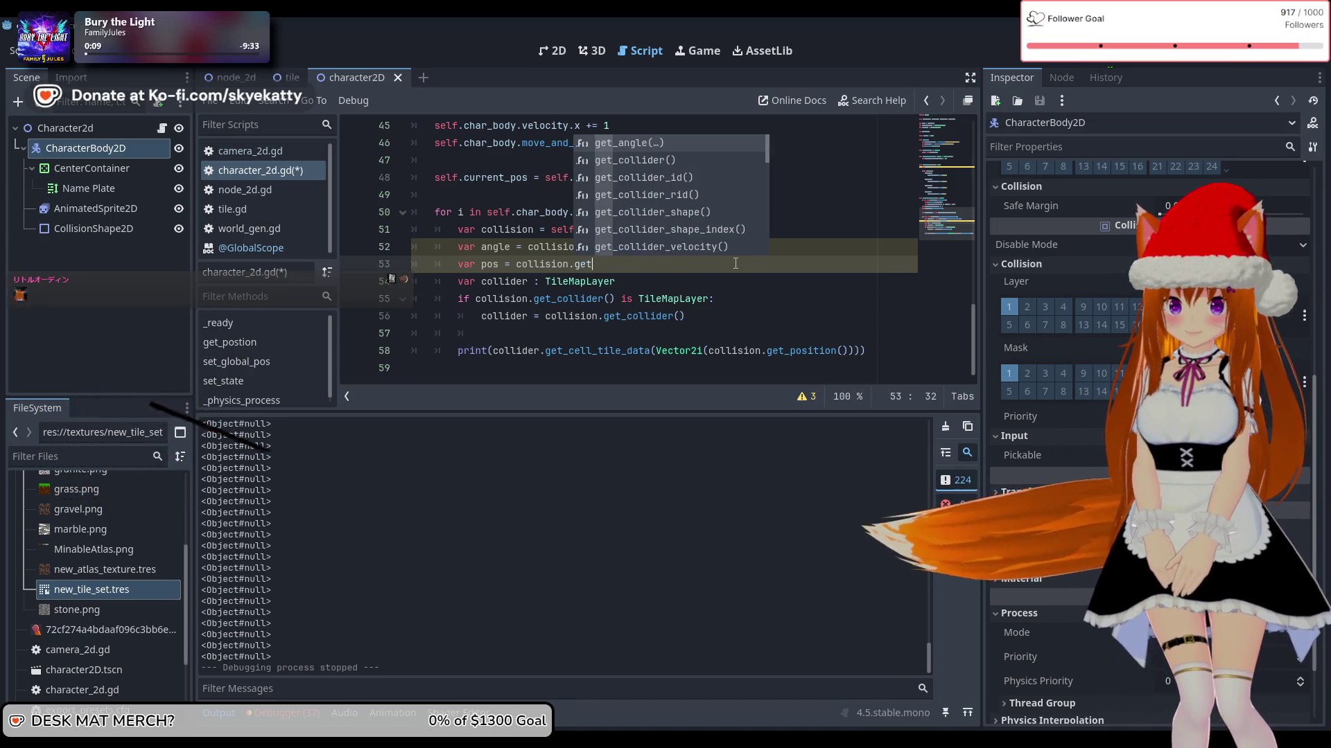
{"action": "type", "text": "_p"}
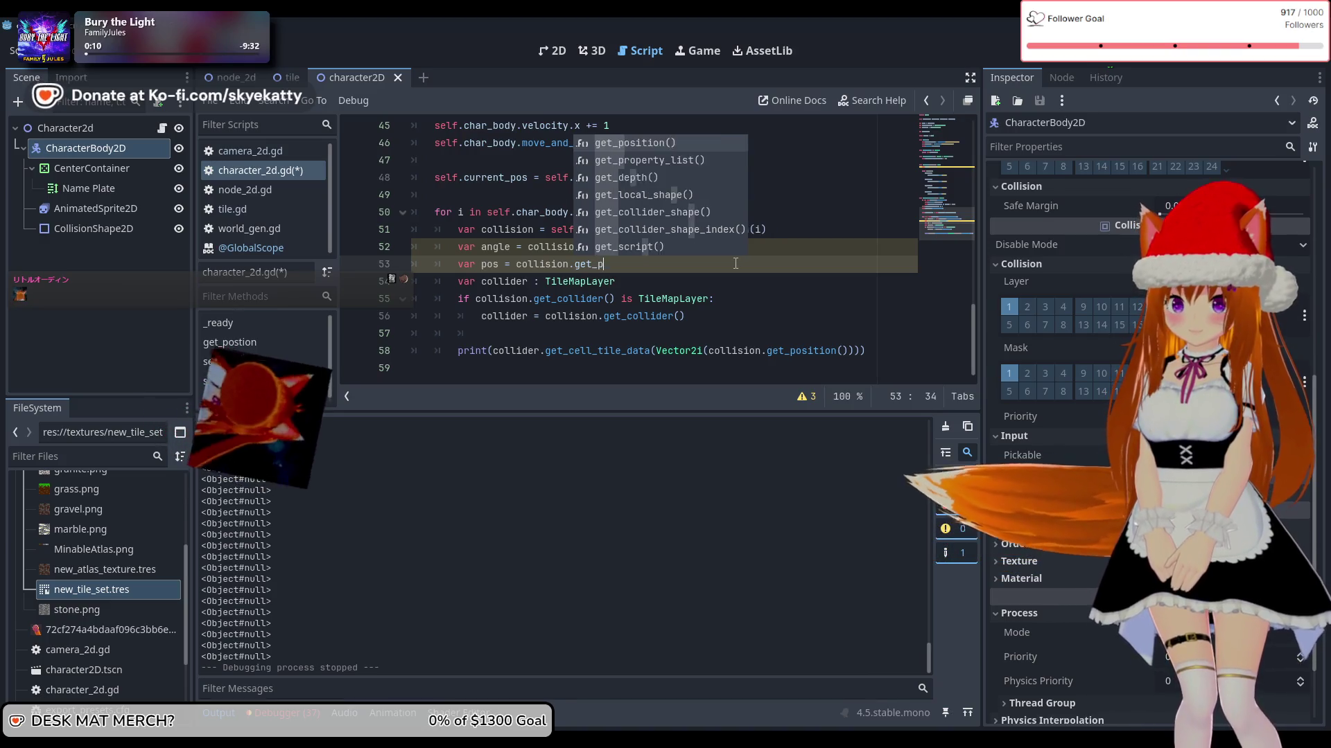
{"action": "key", "text": "Return"}
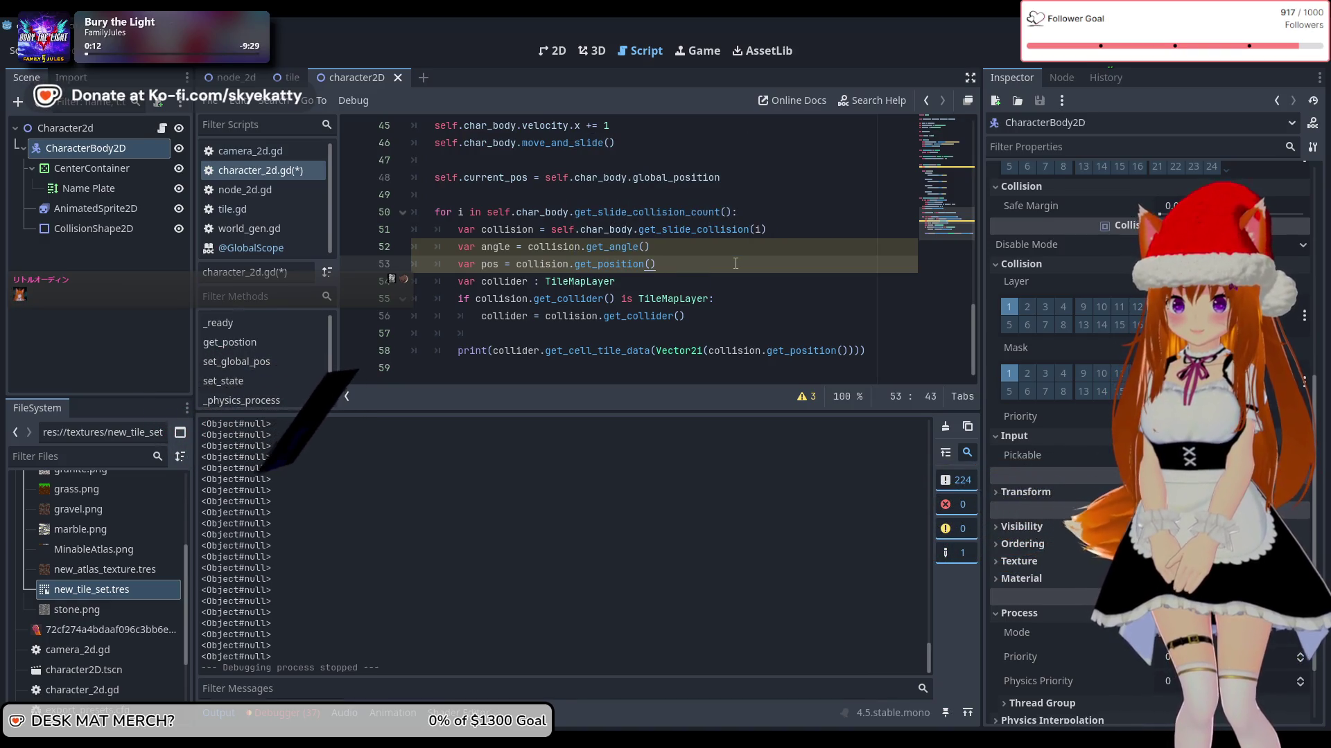
{"action": "type", "text": "/ ve"}
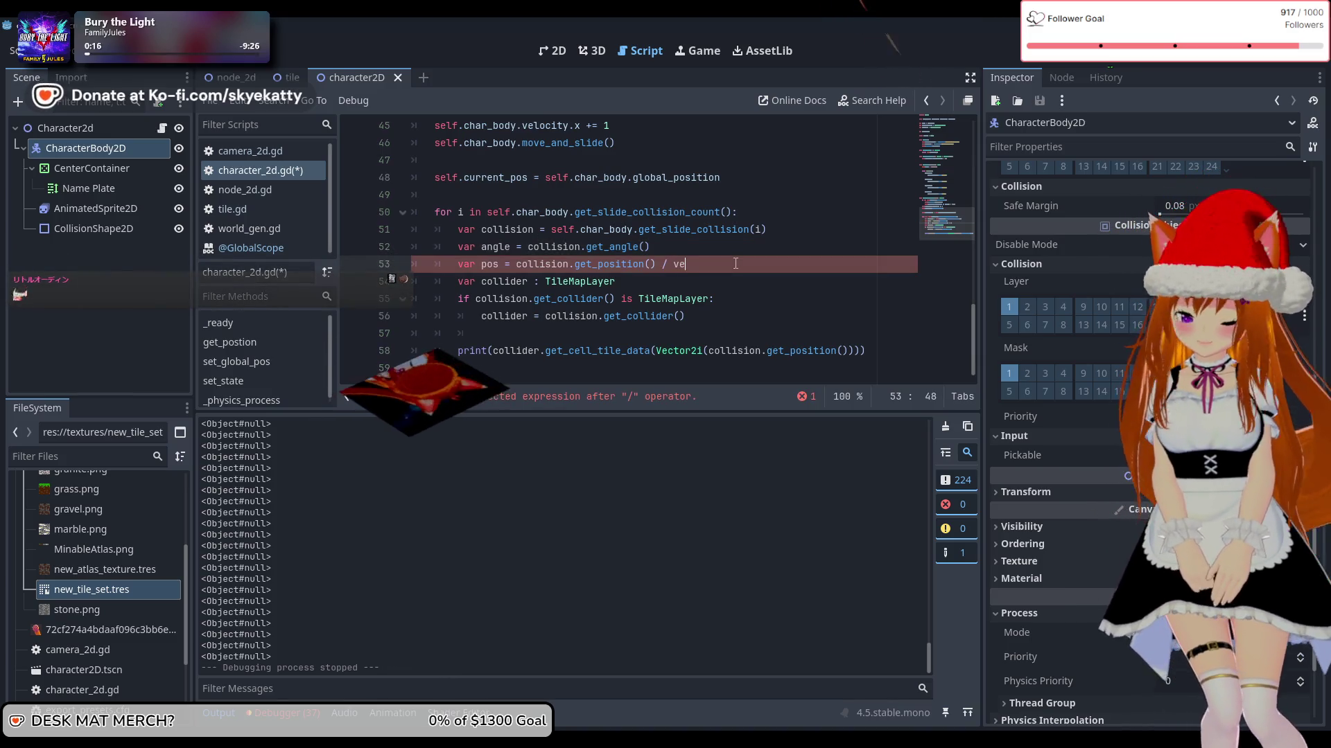
{"action": "key", "text": "Return"}
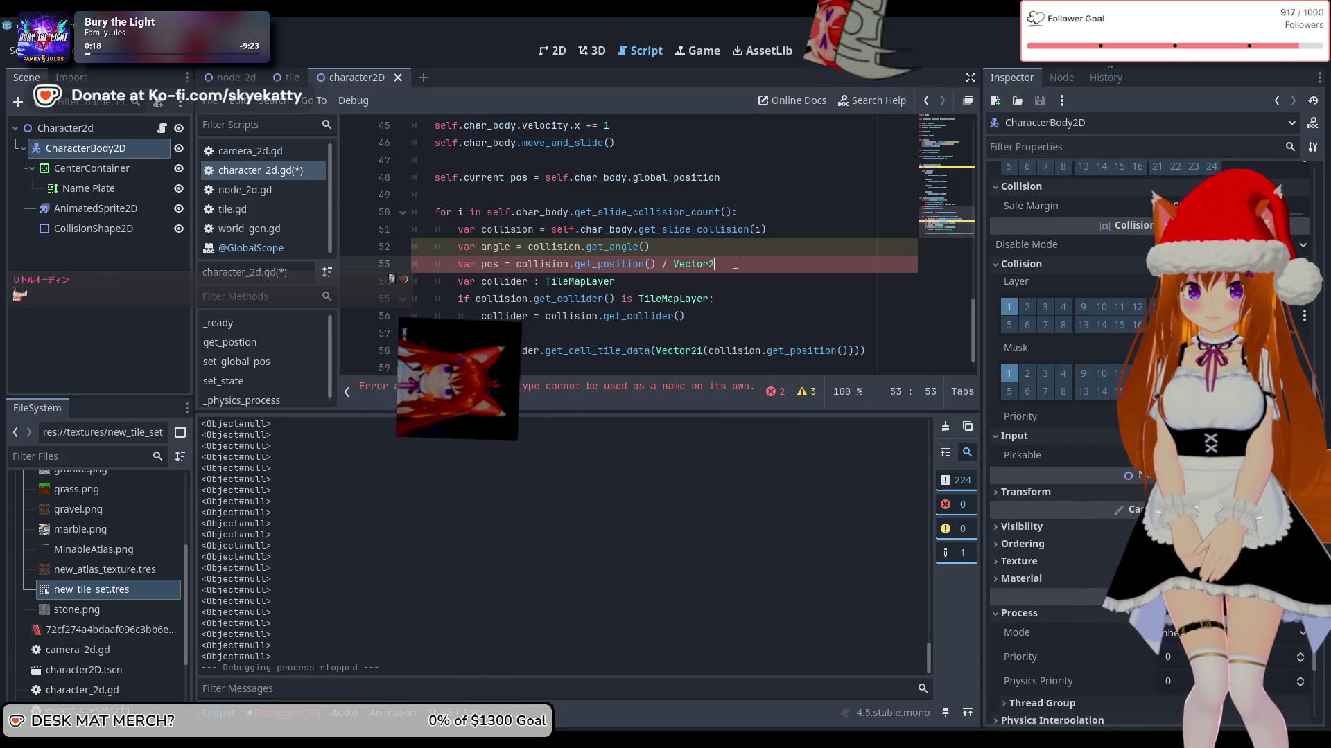
{"action": "type", "text": "("}
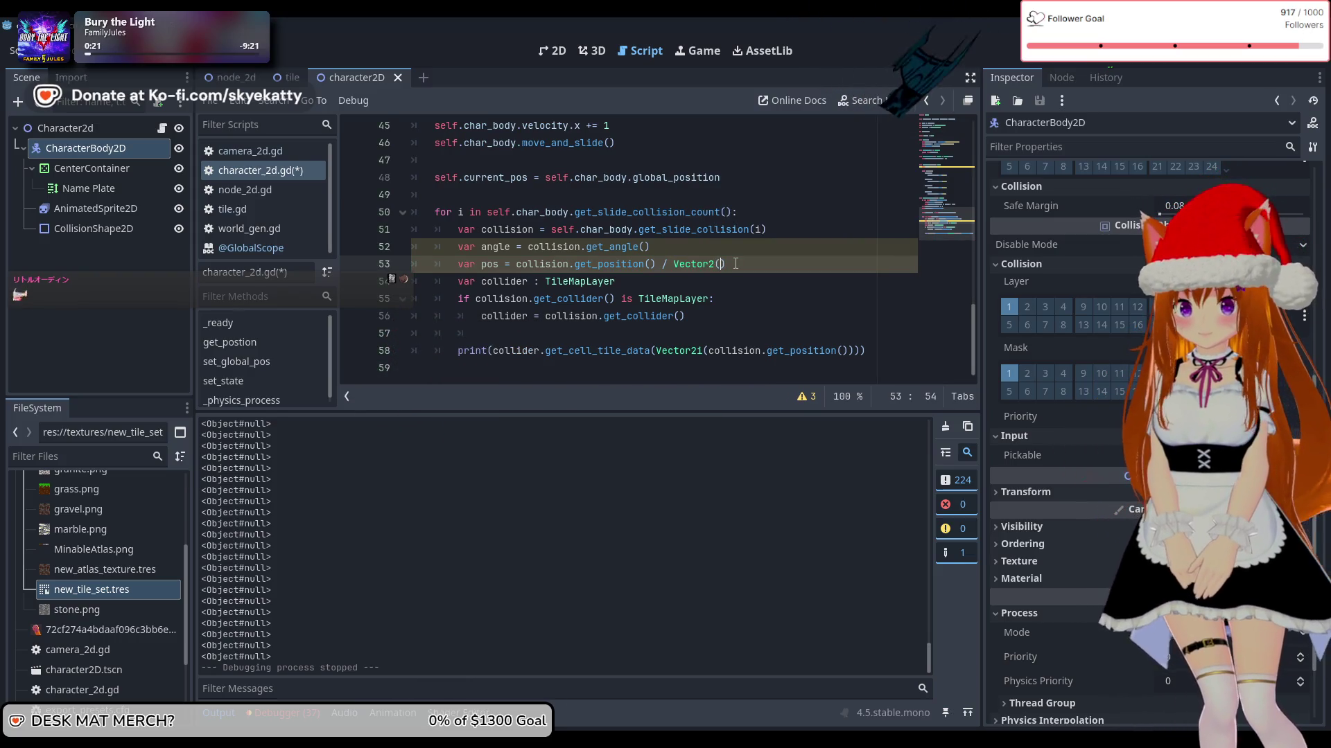
{"action": "type", "text": "32"}
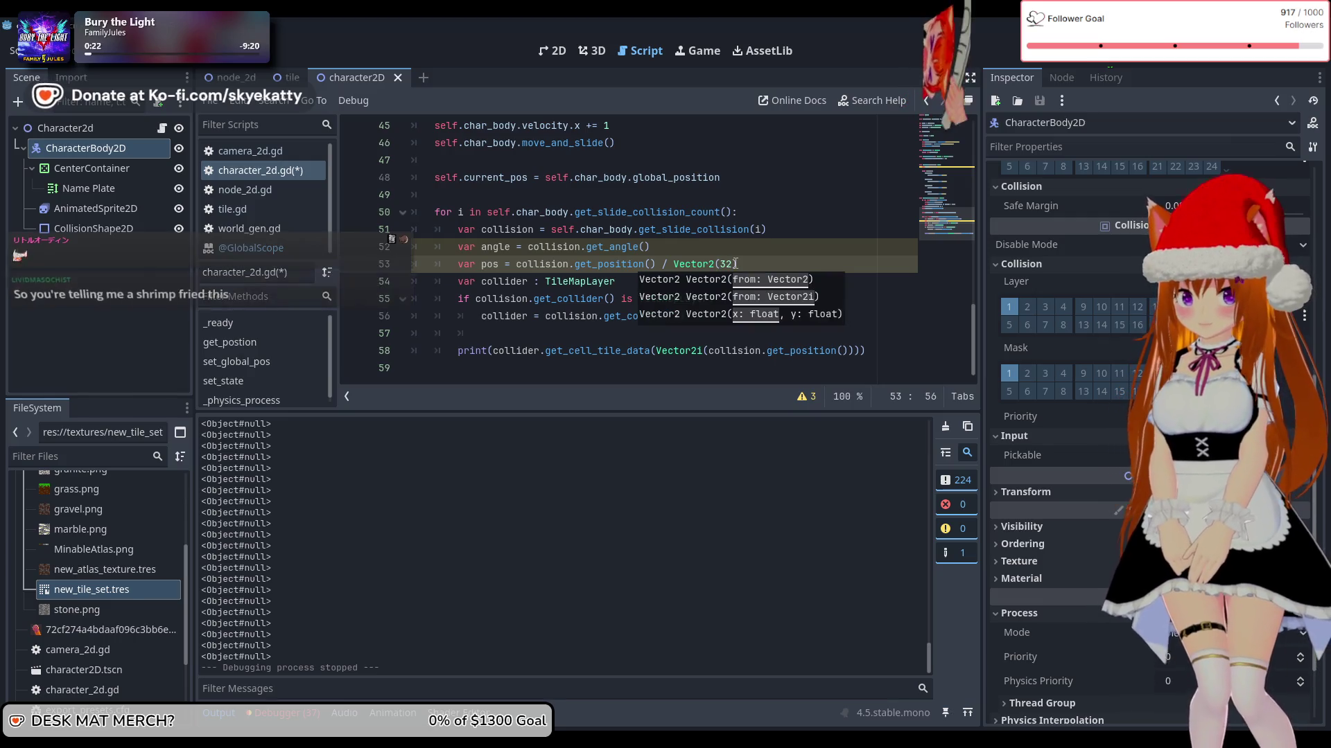
{"action": "type", "text": ", 32"}
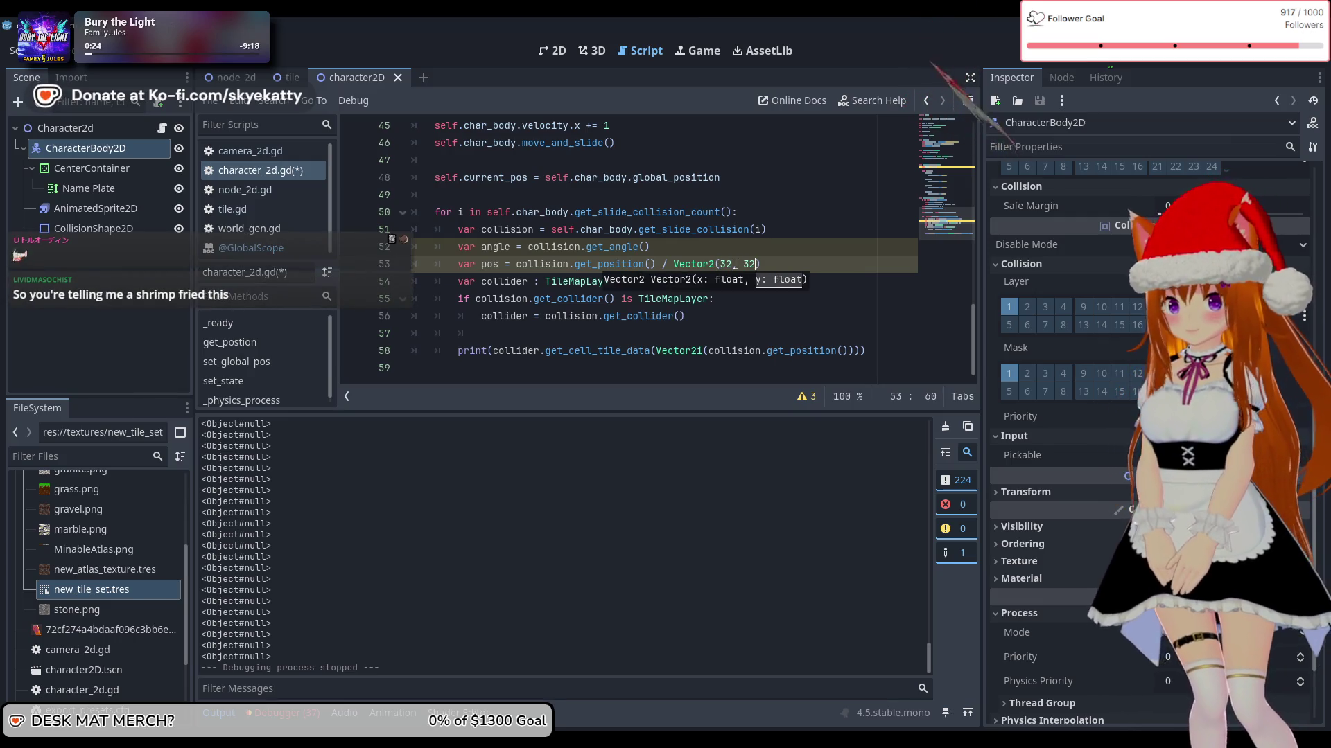
{"action": "type", "text": ")"}
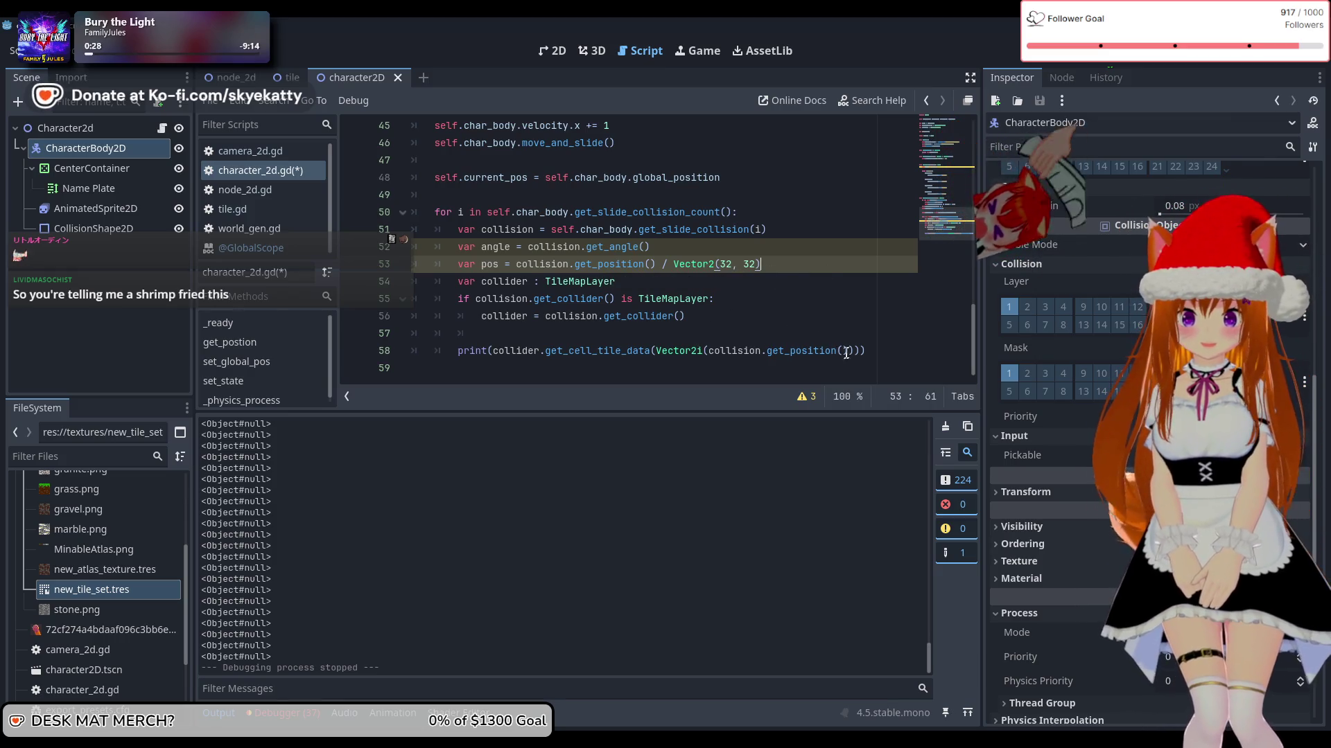
{"action": "left_click", "coordinate": [797, 316]}
{"action": "key", "text": "Up"}
{"action": "key", "text": "Up"}
{"action": "key", "text": "Up"}
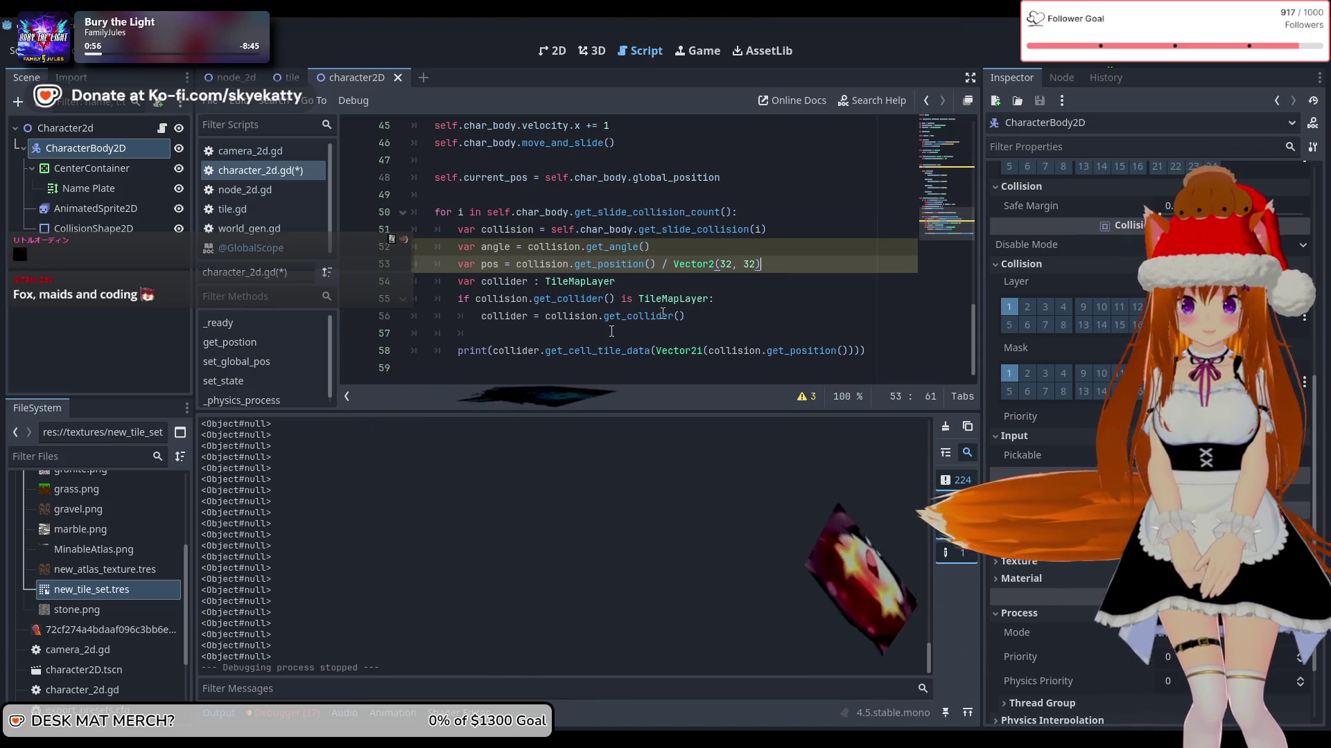
Step: Review lines 54–58 and expand the warnings list showing unused angle and pos
{"action": "left_click", "coordinate": [510, 282]}
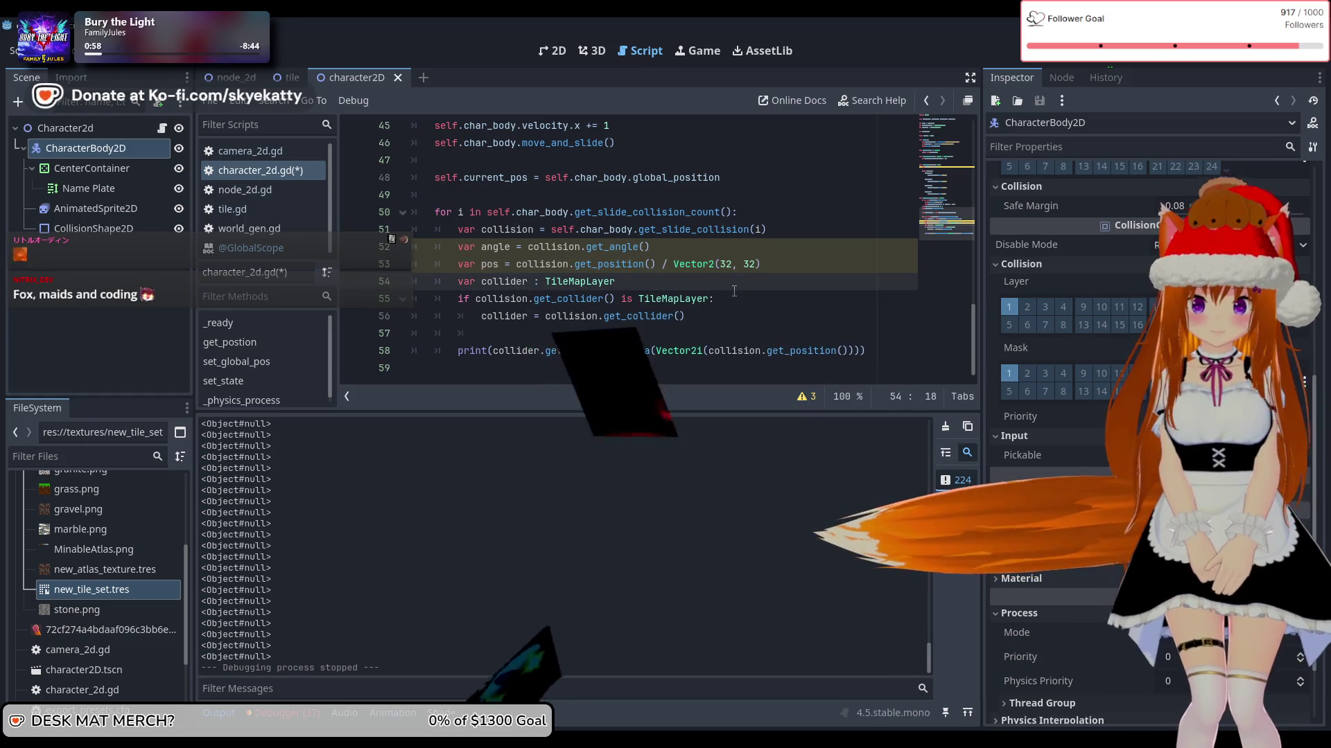
{"action": "key", "text": "End"}
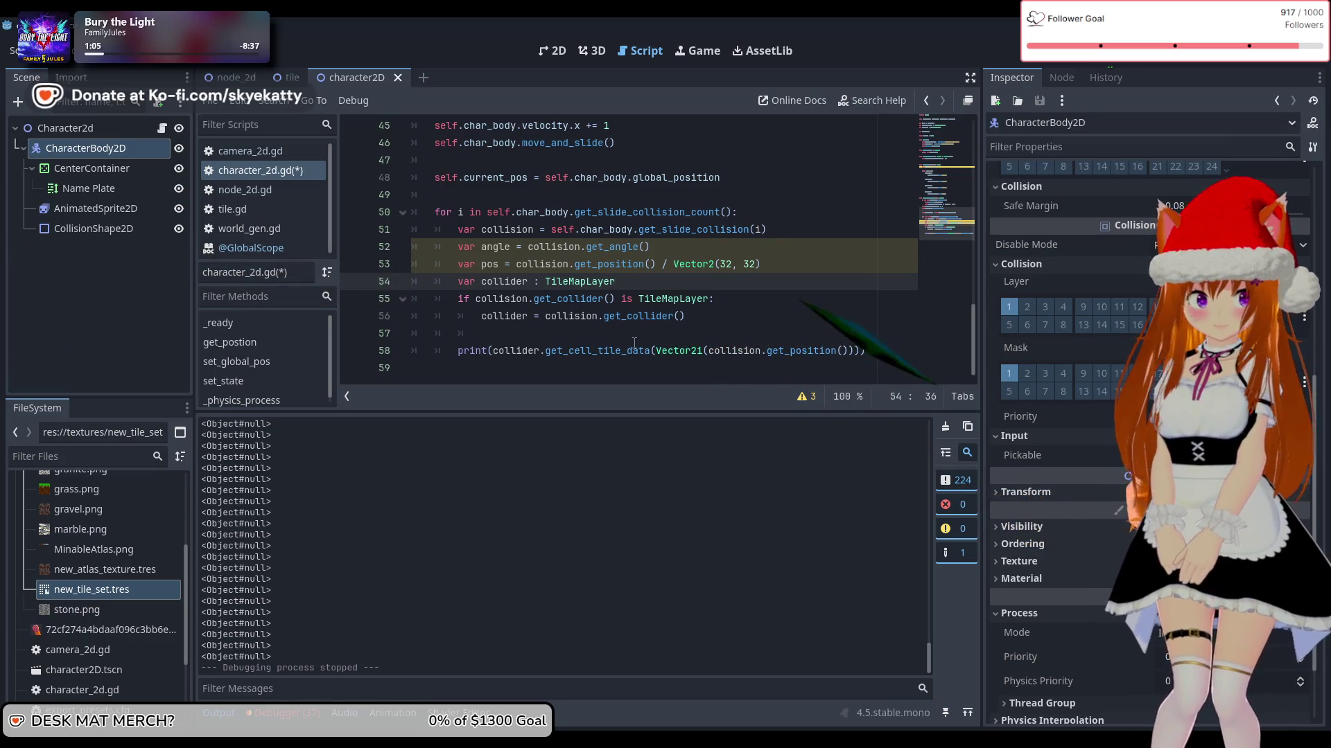
{"action": "left_click", "coordinate": [724, 340]}
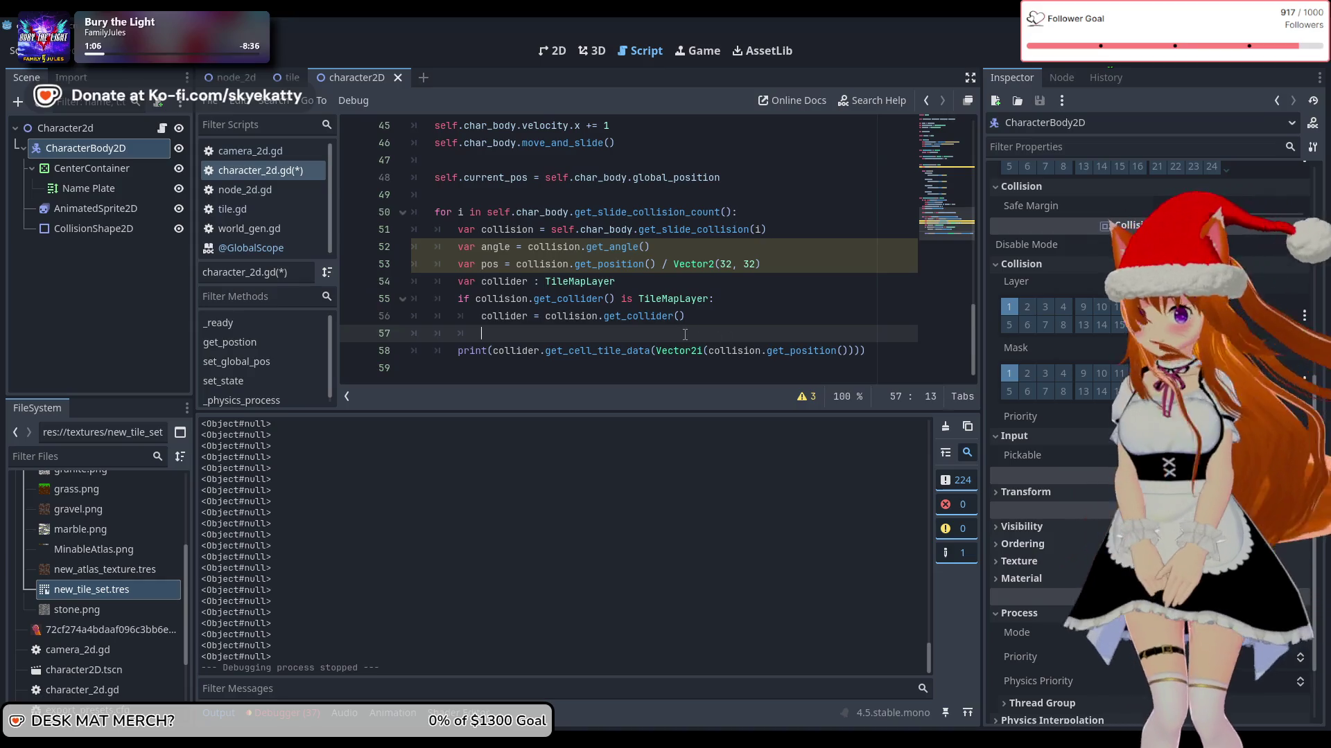
{"action": "left_click", "coordinate": [563, 320]}
{"action": "left_click", "coordinate": [555, 336]}
{"action": "left_click", "coordinate": [889, 350]}
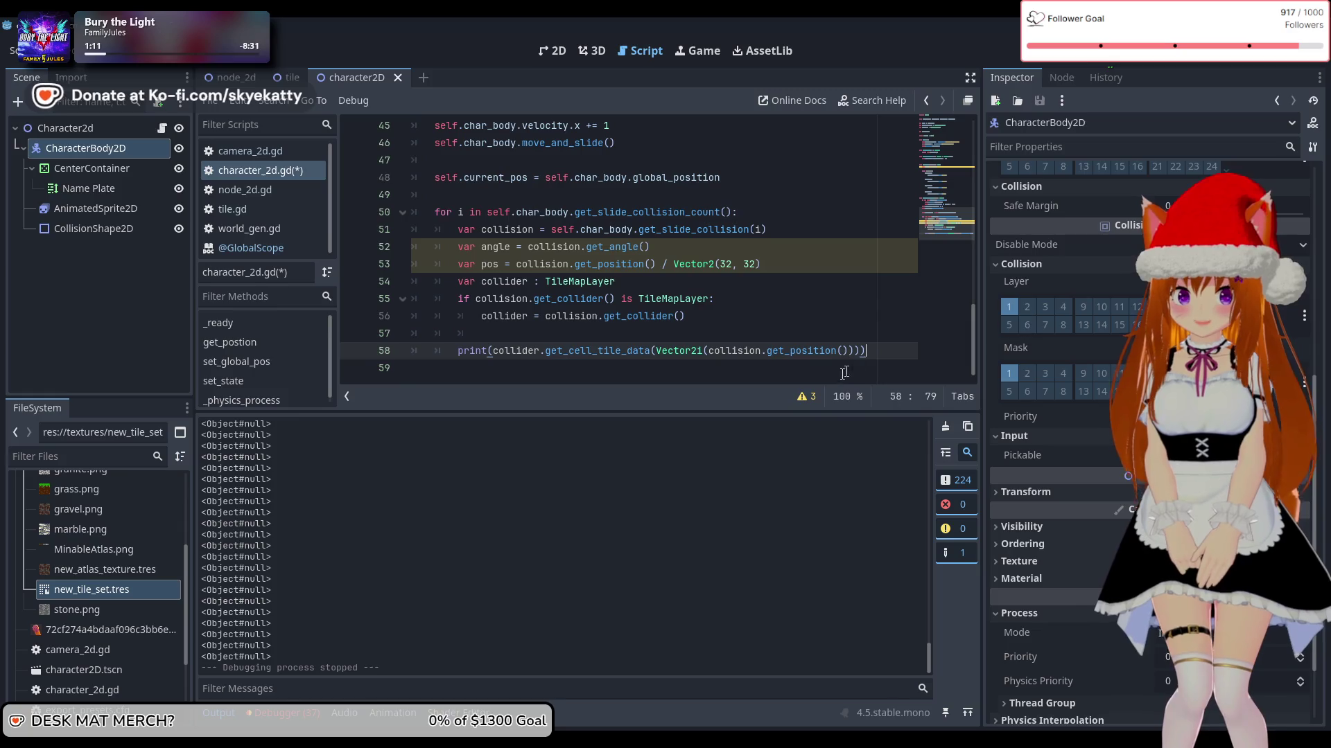
{"action": "left_click", "coordinate": [809, 398]}
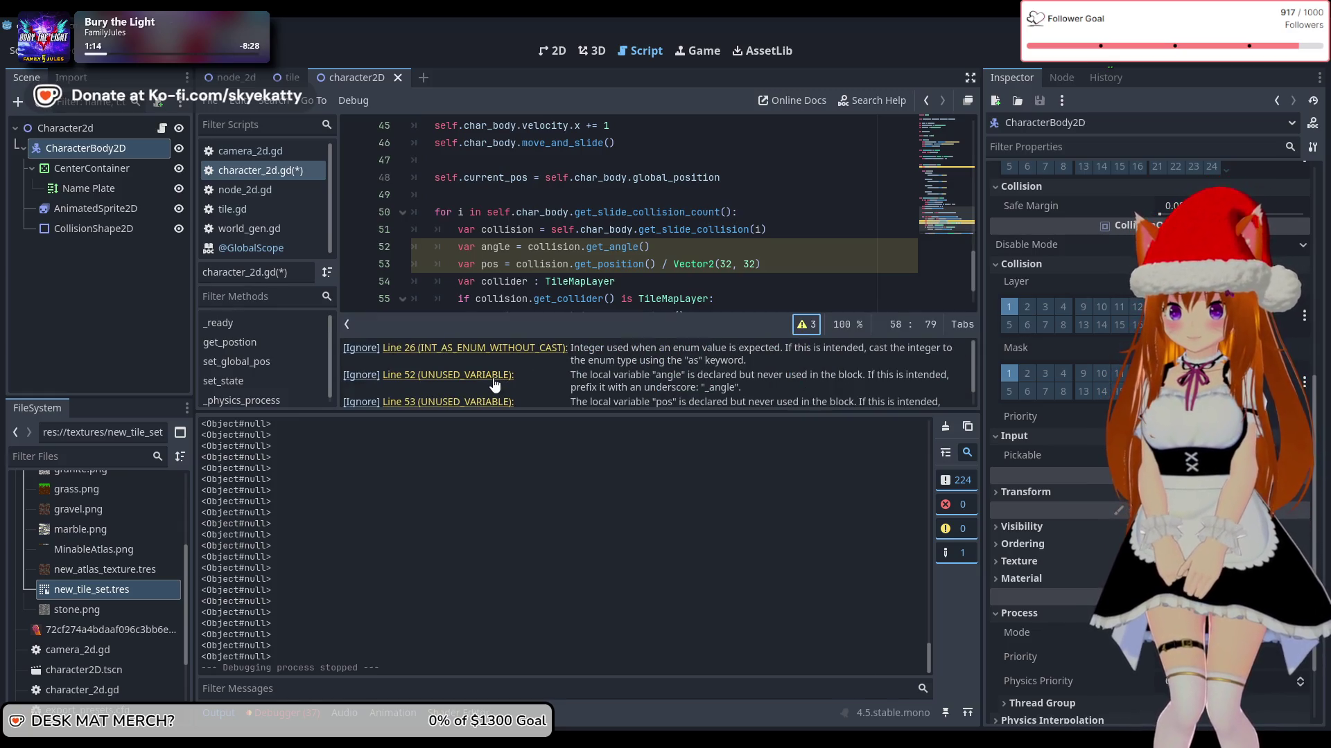
Step: Review the angle declaration on line 52 and the pos line below it
{"action": "left_click", "coordinate": [667, 285]}
{"action": "scroll", "coordinate": [693, 271], "scroll_direction": "down", "scroll_amount": 2}
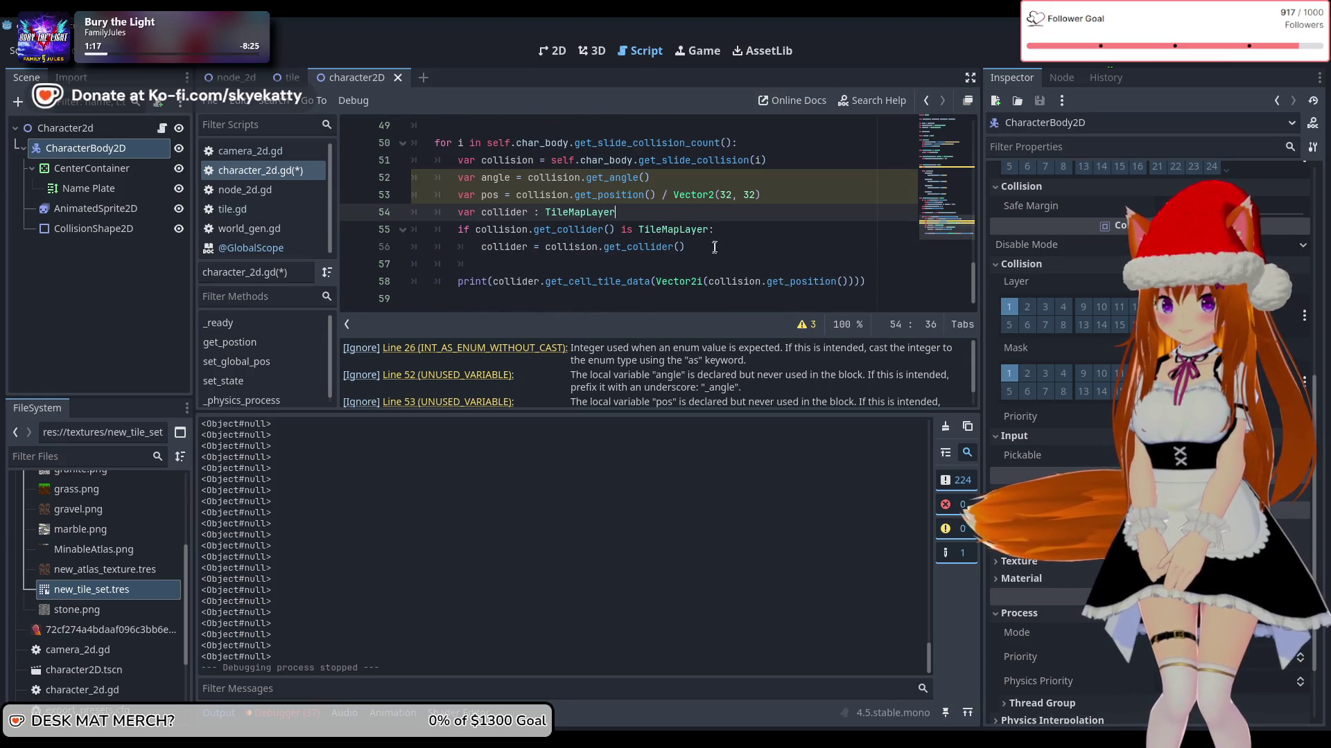
{"action": "scroll", "coordinate": [714, 247], "scroll_direction": "up", "scroll_amount": 1}
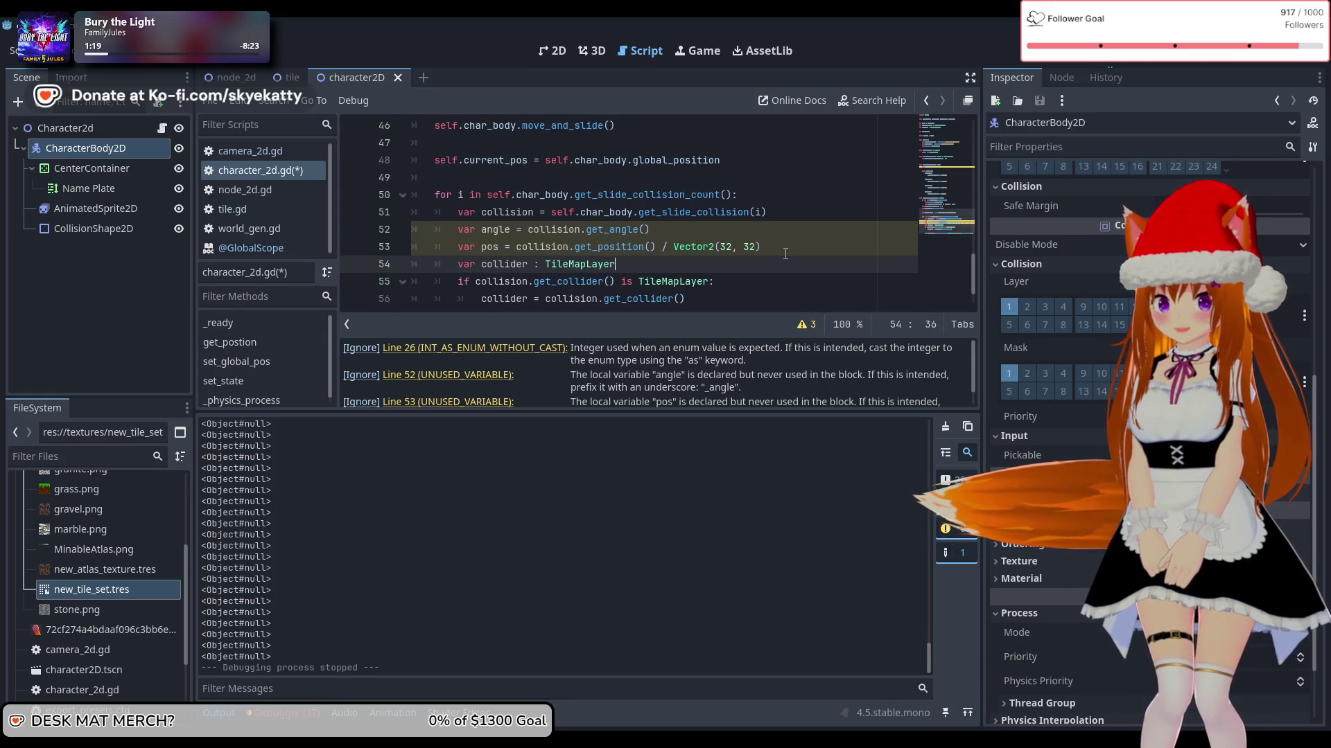
{"action": "left_click", "coordinate": [652, 248]}
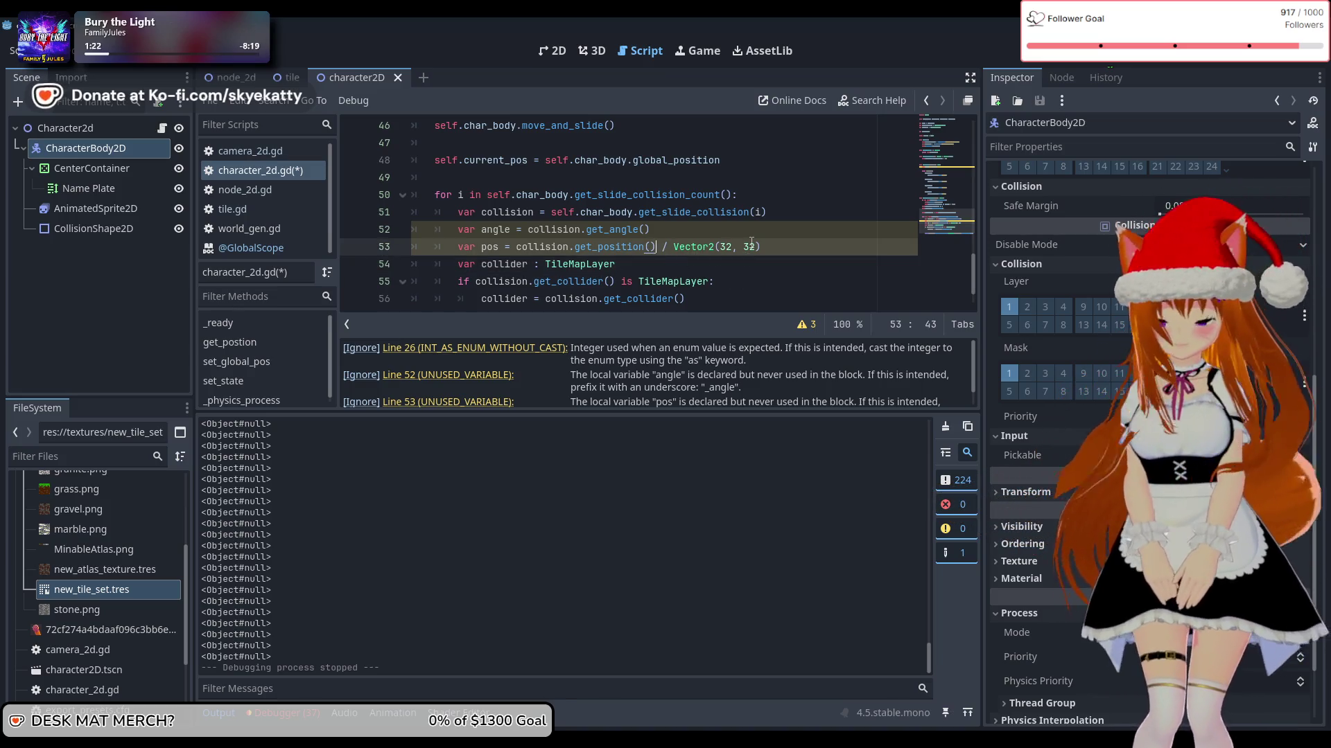
{"action": "left_click", "coordinate": [655, 229]}
{"action": "key", "text": "Down"}
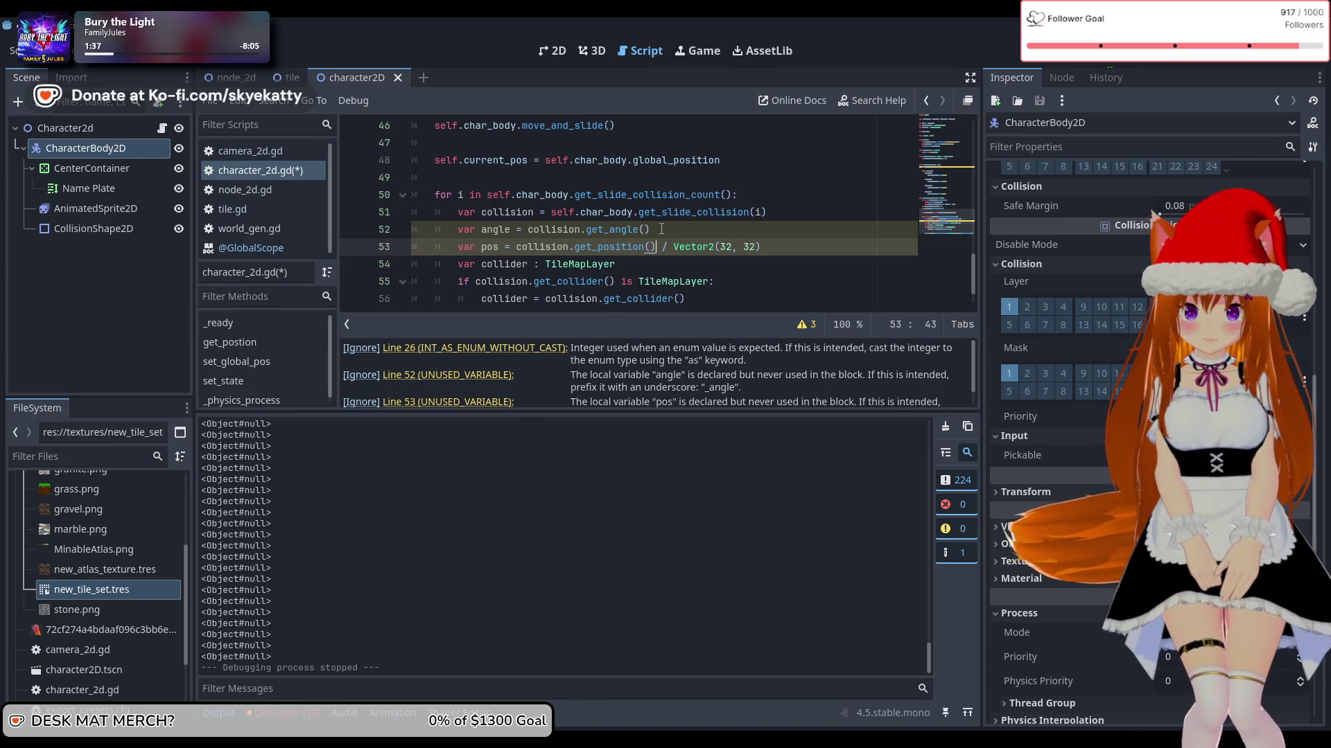
Step: Rework the pos expression on line 53 with an angle * Vector2(2, 2) term
{"action": "type", "text": ")"}
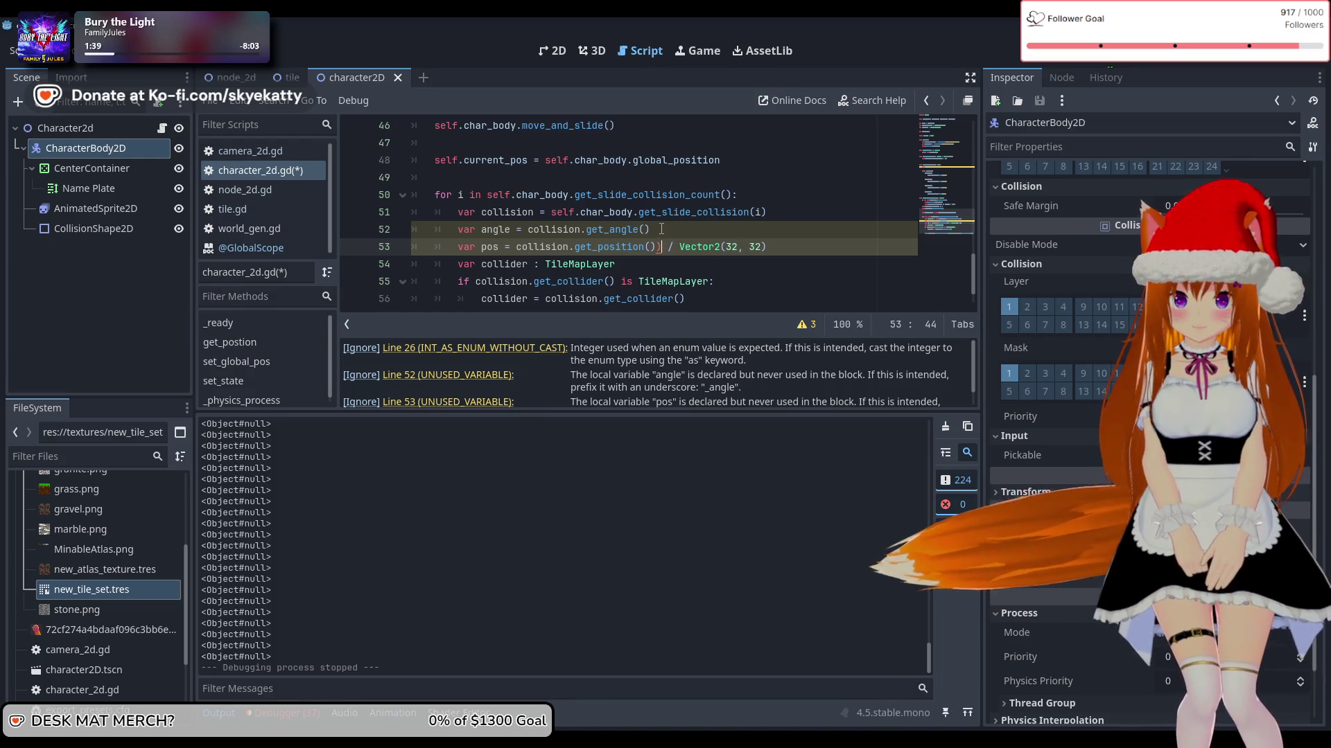
{"action": "key", "text": "ctrl+Left"}
{"action": "key", "text": "ctrl+Left"}
{"action": "key", "text": "ctrl+Left"}
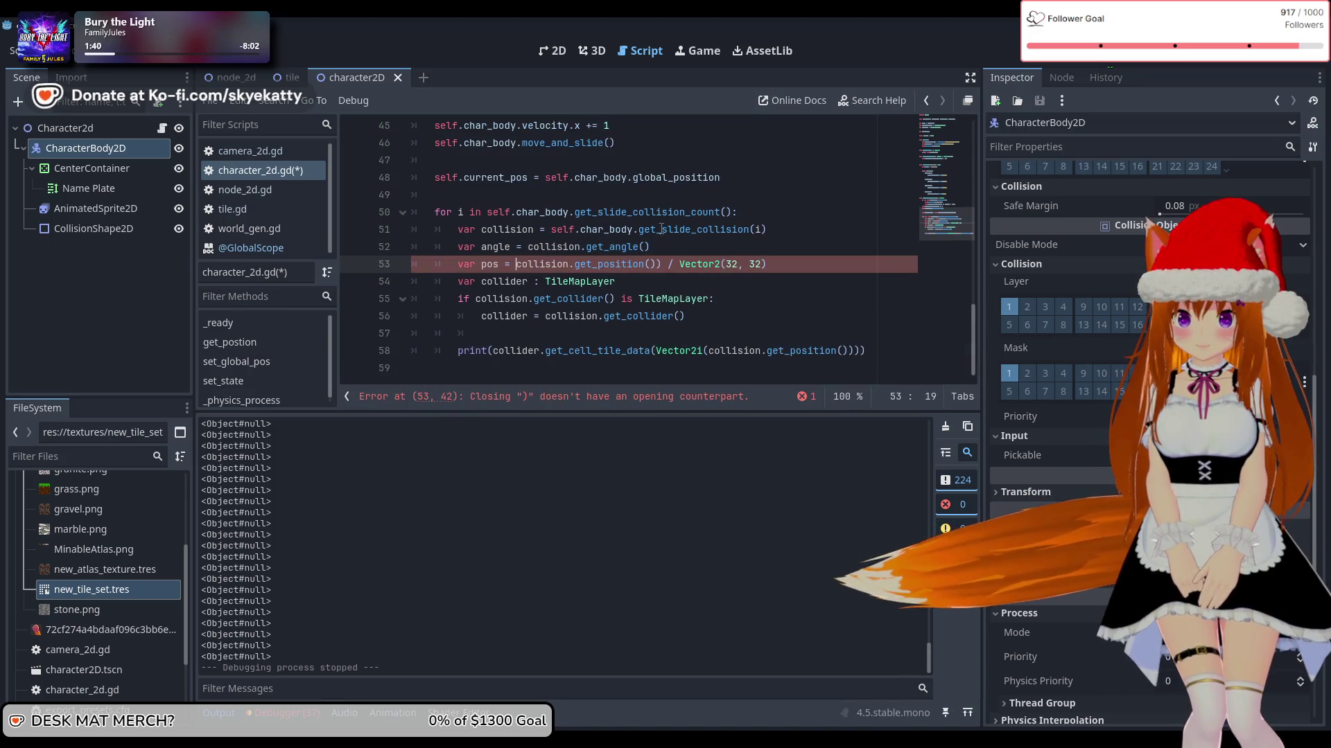
{"action": "type", "text": "("}
{"action": "key", "text": "Right"}
{"action": "key", "text": "Right"}
{"action": "key", "text": "Right"}
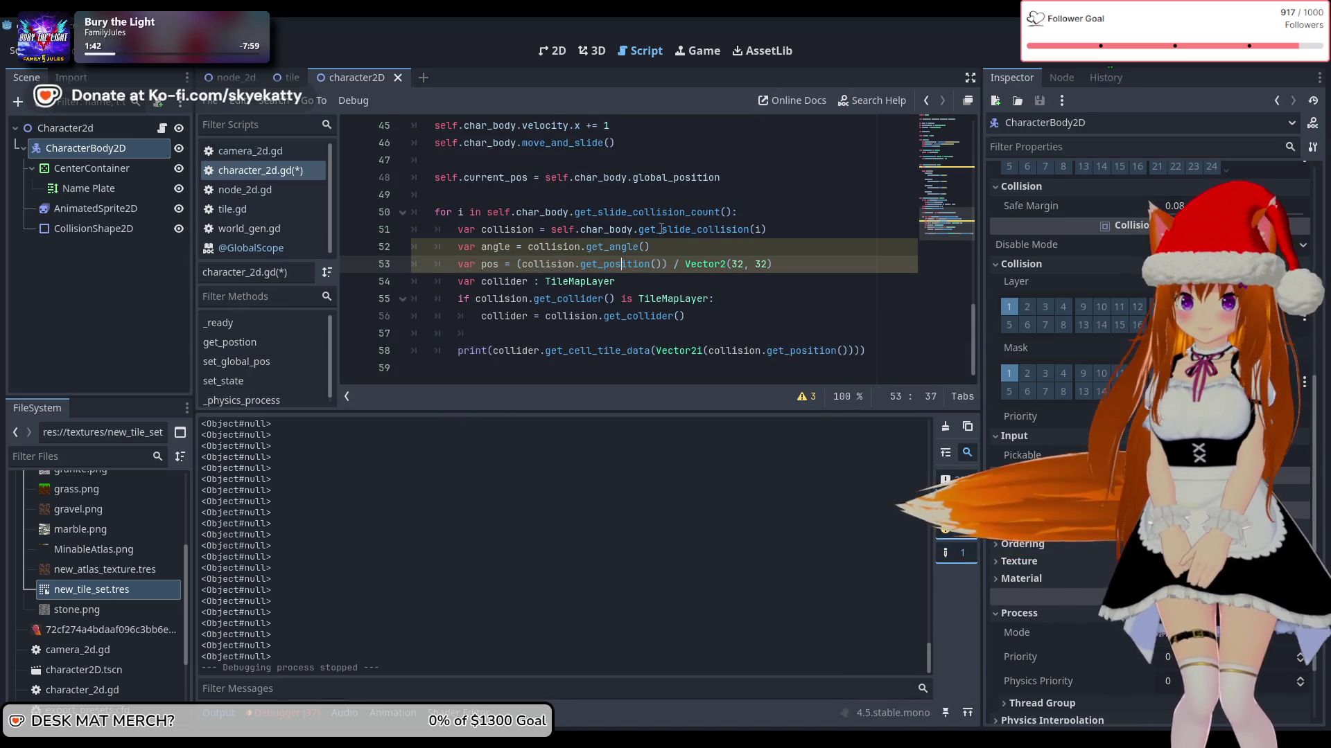
{"action": "key", "text": "Right"}
{"action": "key", "text": "Right"}
{"action": "key", "text": "Right"}
{"action": "type", "text": "(ang"}
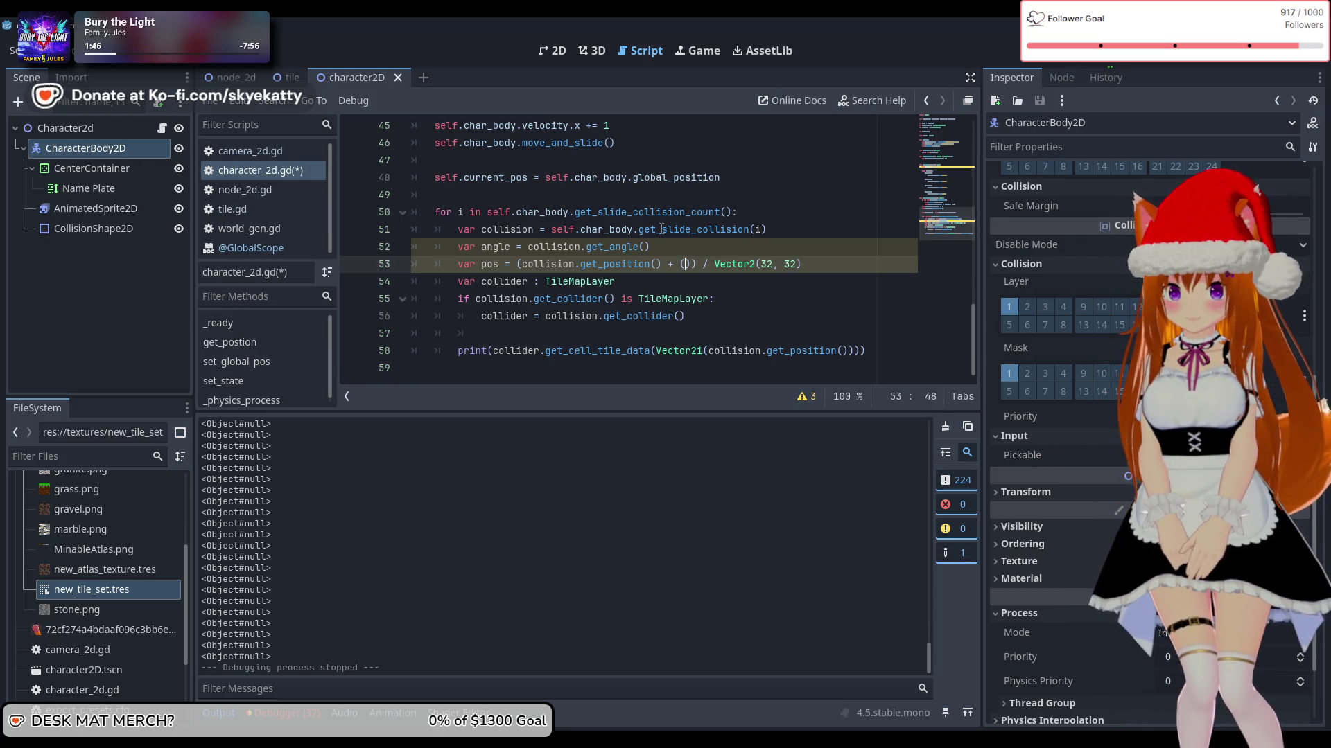
{"action": "type", "text": "le "}
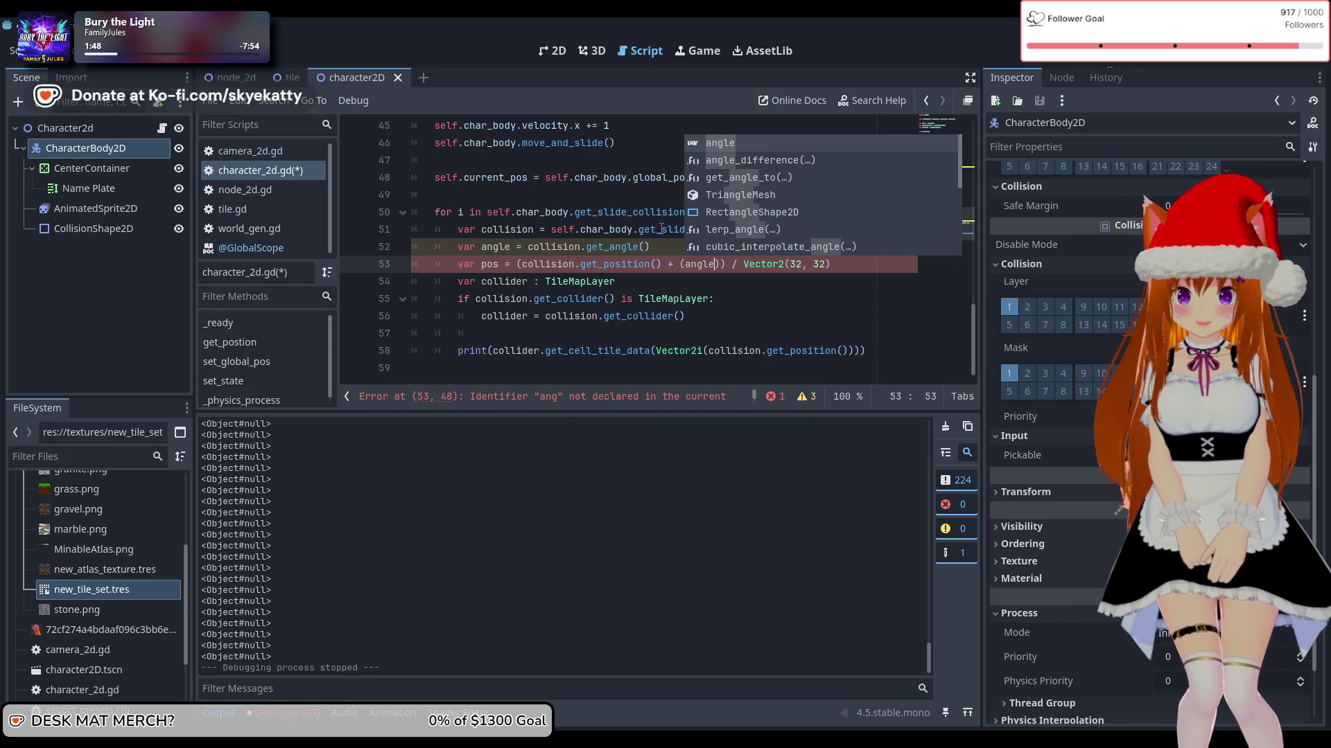
{"action": "type", "text": "* Vector2(0."}
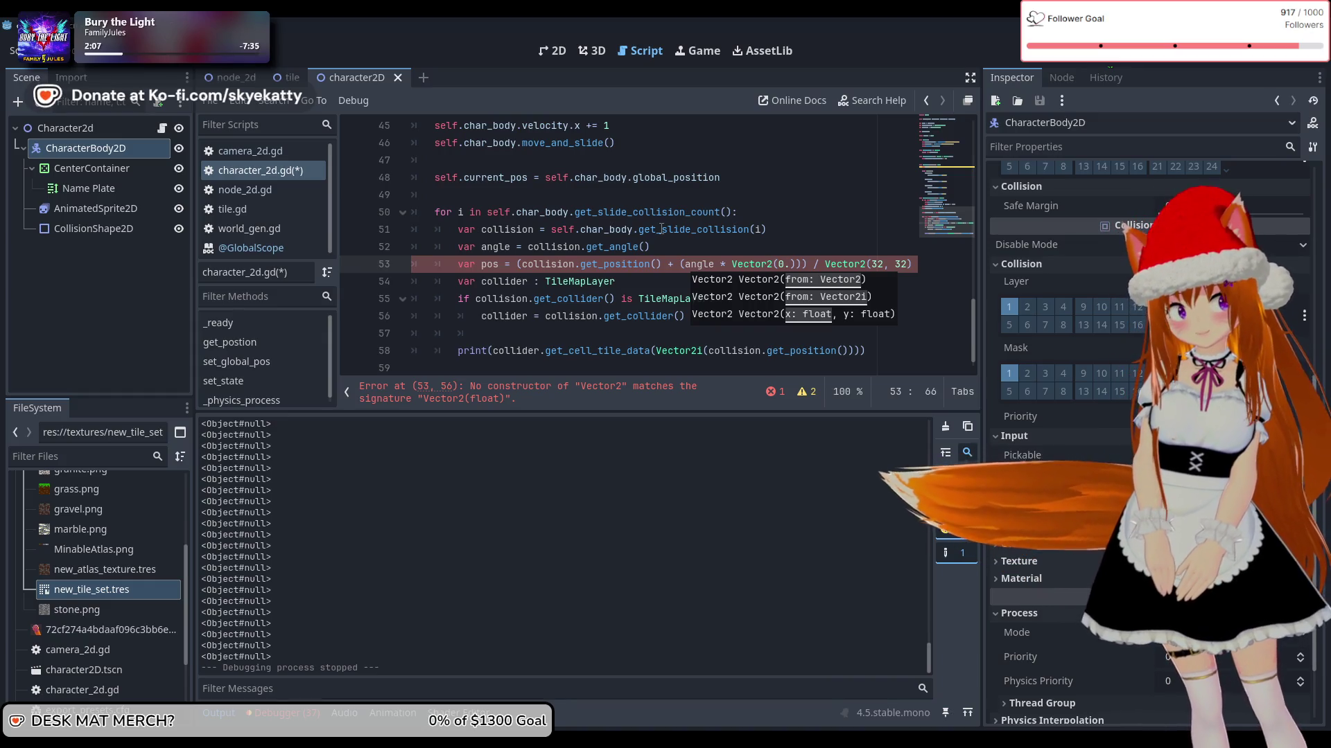
{"action": "key", "text": "BackSpace"}
{"action": "key", "text": "BackSpace"}
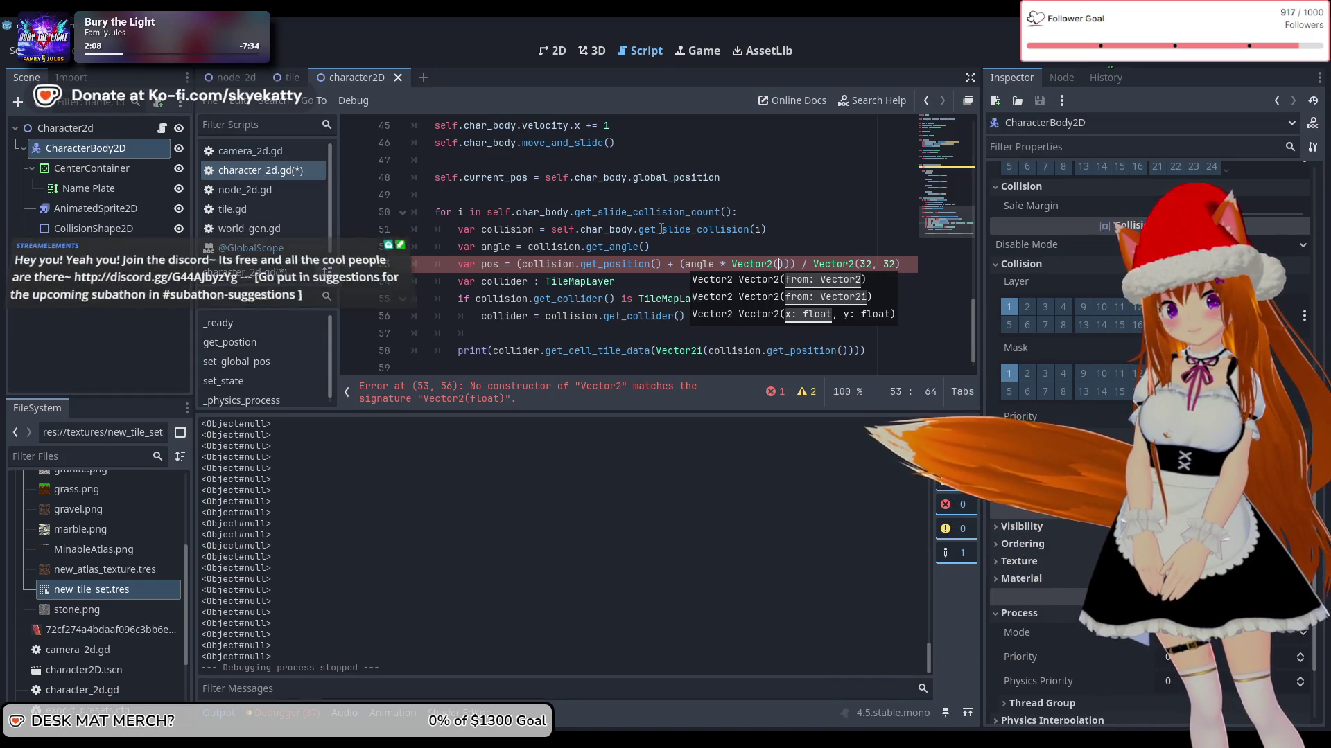
{"action": "type", "text": "2.2"}
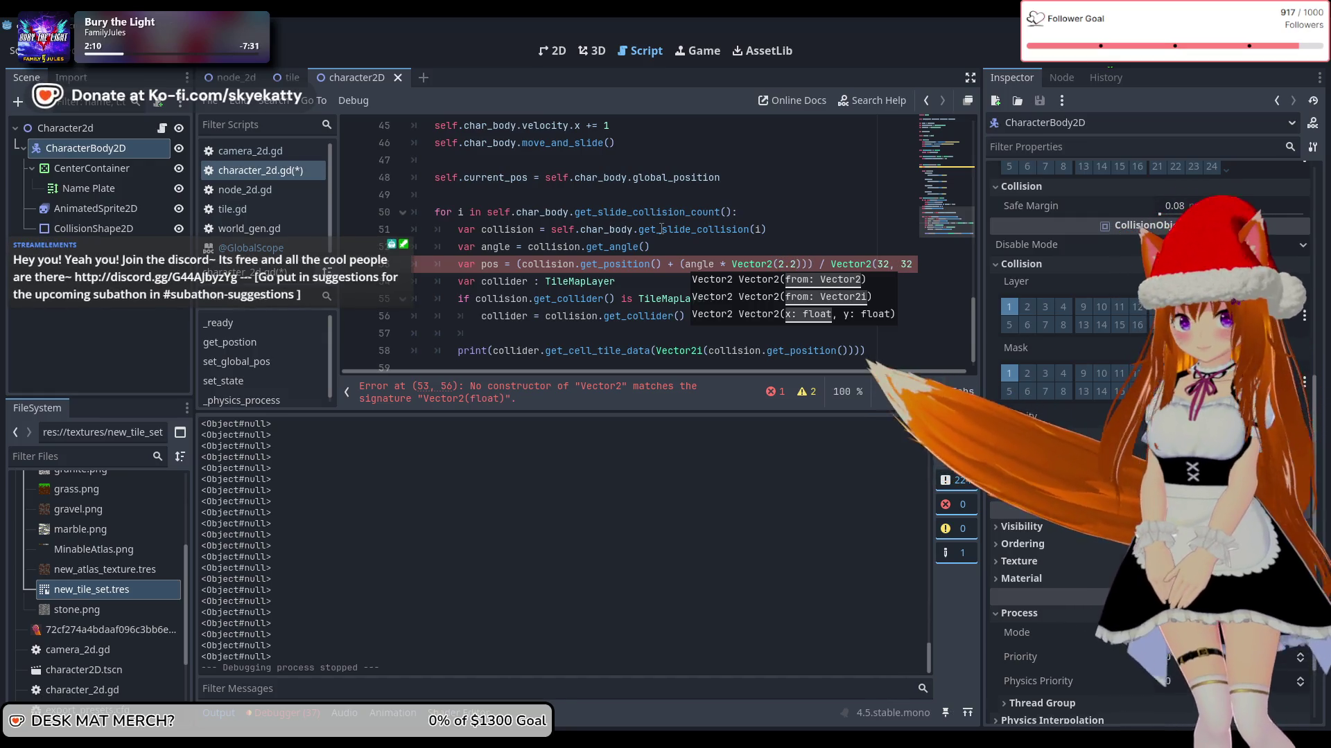
{"action": "key", "text": "BackSpace"}
{"action": "key", "text": "BackSpace"}
{"action": "type", "text": ",2"}
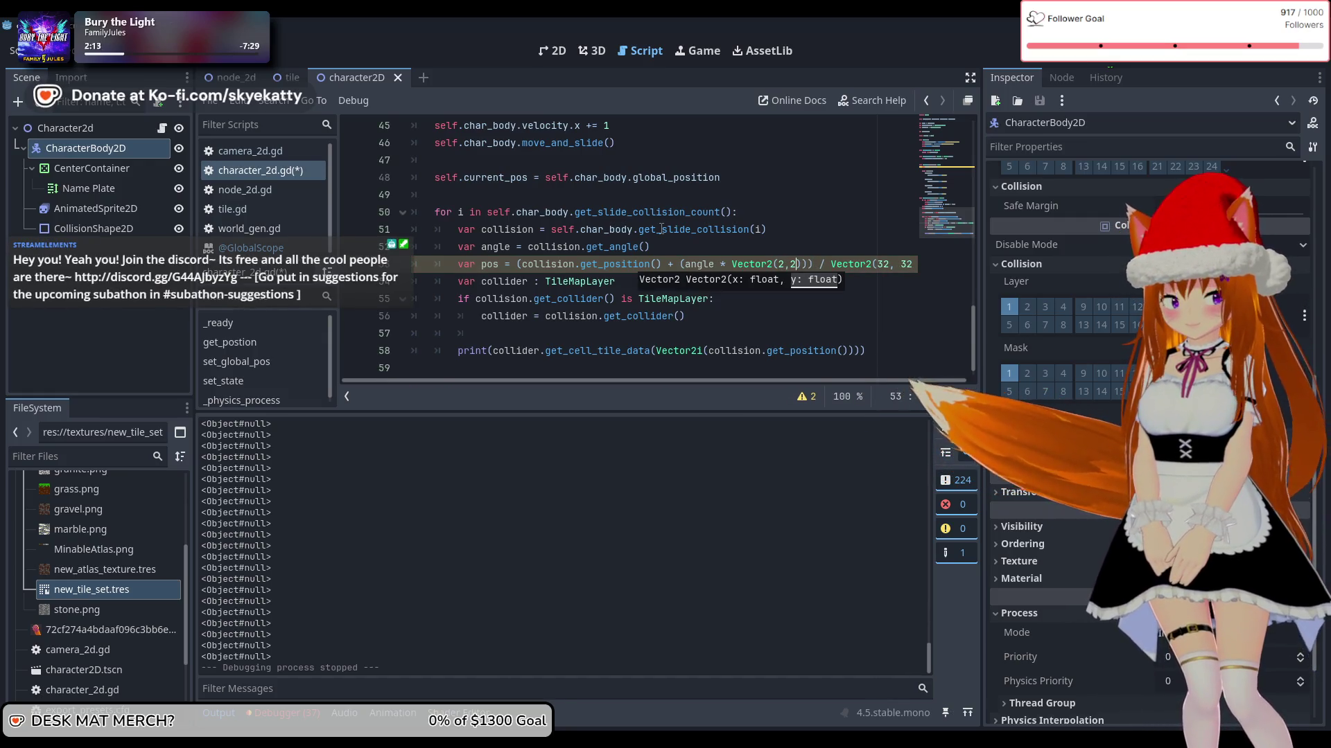
Step: Fix the closing parentheses of the pos expression and check lines 52–56
{"action": "left_click", "coordinate": [807, 288]}
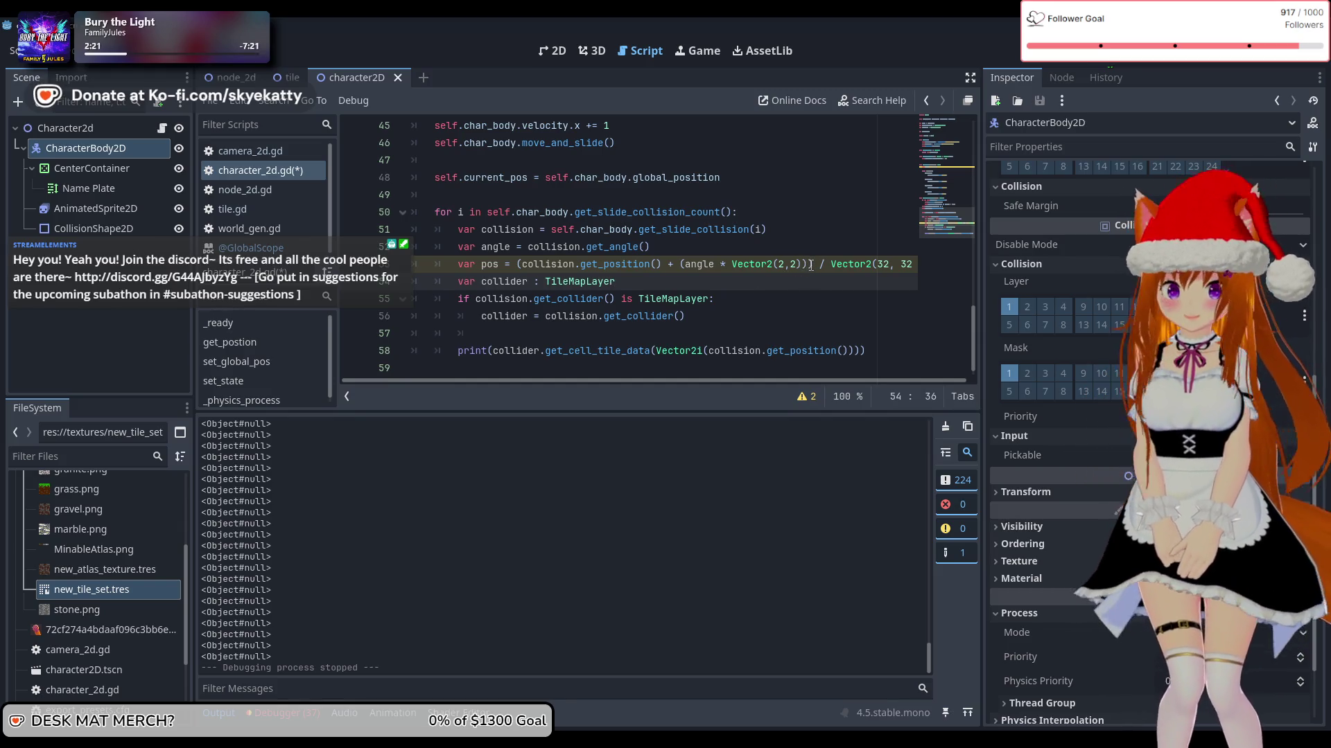
{"action": "left_click", "coordinate": [803, 265]}
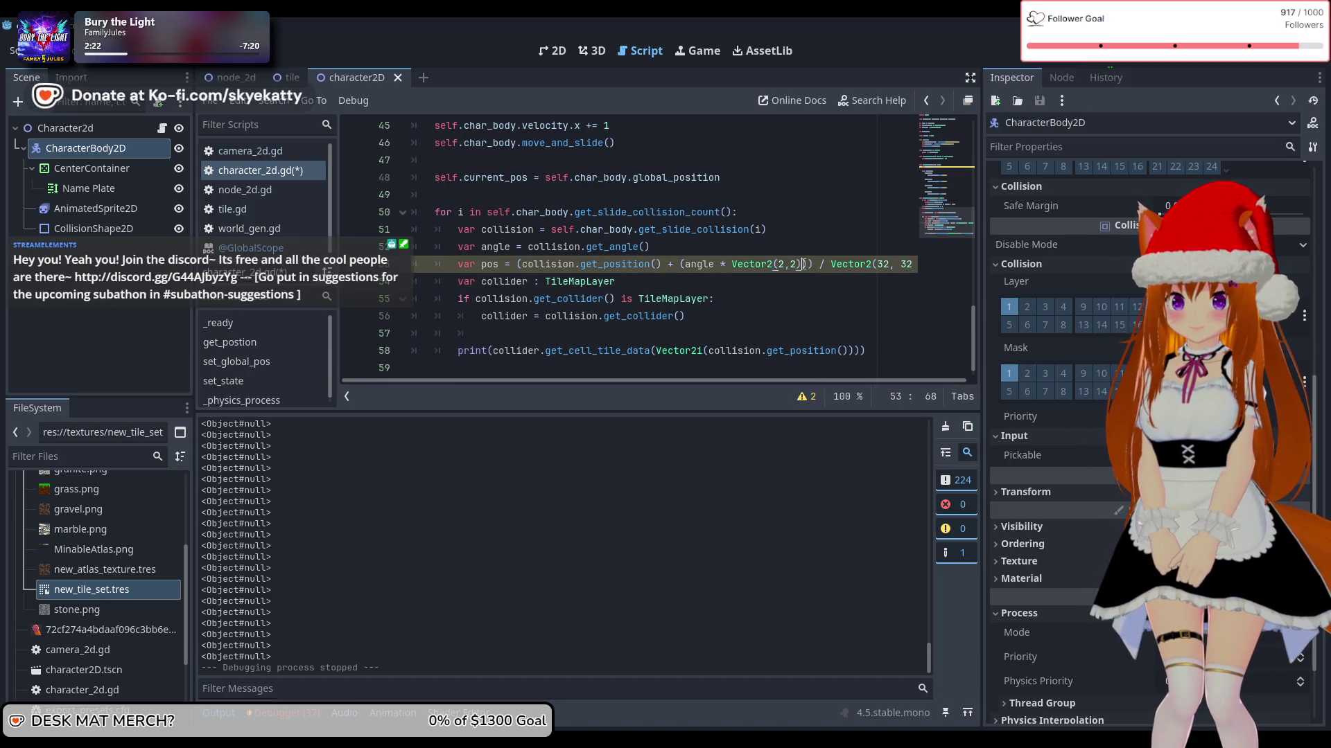
{"action": "type", "text": "on()"}
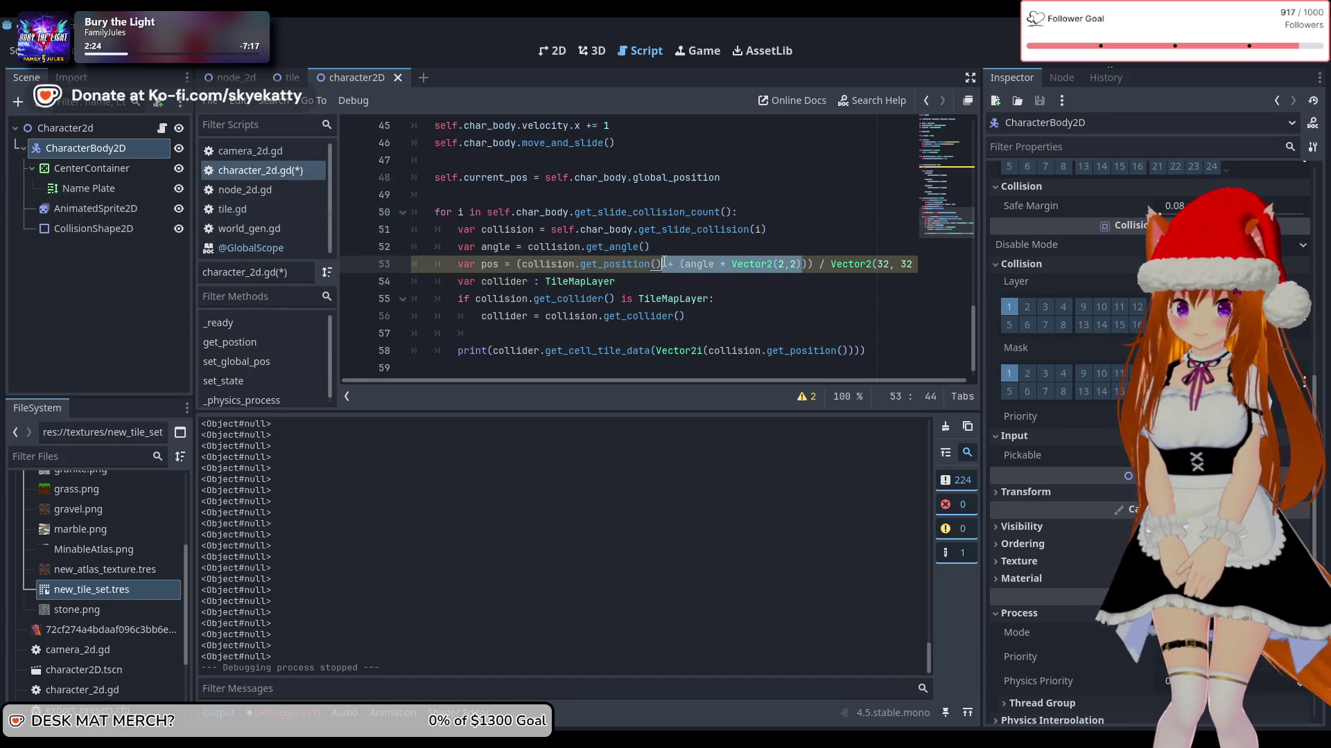
{"action": "left_click", "coordinate": [699, 254]}
{"action": "left_click", "coordinate": [668, 268]}
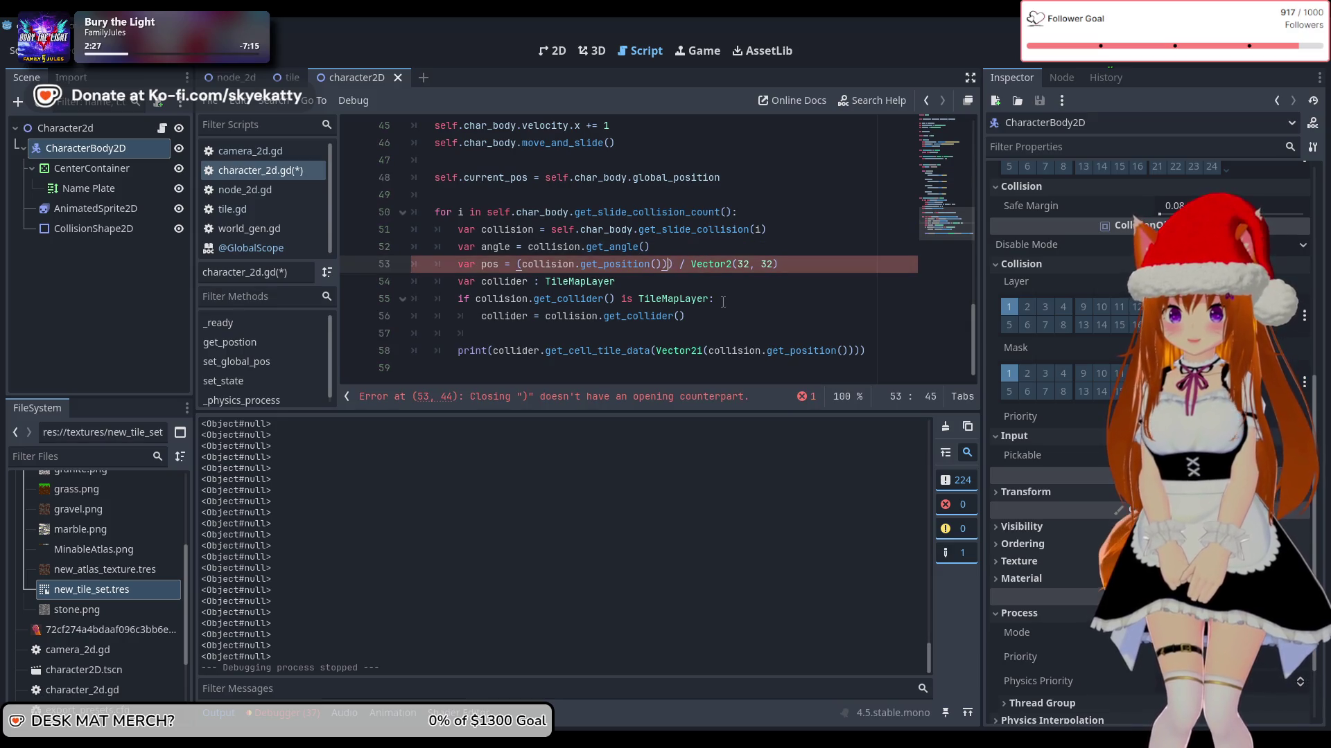
{"action": "left_click", "coordinate": [669, 284]}
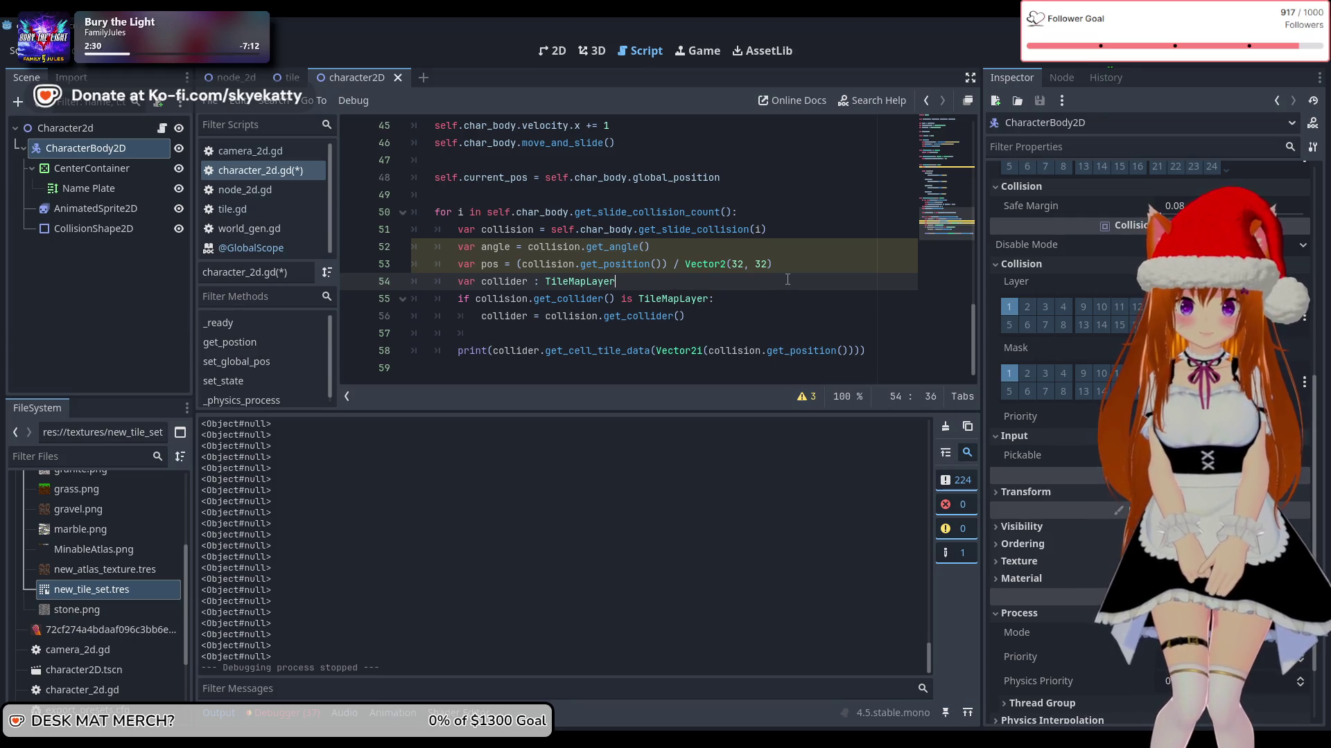
{"action": "key", "text": "Up"}
{"action": "key", "text": "End"}
{"action": "left_click", "coordinate": [566, 317]}
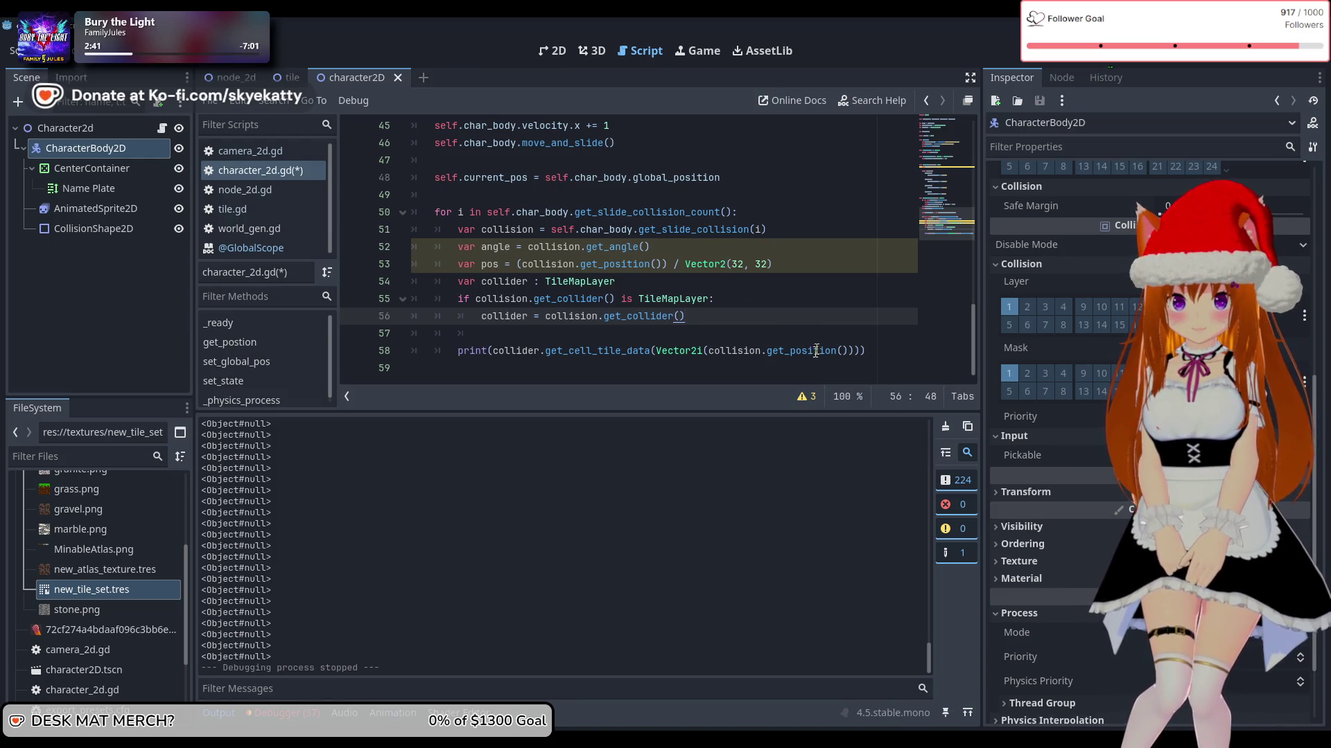
Step: Use pos instead of collision.get_position() in the line 58 print, then run the project
{"action": "left_click_drag", "start_coordinate": [846, 352], "coordinate": [709, 351]}
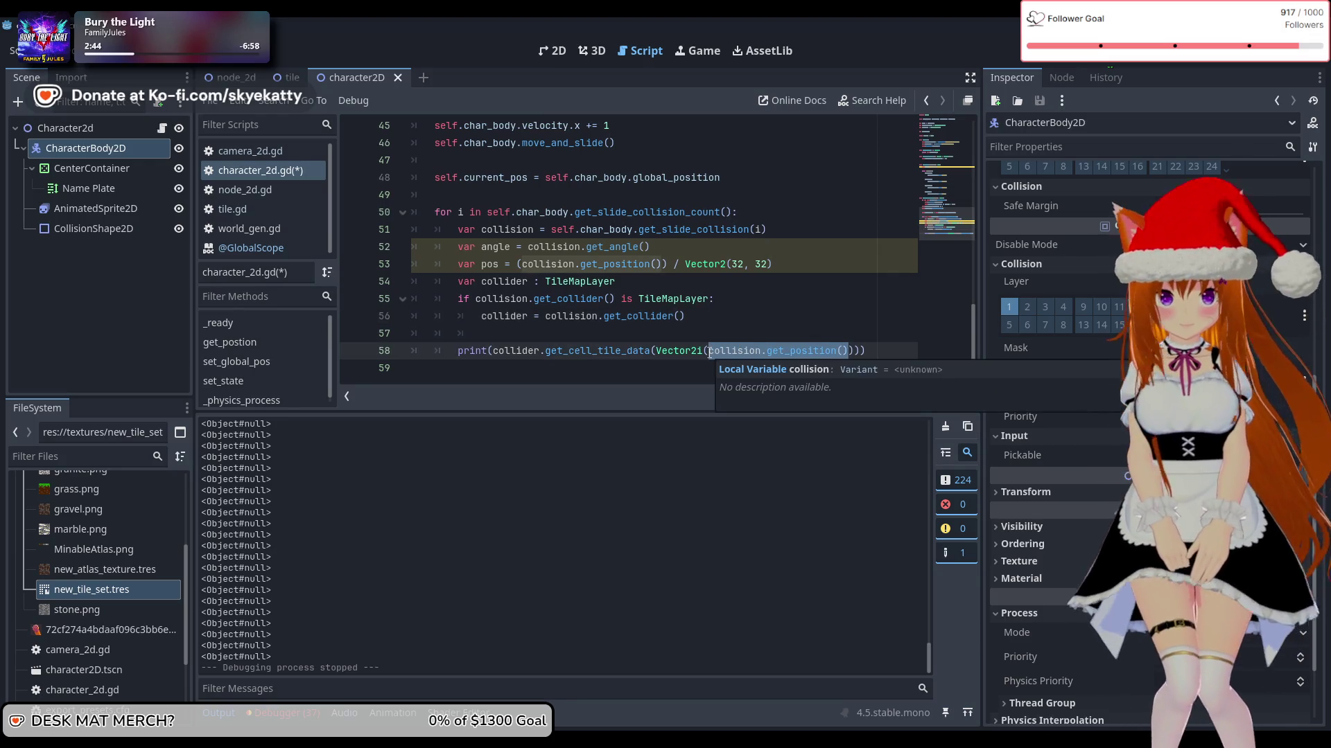
{"action": "type", "text": "pos"}
{"action": "left_click", "coordinate": [651, 316]}
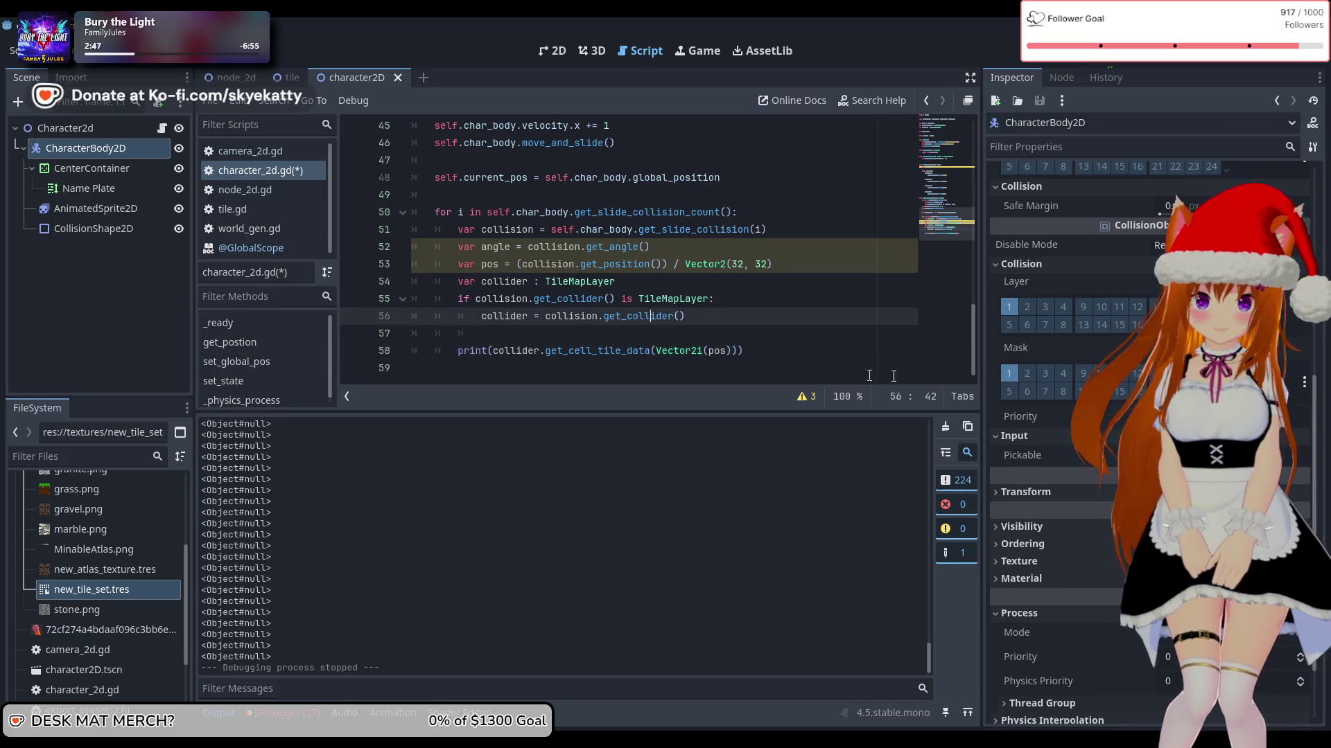
{"action": "left_click", "coordinate": [812, 352]}
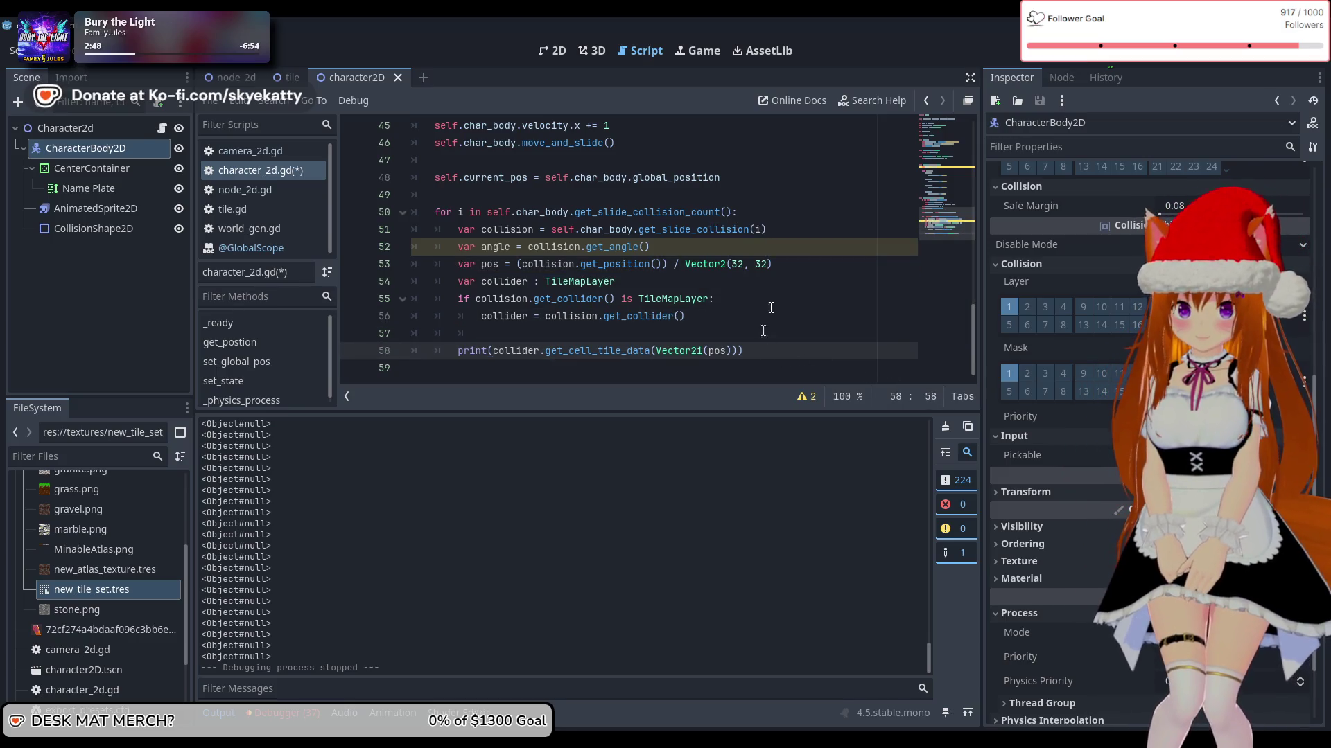
{"action": "key", "text": "F5"}
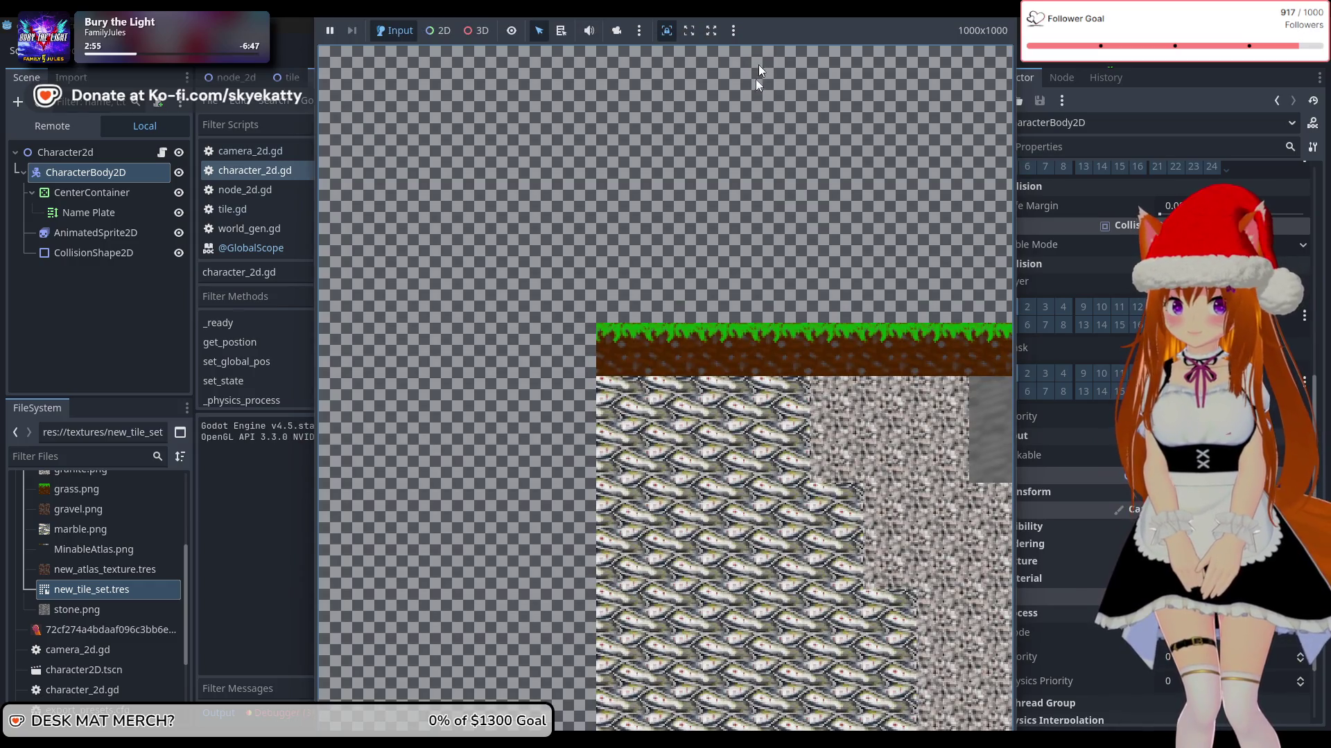
Step: Walk the player right to log TileData collisions, then stop the game
{"action": "key", "text": "Right"}
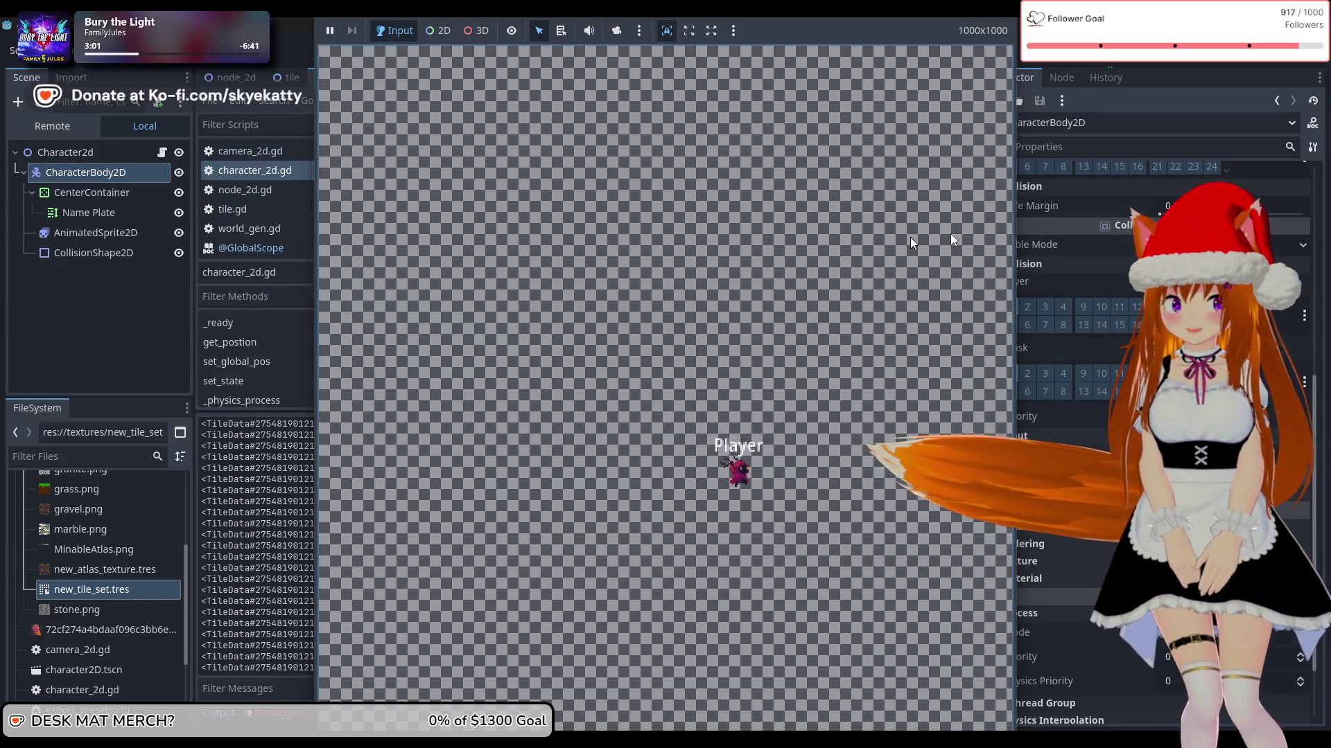
{"action": "left_click", "coordinate": [1129, 63]}
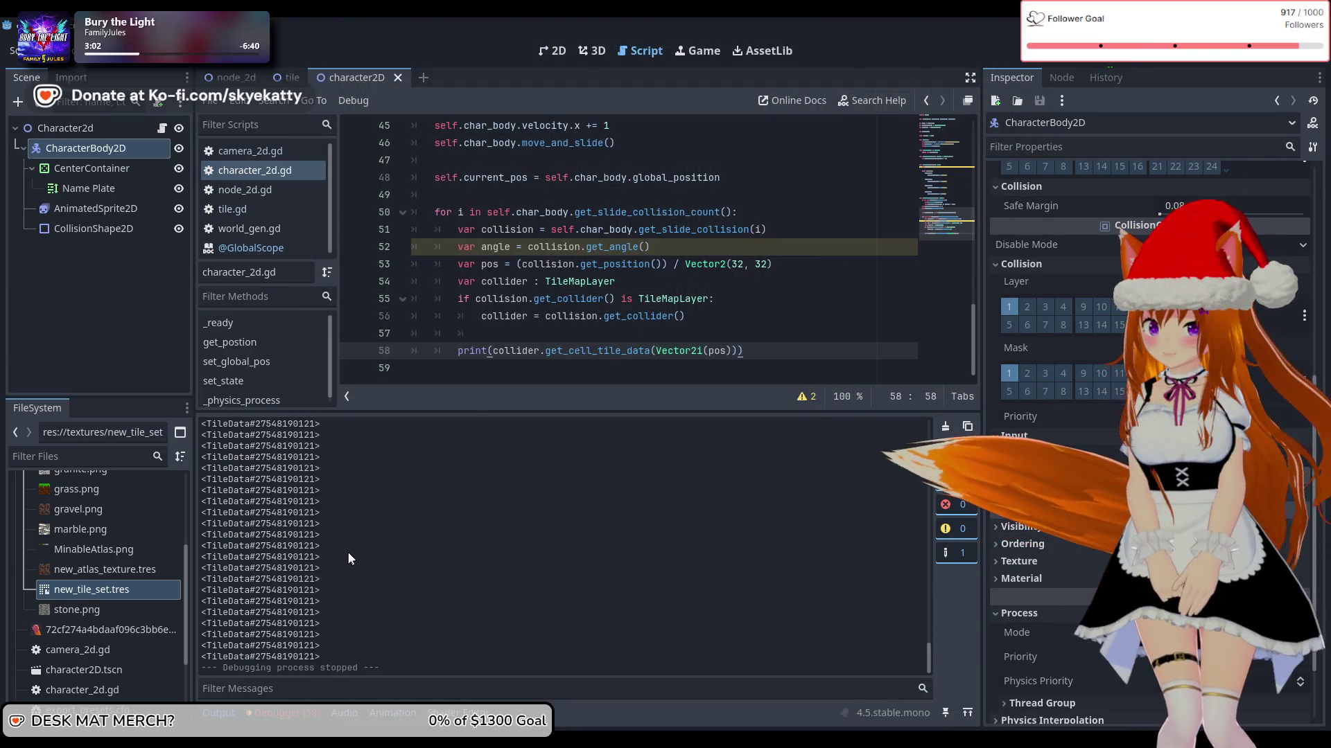
Step: Scroll the logged TileData entries, select one id, then switch to the tile scene
{"action": "scroll", "coordinate": [359, 570], "scroll_direction": "up", "scroll_amount": 5}
{"action": "scroll", "coordinate": [369, 554], "scroll_direction": "up", "scroll_amount": 3}
{"action": "mouse_move", "coordinate": [926, 591]}
{"action": "left_mouse_down"}
{"action": "mouse_move", "coordinate": [954, 405]}
{"action": "mouse_move", "coordinate": [937, 663]}
{"action": "left_mouse_up"}
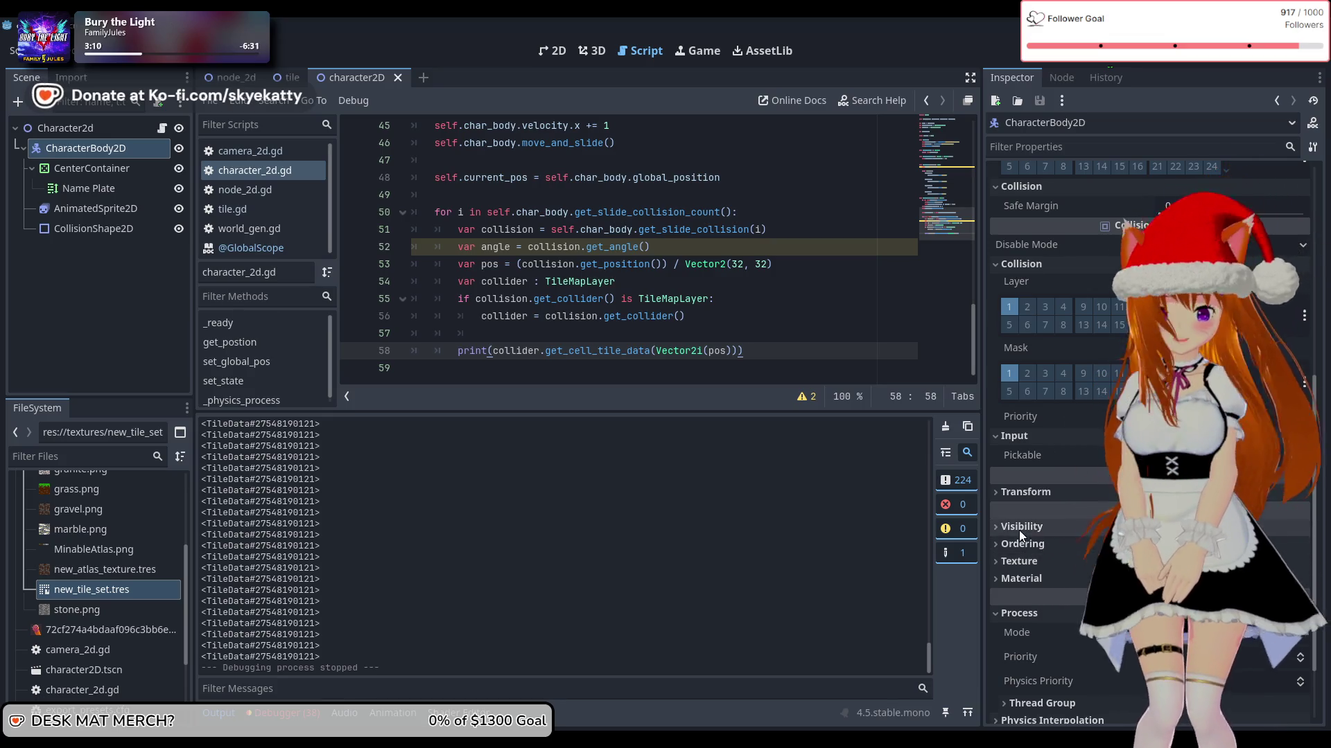
{"action": "double_click", "coordinate": [283, 484]}
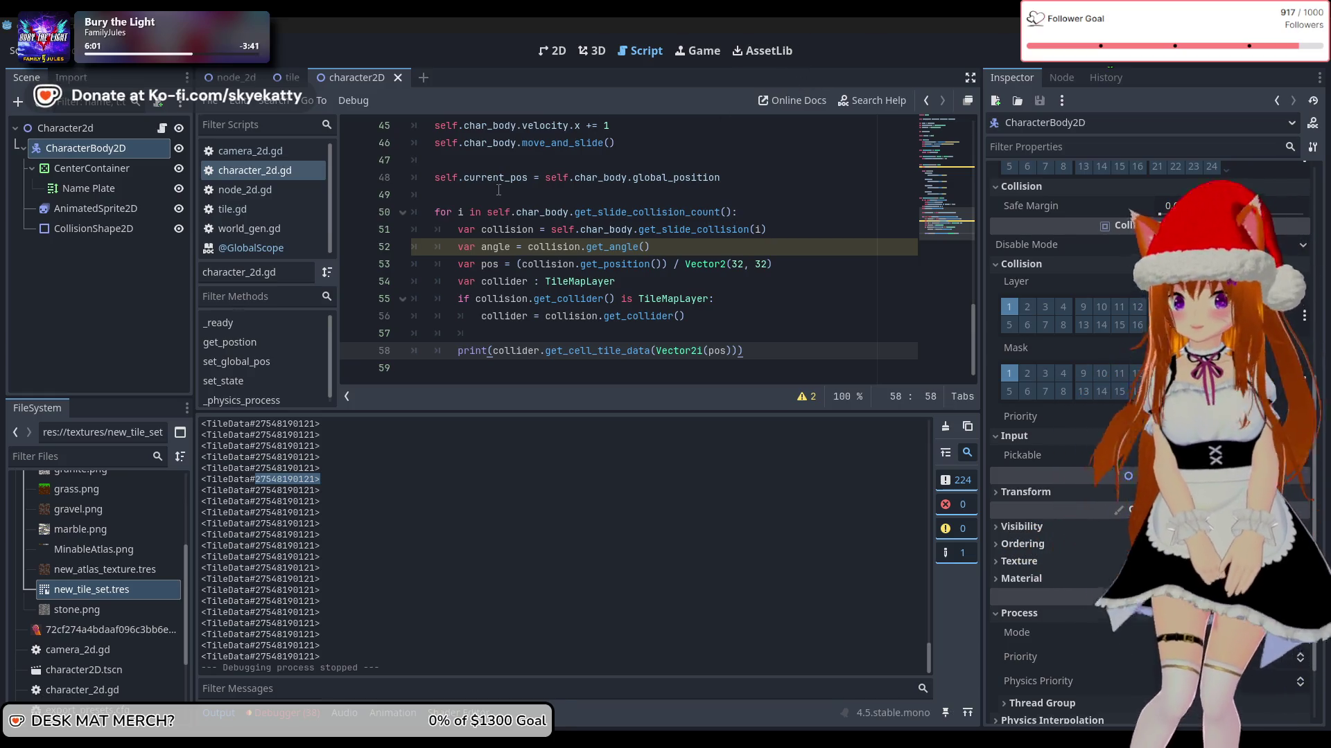
{"action": "left_click", "coordinate": [280, 70]}
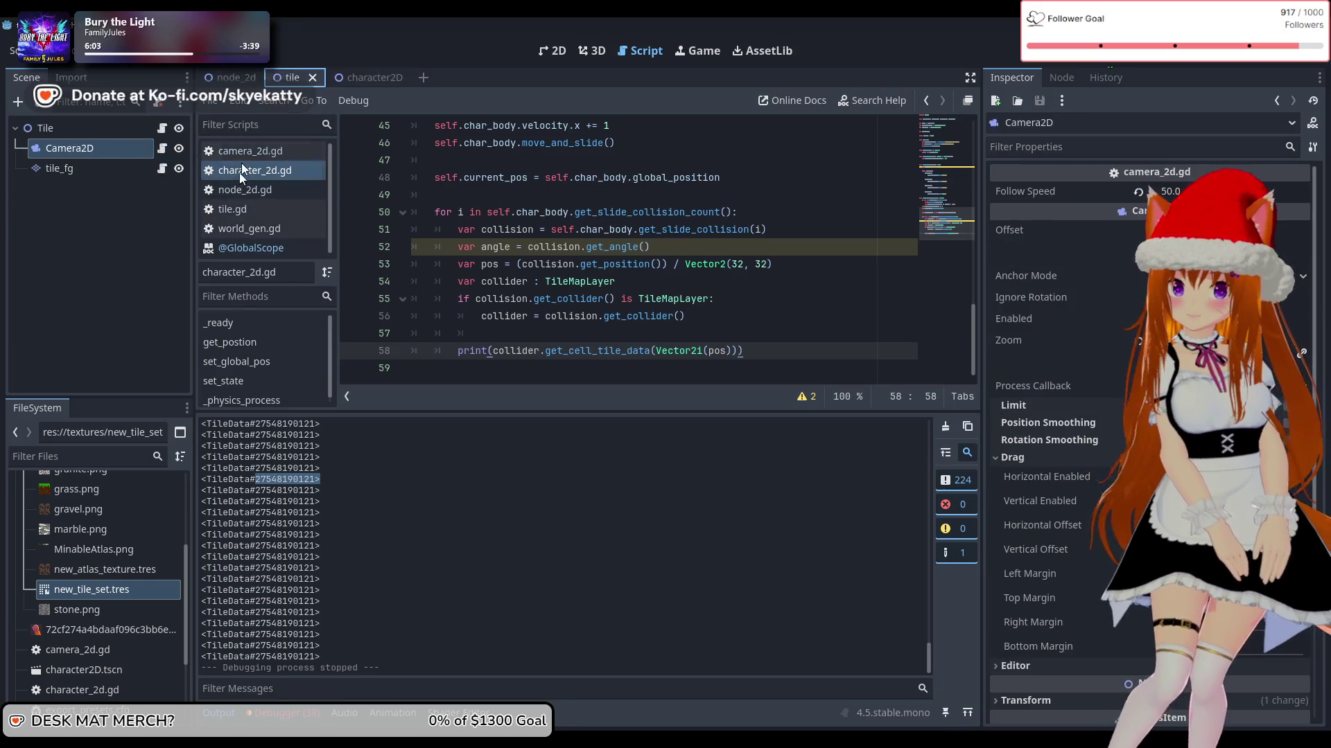
{"action": "left_click", "coordinate": [259, 233]}
{"action": "scroll", "coordinate": [632, 303], "scroll_direction": "down", "scroll_amount": 6}
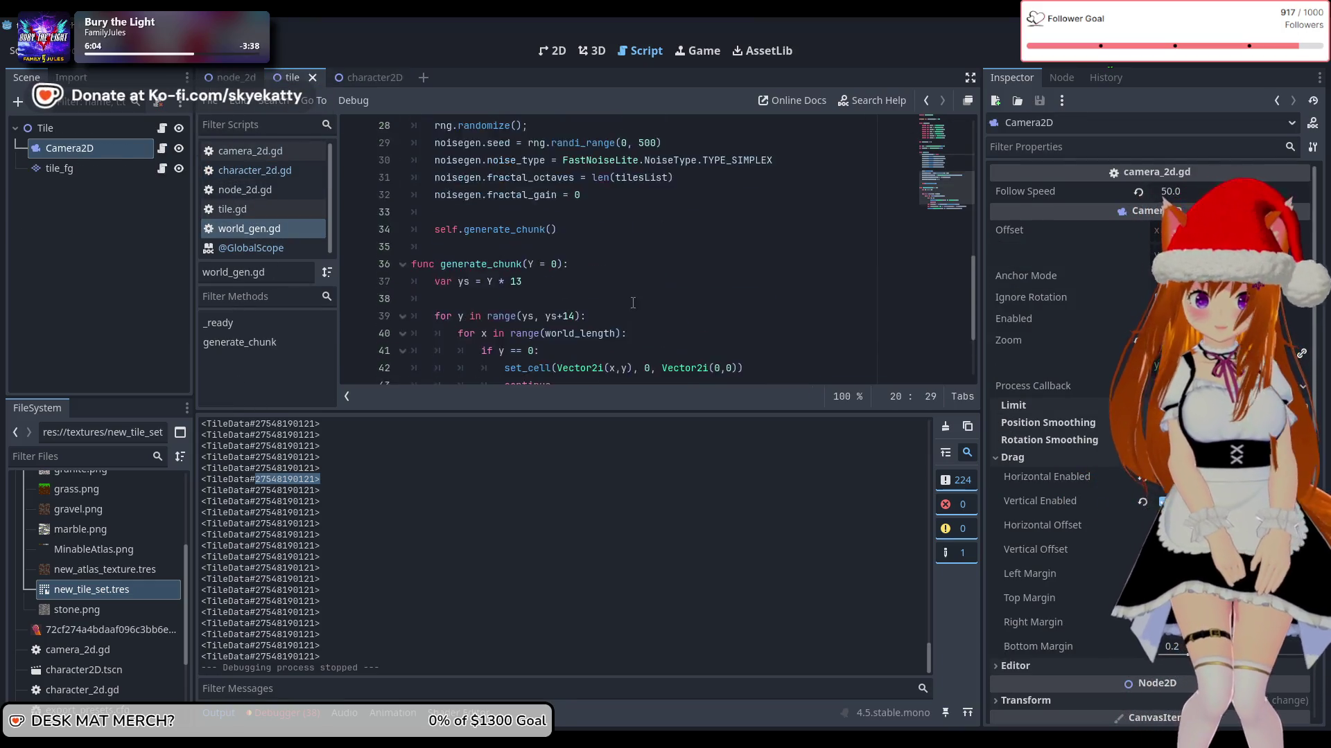
{"action": "mouse_move", "coordinate": [583, 317]}
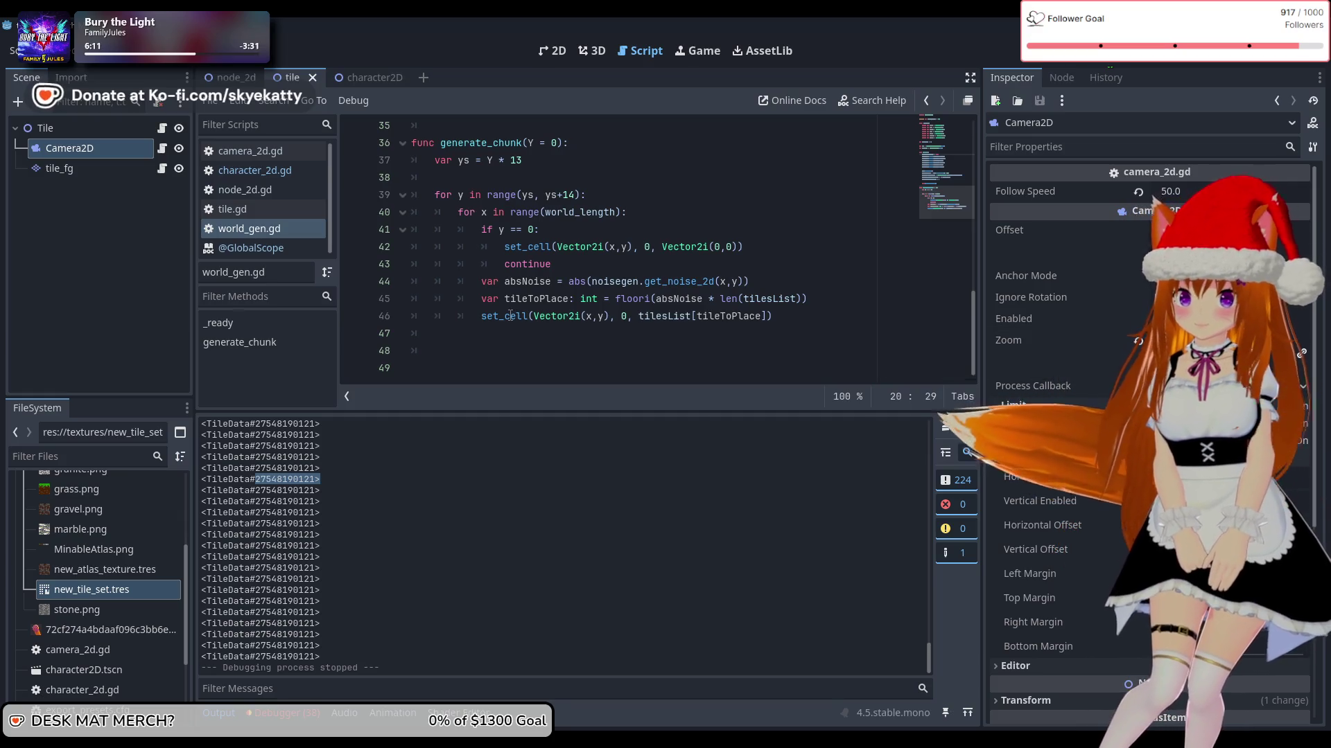
{"action": "mouse_move", "coordinate": [511, 316]}
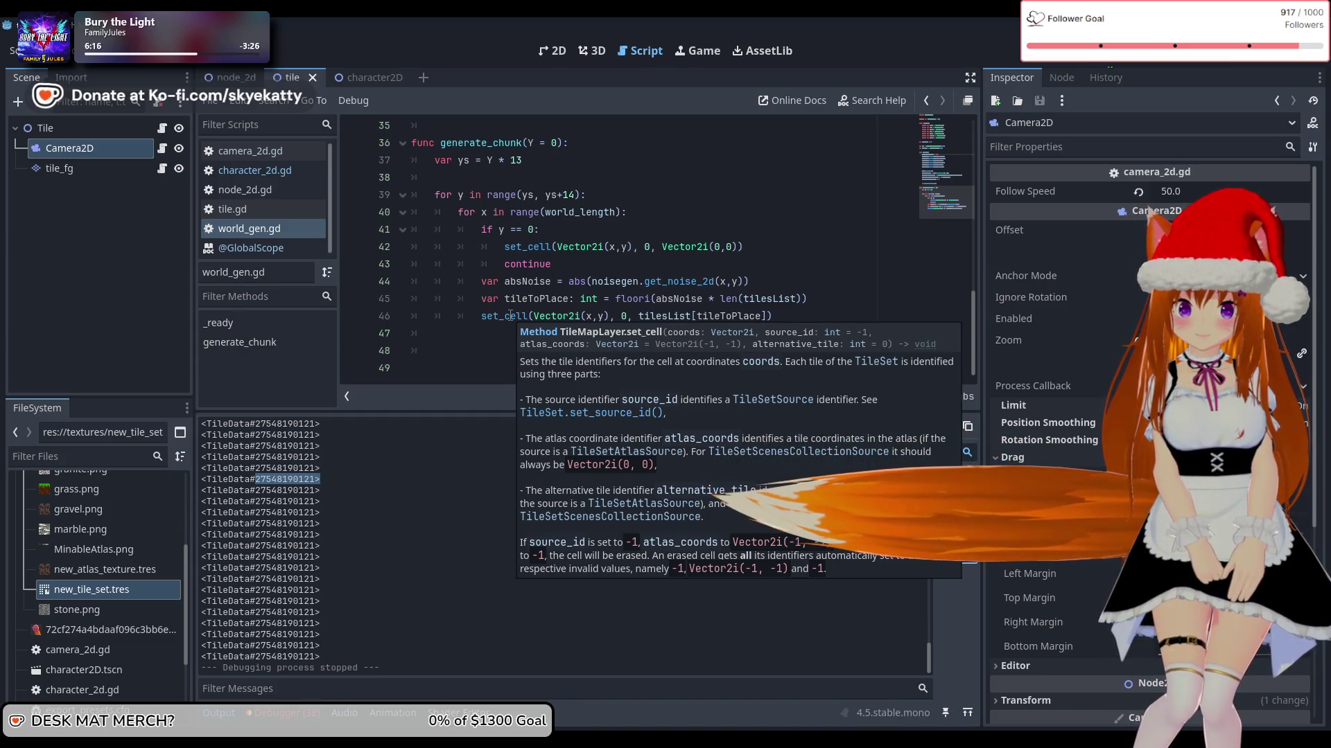
{"action": "scroll", "coordinate": [511, 316], "scroll_direction": "up", "scroll_amount": 10}
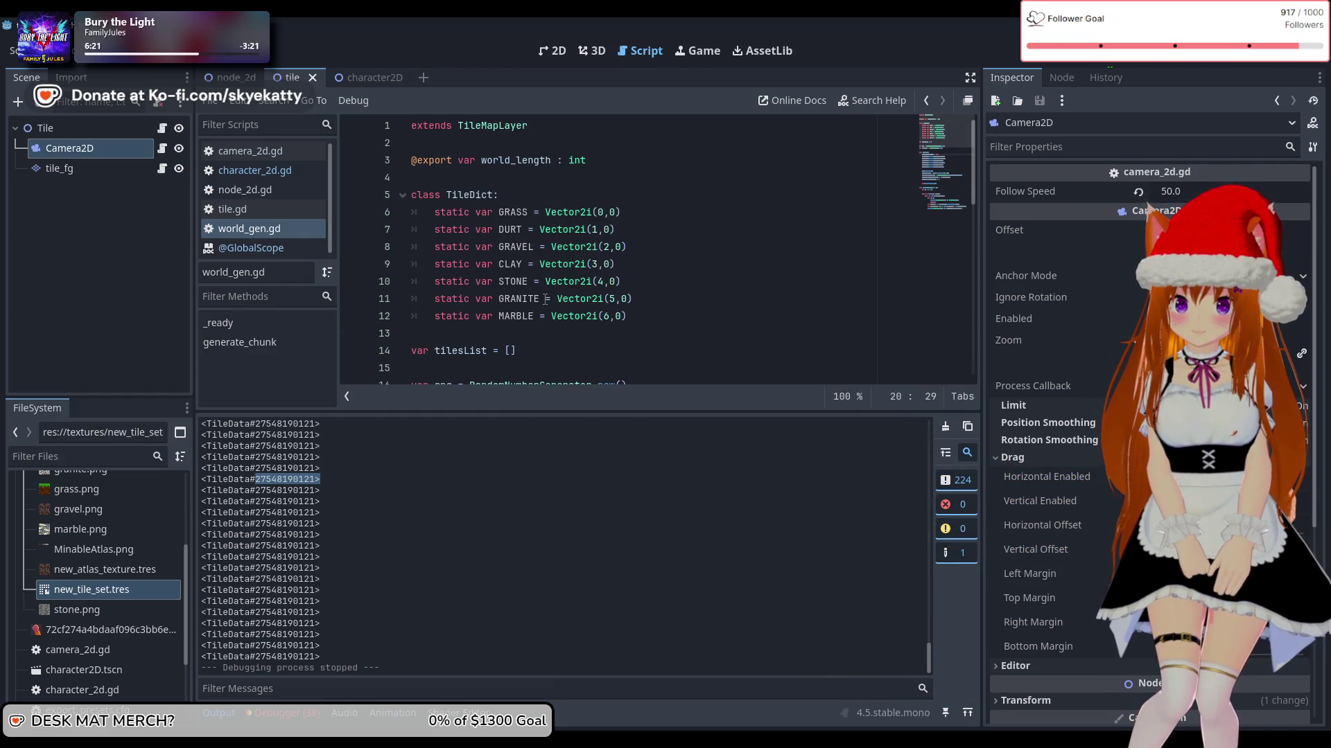
{"action": "scroll", "coordinate": [545, 298], "scroll_direction": "down", "scroll_amount": 5}
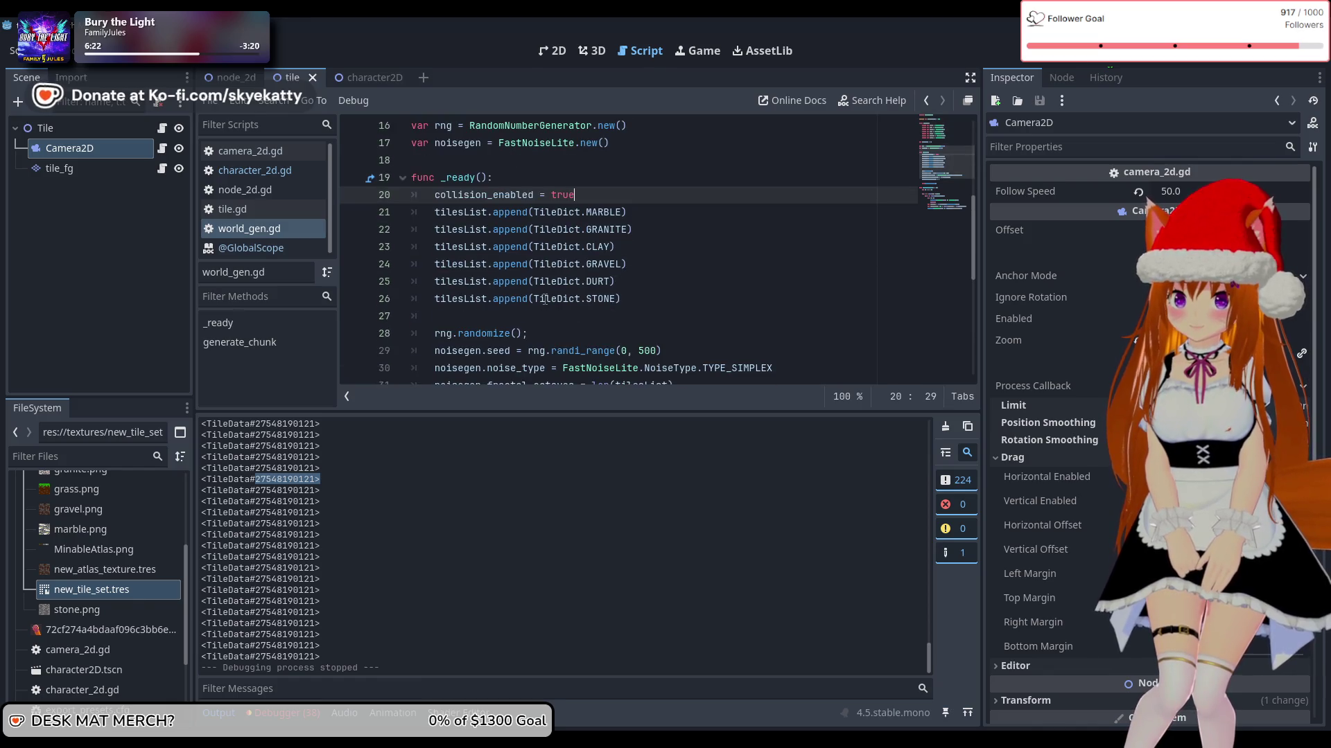
{"action": "scroll", "coordinate": [545, 299], "scroll_direction": "up", "scroll_amount": 5}
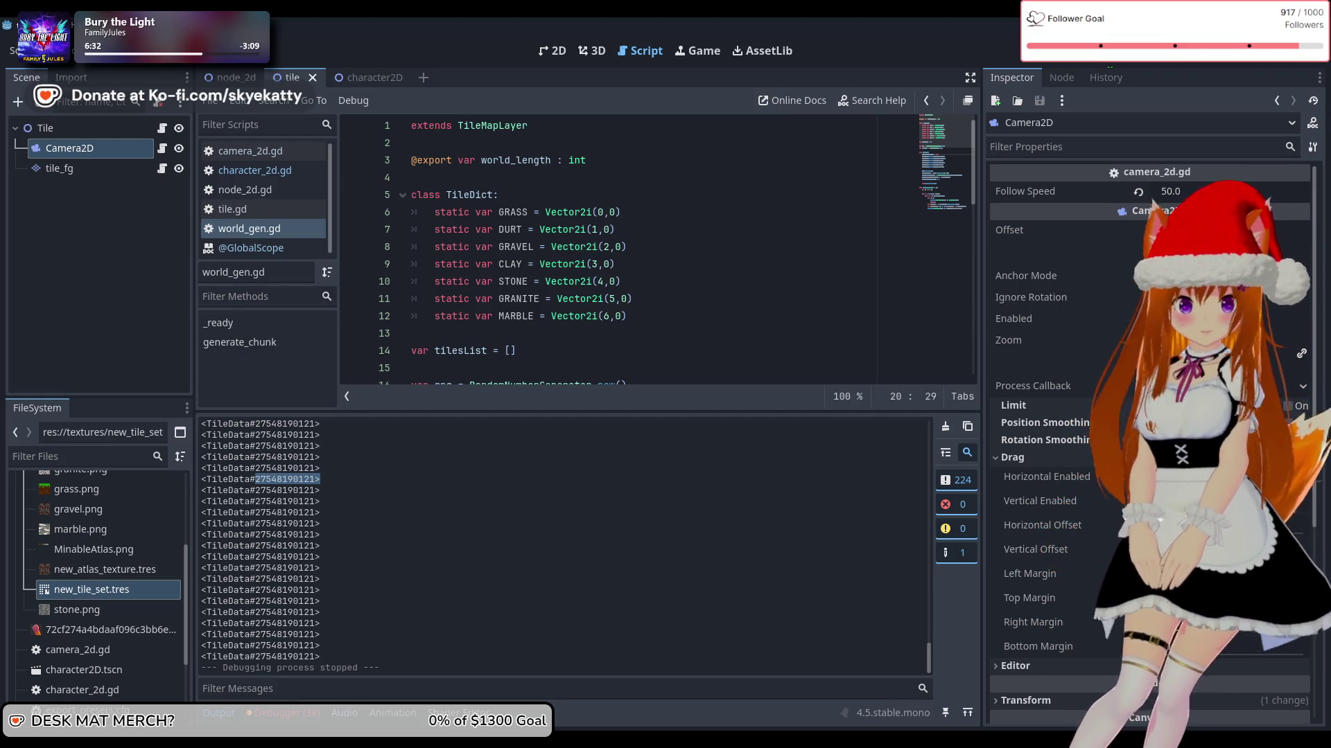
{"action": "scroll", "coordinate": [599, 314], "scroll_direction": "down", "scroll_amount": 5}
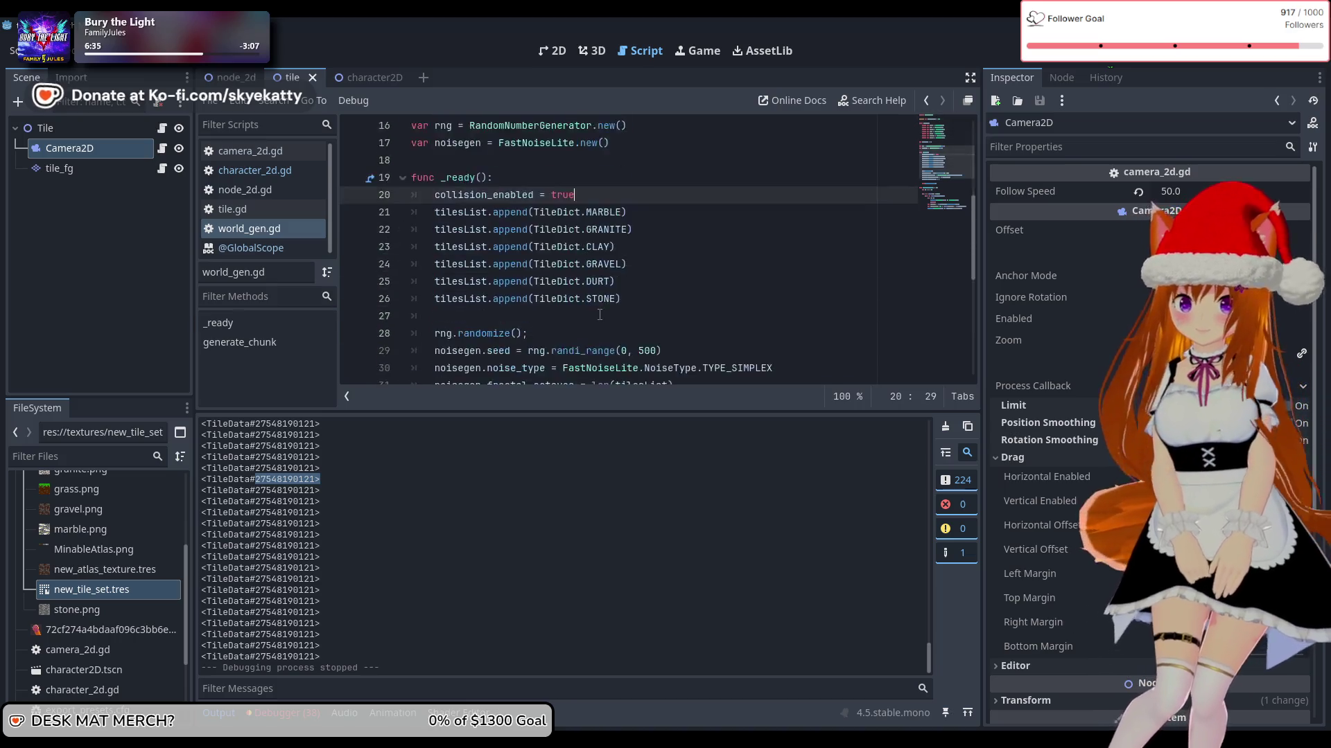
{"action": "scroll", "coordinate": [600, 315], "scroll_direction": "down", "scroll_amount": 6}
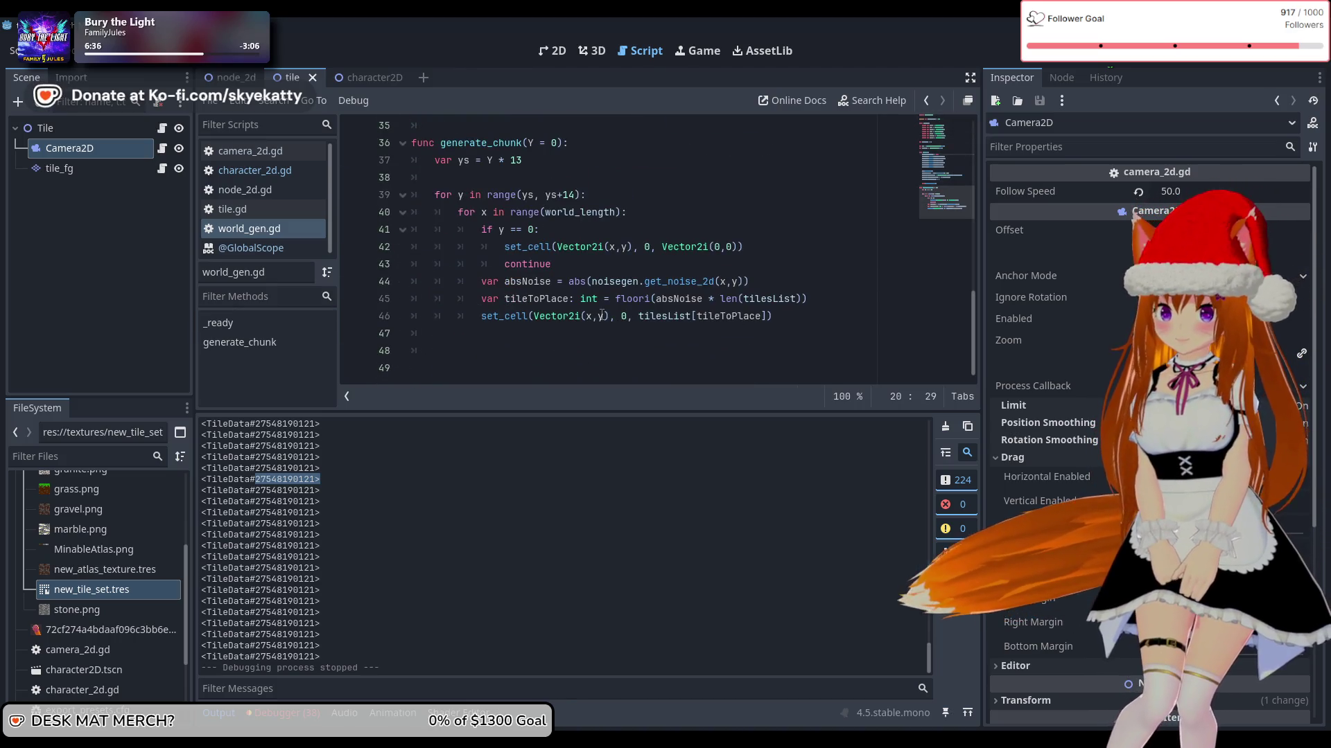
{"action": "scroll", "coordinate": [436, 229], "scroll_direction": "up", "scroll_amount": 3}
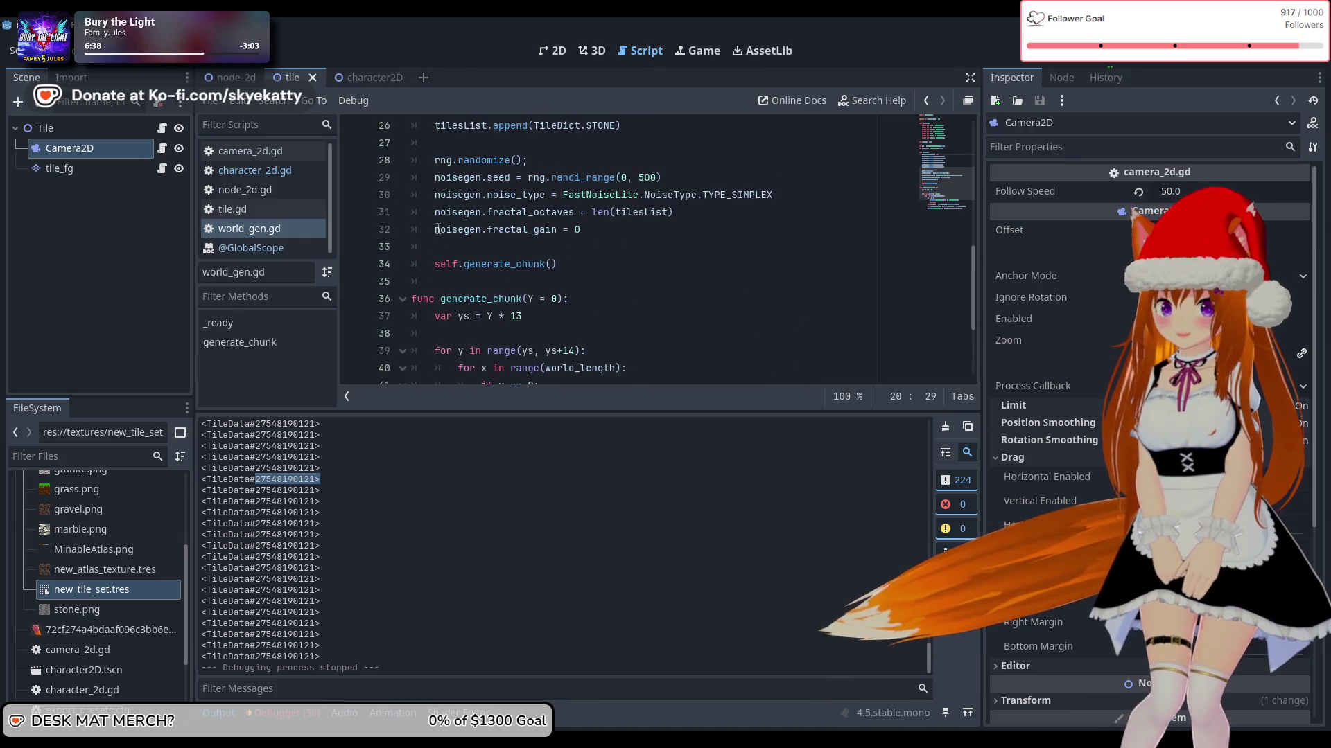
{"action": "scroll", "coordinate": [436, 229], "scroll_direction": "down", "scroll_amount": 3}
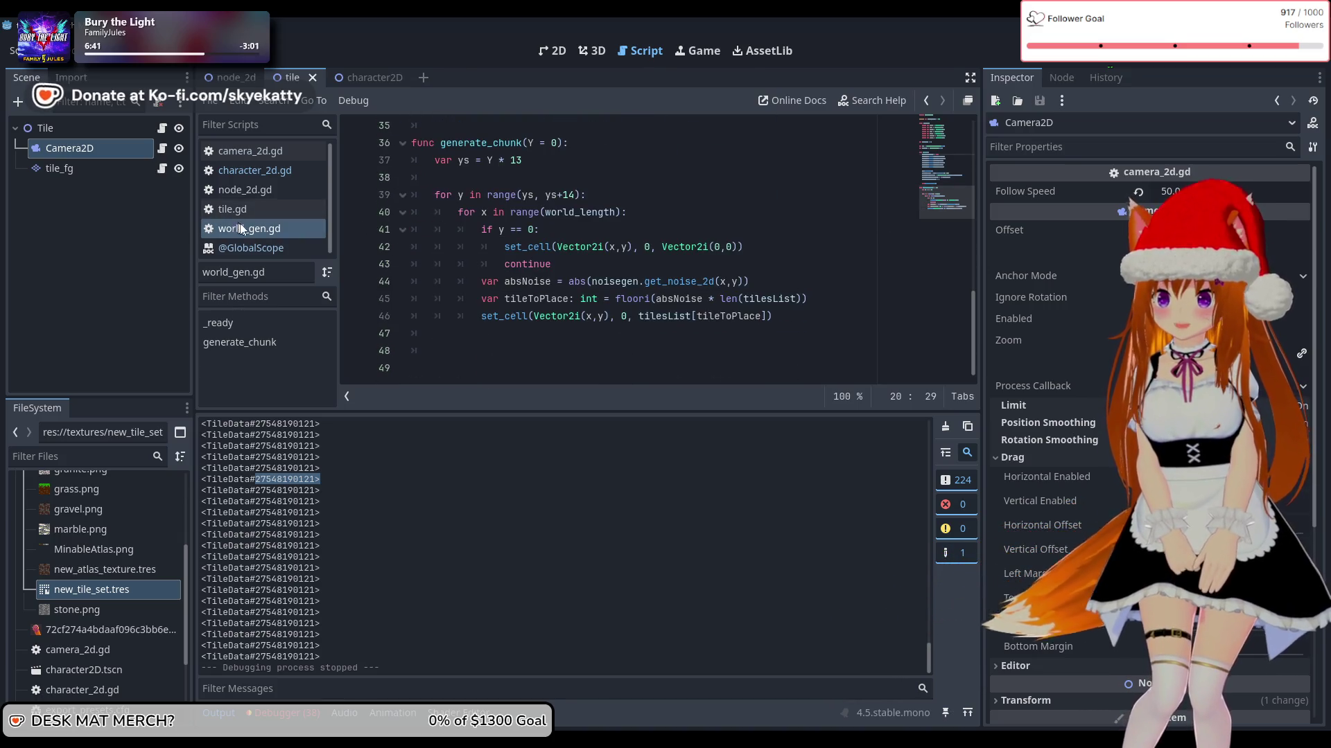
{"action": "scroll", "coordinate": [525, 257], "scroll_direction": "up", "scroll_amount": 11}
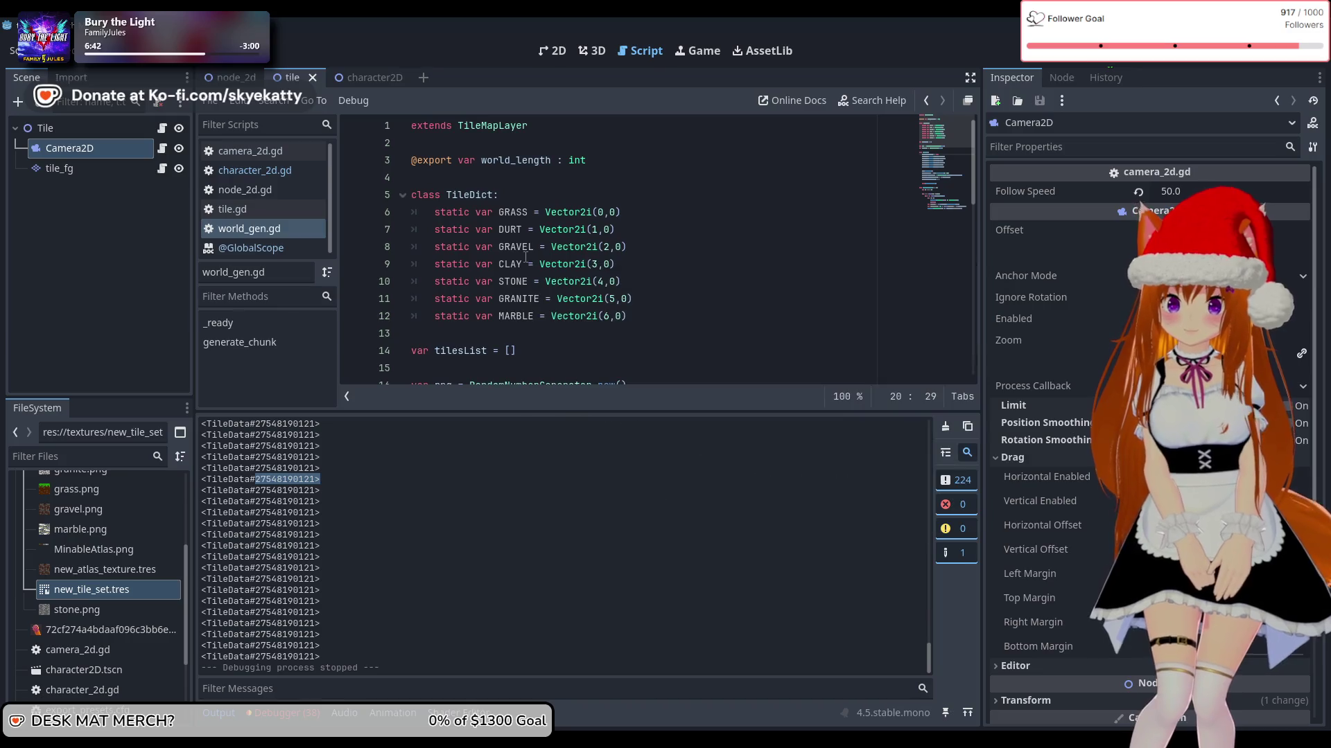
{"action": "left_click", "coordinate": [280, 229]}
{"action": "scroll", "coordinate": [586, 215], "scroll_direction": "down", "scroll_amount": 3}
{"action": "scroll", "coordinate": [585, 215], "scroll_direction": "down", "scroll_amount": 2}
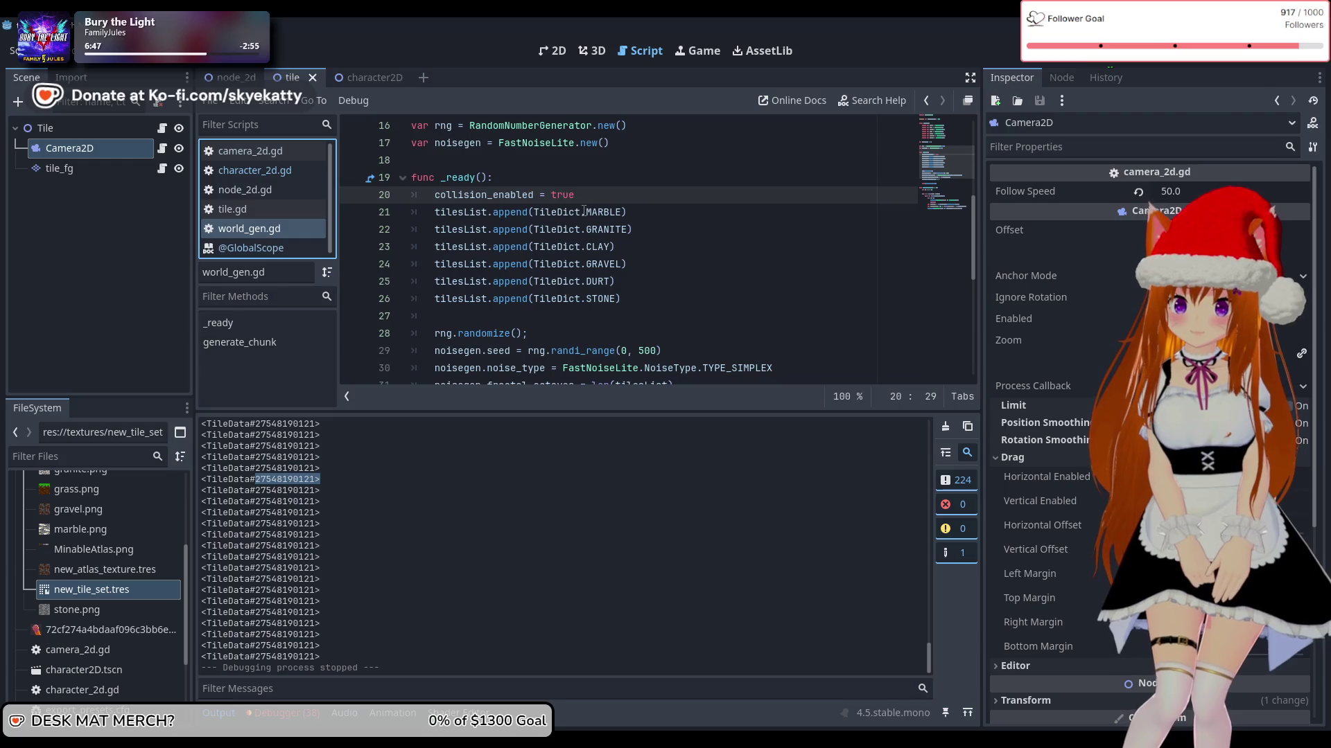
{"action": "scroll", "coordinate": [566, 221], "scroll_direction": "down", "scroll_amount": 6}
{"action": "scroll", "coordinate": [566, 220], "scroll_direction": "up", "scroll_amount": 3}
{"action": "scroll", "coordinate": [669, 222], "scroll_direction": "down", "scroll_amount": 3}
{"action": "scroll", "coordinate": [669, 222], "scroll_direction": "up", "scroll_amount": 3}
{"action": "scroll", "coordinate": [666, 225], "scroll_direction": "down", "scroll_amount": 3}
{"action": "scroll", "coordinate": [666, 226], "scroll_direction": "up", "scroll_amount": 3}
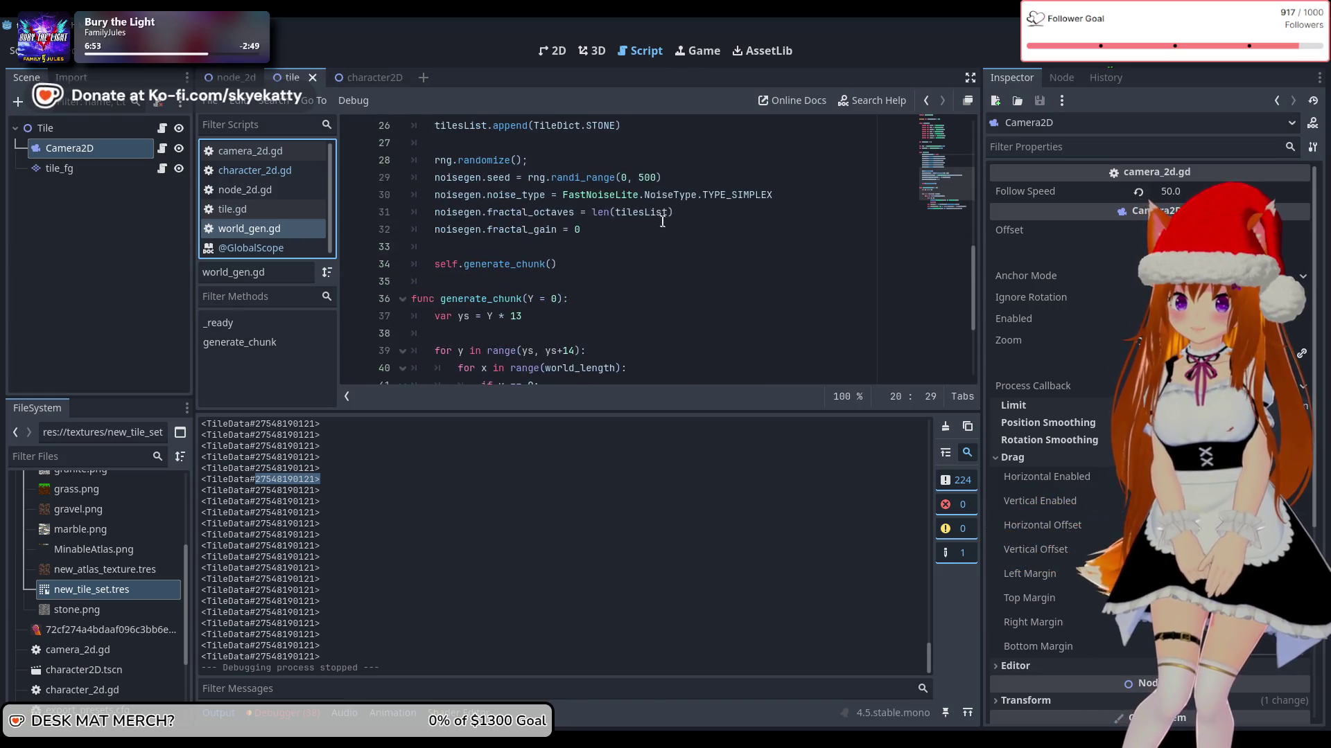
{"action": "left_click", "coordinate": [571, 279]}
{"action": "scroll", "coordinate": [713, 266], "scroll_direction": "down", "scroll_amount": 3}
{"action": "scroll", "coordinate": [700, 291], "scroll_direction": "up", "scroll_amount": 3}
{"action": "scroll", "coordinate": [690, 312], "scroll_direction": "down", "scroll_amount": 3}
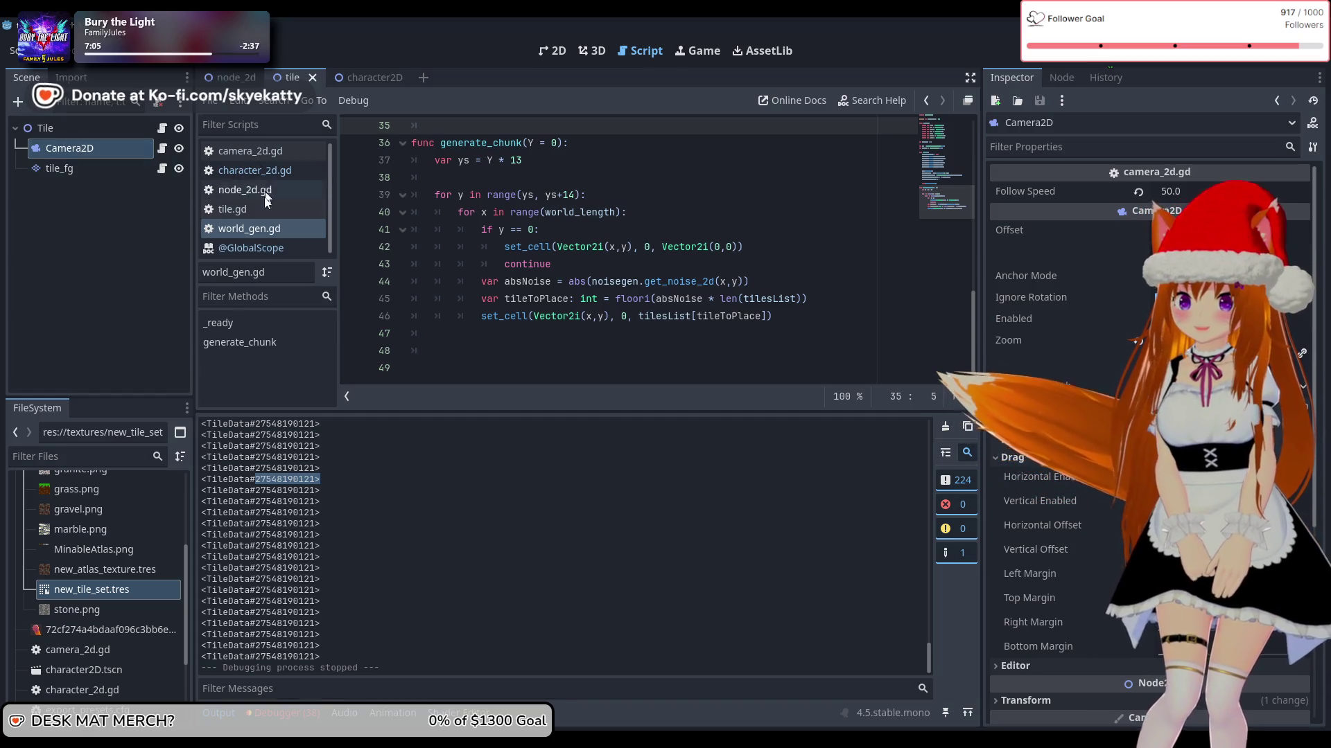
Step: Cycle through the scene tabs back to tile and open the Tile node's tile.gd script
{"action": "left_click", "coordinate": [367, 77]}
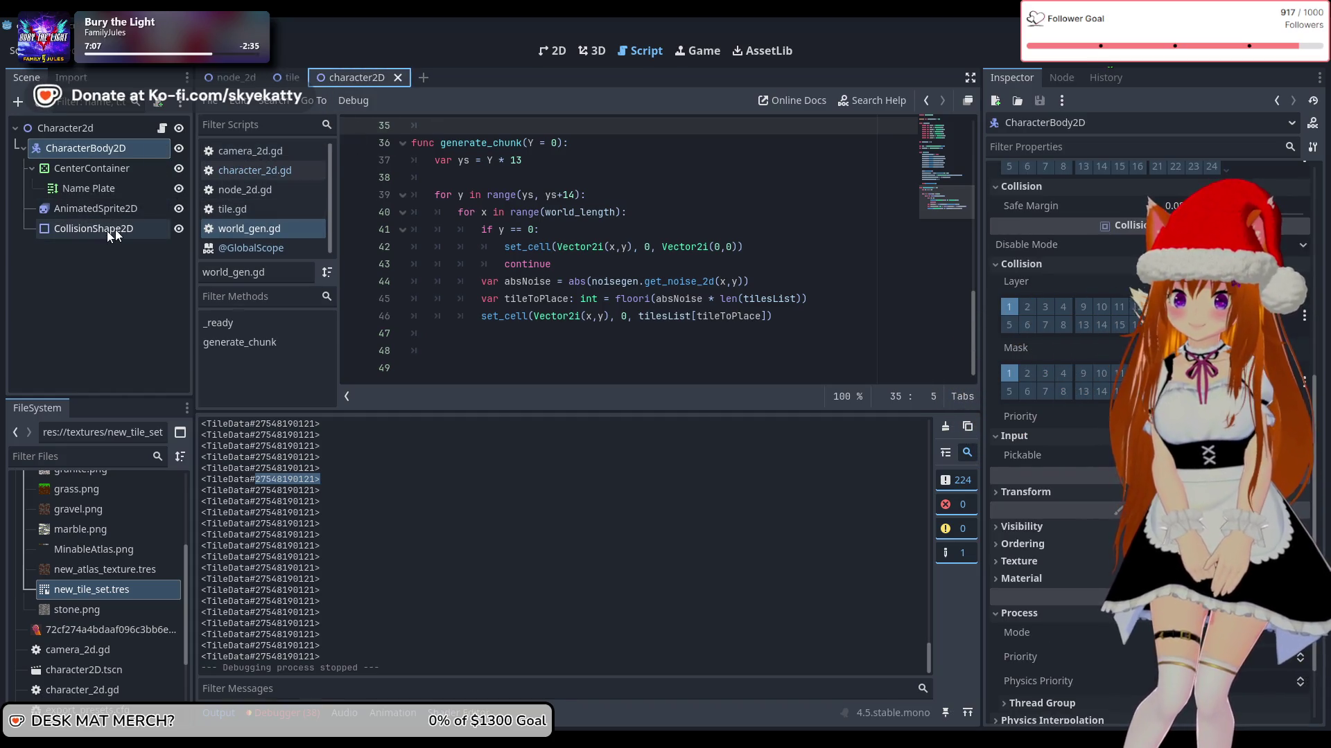
{"action": "left_click", "coordinate": [232, 75]}
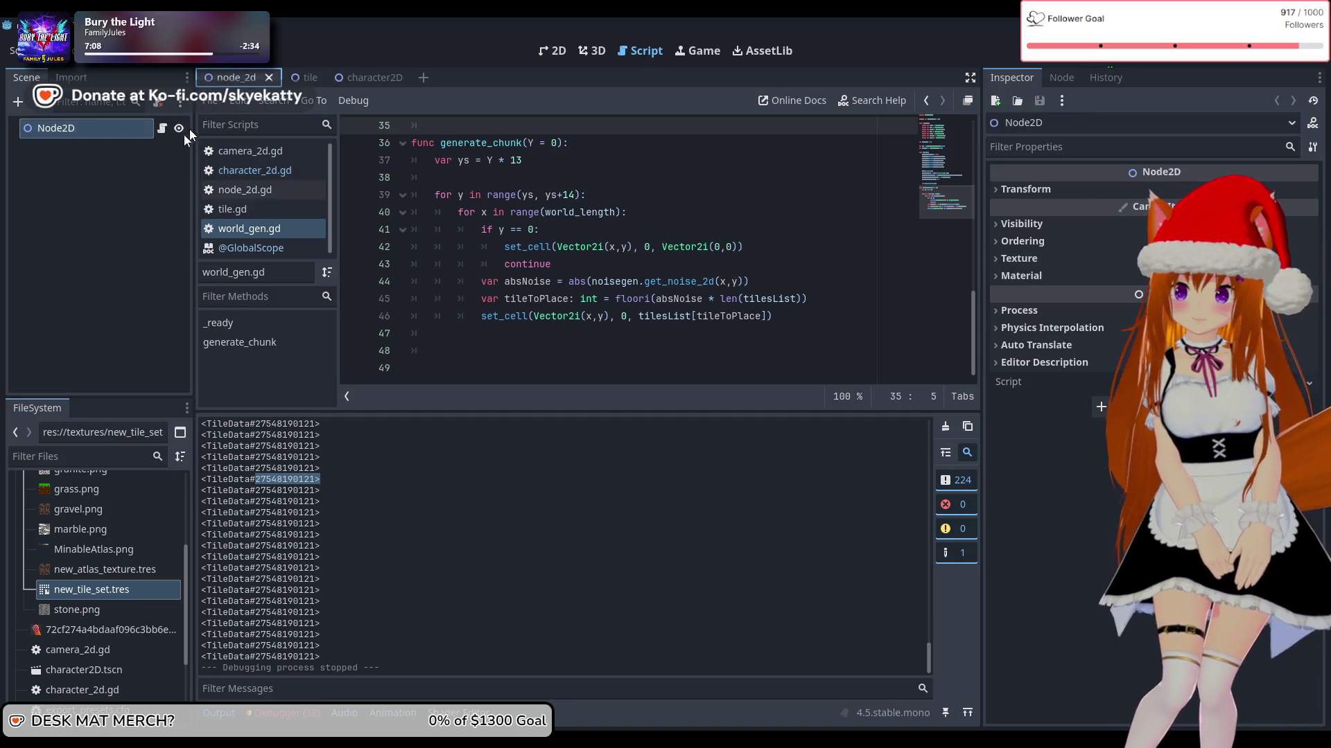
{"action": "left_click", "coordinate": [365, 76]}
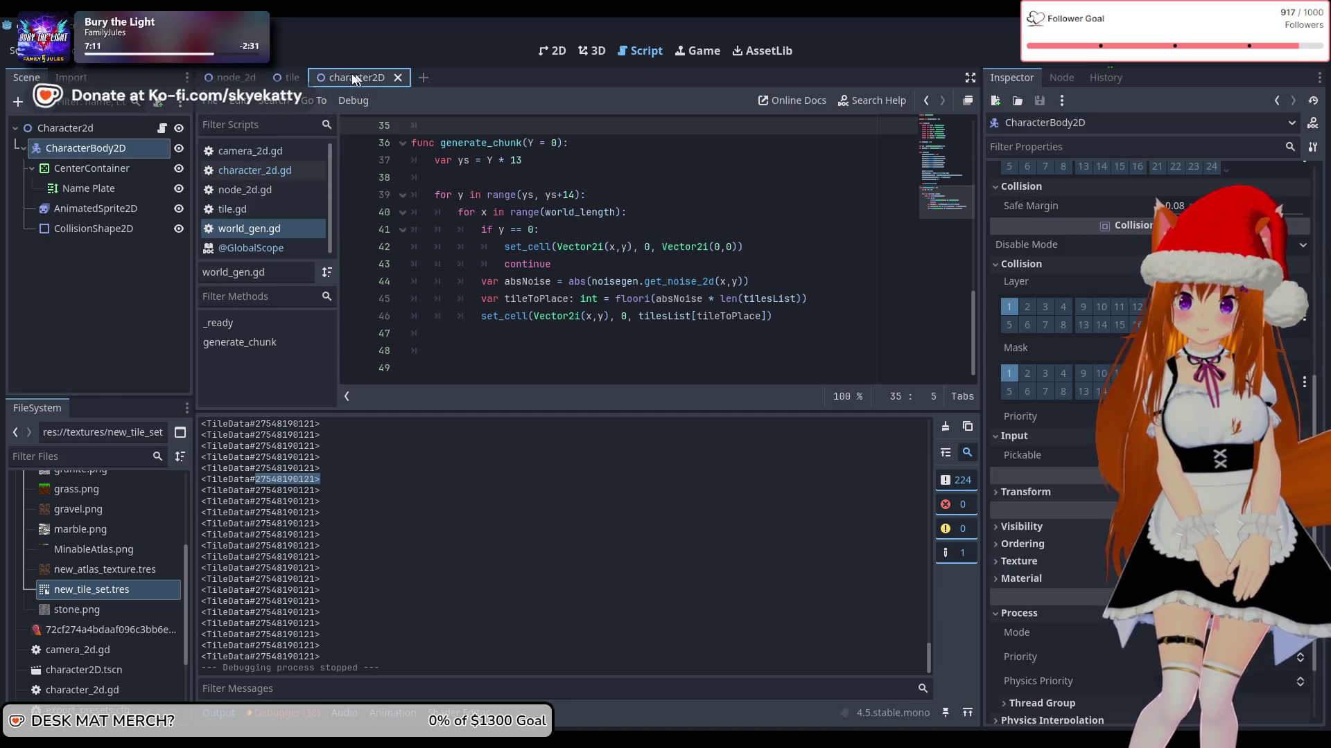
{"action": "left_click", "coordinate": [236, 77]}
{"action": "left_click", "coordinate": [305, 77]}
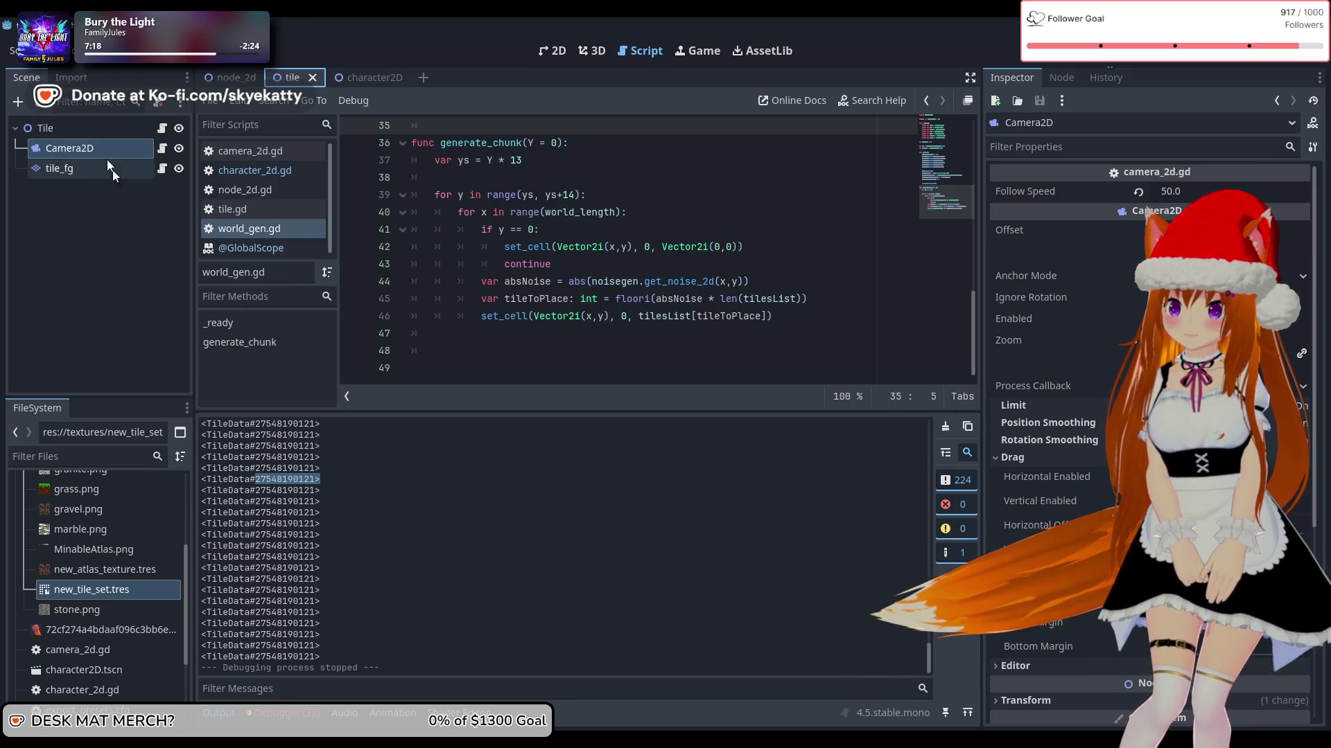
{"action": "left_click", "coordinate": [159, 129]}
Step: Read through tile.gd and select tile_fg to show its MinableAtlas tiles
{"action": "scroll", "coordinate": [548, 280], "scroll_direction": "down", "scroll_amount": 2}
{"action": "scroll", "coordinate": [603, 277], "scroll_direction": "up", "scroll_amount": 2}
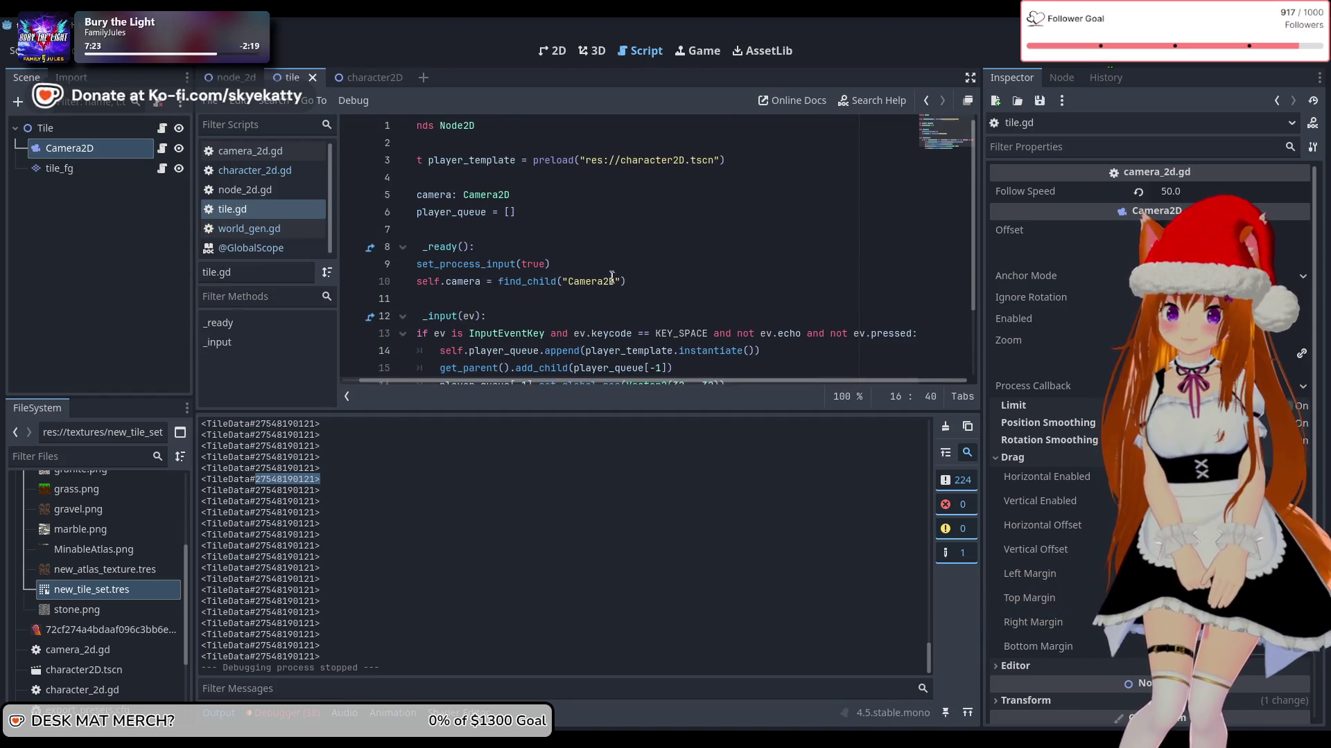
{"action": "scroll", "coordinate": [610, 273], "scroll_direction": "down", "scroll_amount": 3}
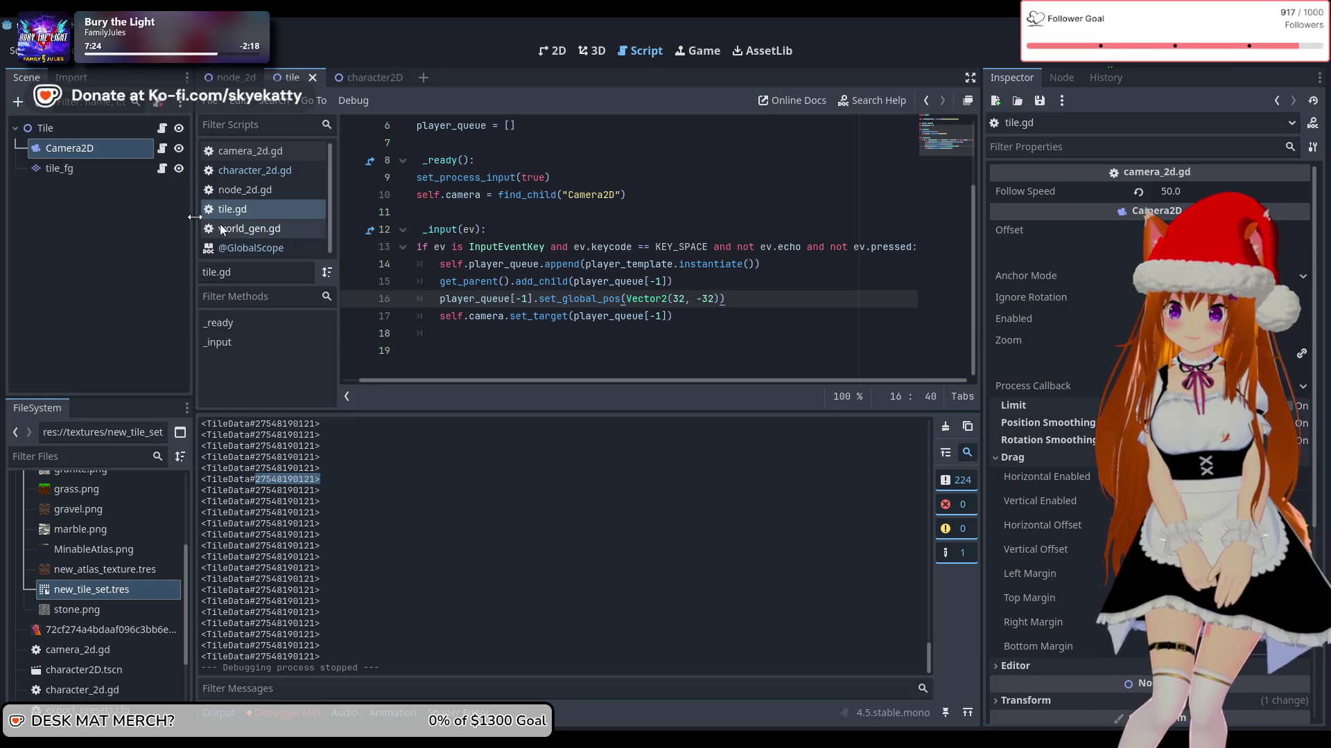
{"action": "scroll", "coordinate": [555, 205], "scroll_direction": "up", "scroll_amount": 3}
{"action": "scroll", "coordinate": [582, 215], "scroll_direction": "down", "scroll_amount": 3}
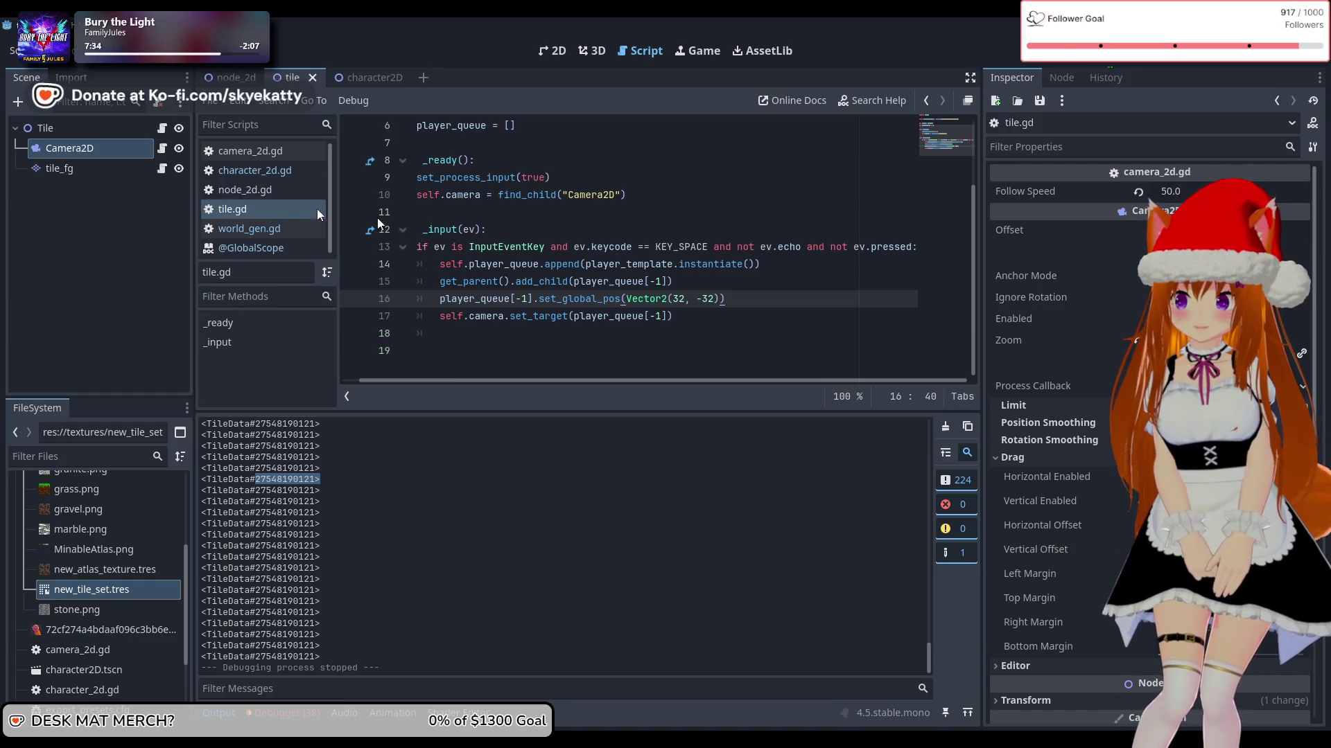
{"action": "left_click", "coordinate": [96, 216]}
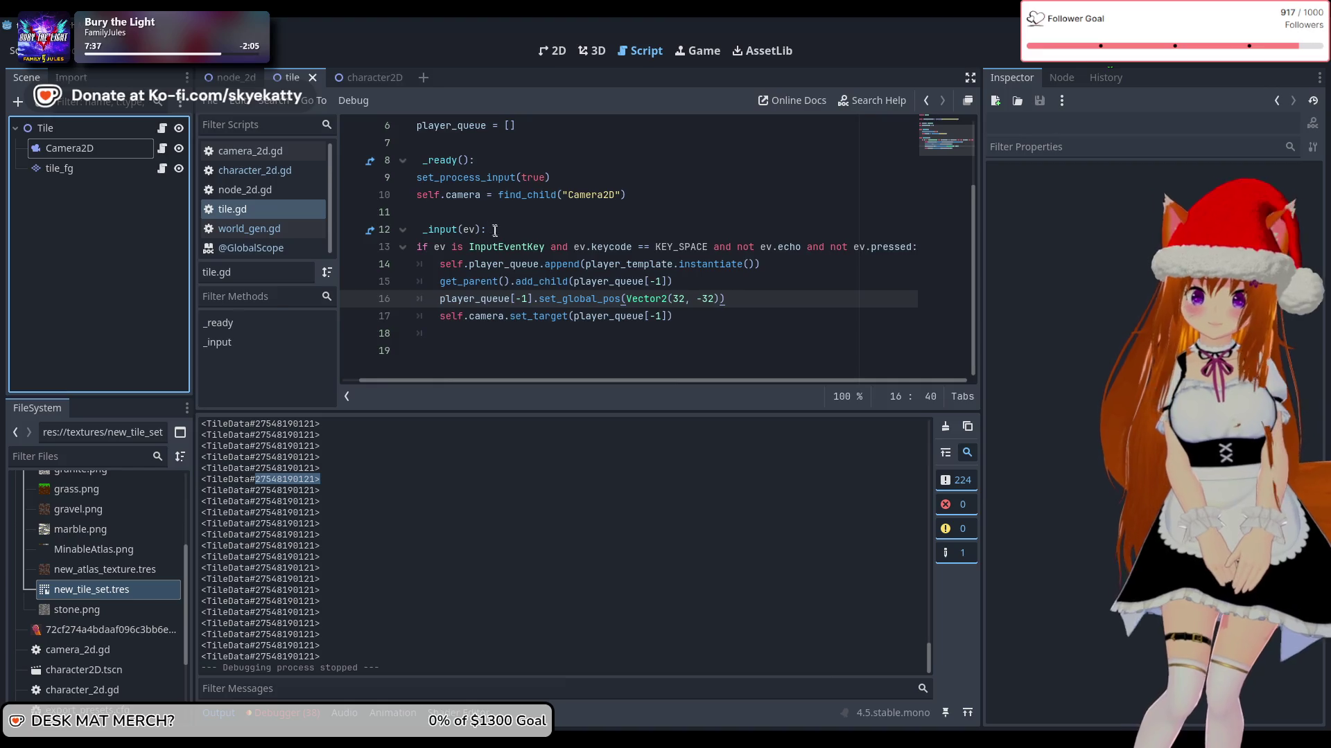
{"action": "scroll", "coordinate": [501, 231], "scroll_direction": "up", "scroll_amount": 2}
{"action": "scroll", "coordinate": [501, 231], "scroll_direction": "down", "scroll_amount": 2}
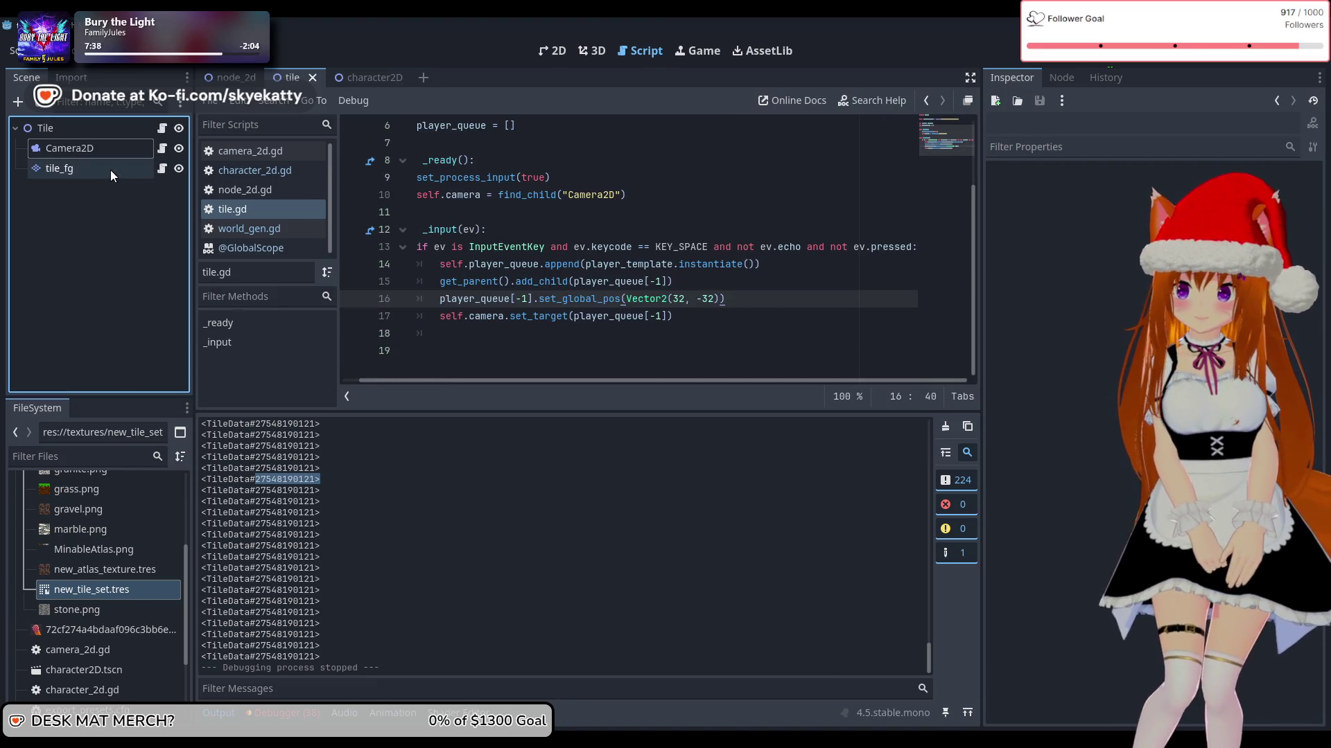
{"action": "left_click", "coordinate": [110, 169]}
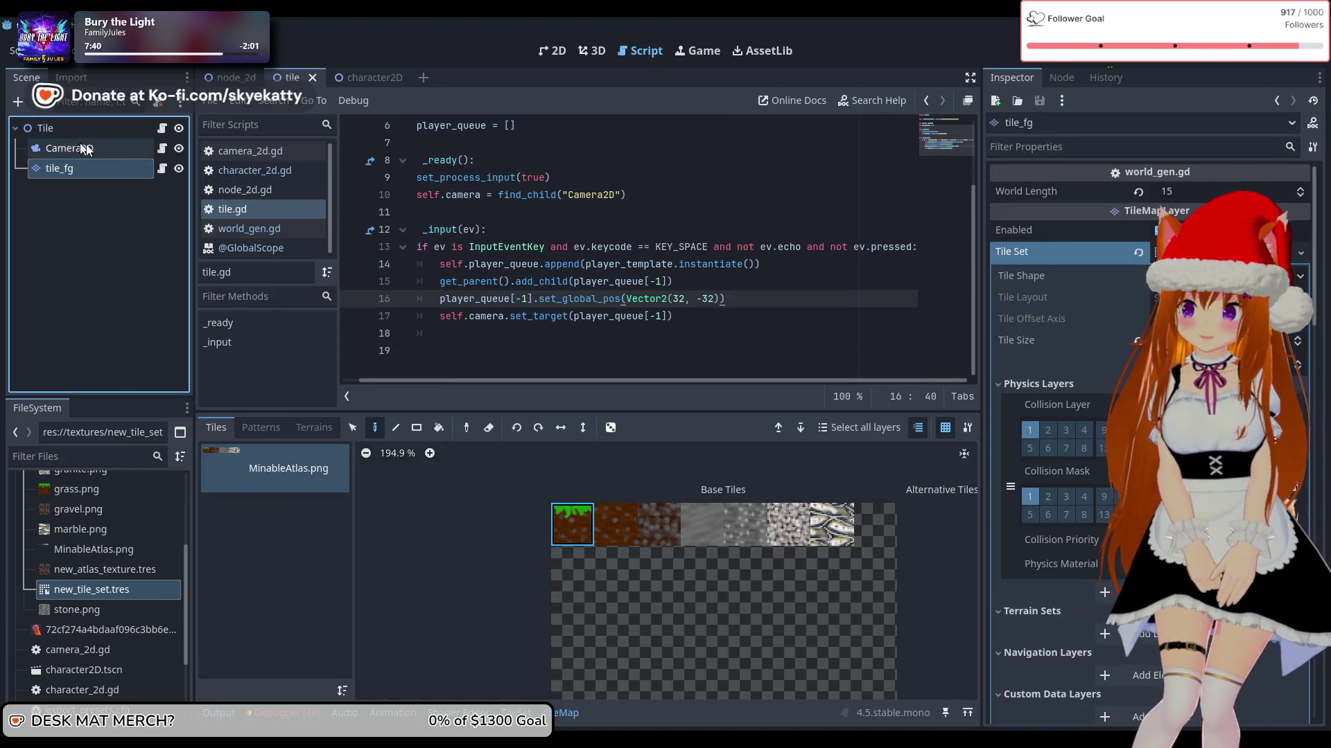
Step: Keep tile_fg selected so its atlas tiles show, and open character_2d.gd
{"action": "scroll", "coordinate": [278, 214], "scroll_direction": "down", "scroll_amount": 1}
{"action": "left_click", "coordinate": [49, 201]}
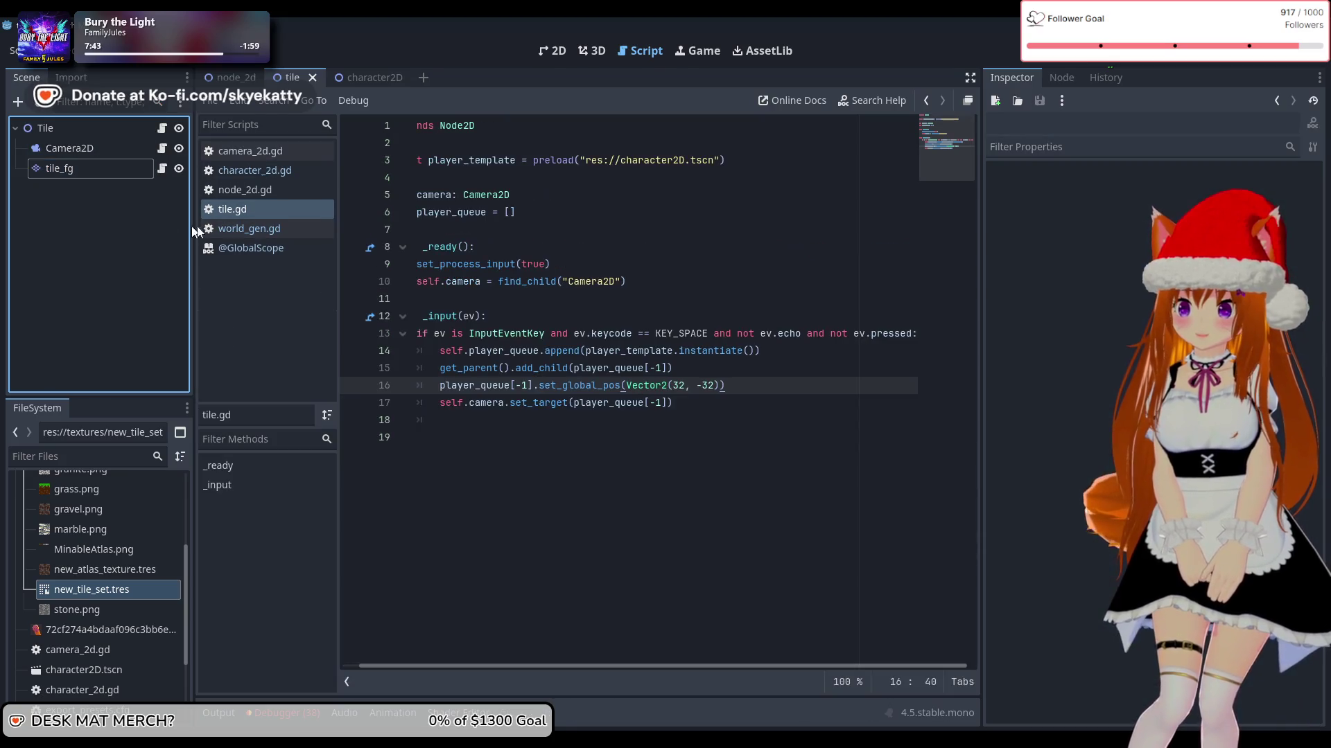
{"action": "left_click", "coordinate": [90, 168]}
{"action": "left_click", "coordinate": [119, 248]}
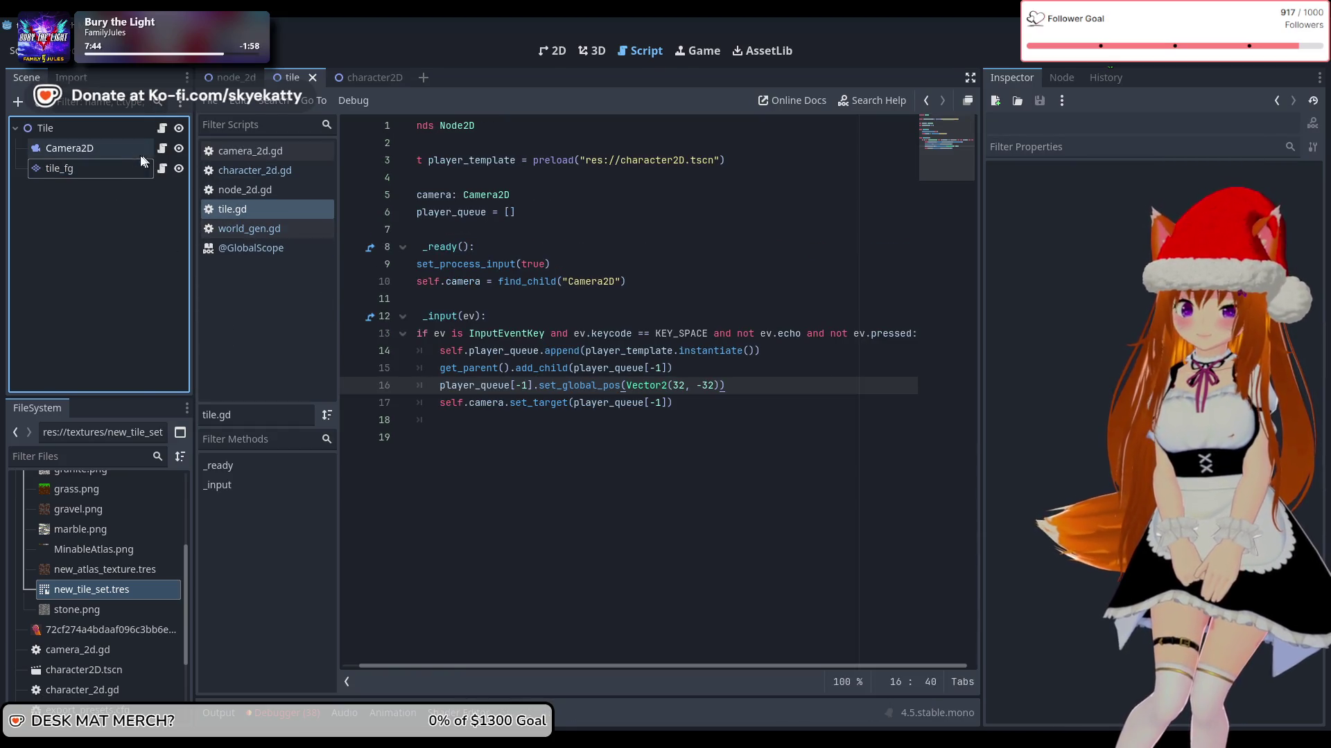
{"action": "left_click", "coordinate": [98, 169]}
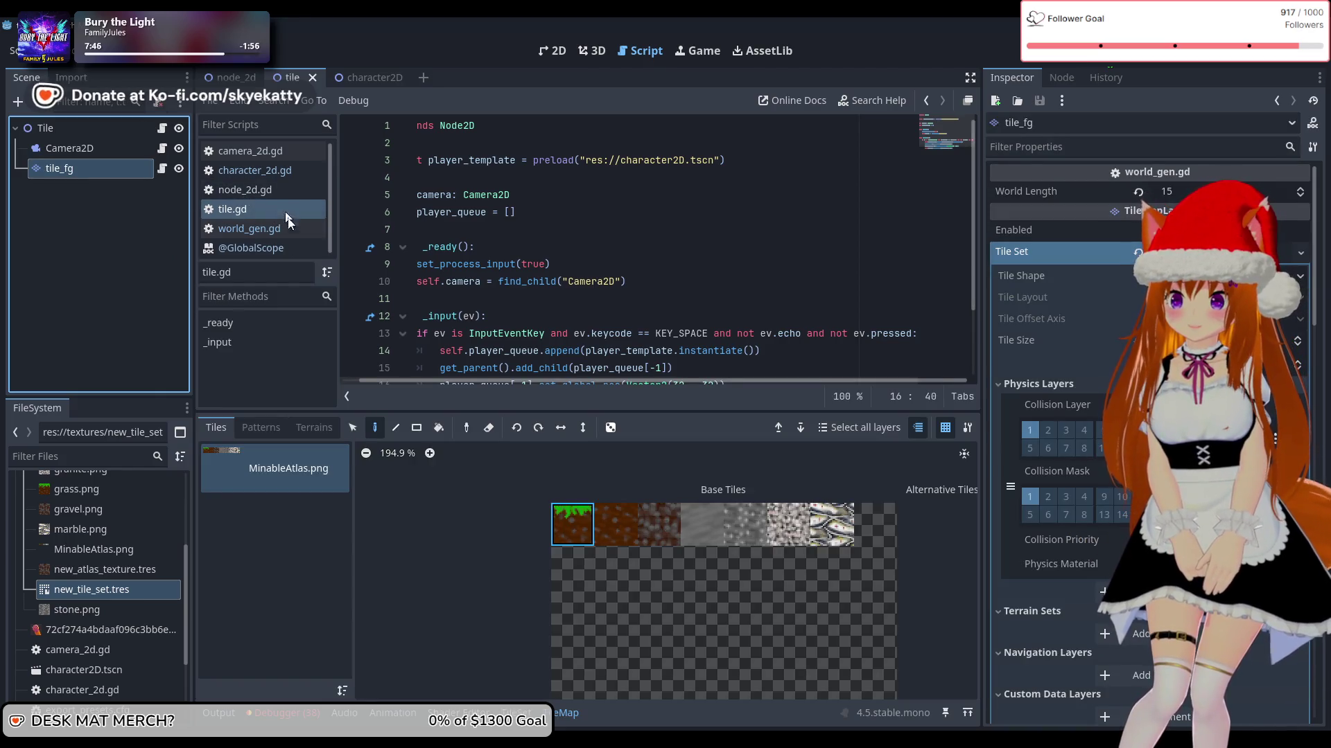
{"action": "left_click", "coordinate": [286, 174]}
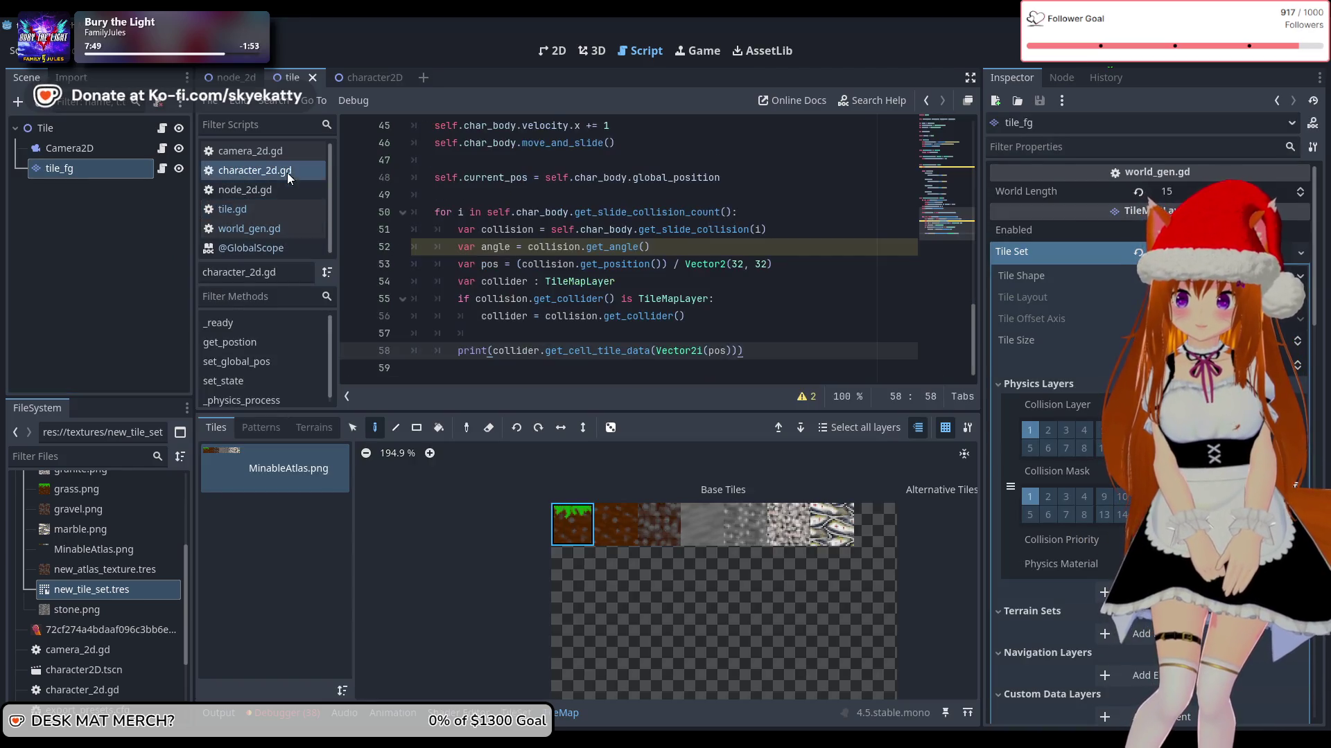
Step: Add a var tilemap line below the char_body declaration on line 7
{"action": "scroll", "coordinate": [610, 251], "scroll_direction": "up", "scroll_amount": 15}
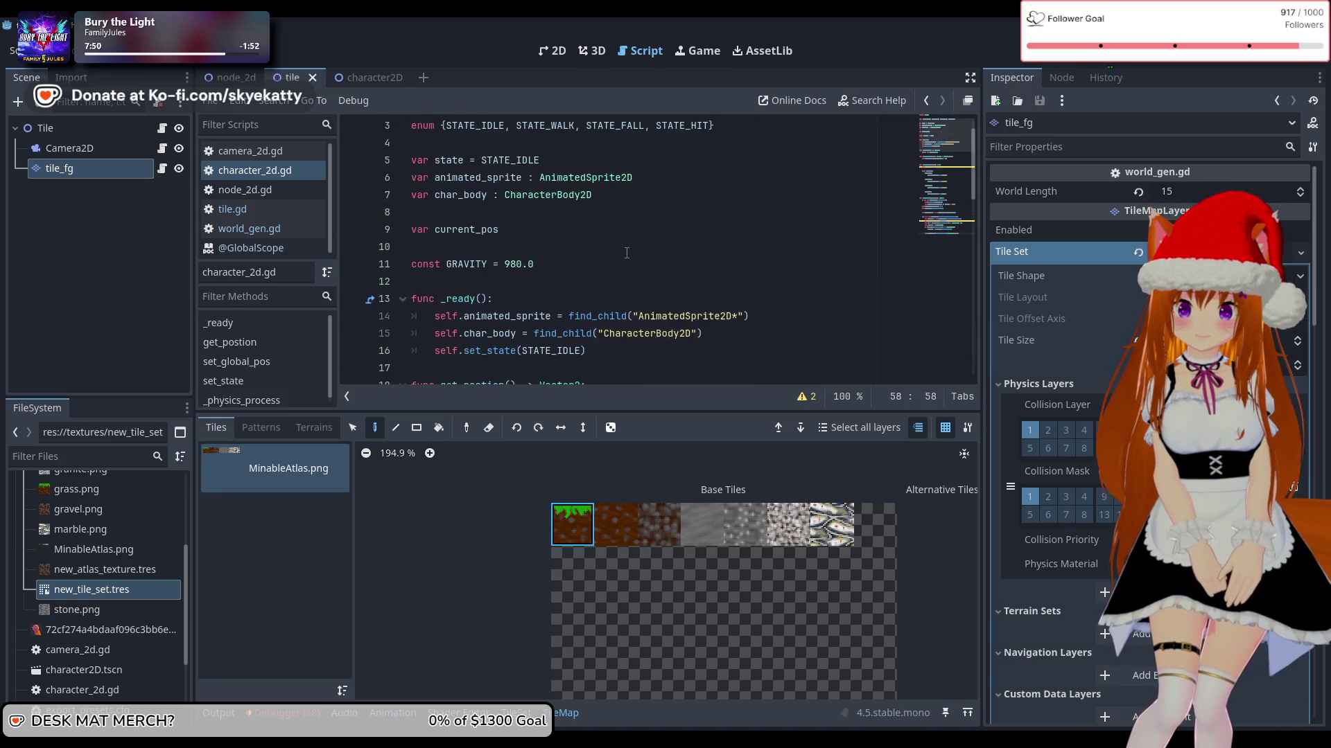
{"action": "scroll", "coordinate": [568, 239], "scroll_direction": "down", "scroll_amount": 2}
{"action": "scroll", "coordinate": [645, 240], "scroll_direction": "up", "scroll_amount": 2}
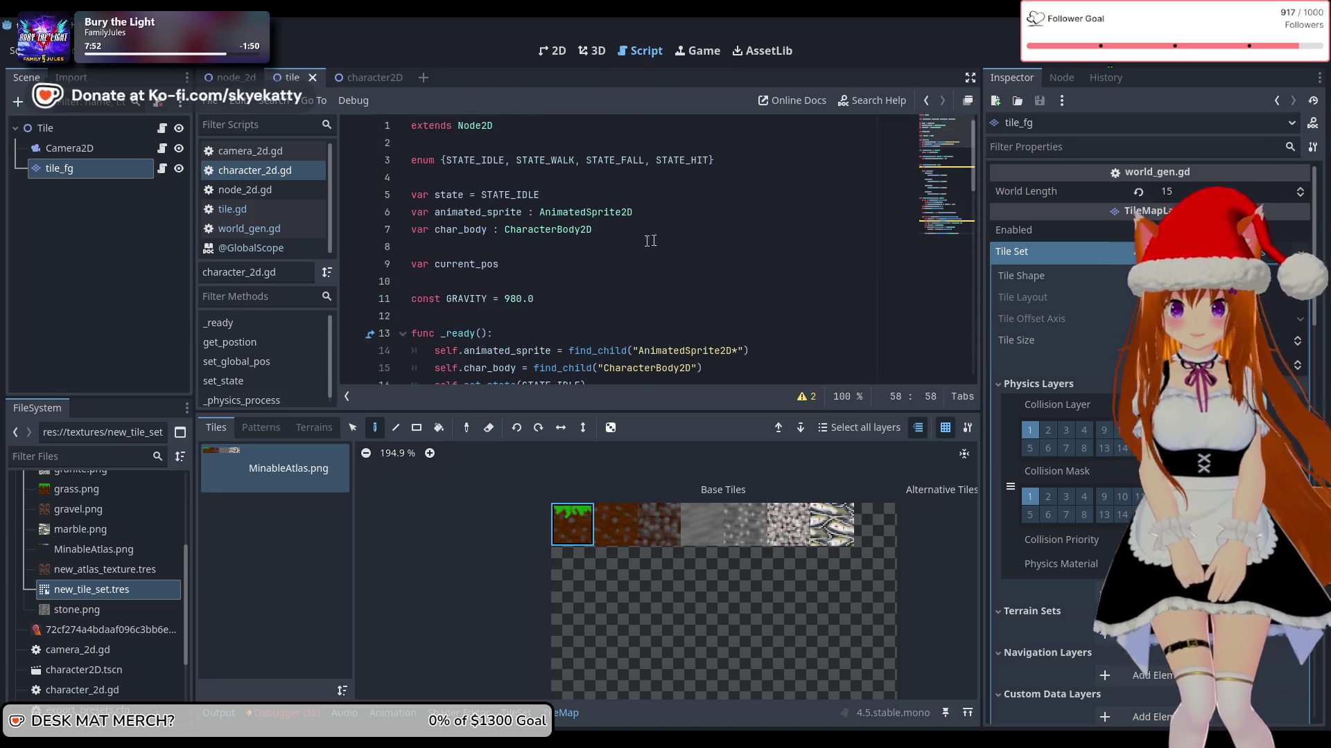
{"action": "left_click", "coordinate": [651, 231]}
{"action": "key", "text": "Return"}
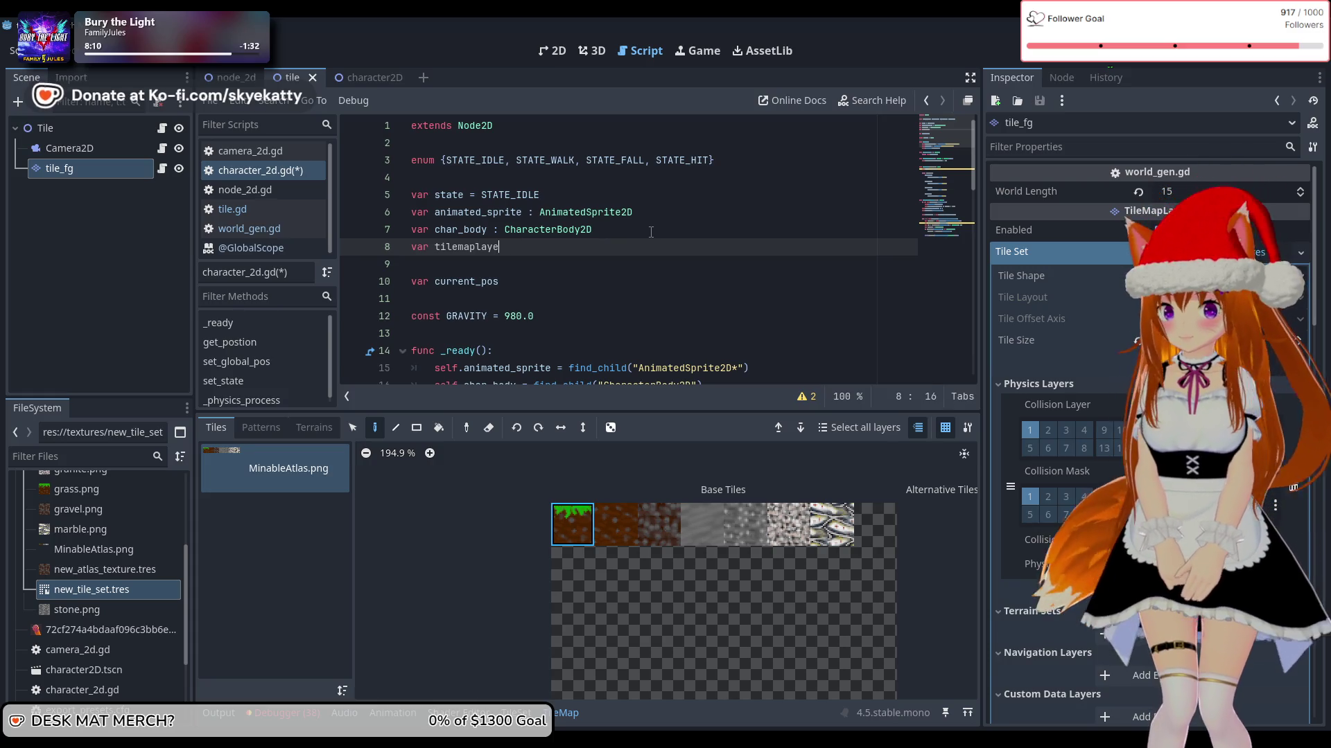
{"action": "key", "text": "BackSpace"}
{"action": "key", "text": "BackSpace"}
{"action": "key", "text": "BackSpace"}
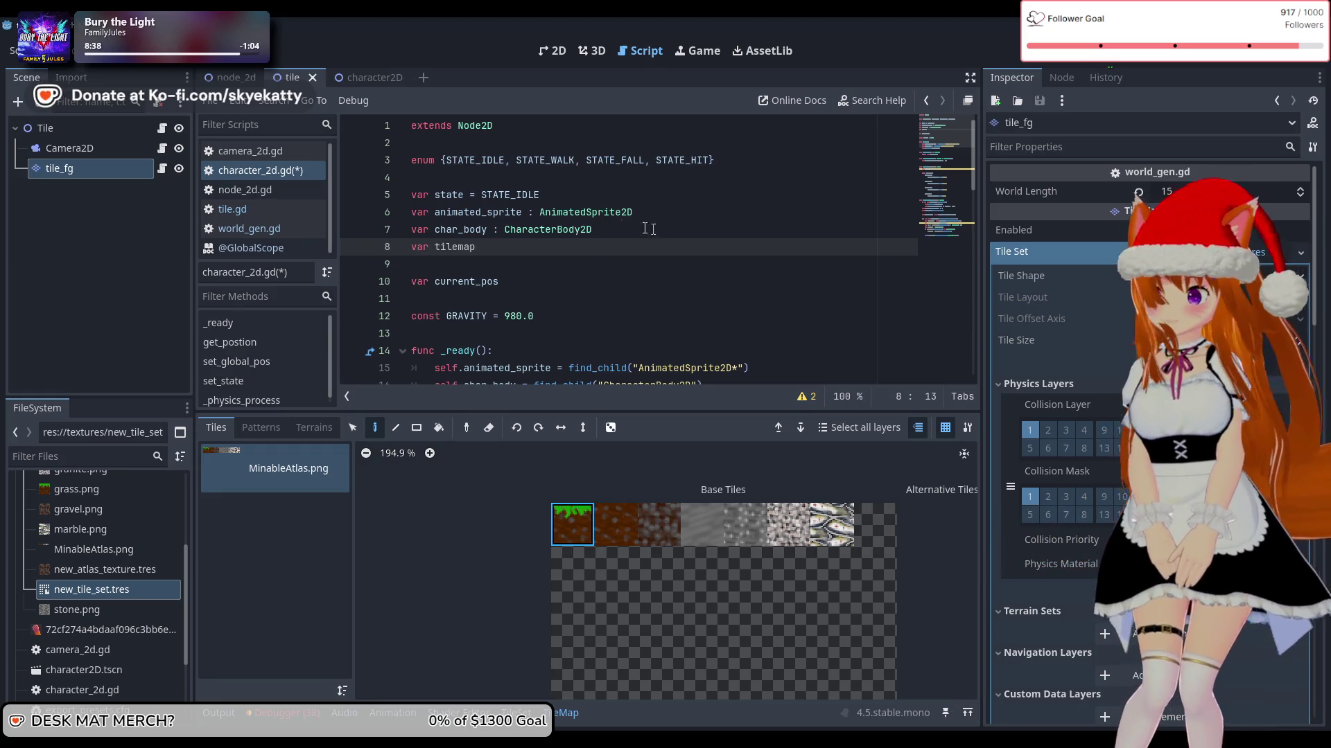
Step: Scroll down to review the collision loop and its print line
{"action": "scroll", "coordinate": [528, 205], "scroll_direction": "down", "scroll_amount": 15}
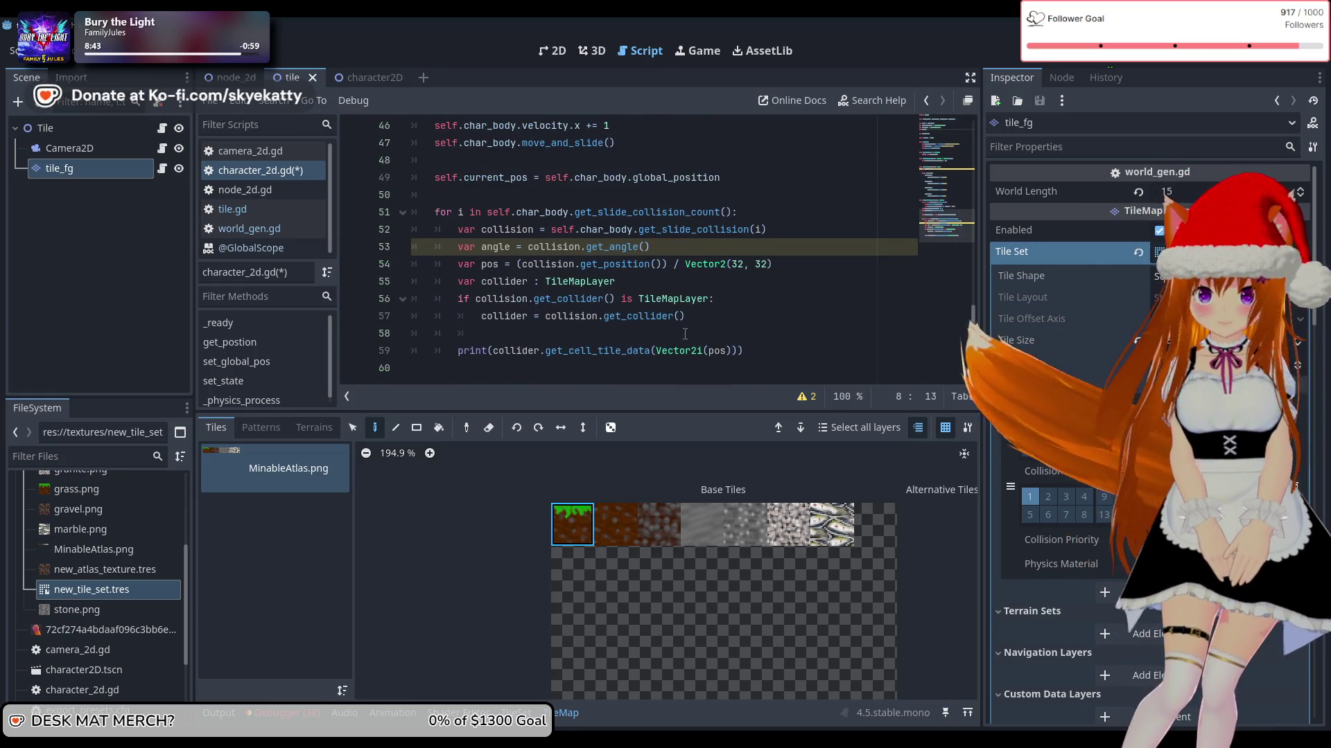
{"action": "left_click", "coordinate": [756, 349]}
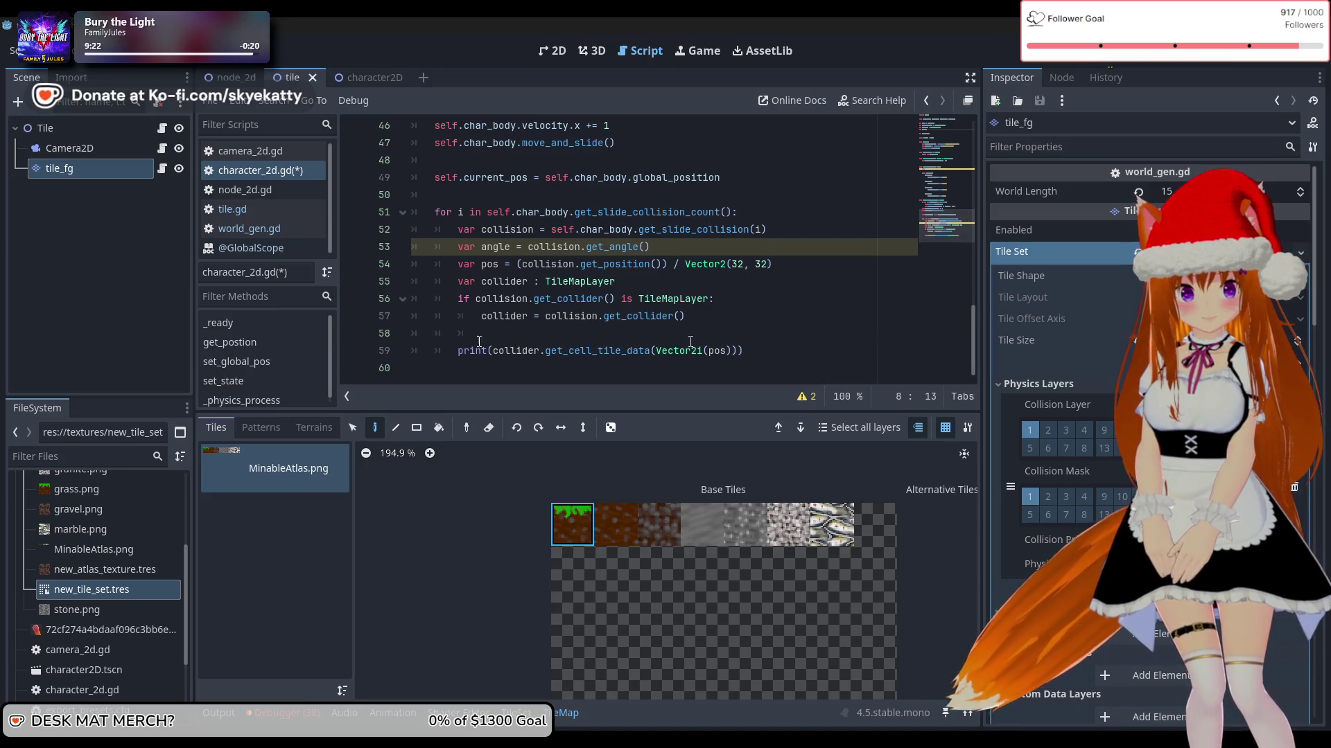
{"action": "scroll", "coordinate": [416, 335], "scroll_direction": "up", "scroll_amount": 7}
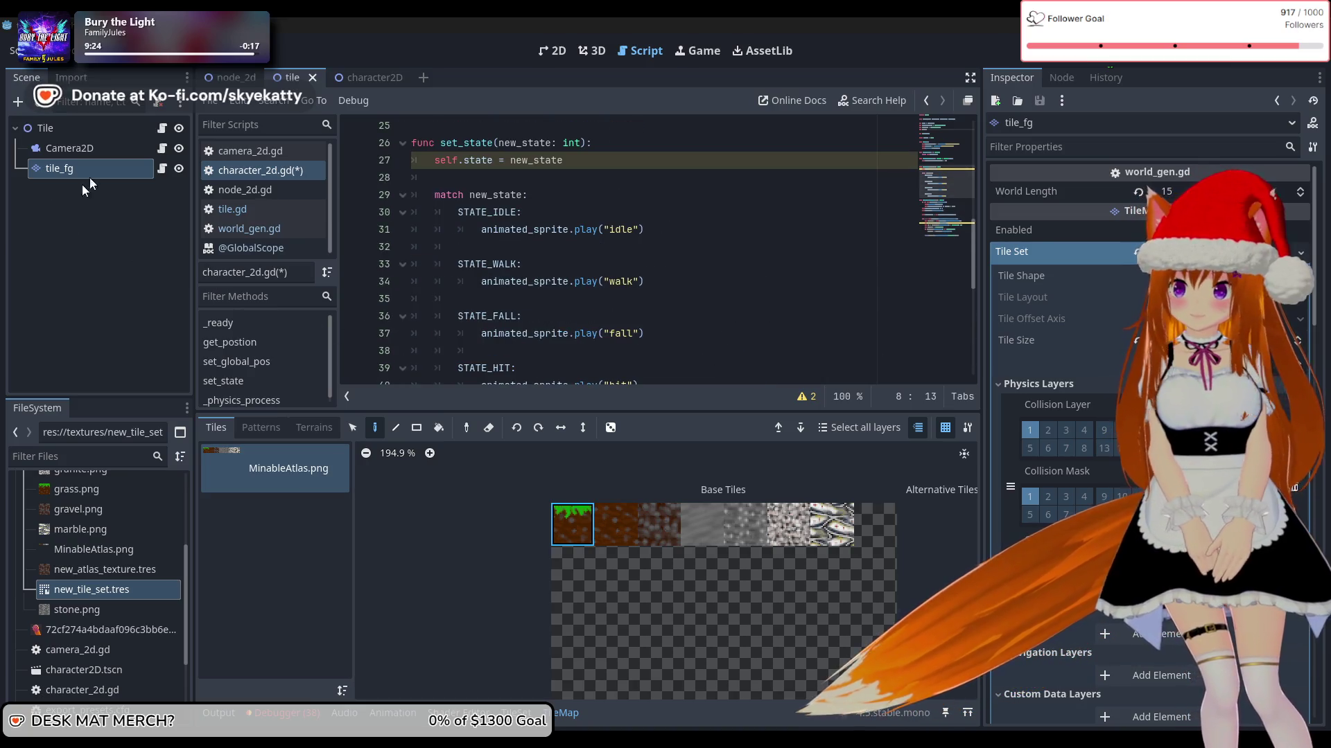
Step: In character_2d.gd, delete the var tilemap declaration and its empty line
{"action": "left_click", "coordinate": [357, 77]}
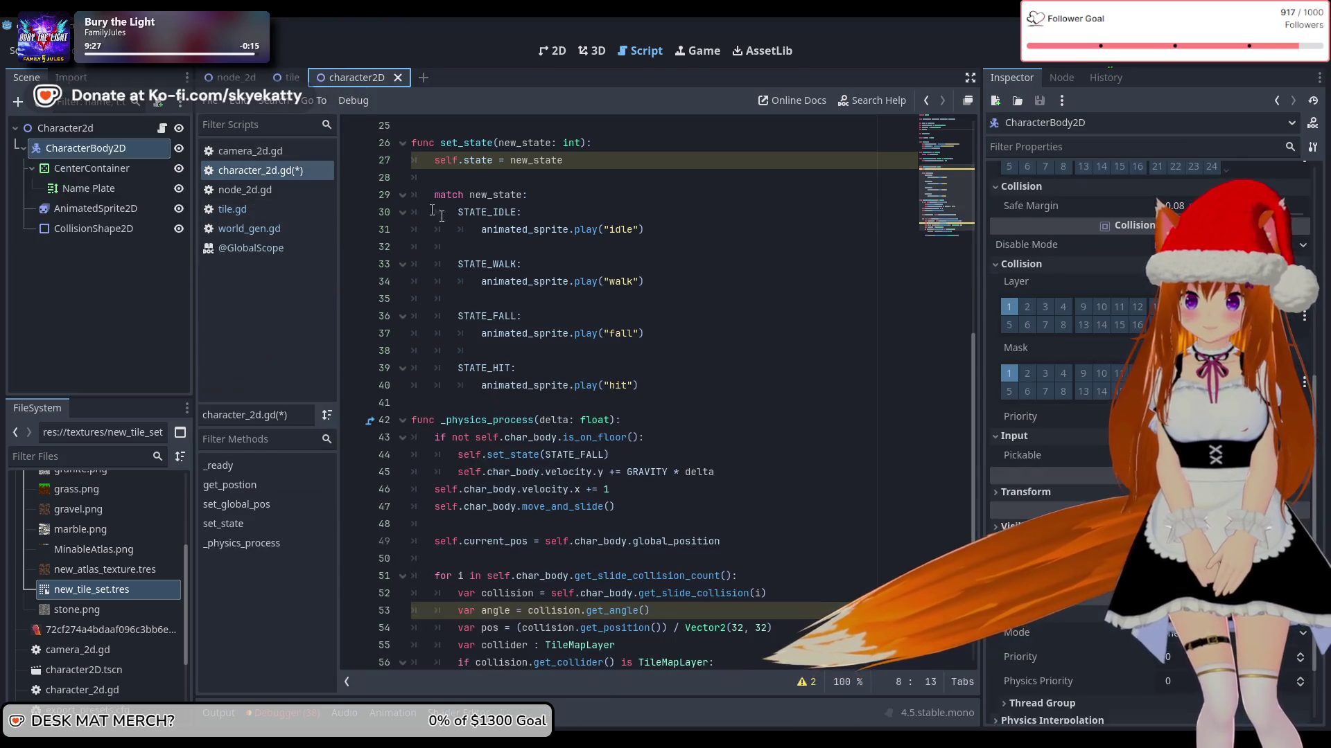
{"action": "scroll", "coordinate": [499, 243], "scroll_direction": "up", "scroll_amount": 8}
{"action": "scroll", "coordinate": [499, 242], "scroll_direction": "up", "scroll_amount": 1}
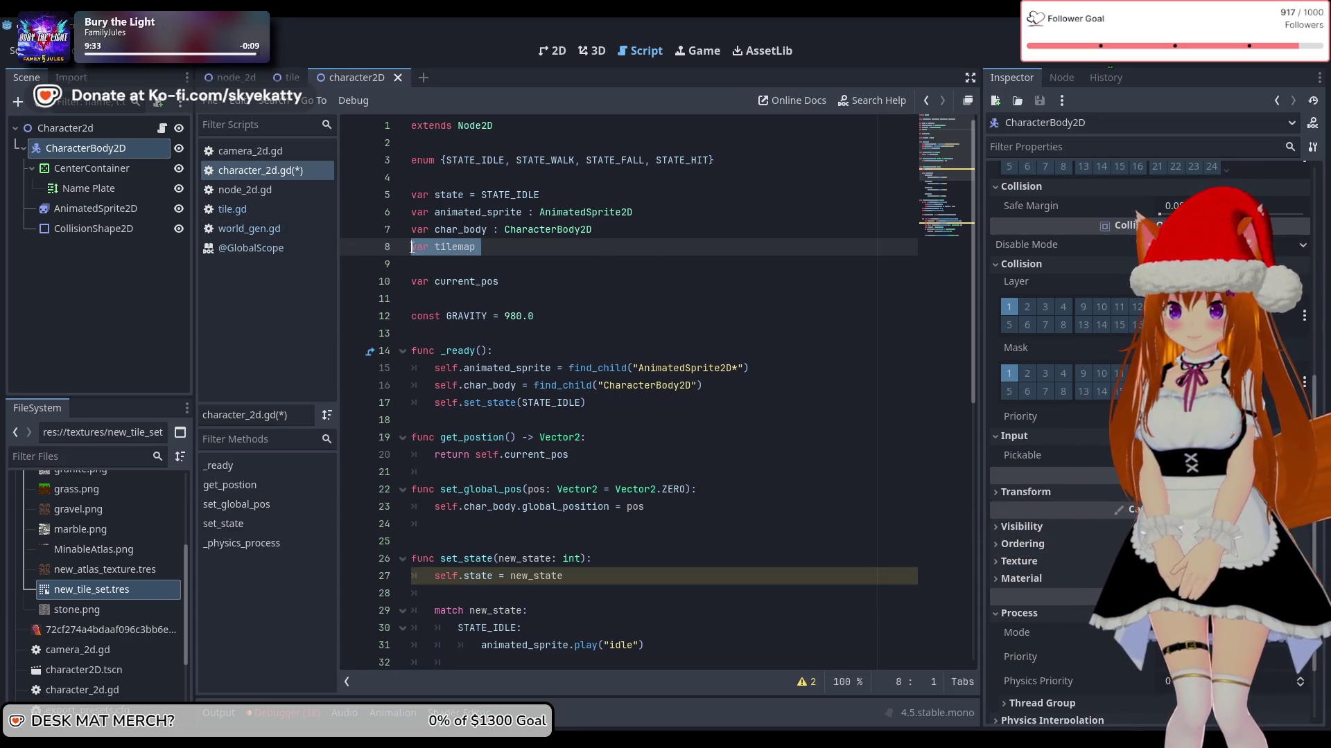
{"action": "key", "text": "BackSpace"}
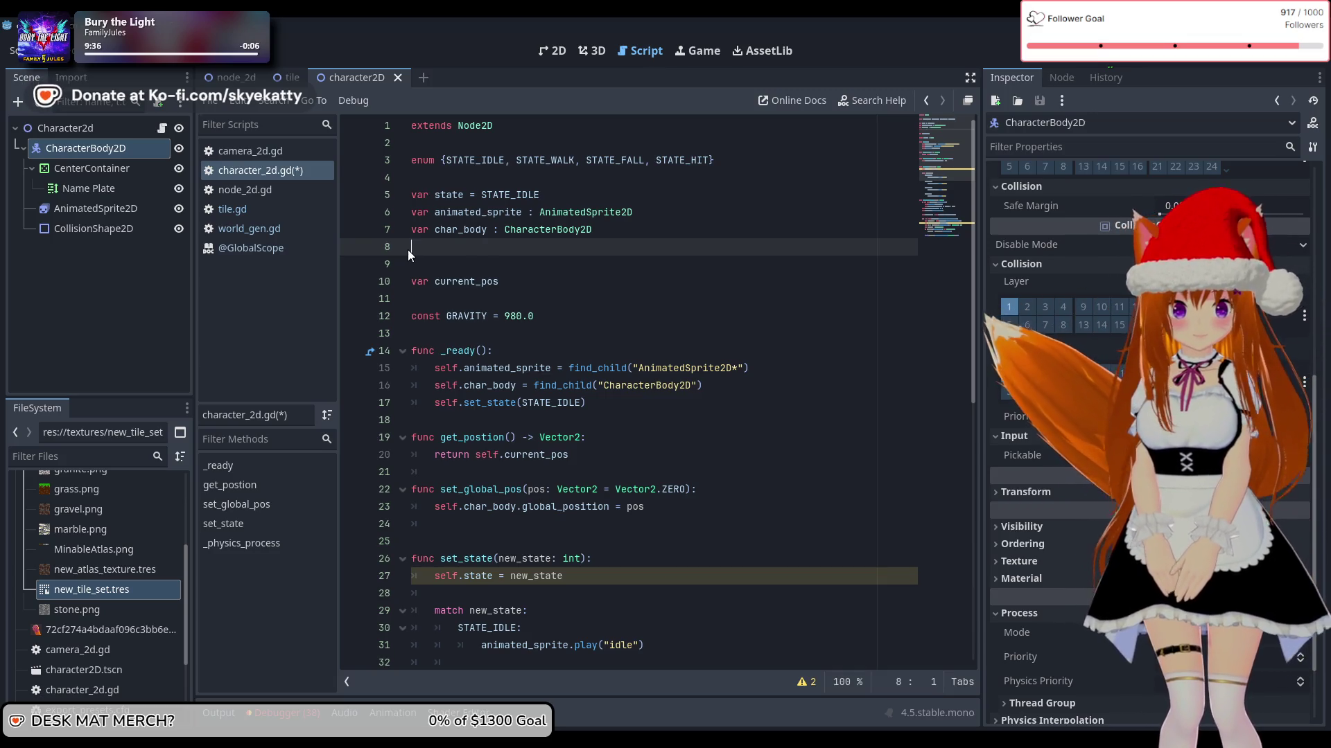
{"action": "key", "text": "BackSpace"}
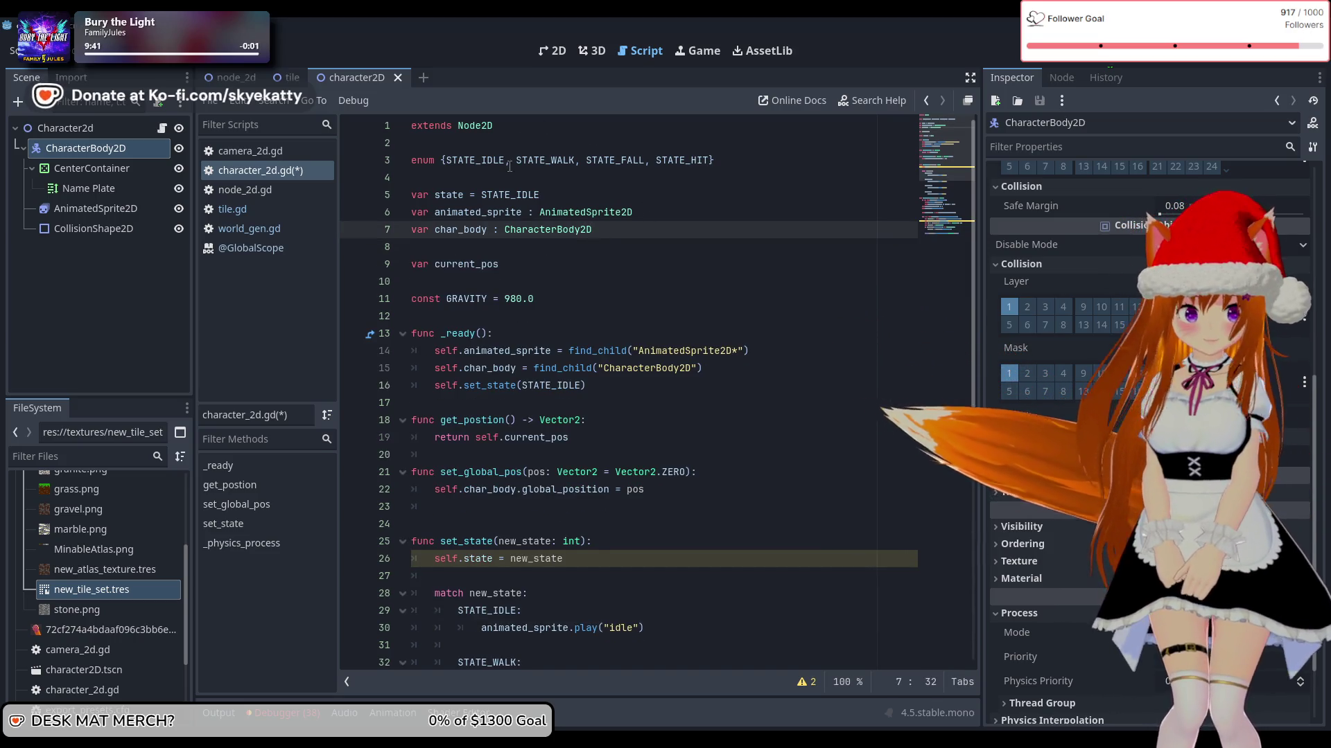
Step: Below extends Node2D, add signal player_mine_tile(pos: Vector2i)
{"action": "left_click", "coordinate": [519, 128]}
{"action": "left_click", "coordinate": [518, 140]}
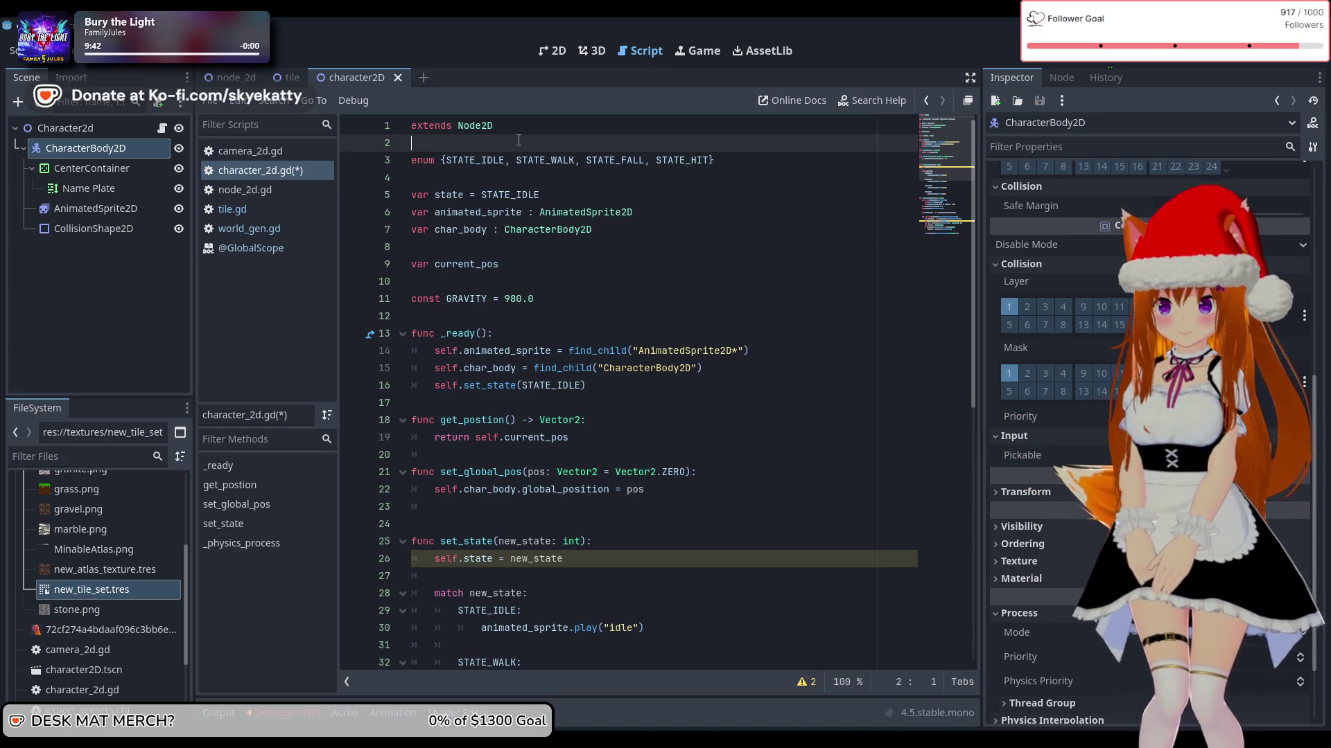
{"action": "key", "text": "Return"}
{"action": "type", "text": "sign"}
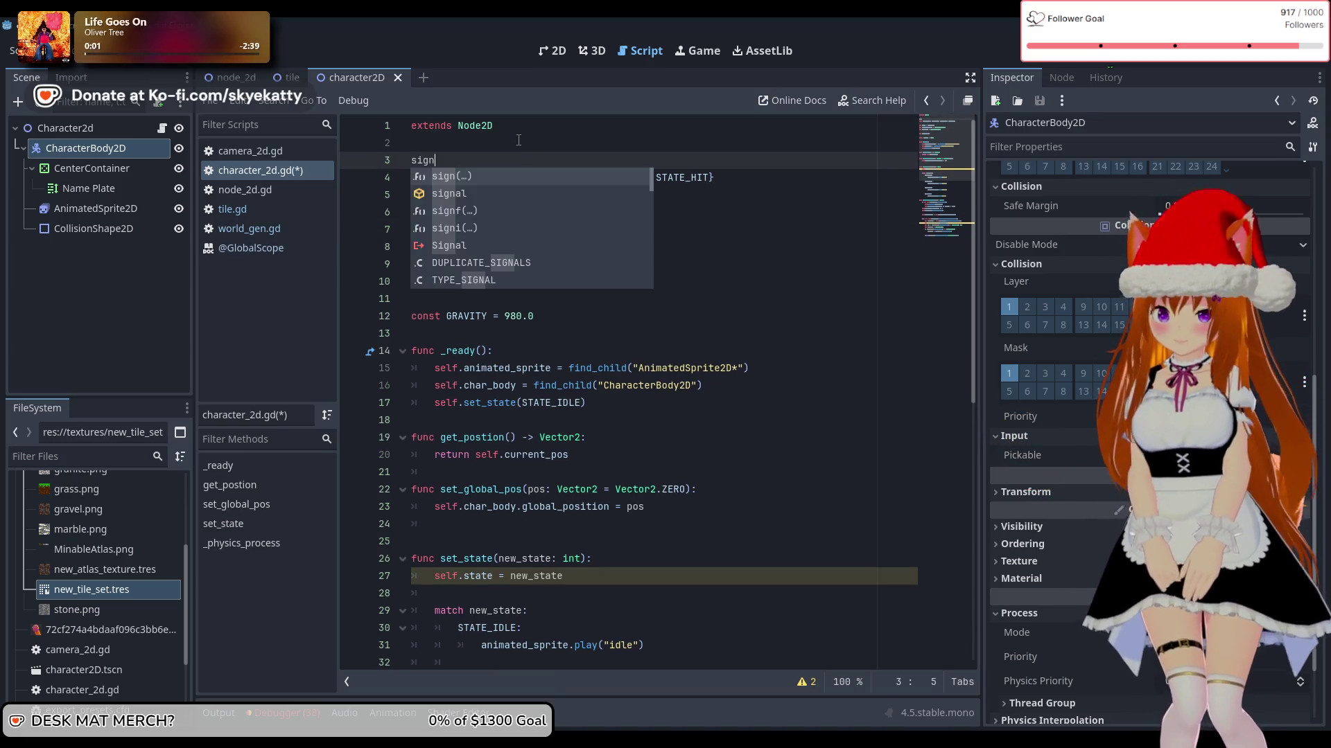
{"action": "type", "text": "al player_mine_tile("}
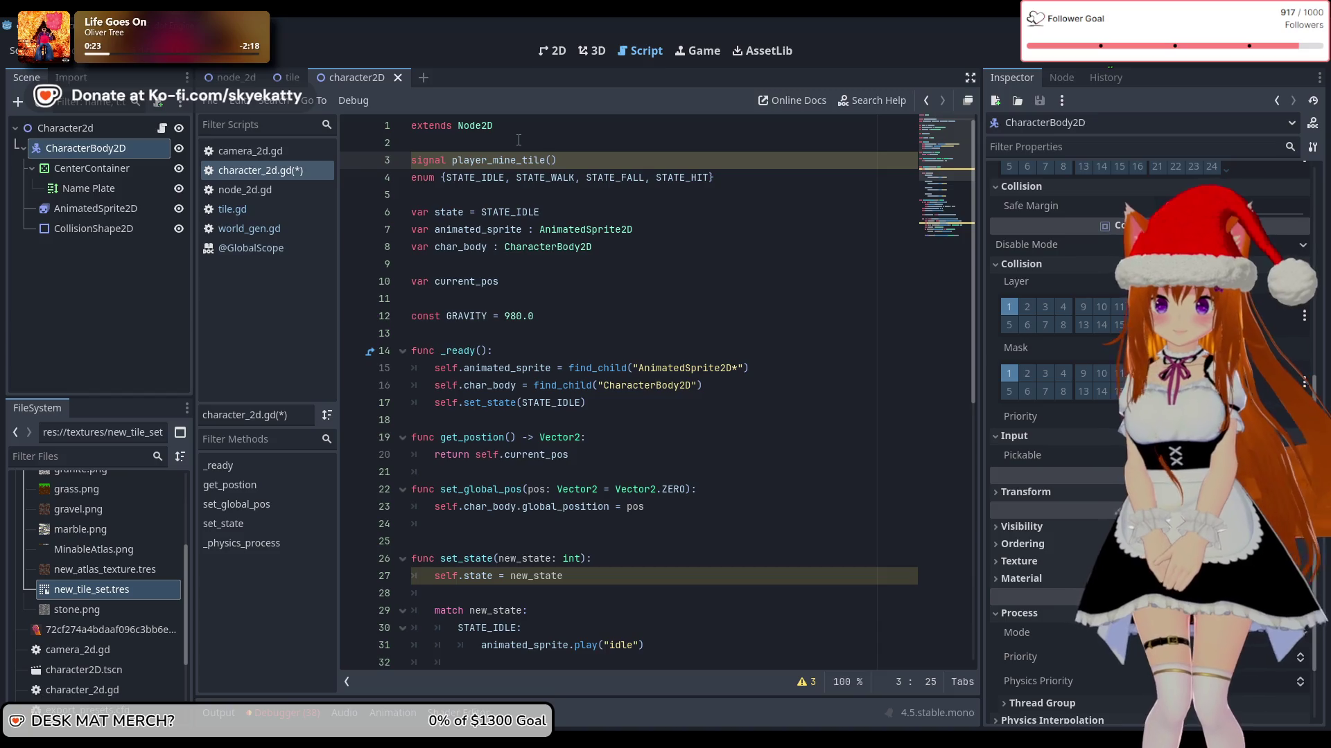
{"action": "scroll", "coordinate": [517, 206], "scroll_direction": "down", "scroll_amount": 10}
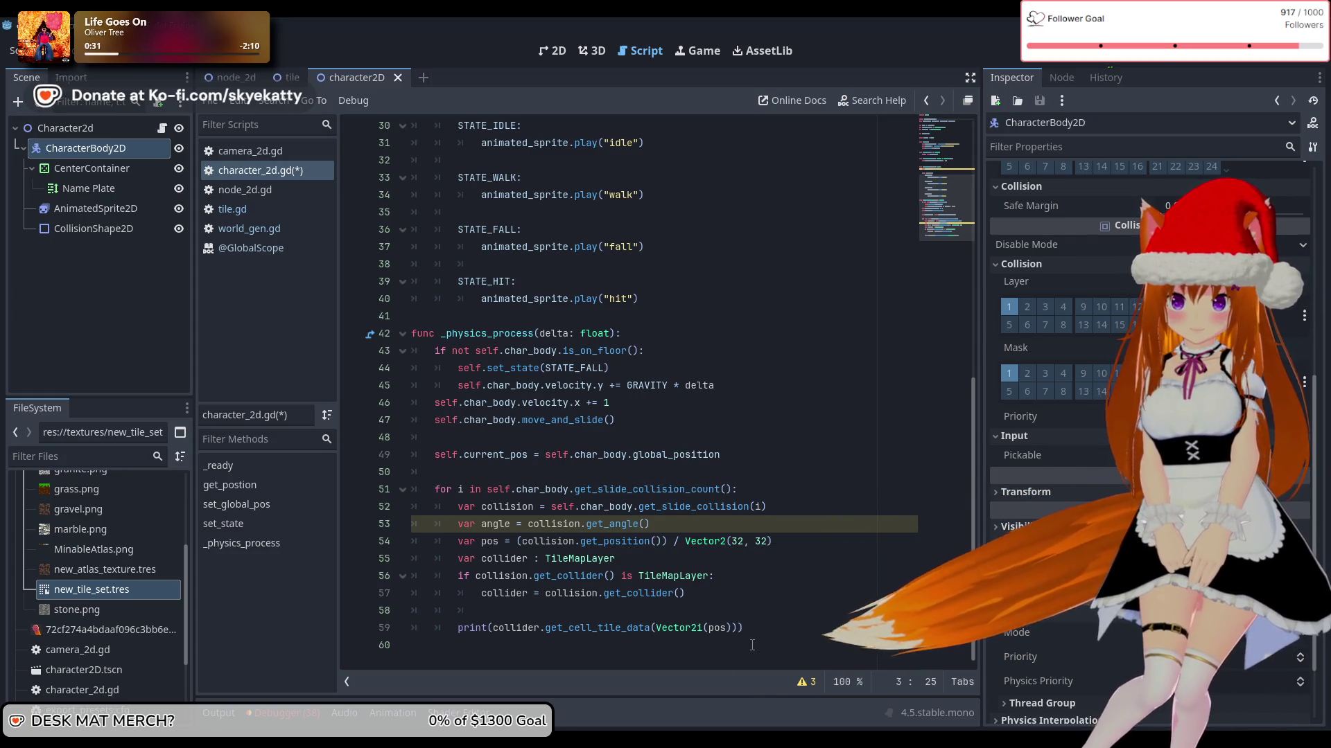
{"action": "scroll", "coordinate": [742, 641], "scroll_direction": "up", "scroll_amount": 4}
{"action": "scroll", "coordinate": [756, 638], "scroll_direction": "up", "scroll_amount": 6}
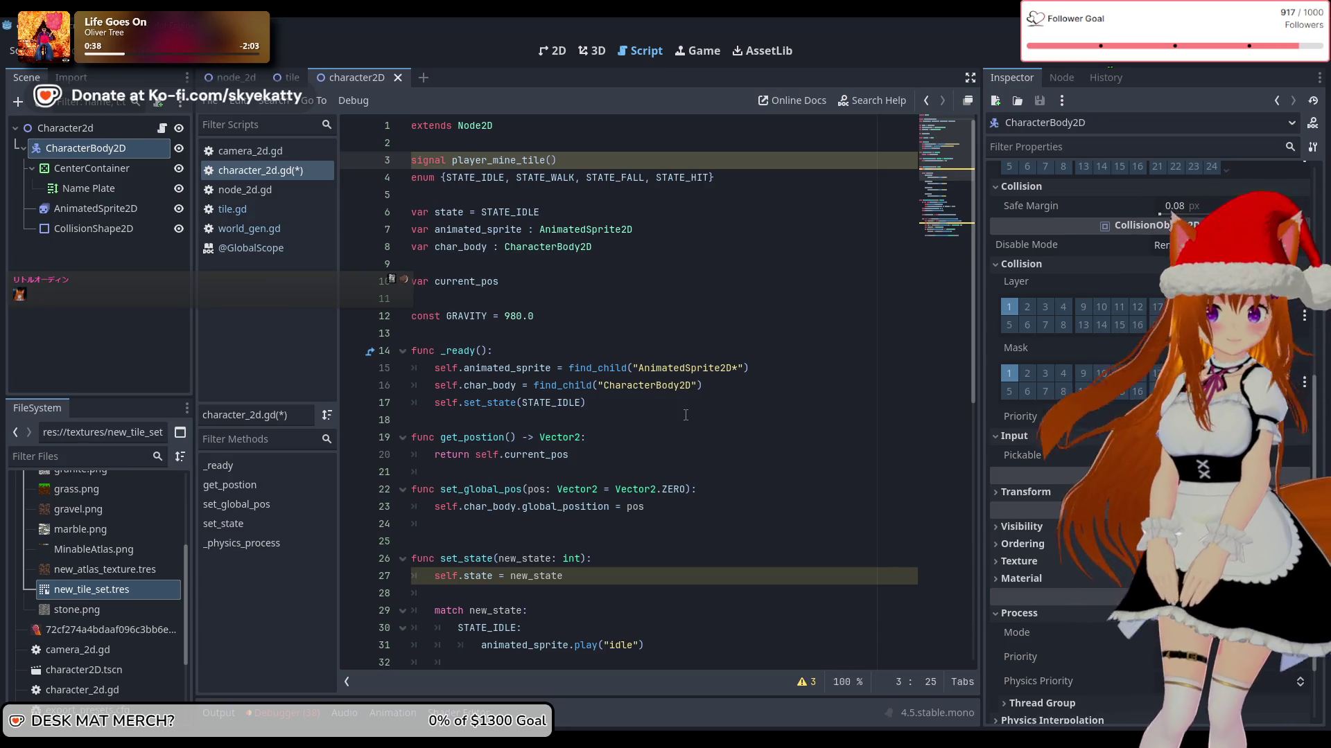
{"action": "scroll", "coordinate": [685, 414], "scroll_direction": "down", "scroll_amount": 10}
{"action": "scroll", "coordinate": [686, 414], "scroll_direction": "up", "scroll_amount": 9}
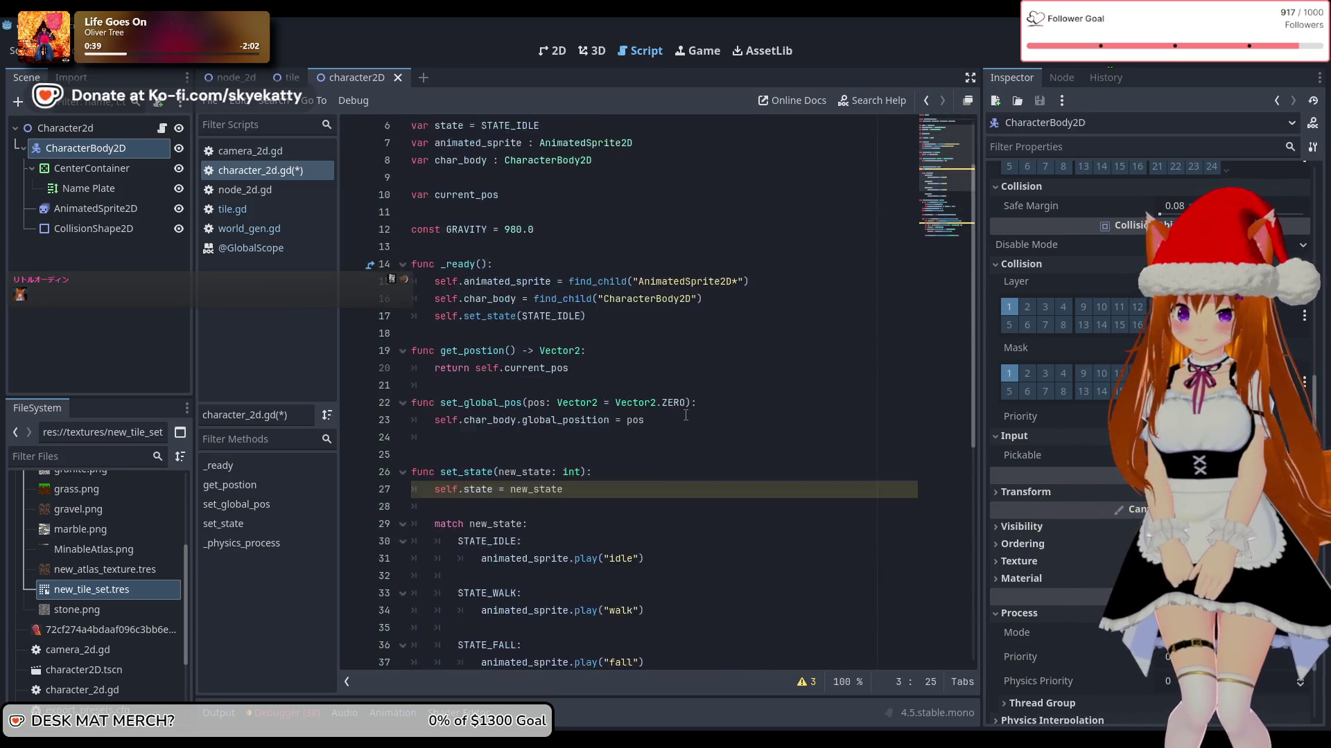
{"action": "scroll", "coordinate": [685, 415], "scroll_direction": "up", "scroll_amount": 2}
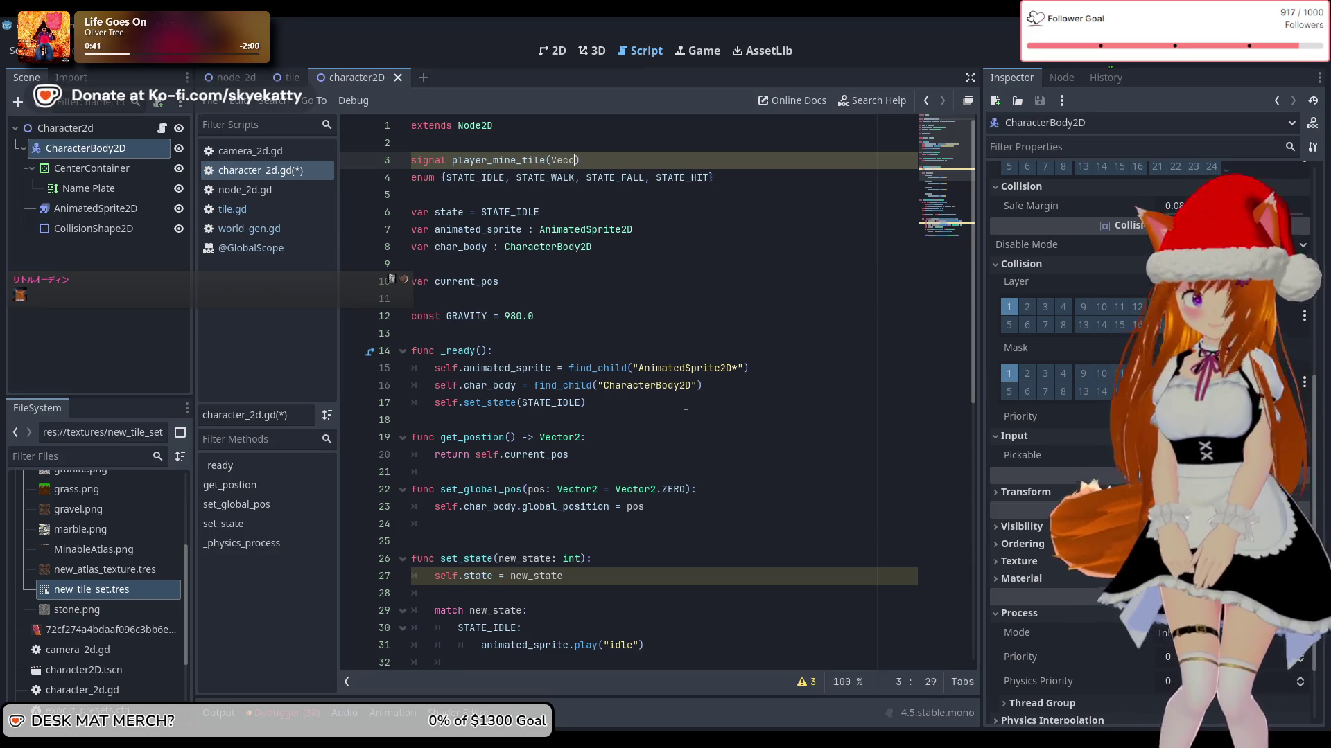
{"action": "type", "text": "or2i"}
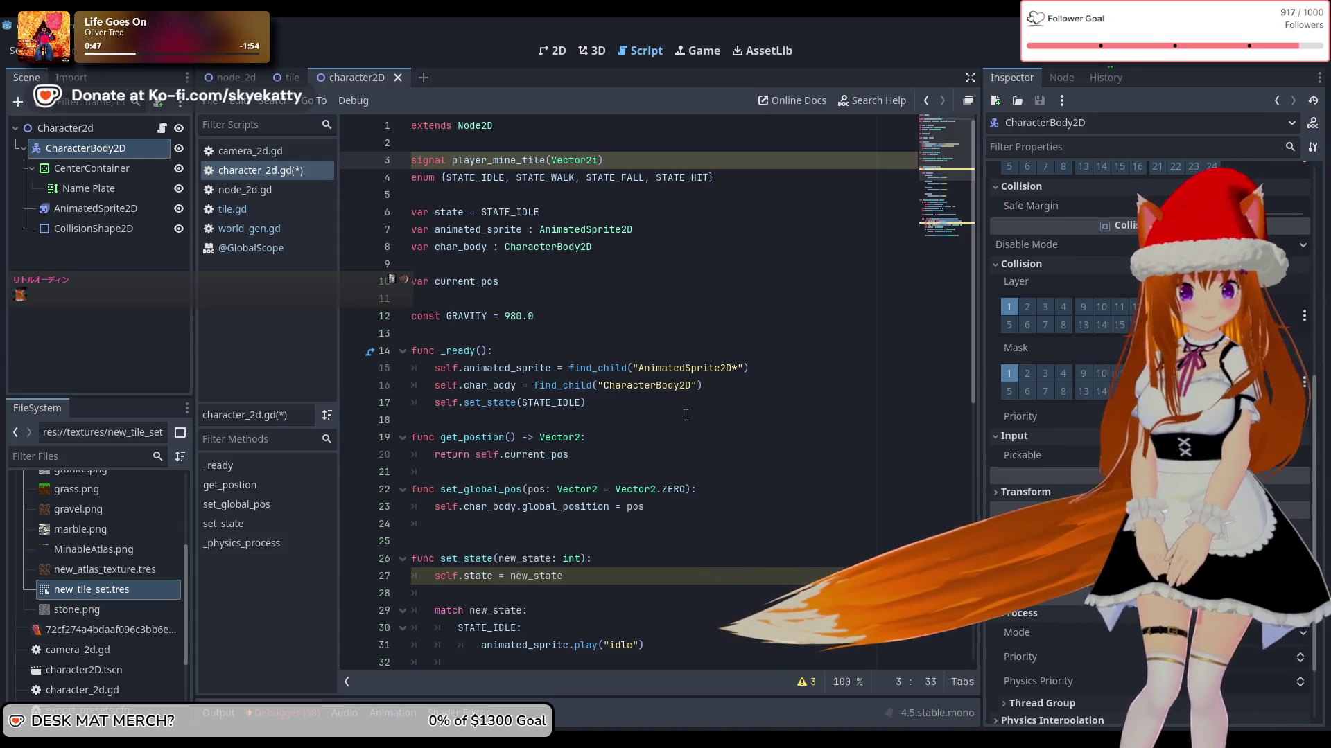
{"action": "key", "text": "ctrl+Left"}
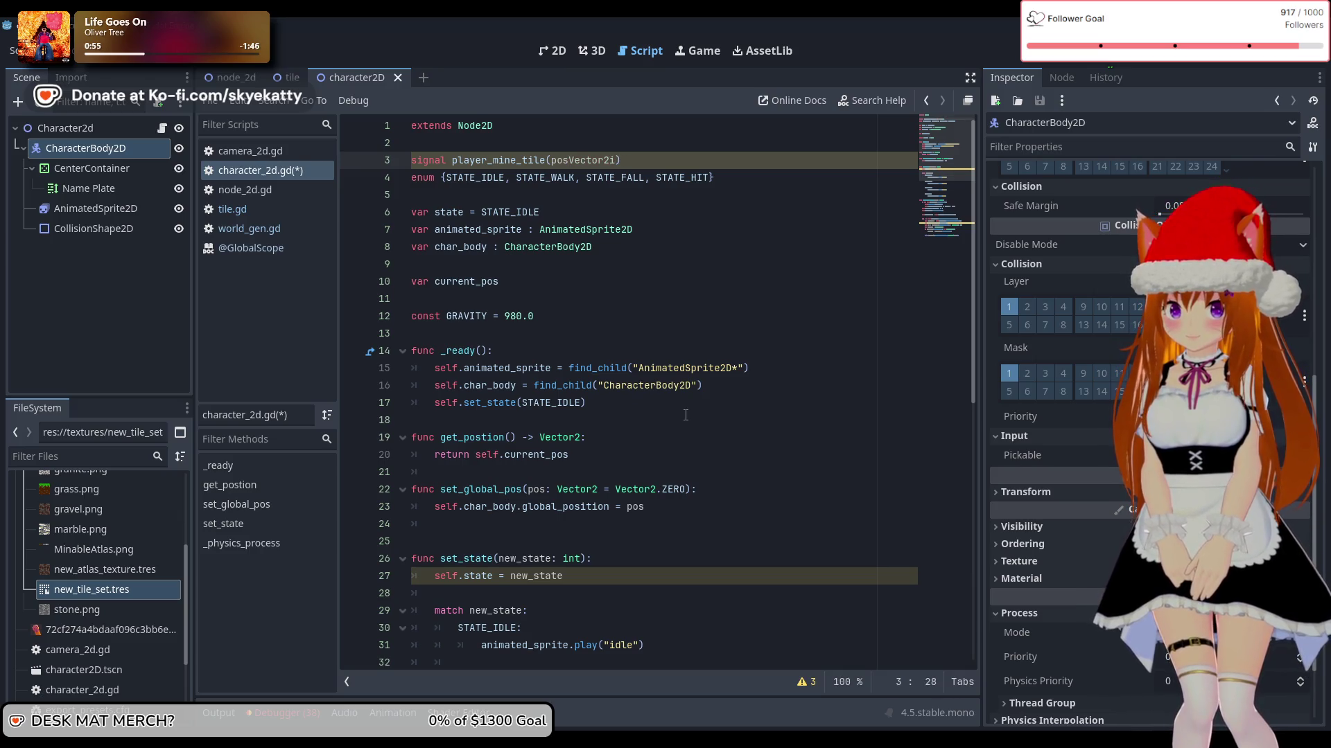
{"action": "scroll", "coordinate": [686, 414], "scroll_direction": "down", "scroll_amount": 10}
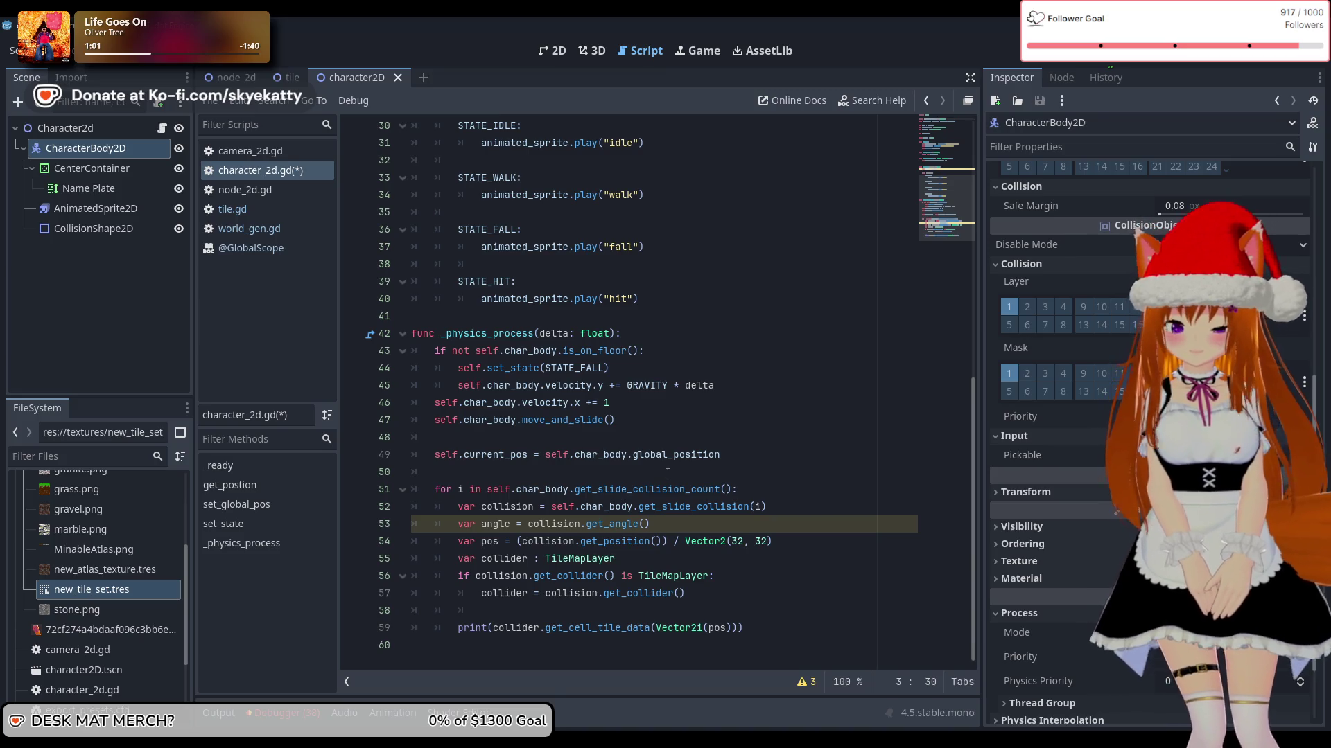
{"action": "scroll", "coordinate": [709, 497], "scroll_direction": "up", "scroll_amount": 10}
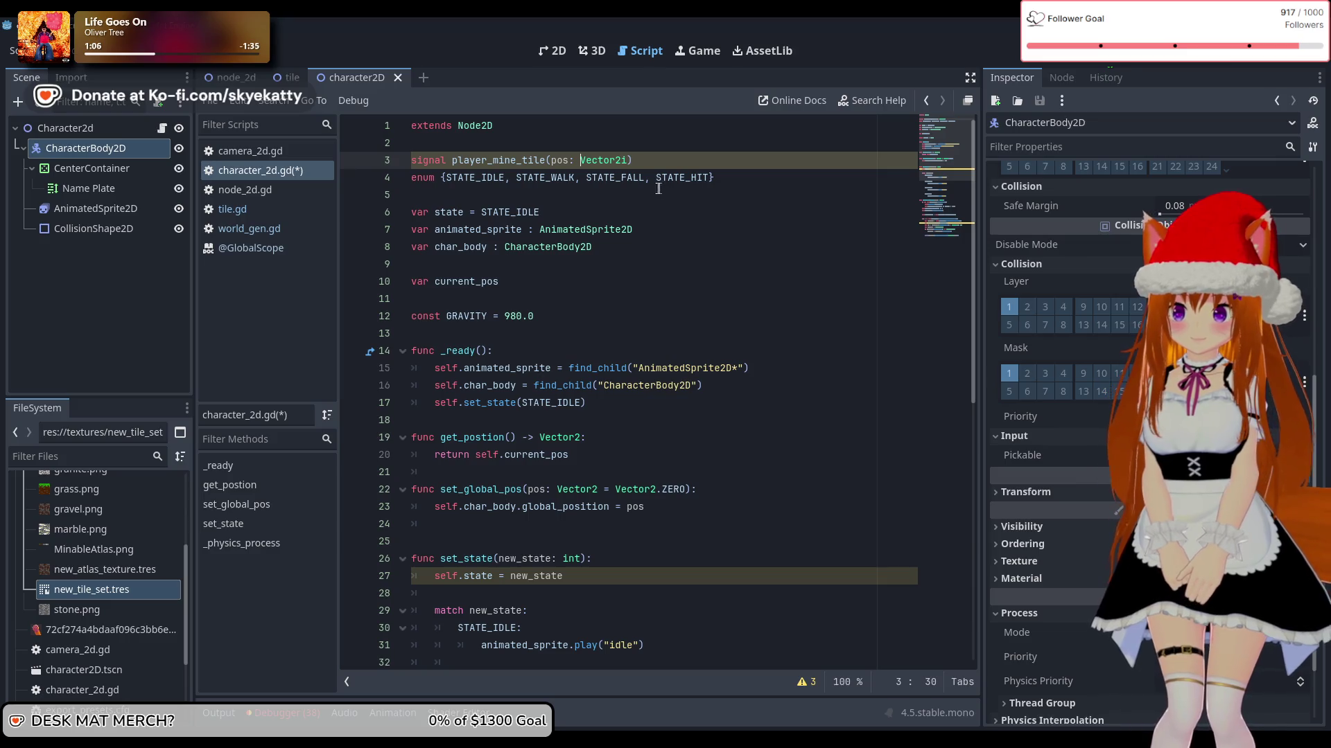
{"action": "scroll", "coordinate": [616, 178], "scroll_direction": "down", "scroll_amount": 10}
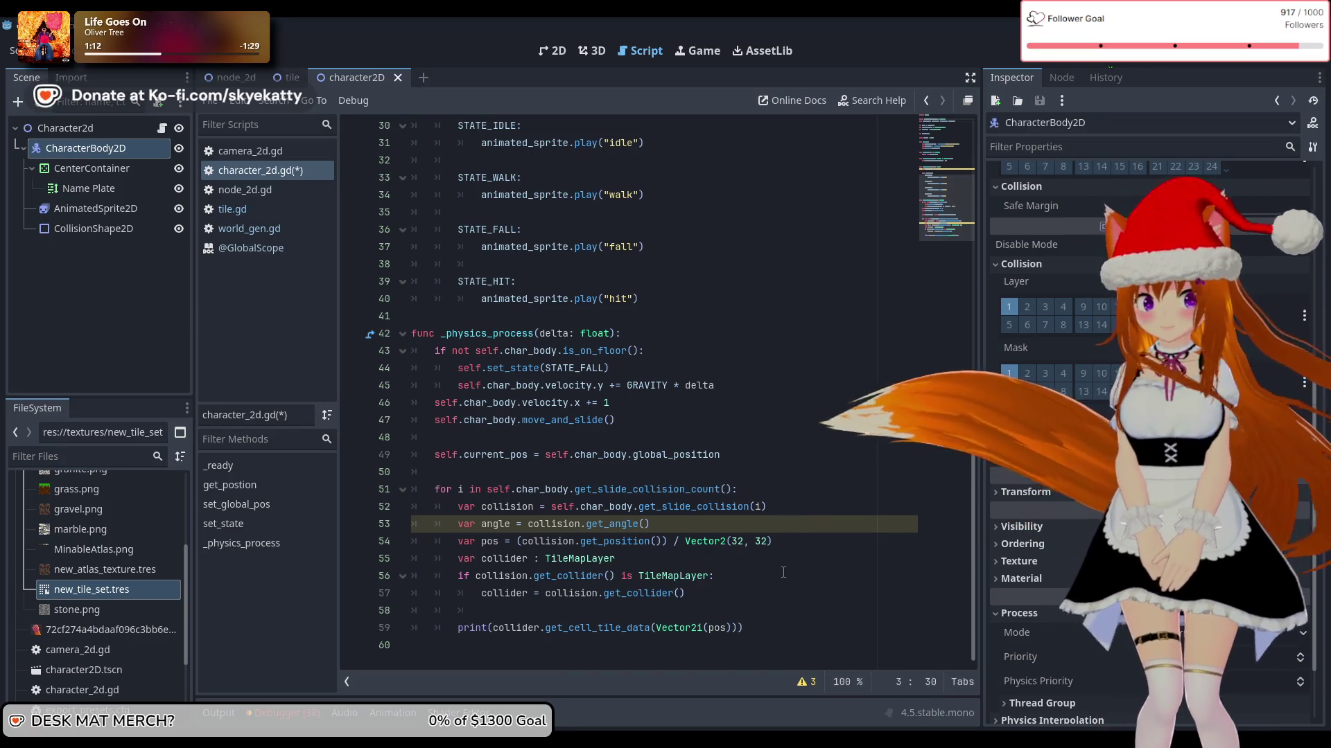
{"action": "scroll", "coordinate": [719, 590], "scroll_direction": "up", "scroll_amount": 4}
{"action": "scroll", "coordinate": [718, 590], "scroll_direction": "up", "scroll_amount": 5}
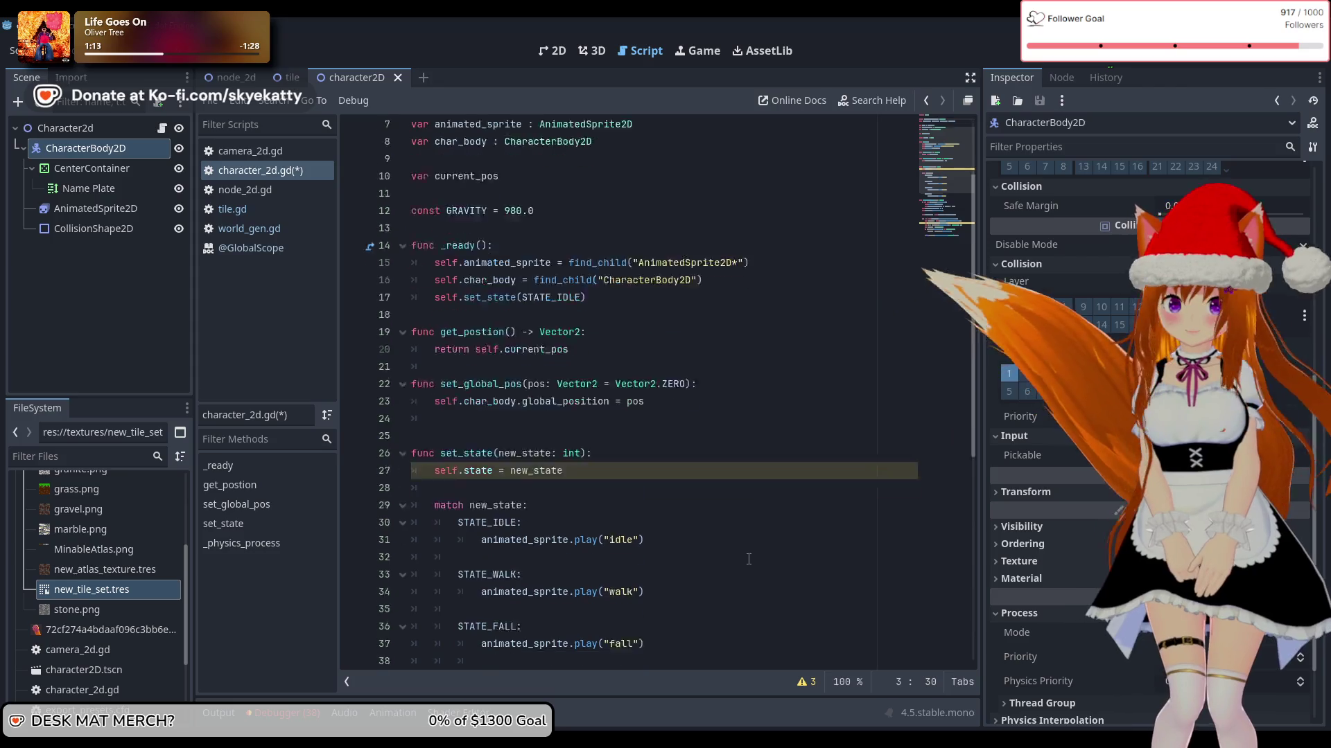
{"action": "scroll", "coordinate": [745, 558], "scroll_direction": "down", "scroll_amount": 9}
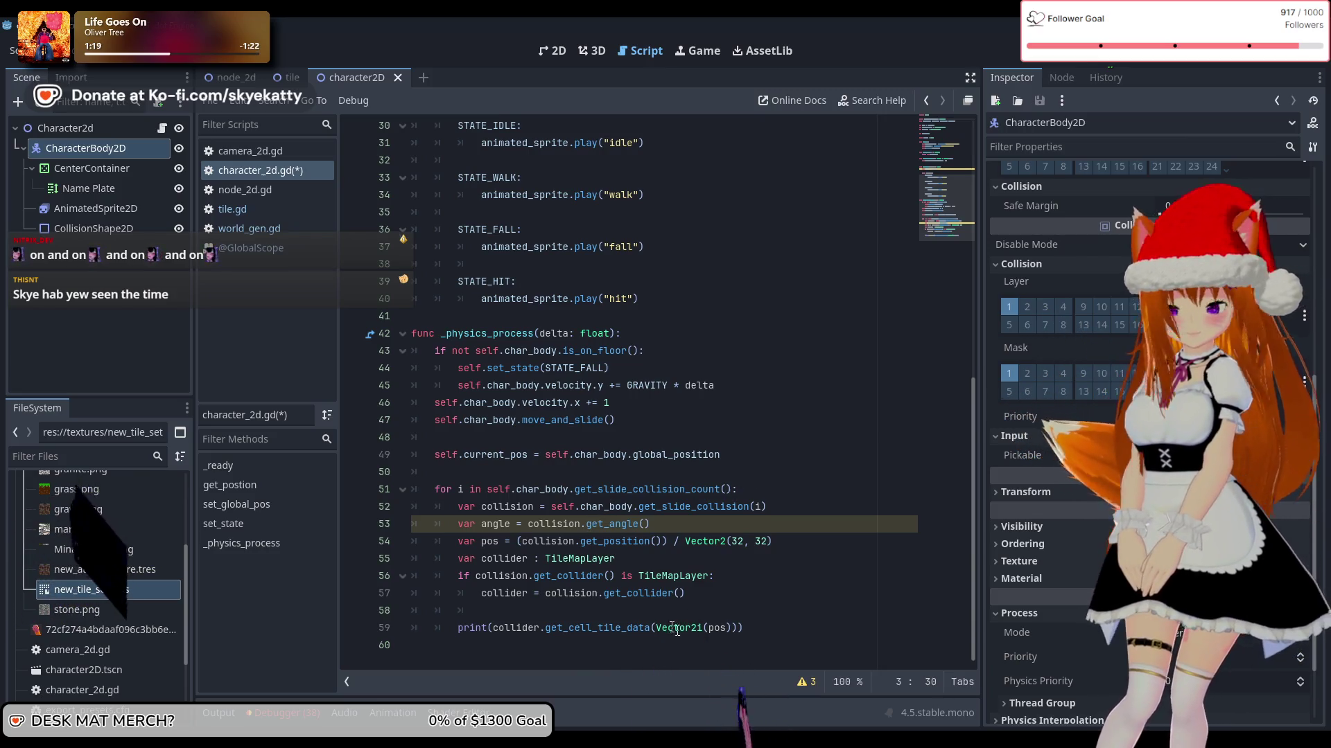
{"action": "left_click", "coordinate": [749, 628]}
{"action": "left_click", "coordinate": [651, 524]}
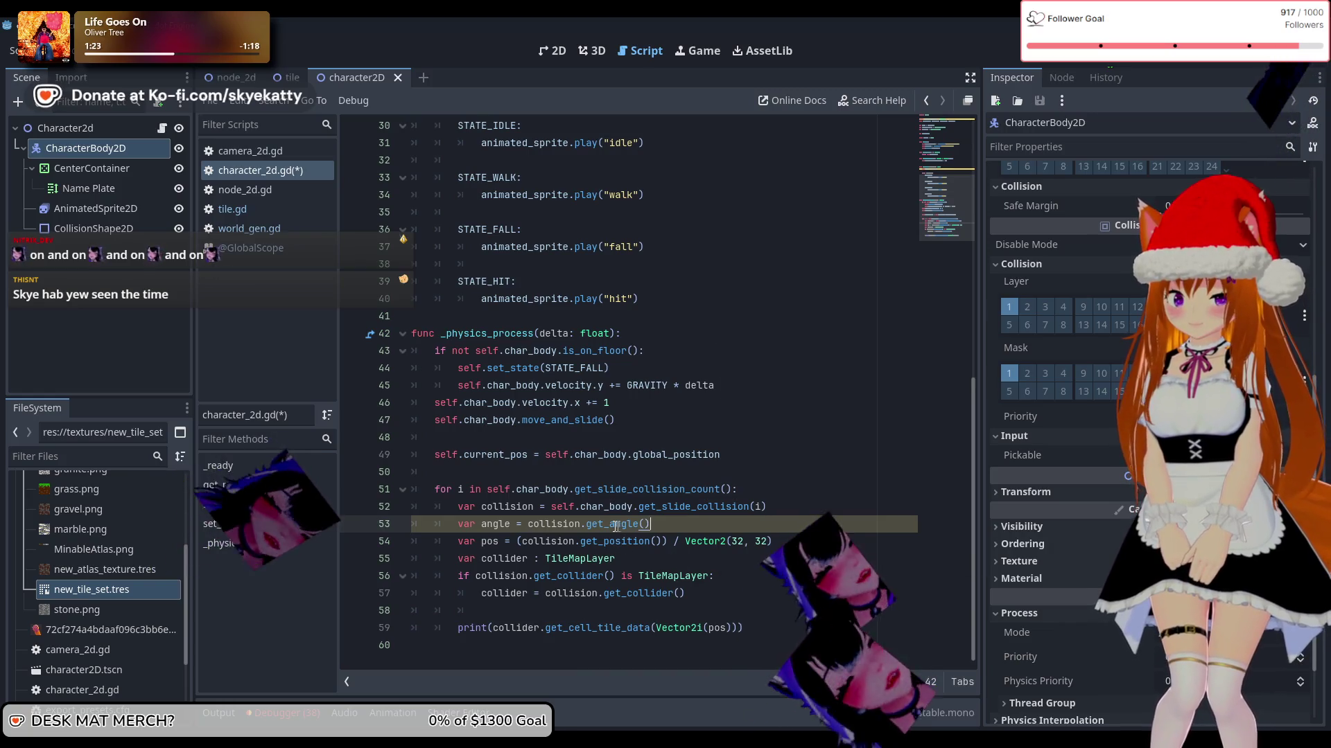
{"action": "mouse_move", "coordinate": [609, 524]}
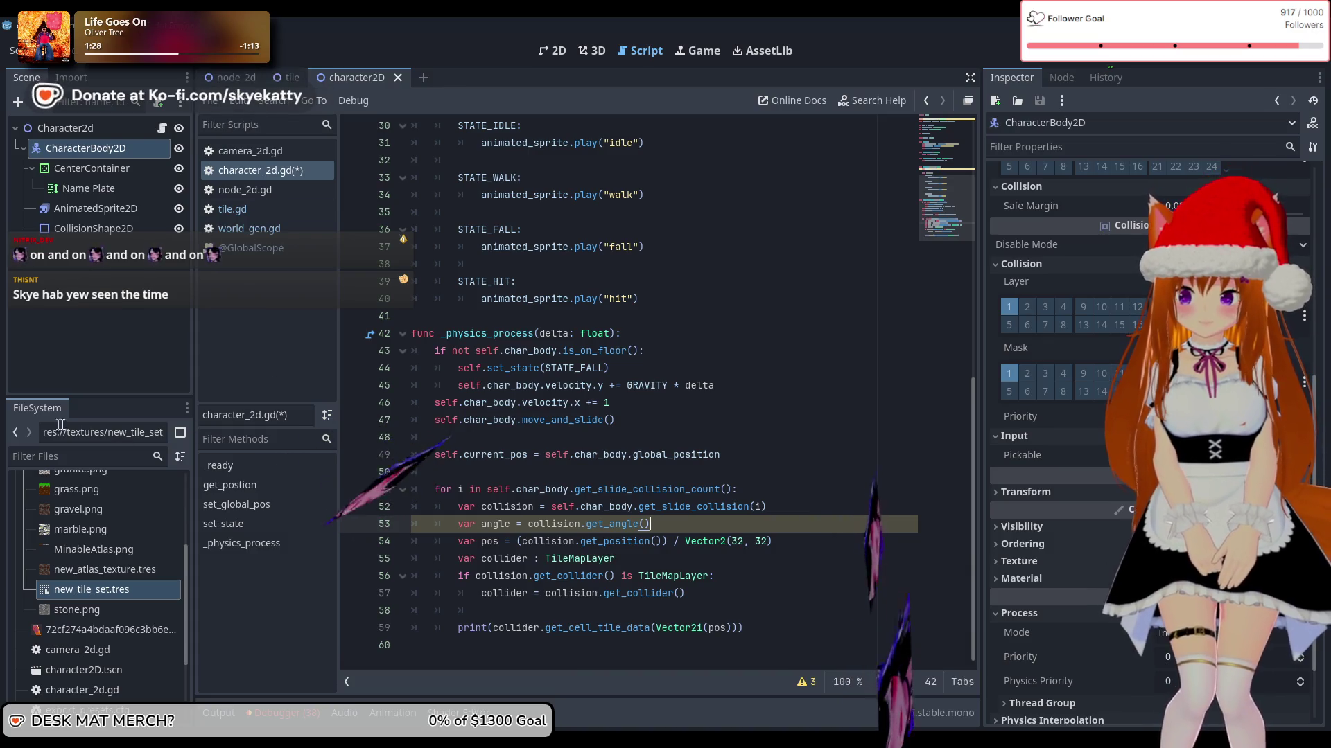
{"action": "left_click", "coordinate": [184, 317]}
{"action": "scroll", "coordinate": [671, 302], "scroll_direction": "up", "scroll_amount": 10}
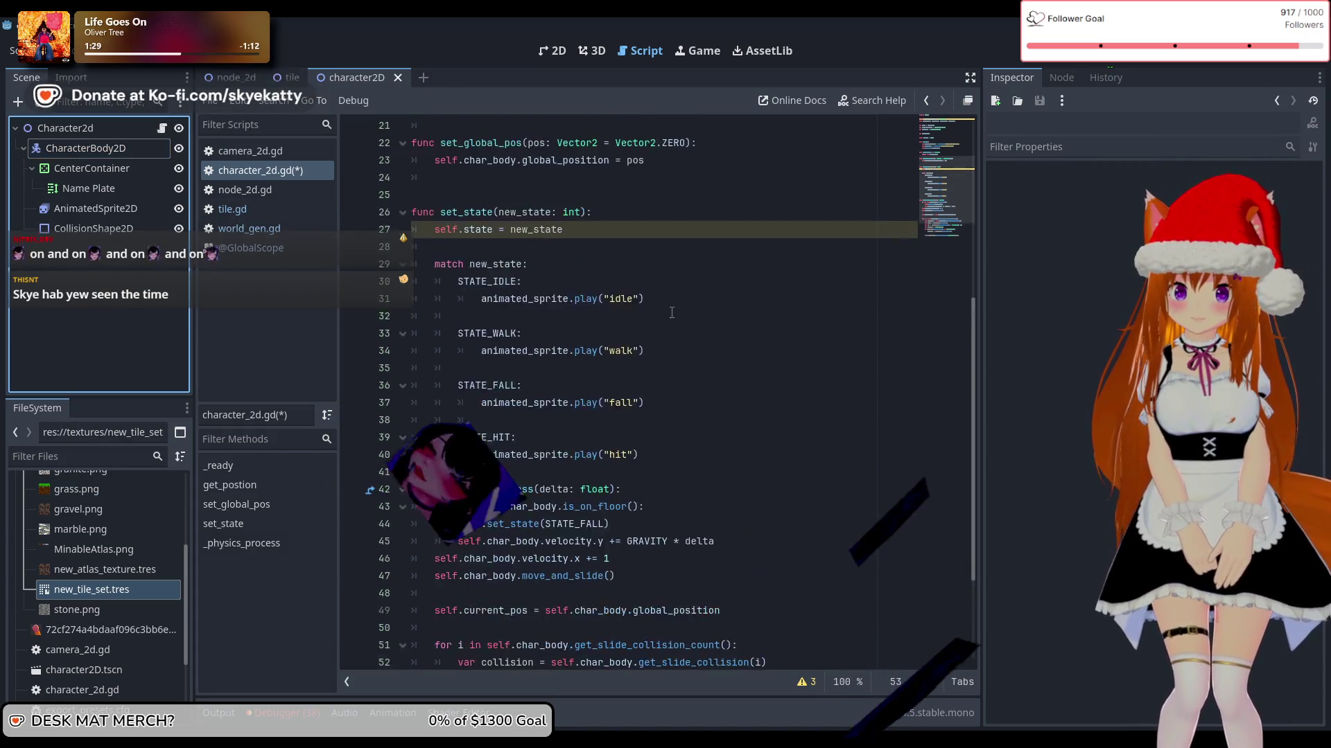
{"action": "scroll", "coordinate": [671, 303], "scroll_direction": "down", "scroll_amount": 2}
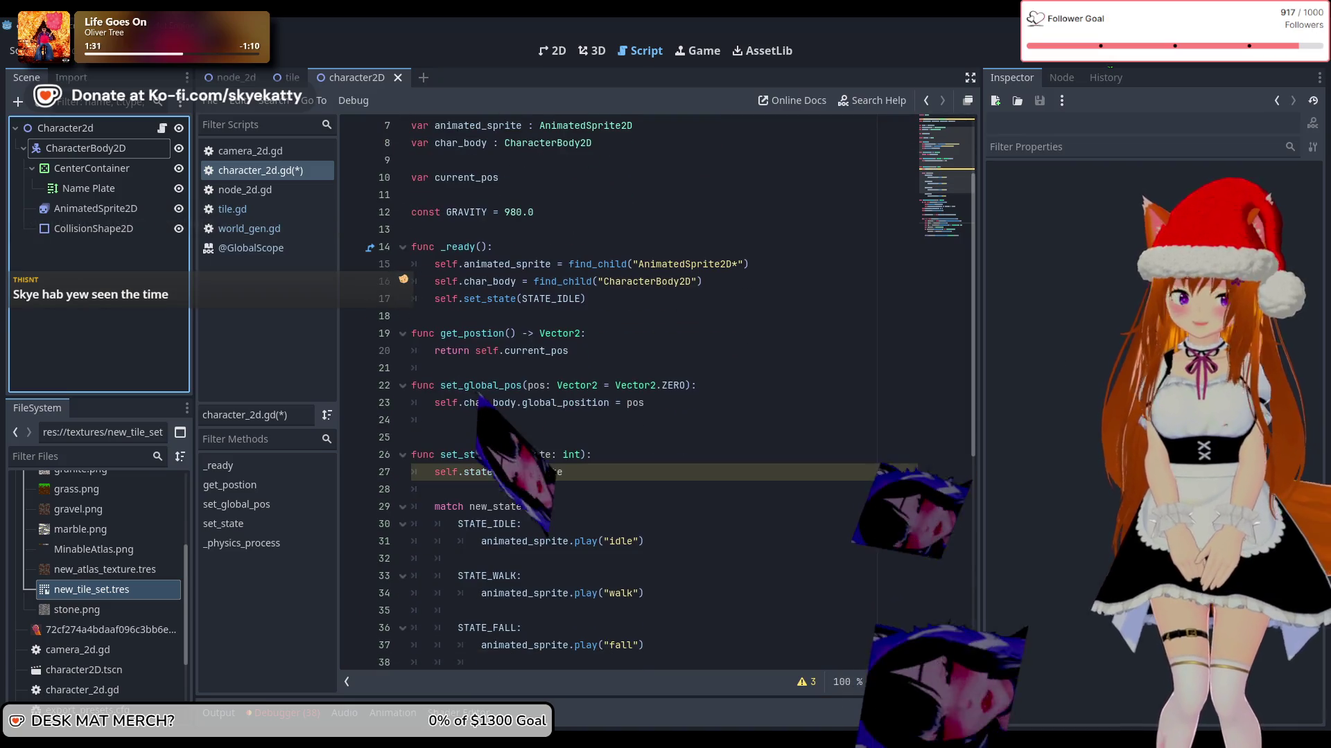
{"action": "scroll", "coordinate": [659, 404], "scroll_direction": "down", "scroll_amount": 5}
{"action": "scroll", "coordinate": [659, 404], "scroll_direction": "down", "scroll_amount": 3}
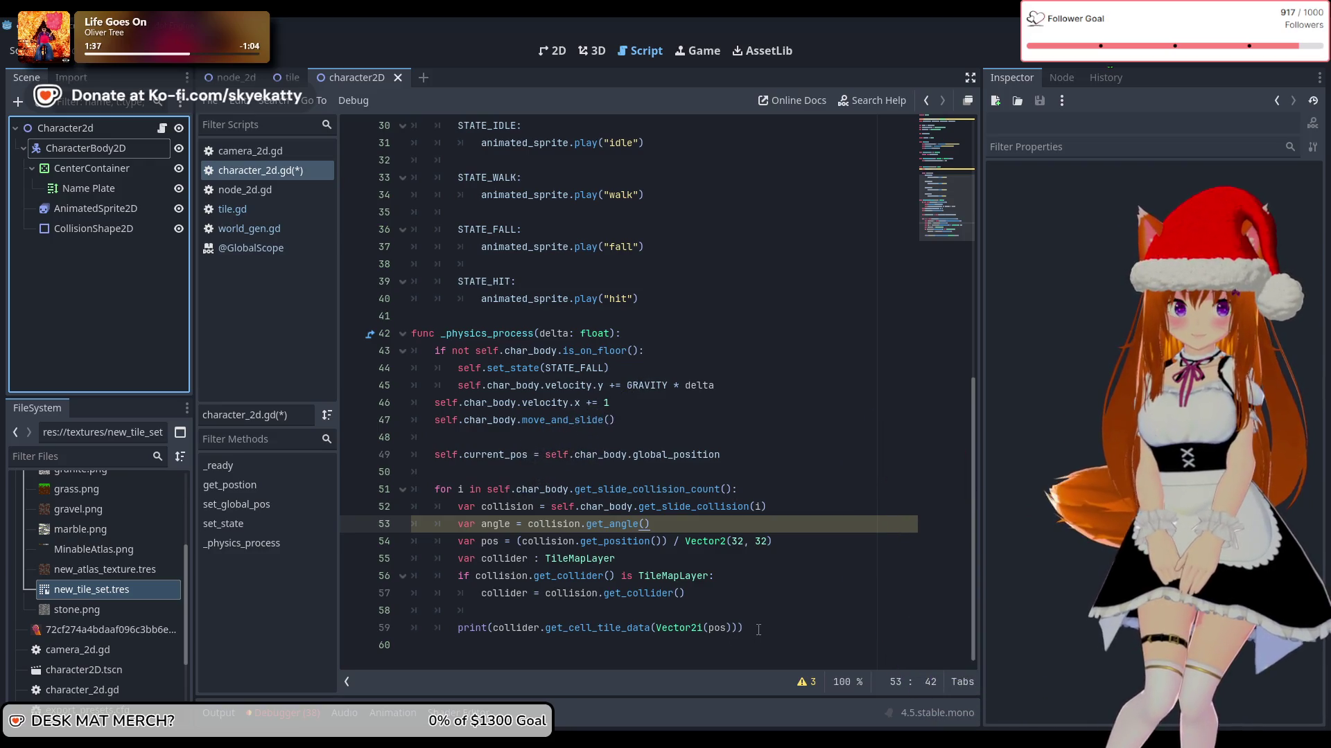
{"action": "left_click_drag", "start_coordinate": [758, 630], "coordinate": [547, 630]}
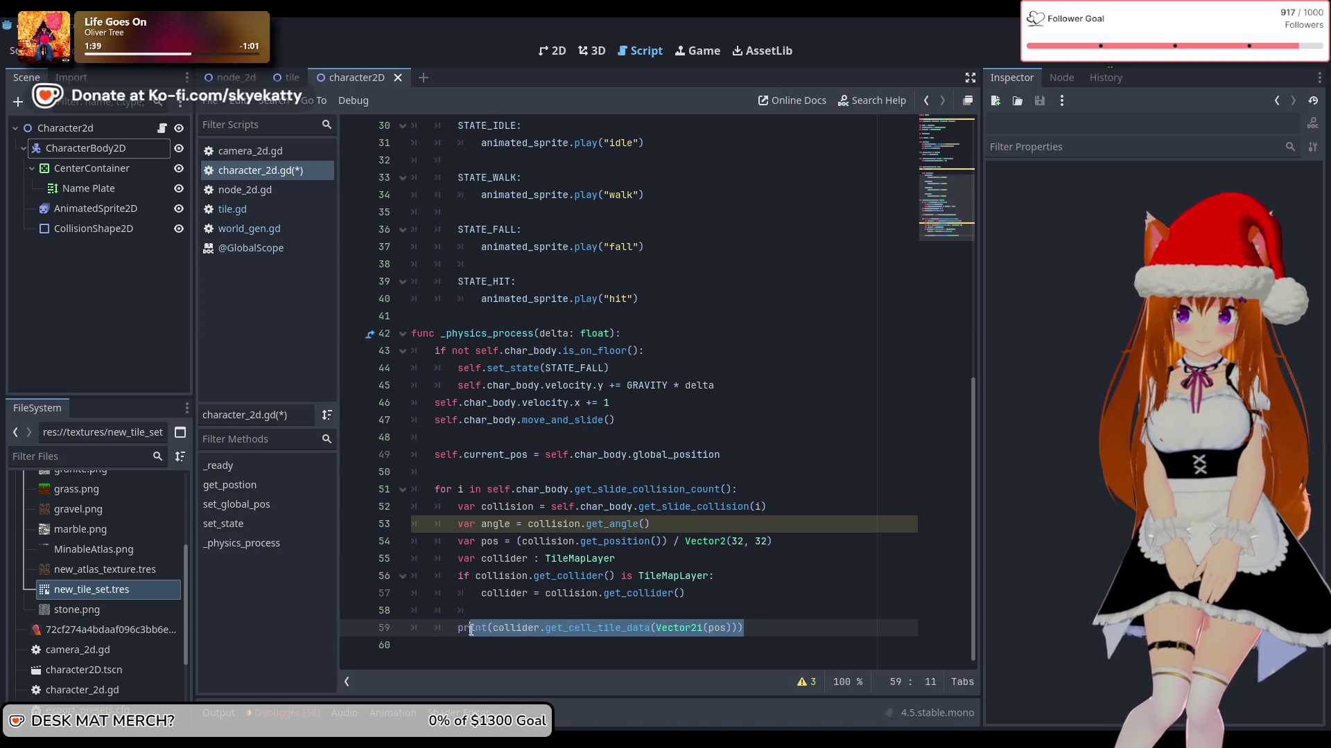
Step: Replace the tile-data print on line 59 with an emit_signal call passing pos
{"action": "left_click_drag", "start_coordinate": [464, 629], "coordinate": [459, 629]}
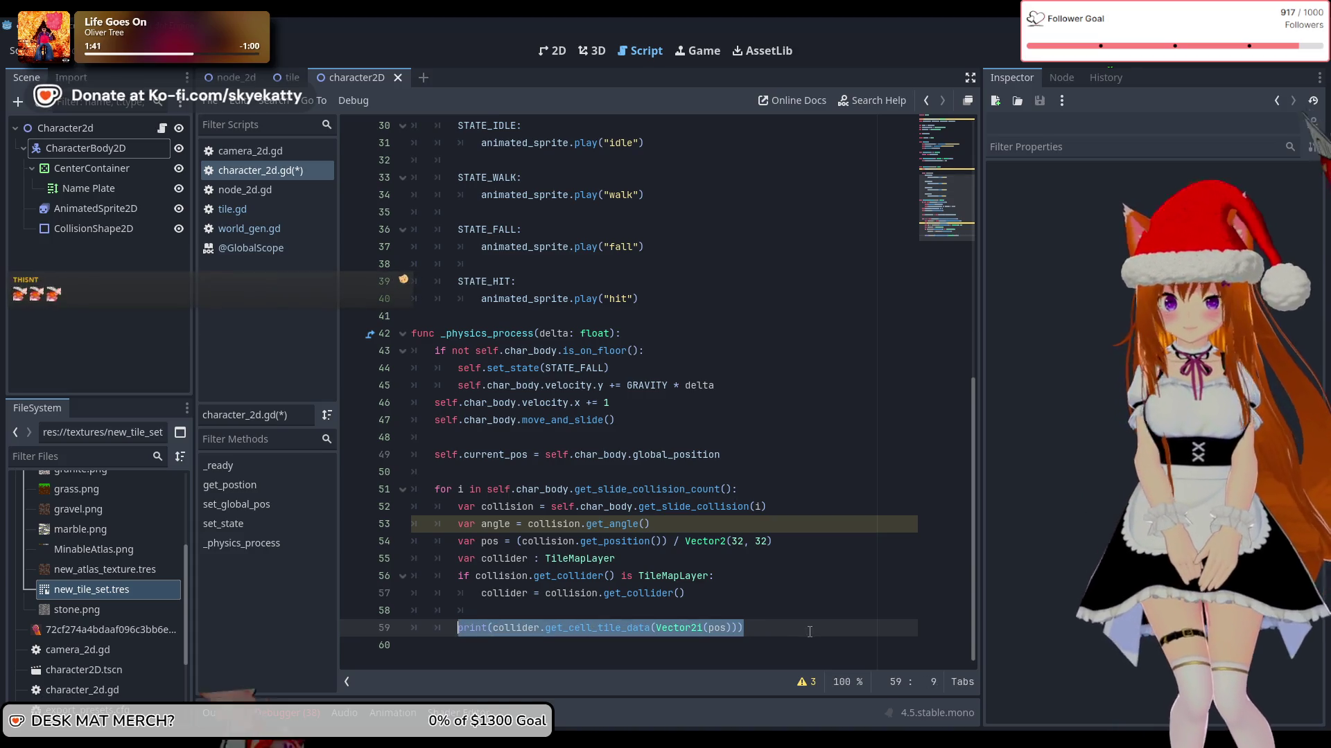
{"action": "key", "text": "BackSpace"}
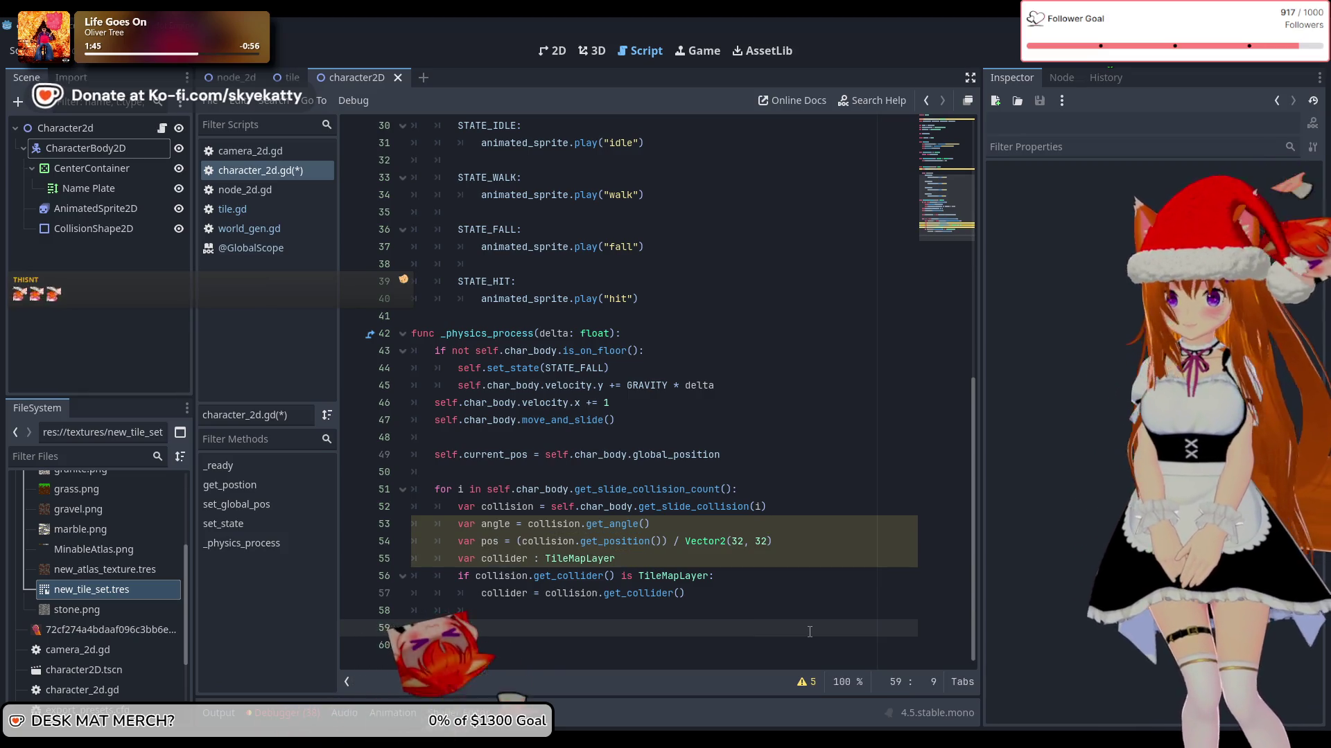
{"action": "type", "text": "emit"}
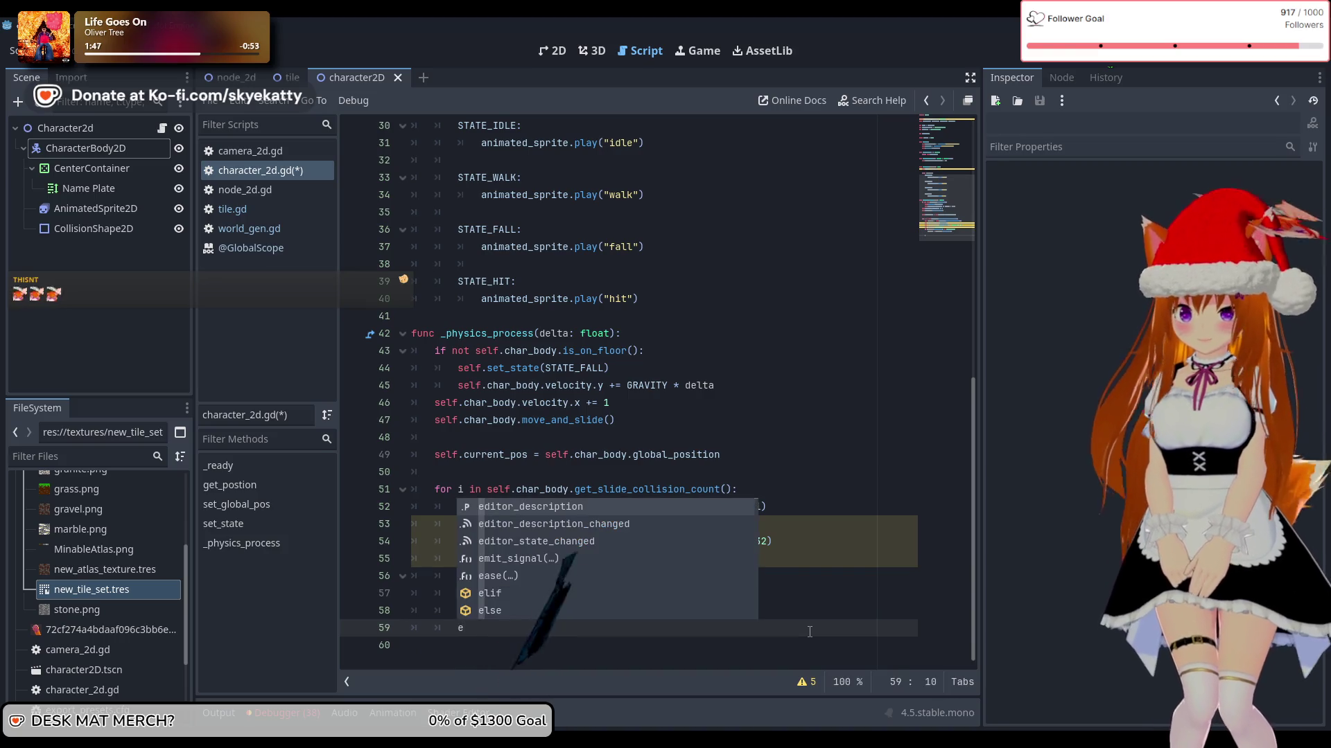
{"action": "key", "text": "Return"}
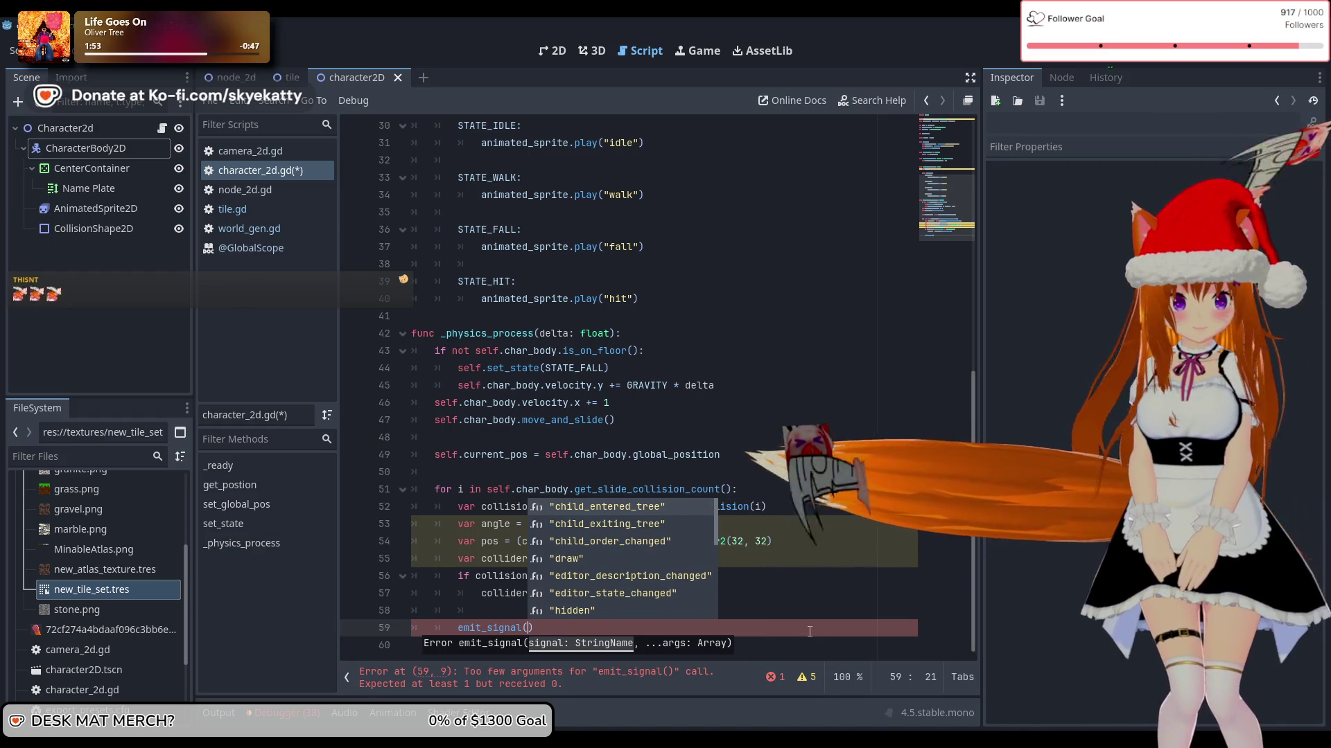
{"action": "key", "text": "Escape"}
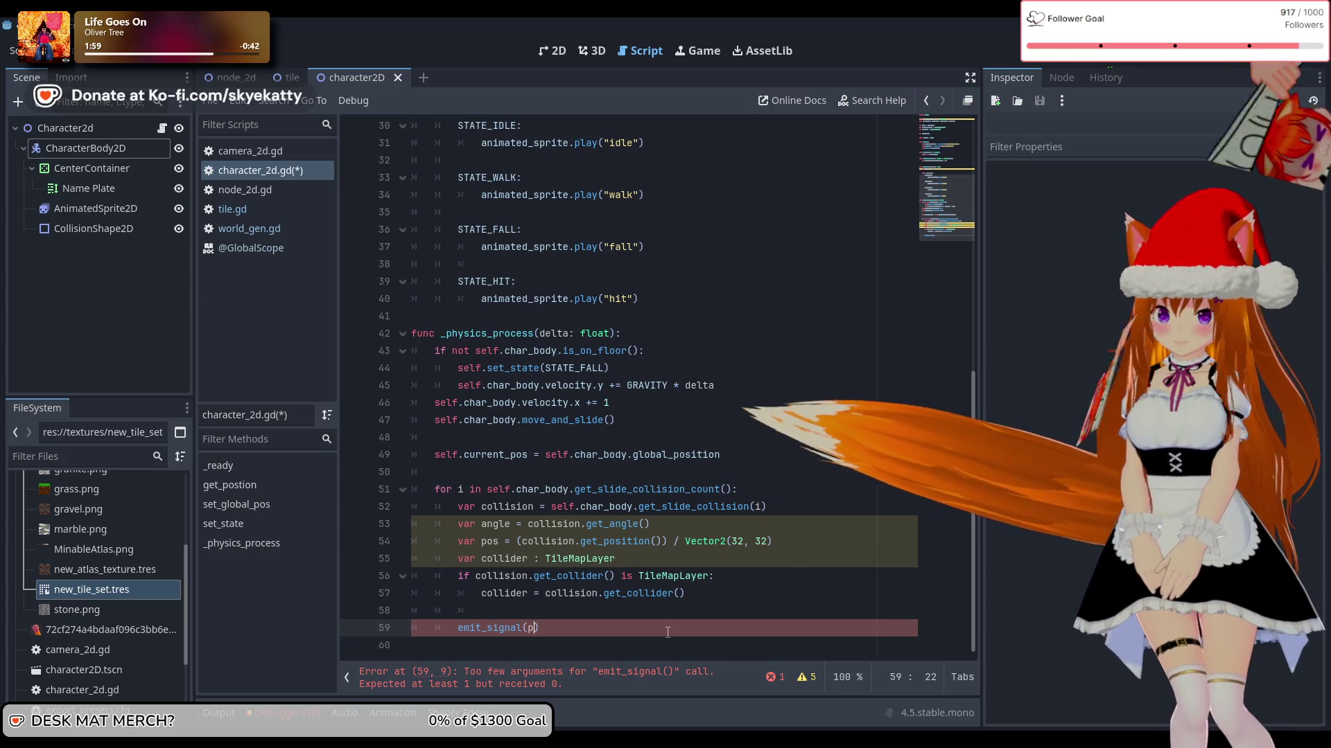
{"action": "type", "text": "pos"}
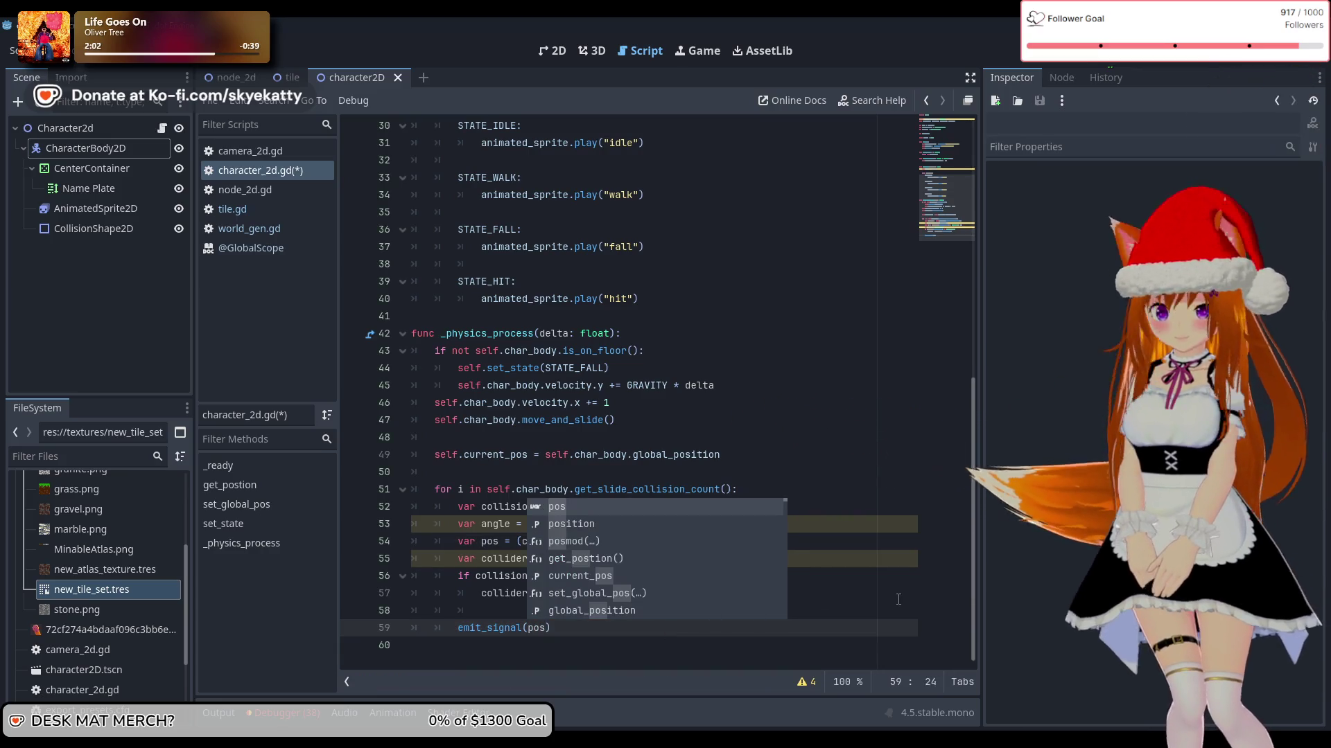
{"action": "left_click", "coordinate": [749, 600]}
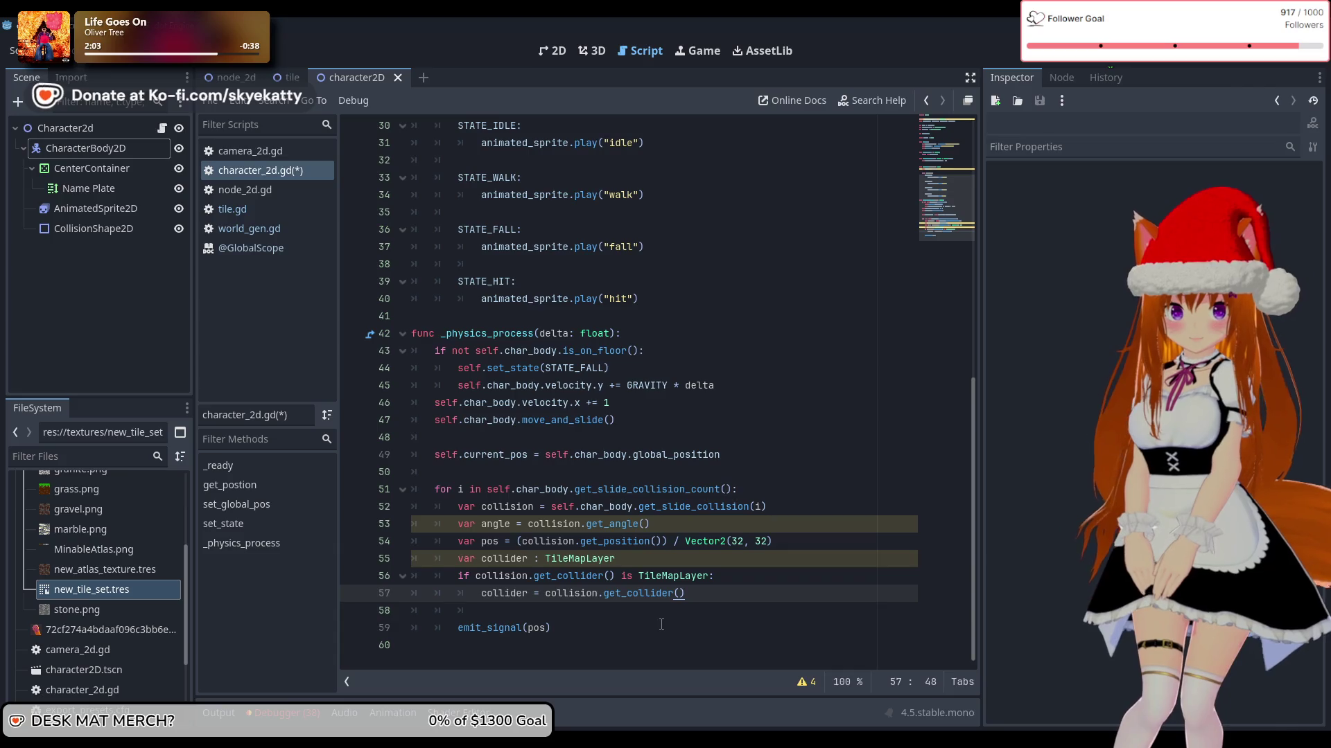
Step: Make player_mine_tile the emitted signal name and recheck the Vector2(32, 32) divisor
{"action": "scroll", "coordinate": [664, 623], "scroll_direction": "up", "scroll_amount": 10}
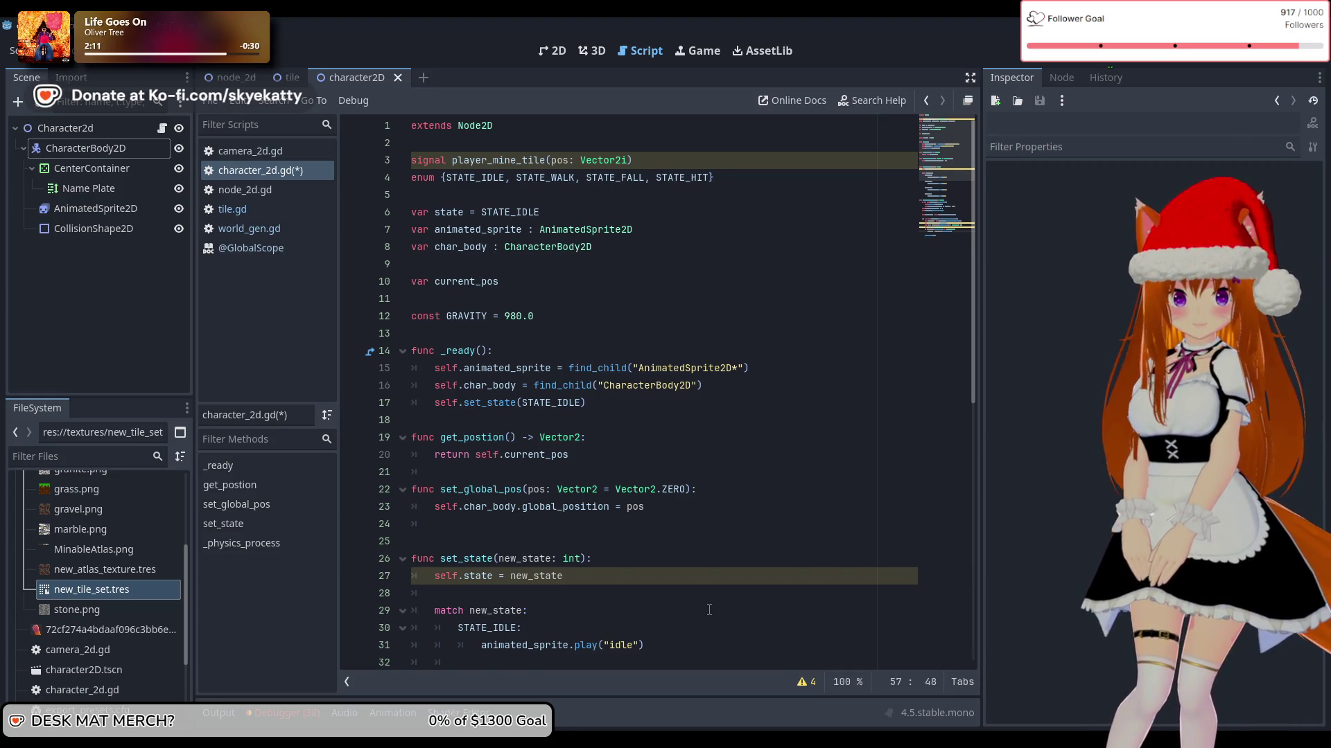
{"action": "scroll", "coordinate": [709, 609], "scroll_direction": "down", "scroll_amount": 10}
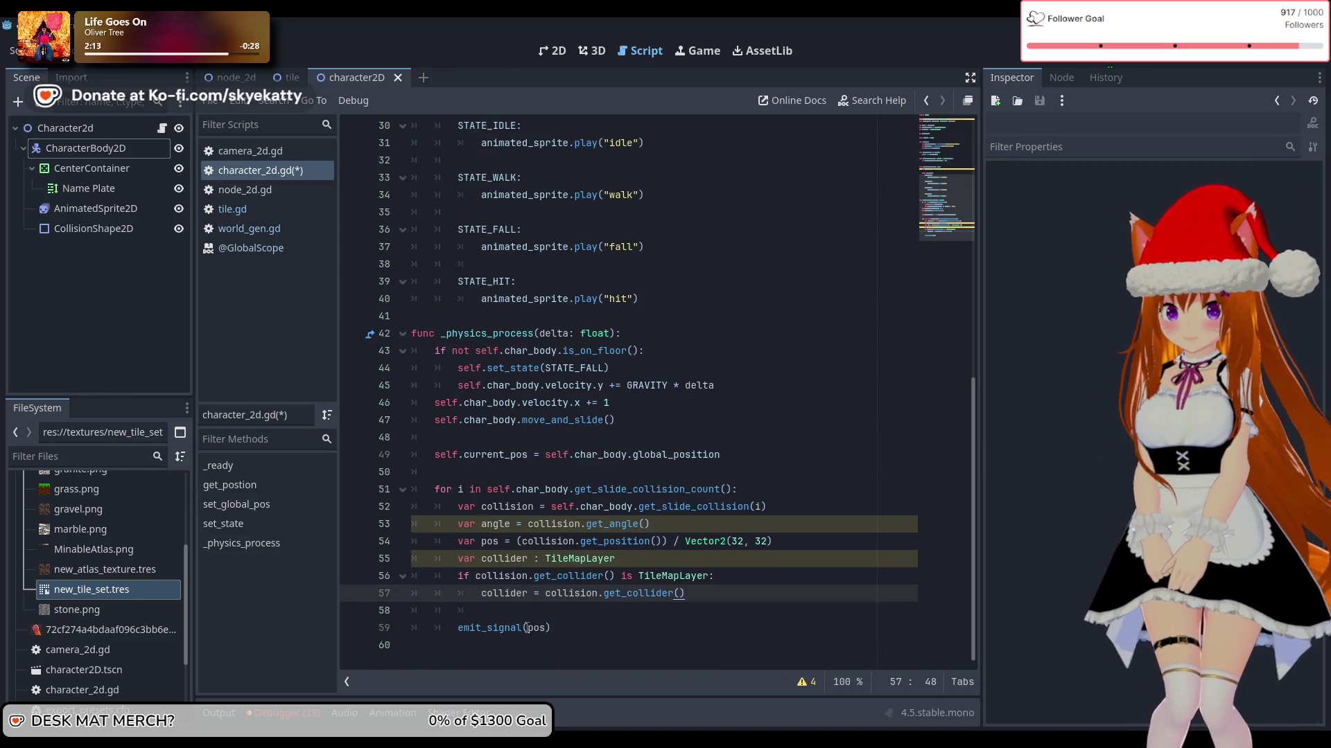
{"action": "left_click", "coordinate": [525, 627]}
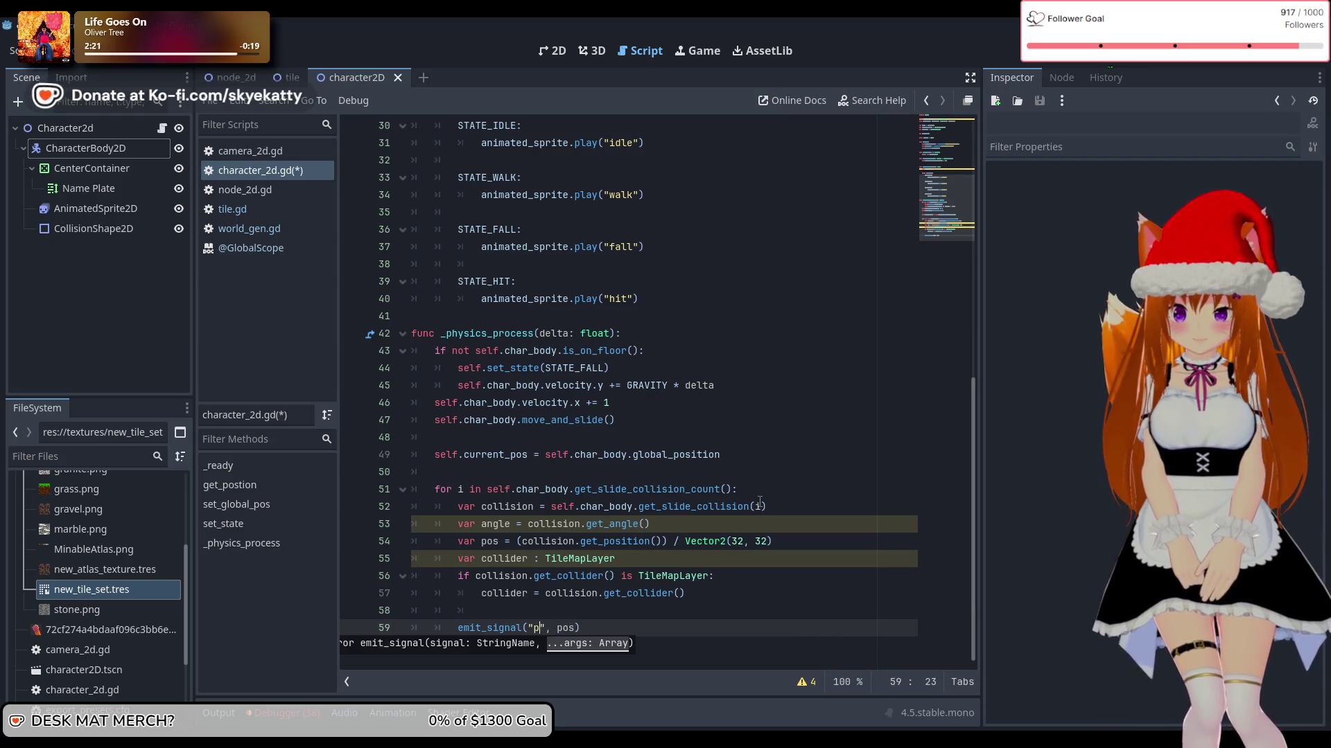
{"action": "type", "text": "er "}
{"action": "type", "text": "min"}
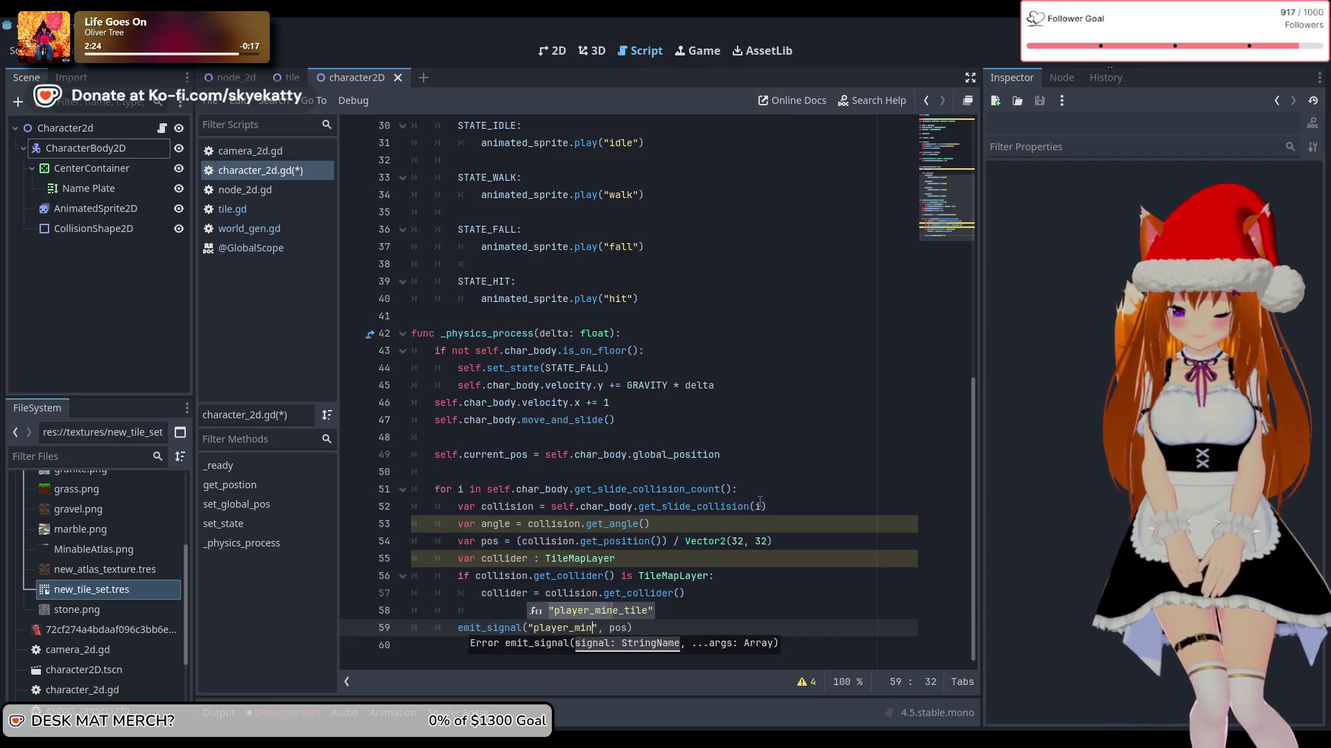
{"action": "type", "text": "ile"}
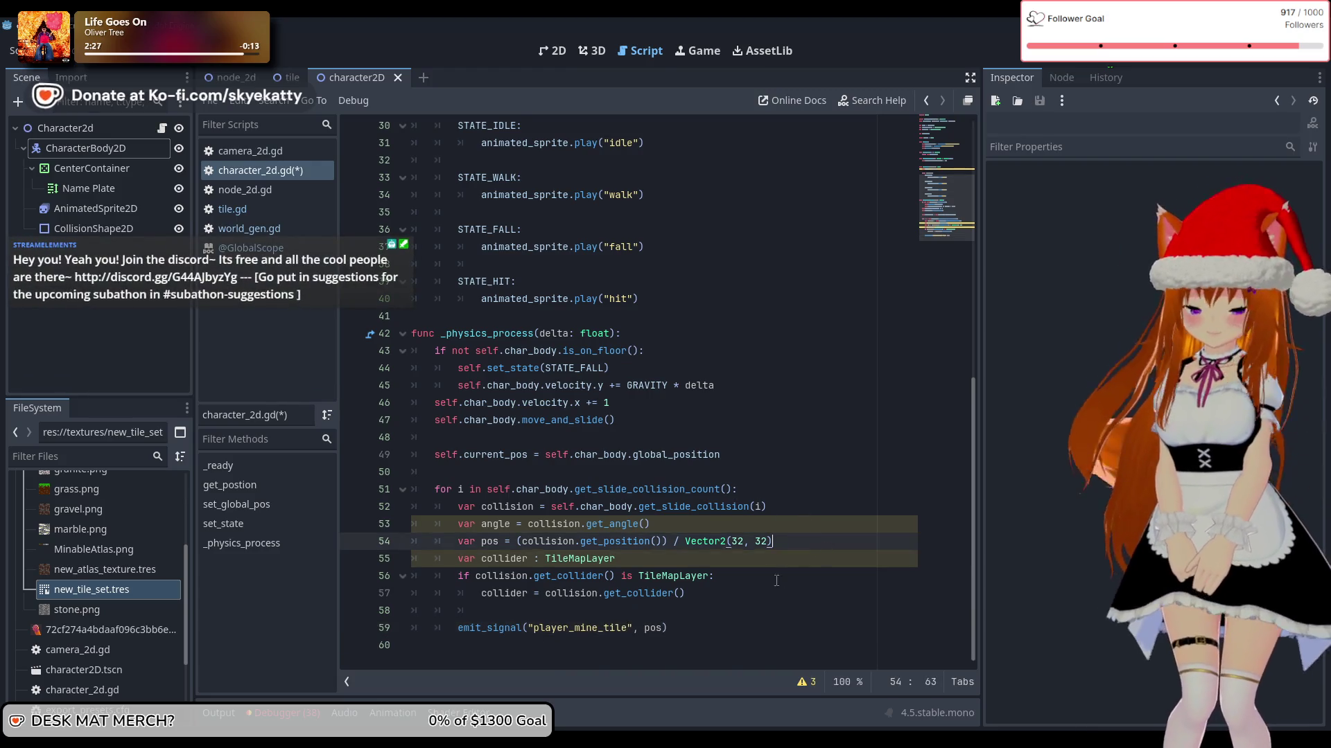
{"action": "scroll", "coordinate": [777, 568], "scroll_direction": "up", "scroll_amount": 2}
{"action": "scroll", "coordinate": [743, 603], "scroll_direction": "down", "scroll_amount": 2}
{"action": "left_click", "coordinate": [741, 638]}
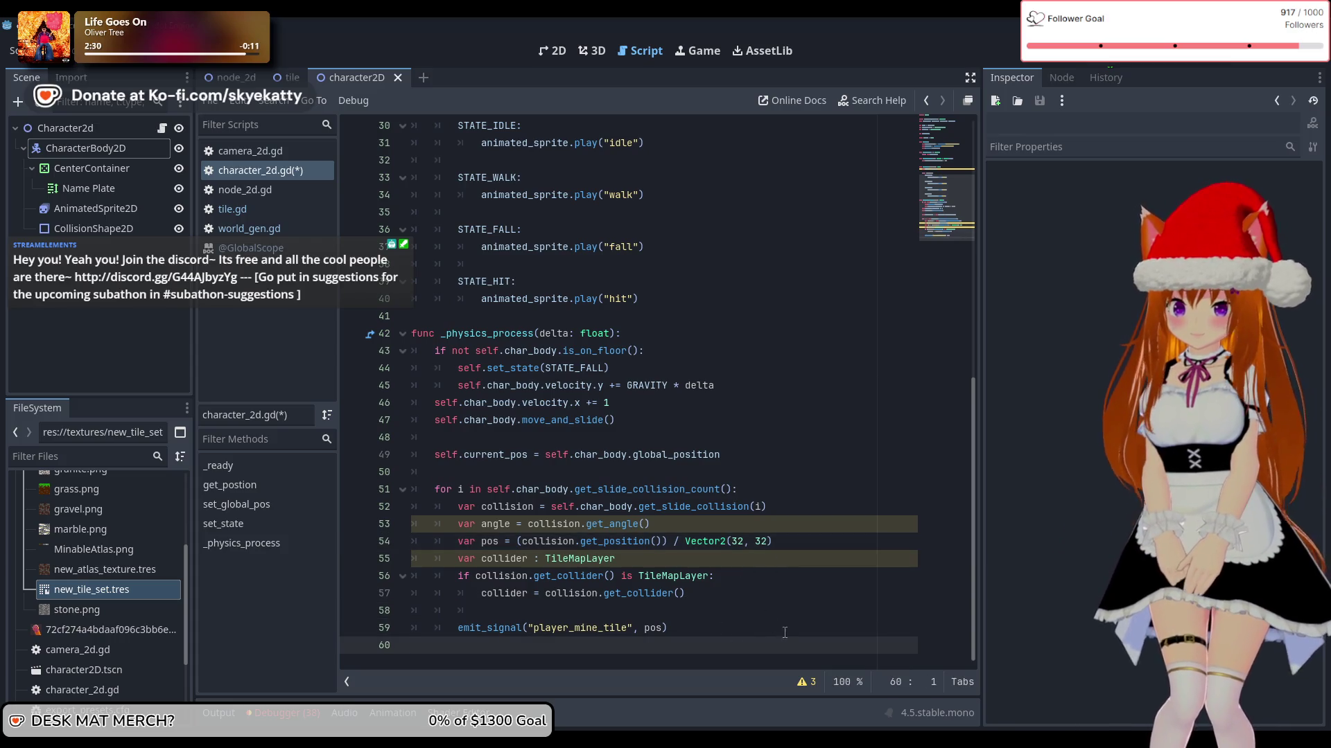
{"action": "left_click", "coordinate": [755, 543]}
{"action": "left_click", "coordinate": [846, 615]}
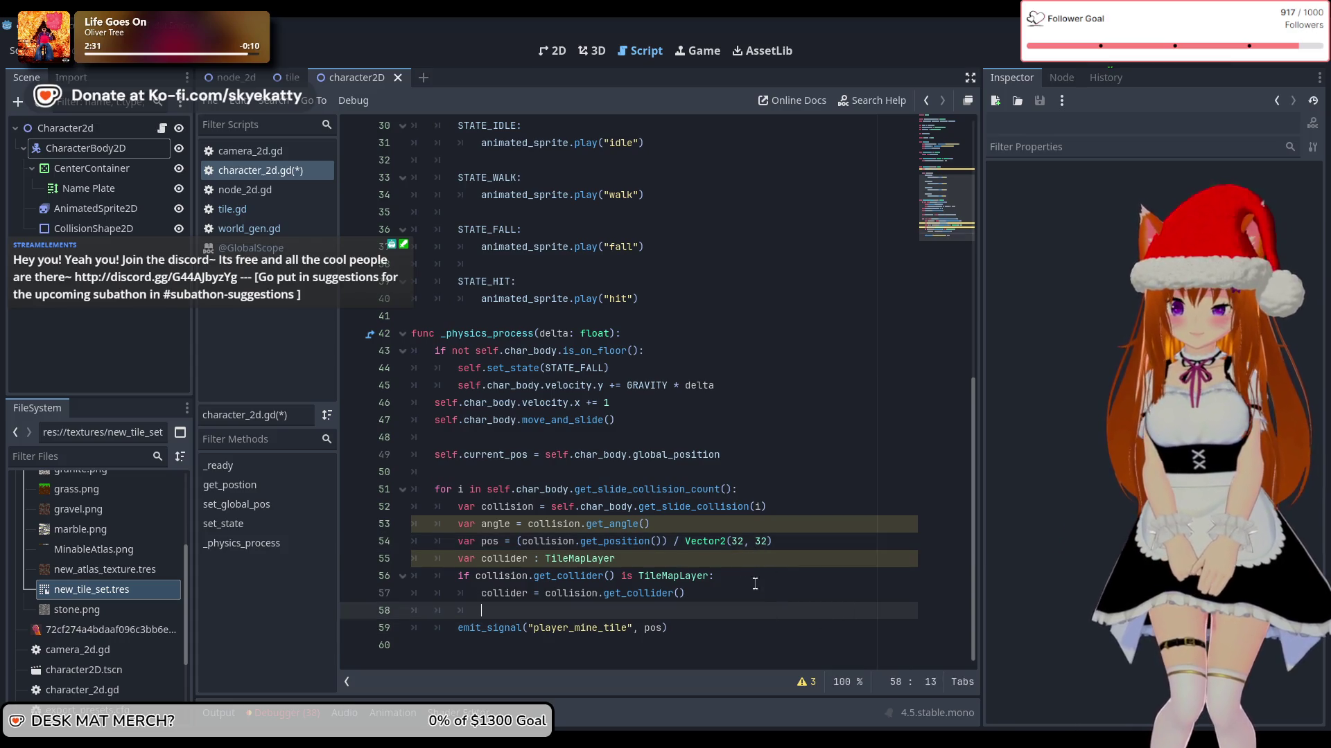
Step: Switch to the tile scene and select its tile_fg layer in the Scene tree
{"action": "scroll", "coordinate": [755, 554], "scroll_direction": "up", "scroll_amount": 10}
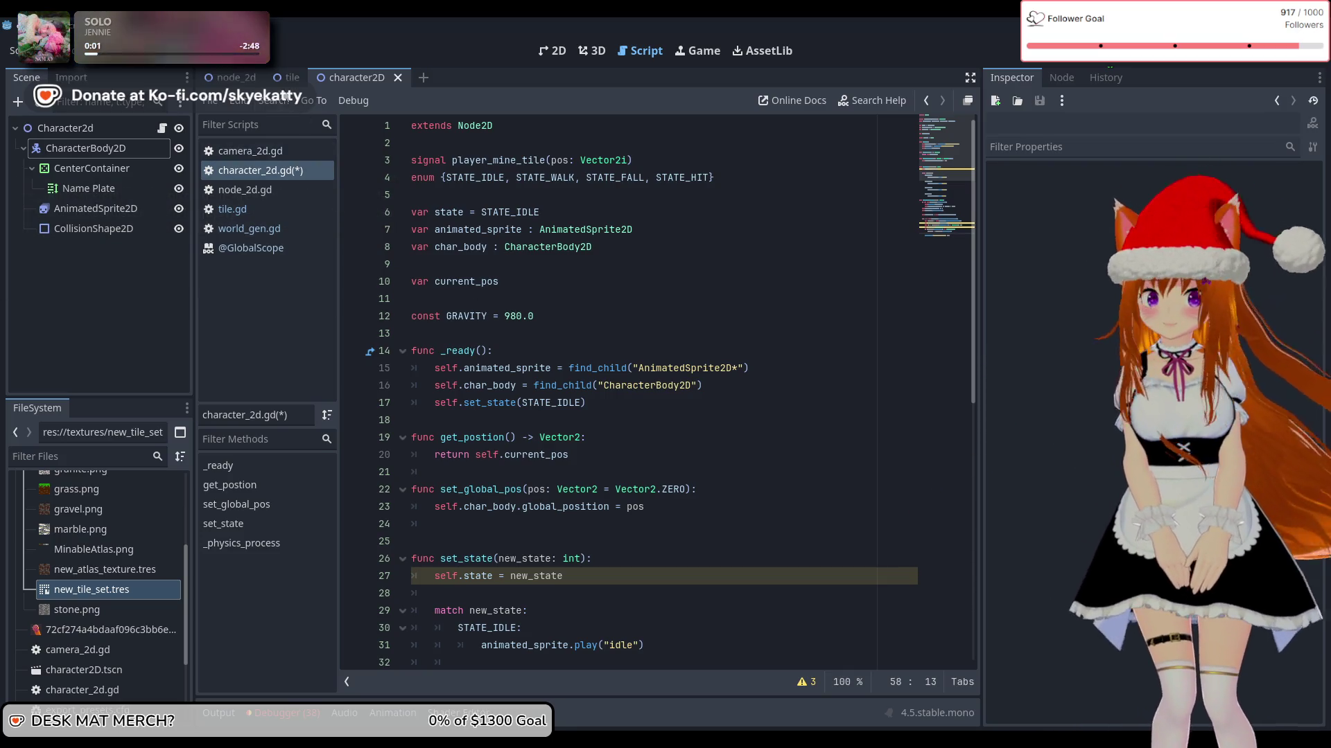
{"action": "scroll", "coordinate": [643, 364], "scroll_direction": "down", "scroll_amount": 4}
{"action": "scroll", "coordinate": [644, 363], "scroll_direction": "down", "scroll_amount": 6}
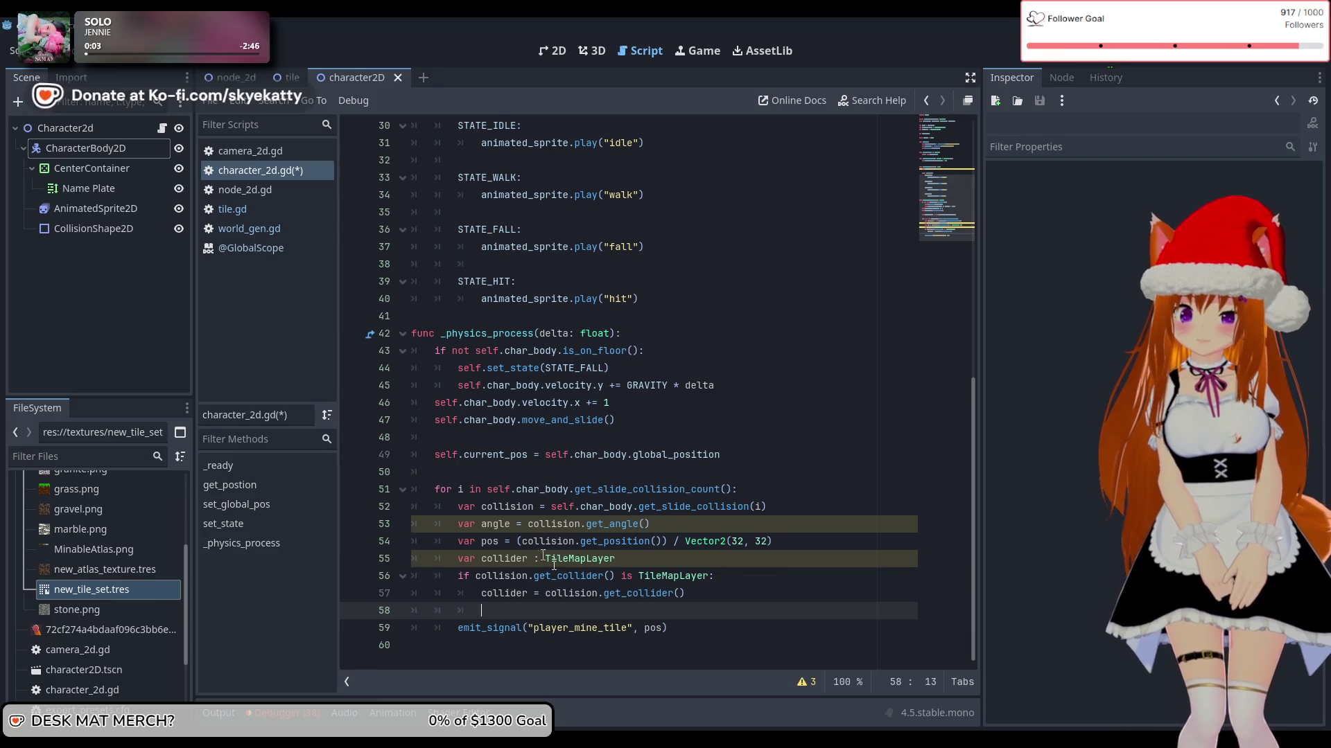
{"action": "left_click", "coordinate": [706, 630]}
{"action": "left_click", "coordinate": [287, 77]}
{"action": "left_click", "coordinate": [61, 250]}
{"action": "left_click", "coordinate": [83, 169]}
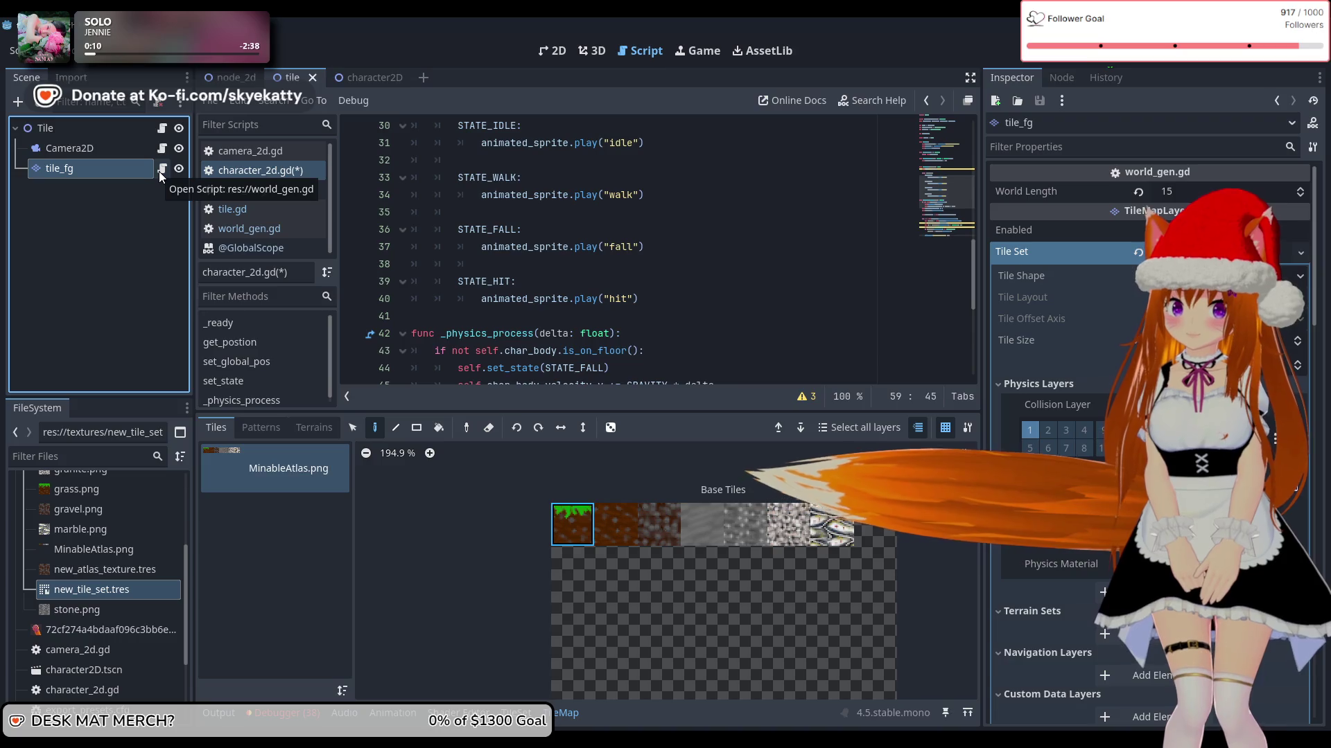
Step: Look over tile_fg's TileMapLayer properties, then bring up its signals list
{"action": "scroll", "coordinate": [771, 229], "scroll_direction": "up", "scroll_amount": 10}
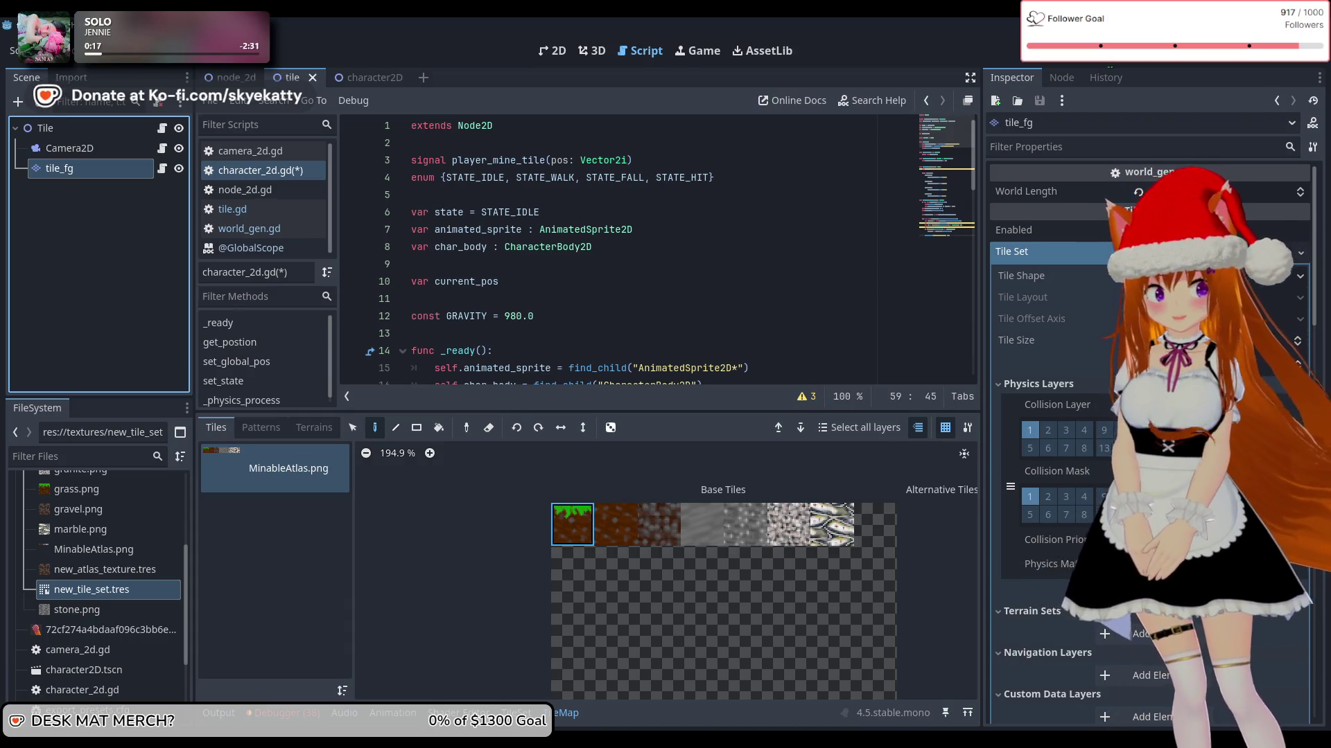
{"action": "scroll", "coordinate": [626, 228], "scroll_direction": "down", "scroll_amount": 3}
{"action": "scroll", "coordinate": [627, 229], "scroll_direction": "up", "scroll_amount": 3}
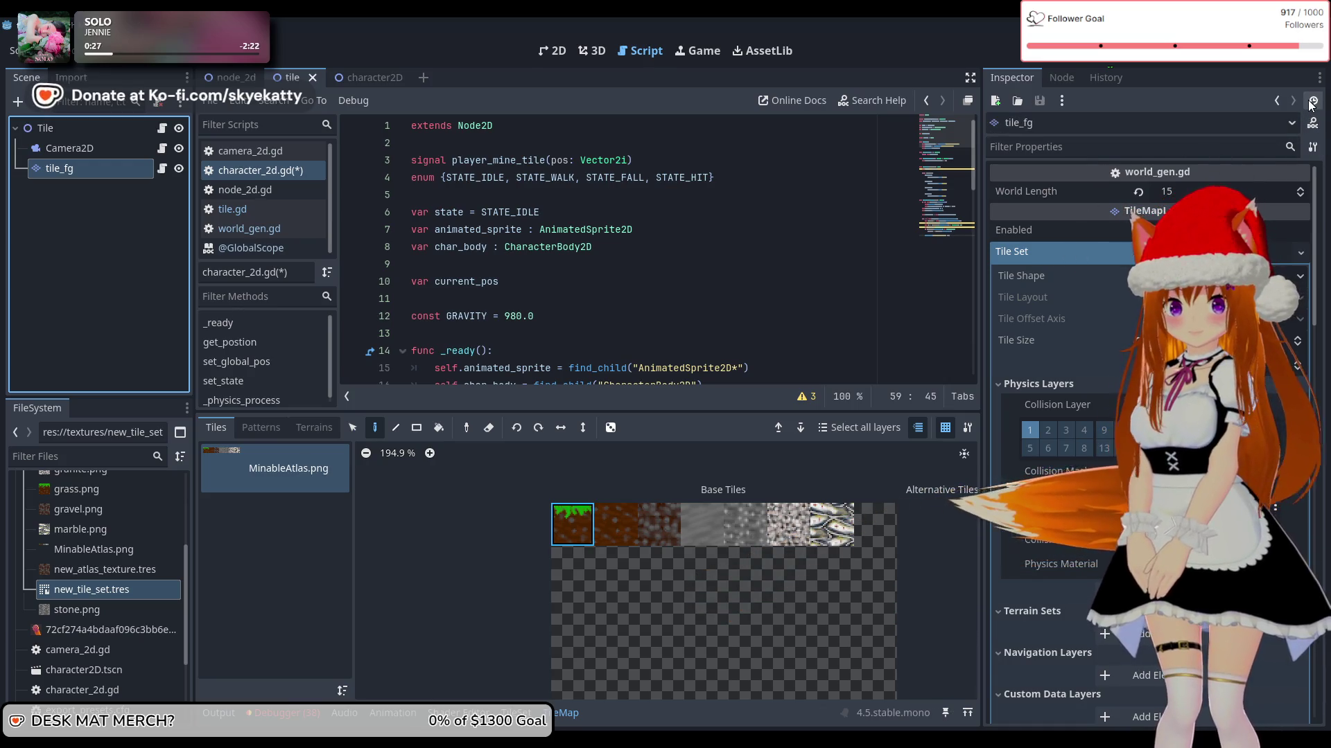
{"action": "left_click", "coordinate": [1070, 81]}
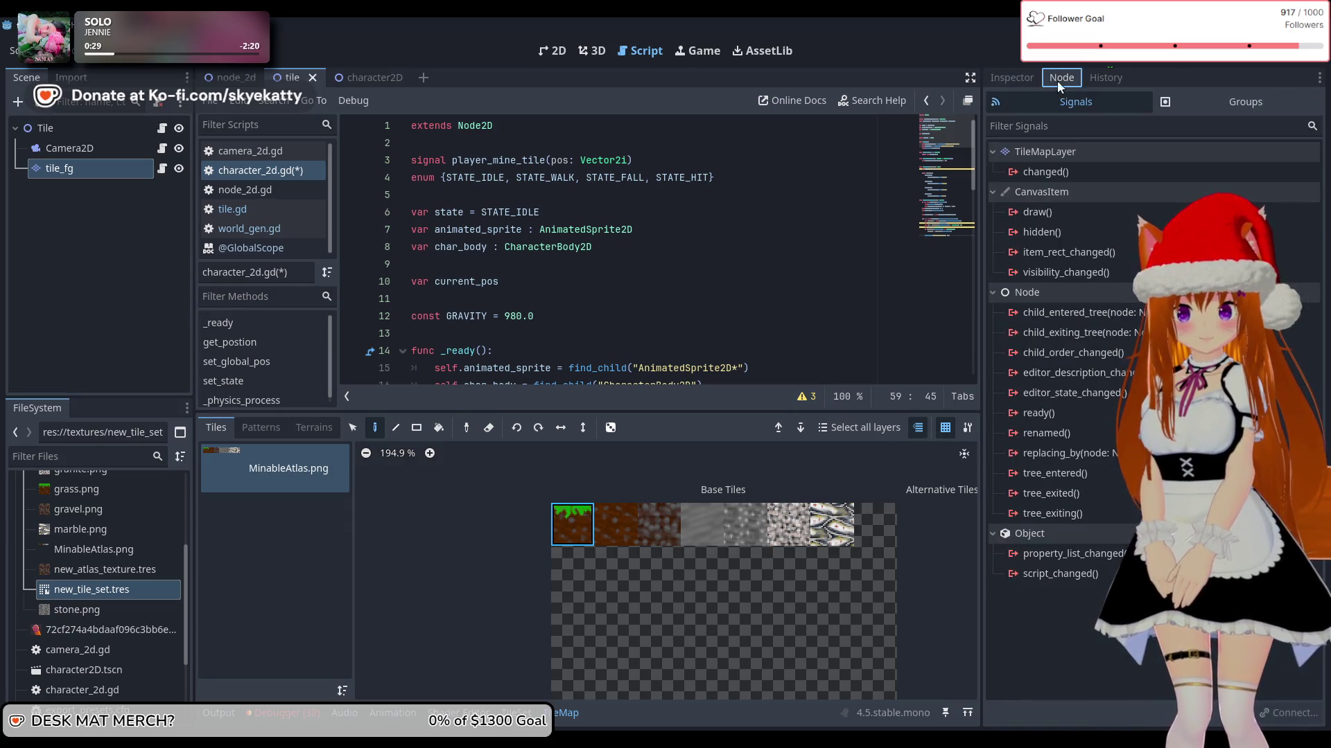
Step: Show tile_fg's signals in the Node dock, briefly checking its Groups list
{"action": "left_click", "coordinate": [1030, 81]}
{"action": "left_click", "coordinate": [1061, 77]}
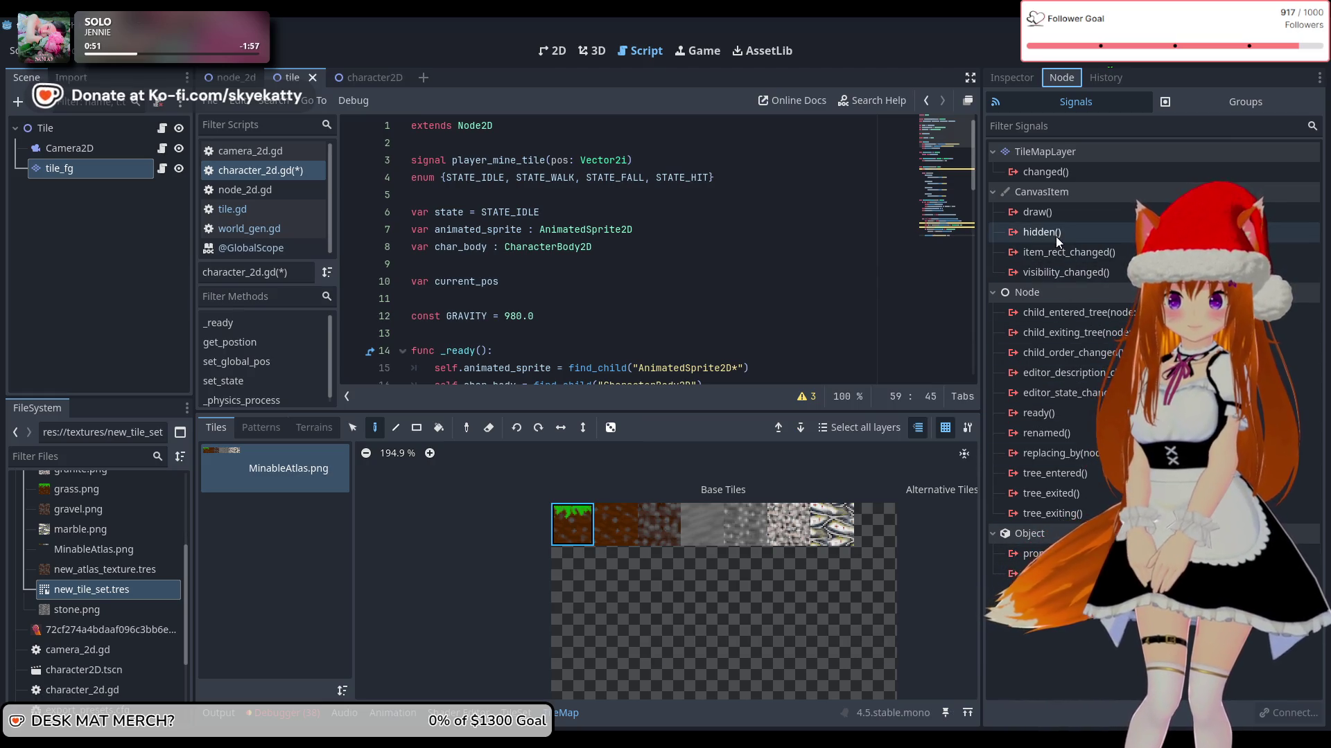
{"action": "mouse_move", "coordinate": [1070, 173]}
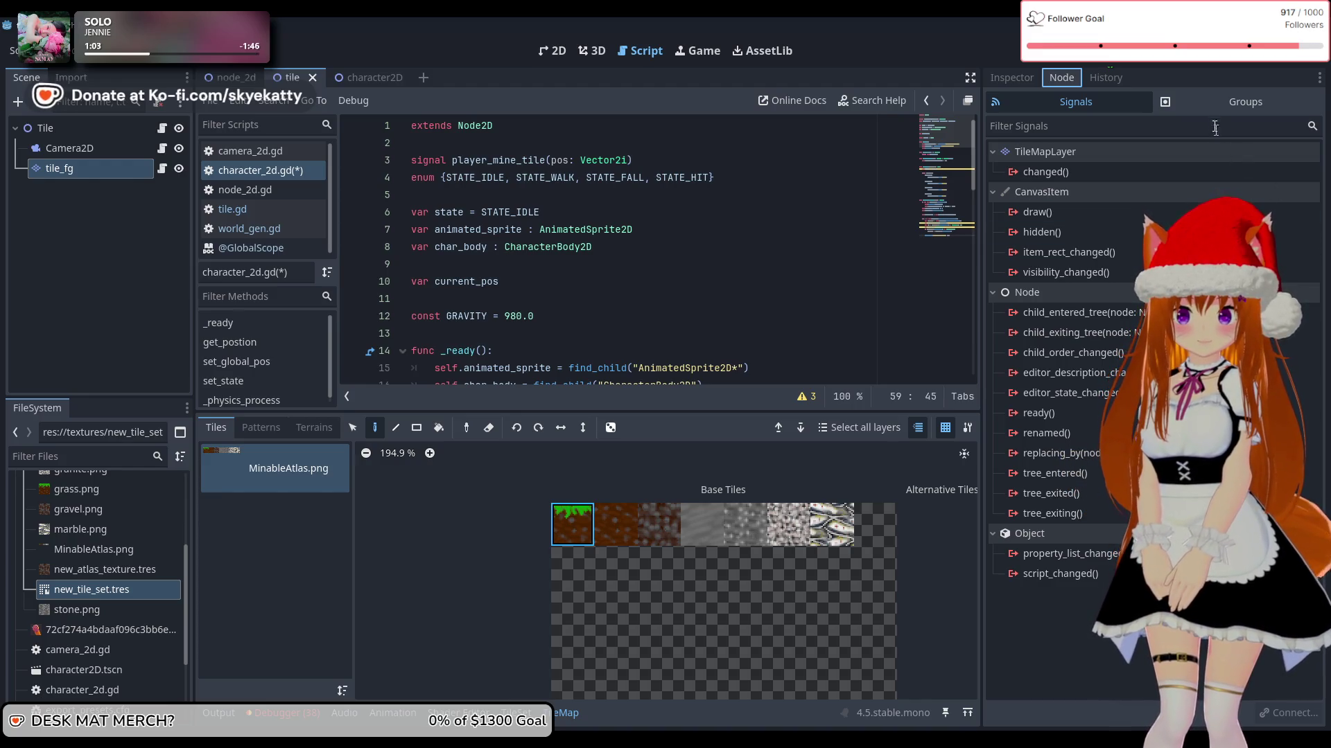
{"action": "left_click", "coordinate": [1208, 107]}
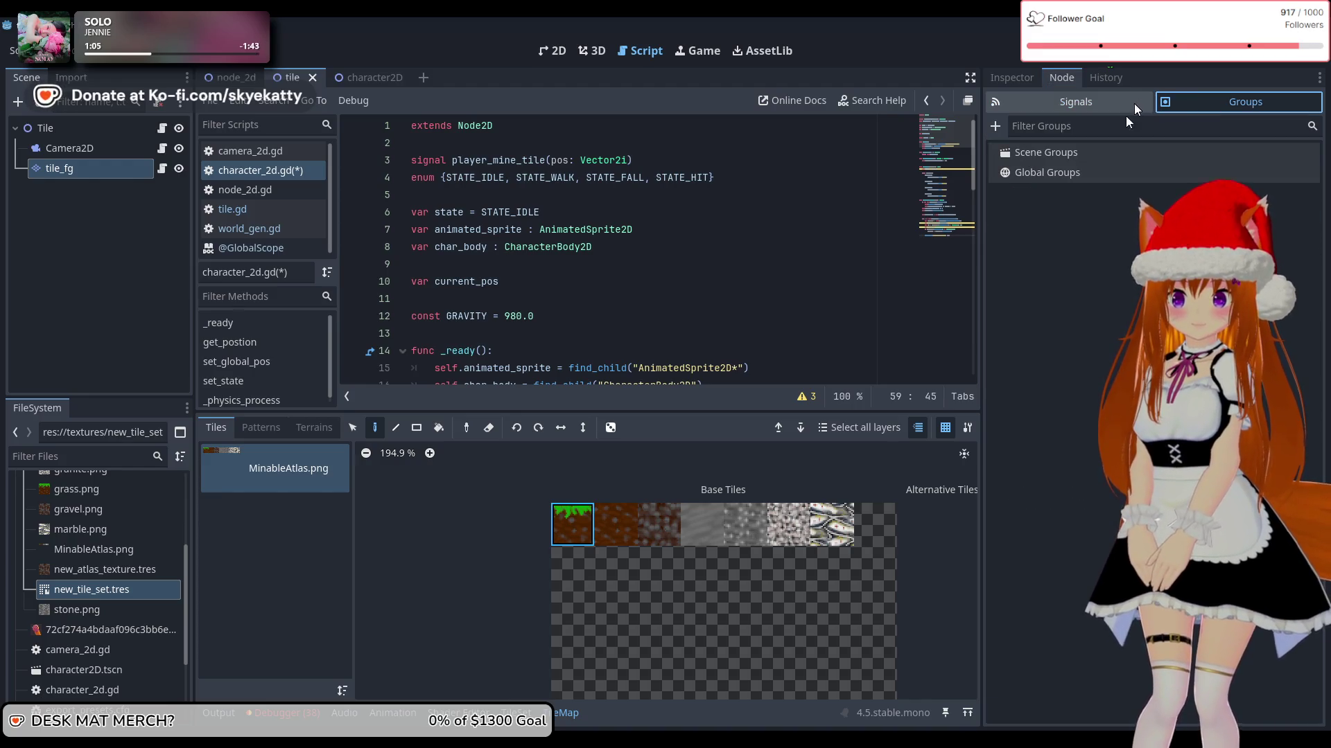
{"action": "left_click", "coordinate": [1093, 123]}
{"action": "left_click", "coordinate": [1093, 108]}
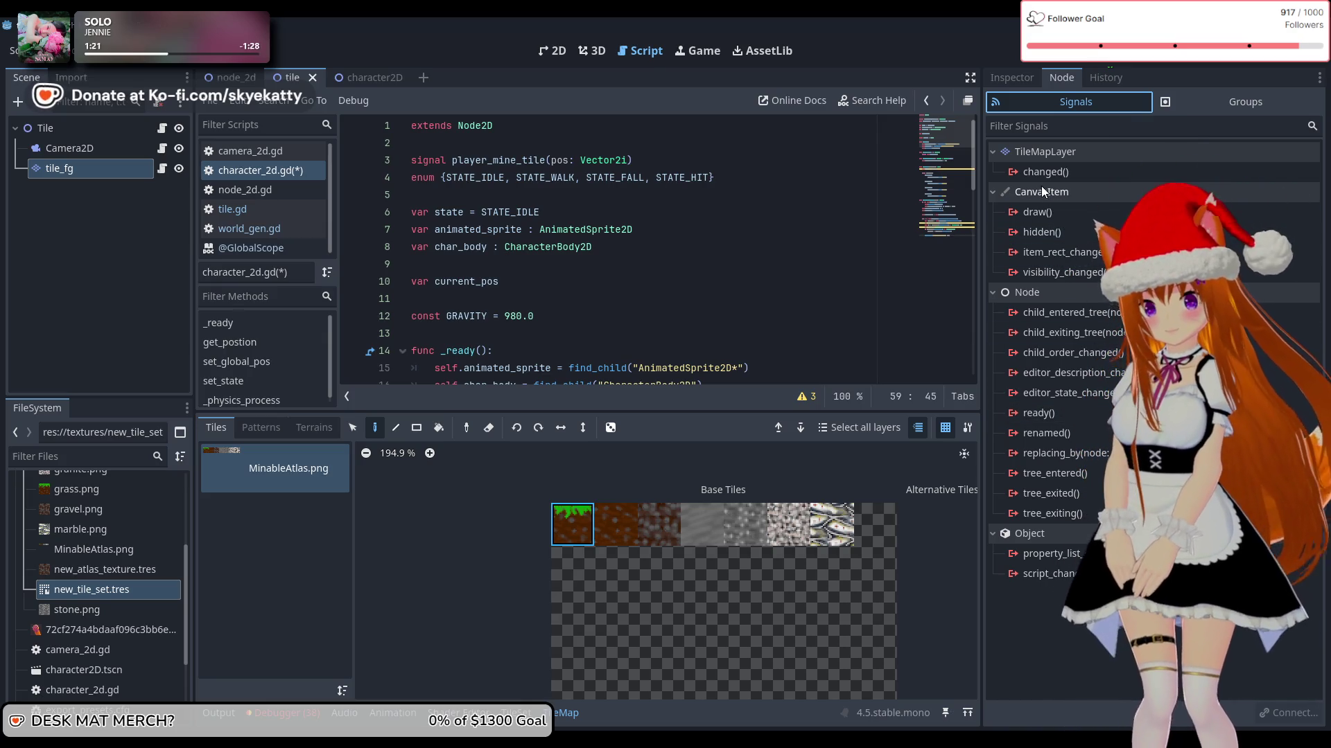
{"action": "left_click", "coordinate": [1050, 155]}
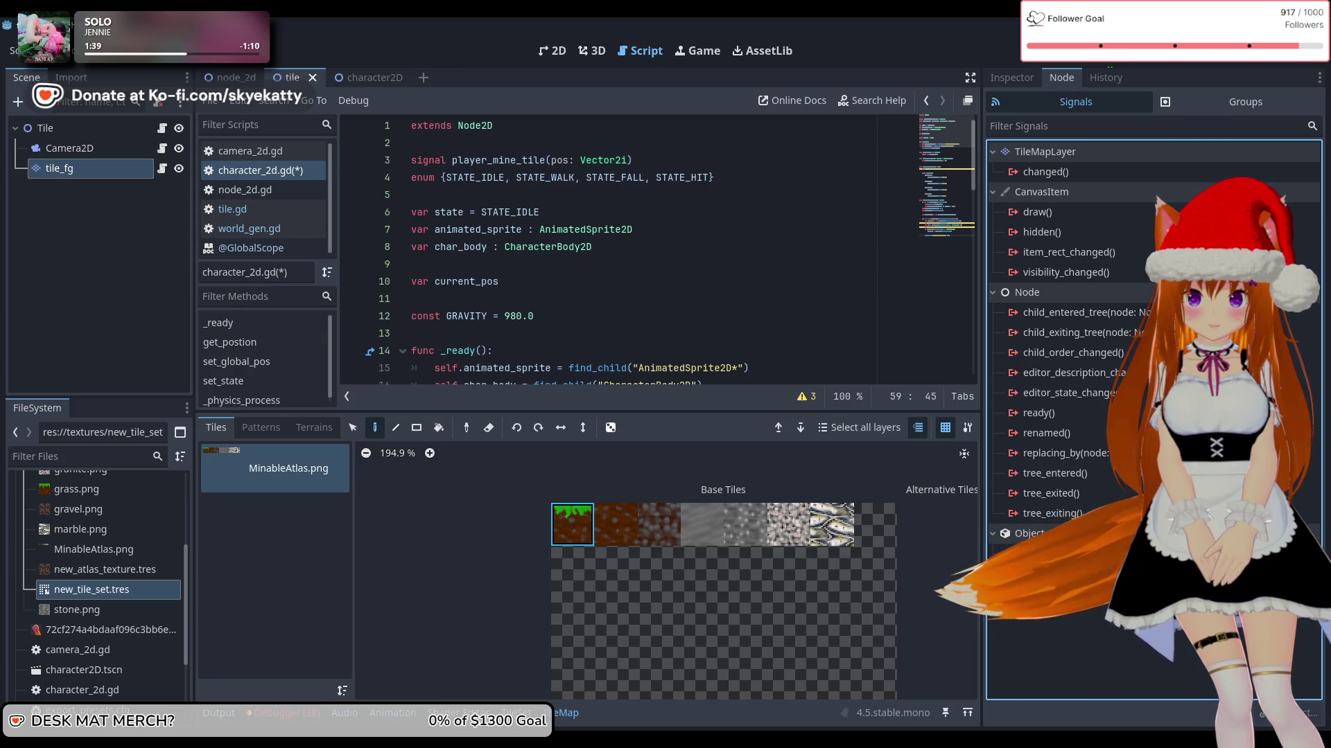
Step: Read through tile.gd's input code, glance at world_gen.gd, then return to tile.gd
{"action": "left_click", "coordinate": [162, 128]}
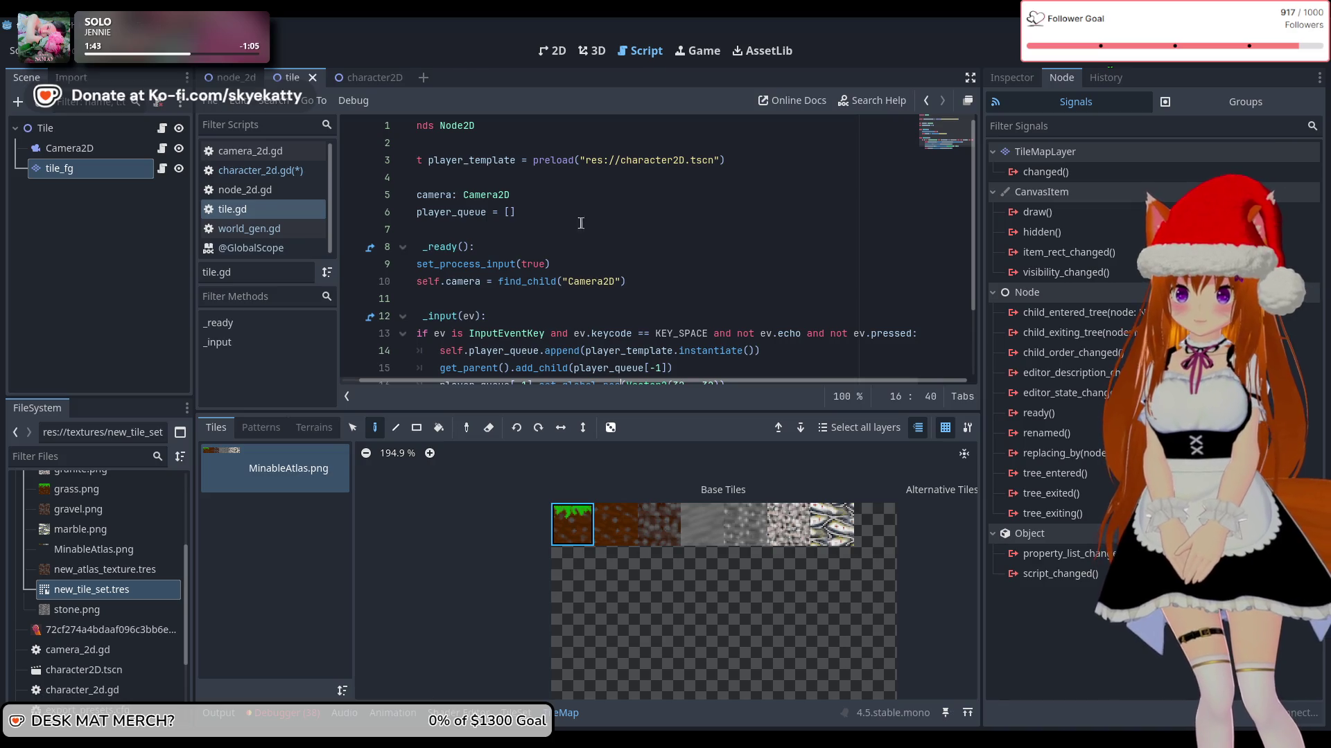
{"action": "scroll", "coordinate": [580, 222], "scroll_direction": "down", "scroll_amount": 2}
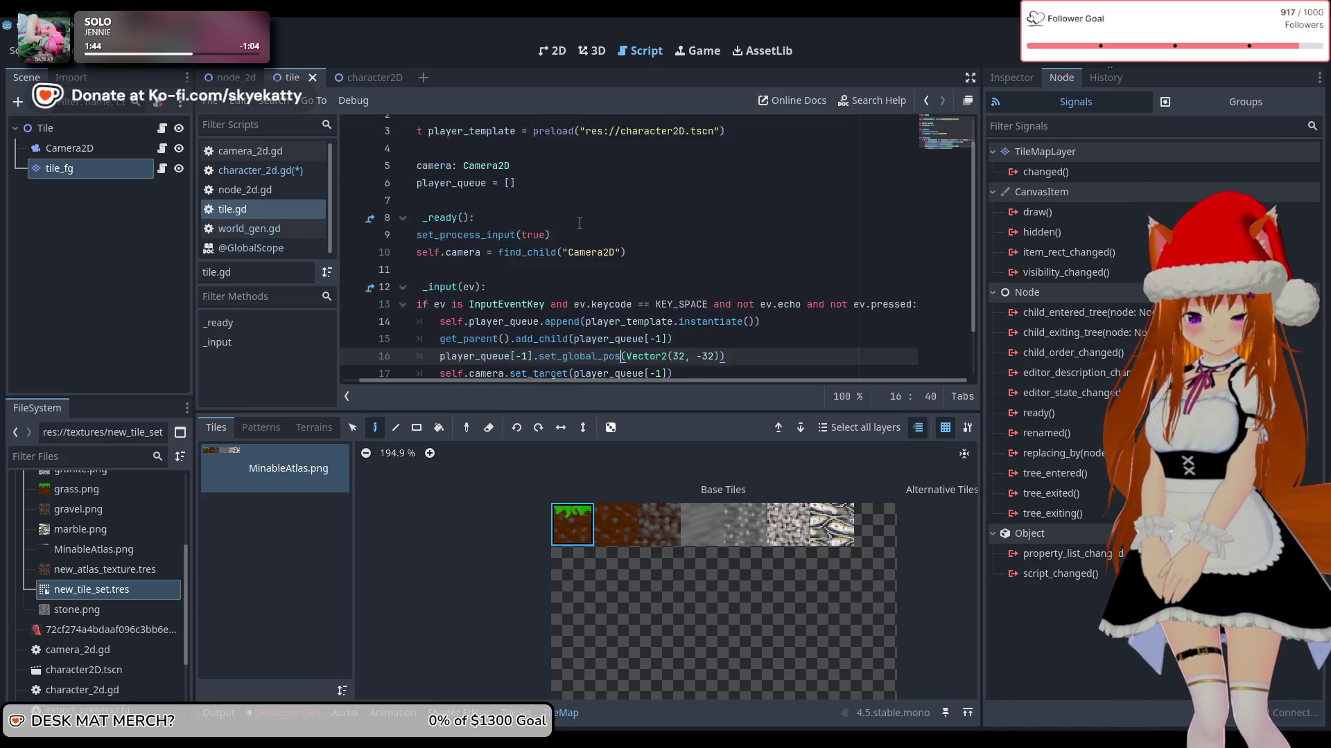
{"action": "scroll", "coordinate": [579, 222], "scroll_direction": "up", "scroll_amount": 2}
{"action": "scroll", "coordinate": [579, 223], "scroll_direction": "down", "scroll_amount": 2}
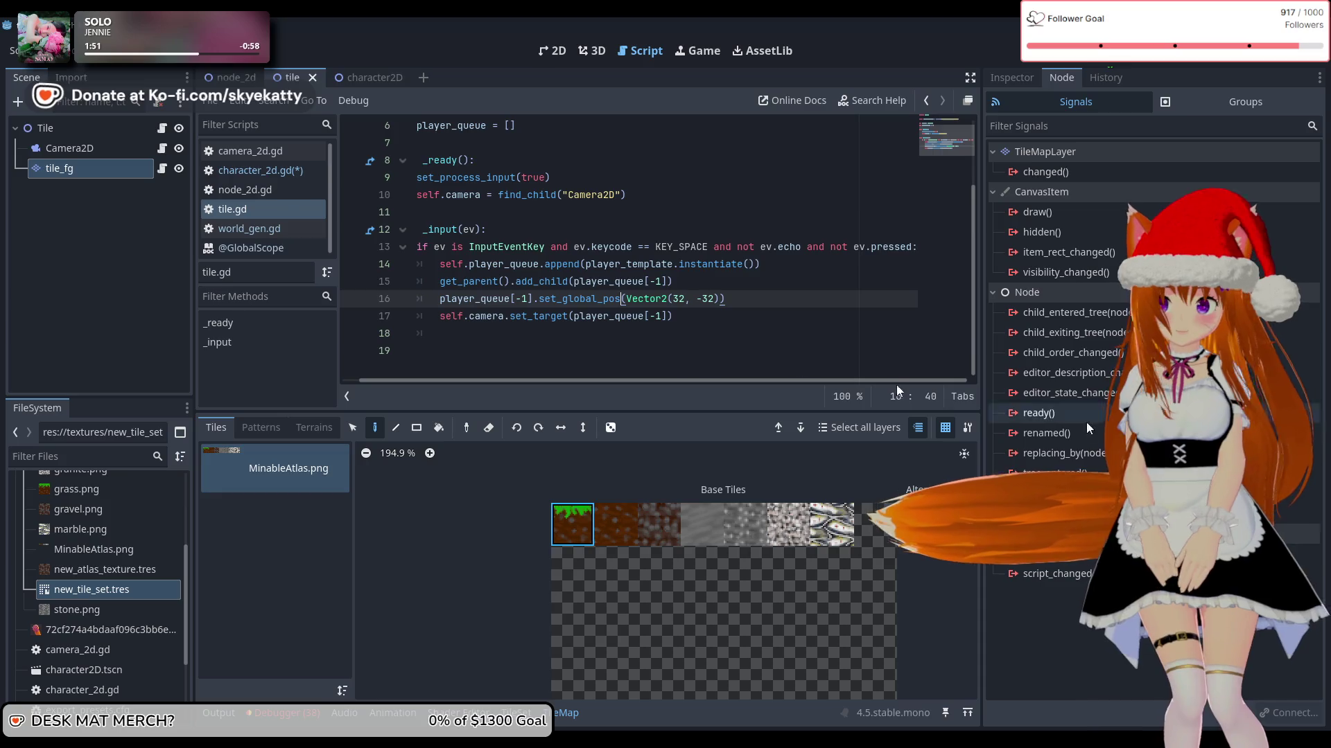
{"action": "scroll", "coordinate": [614, 287], "scroll_direction": "up", "scroll_amount": 2}
{"action": "scroll", "coordinate": [614, 287], "scroll_direction": "down", "scroll_amount": 2}
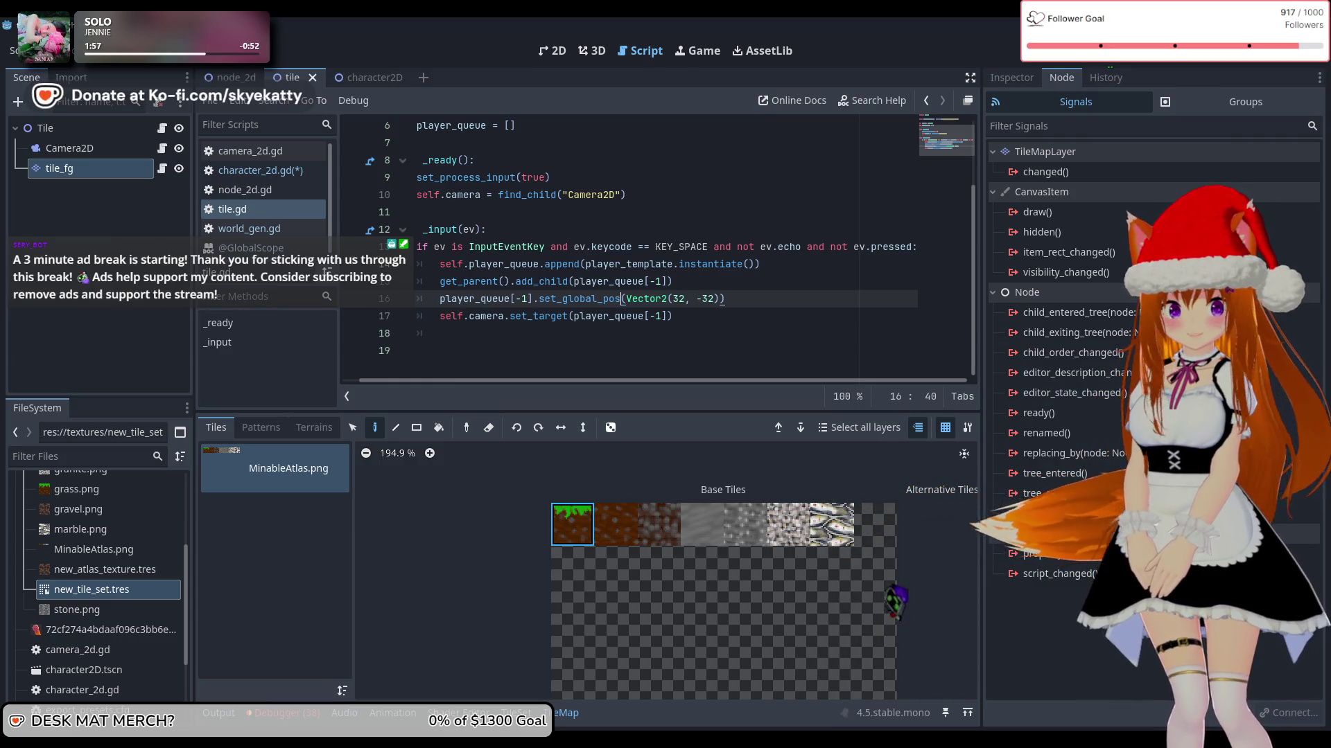
{"action": "left_click", "coordinate": [249, 228]}
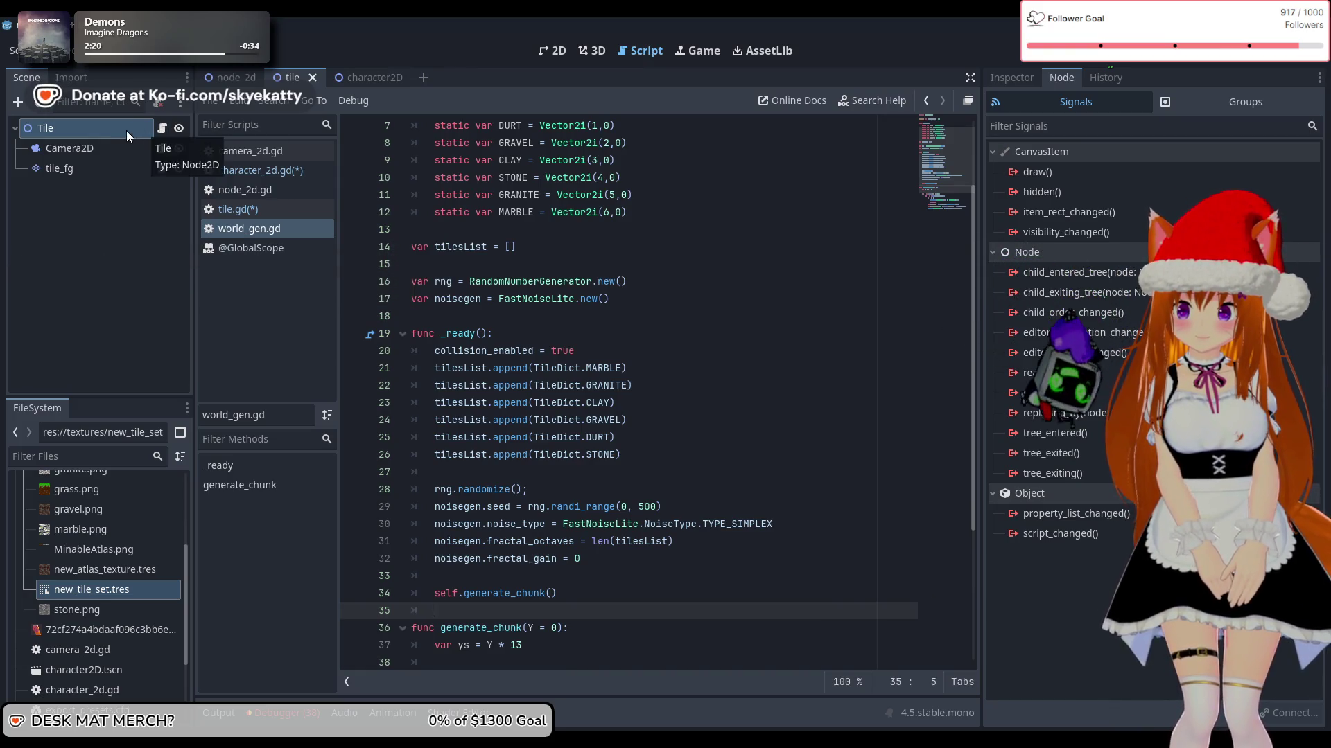
{"action": "left_click", "coordinate": [271, 214]}
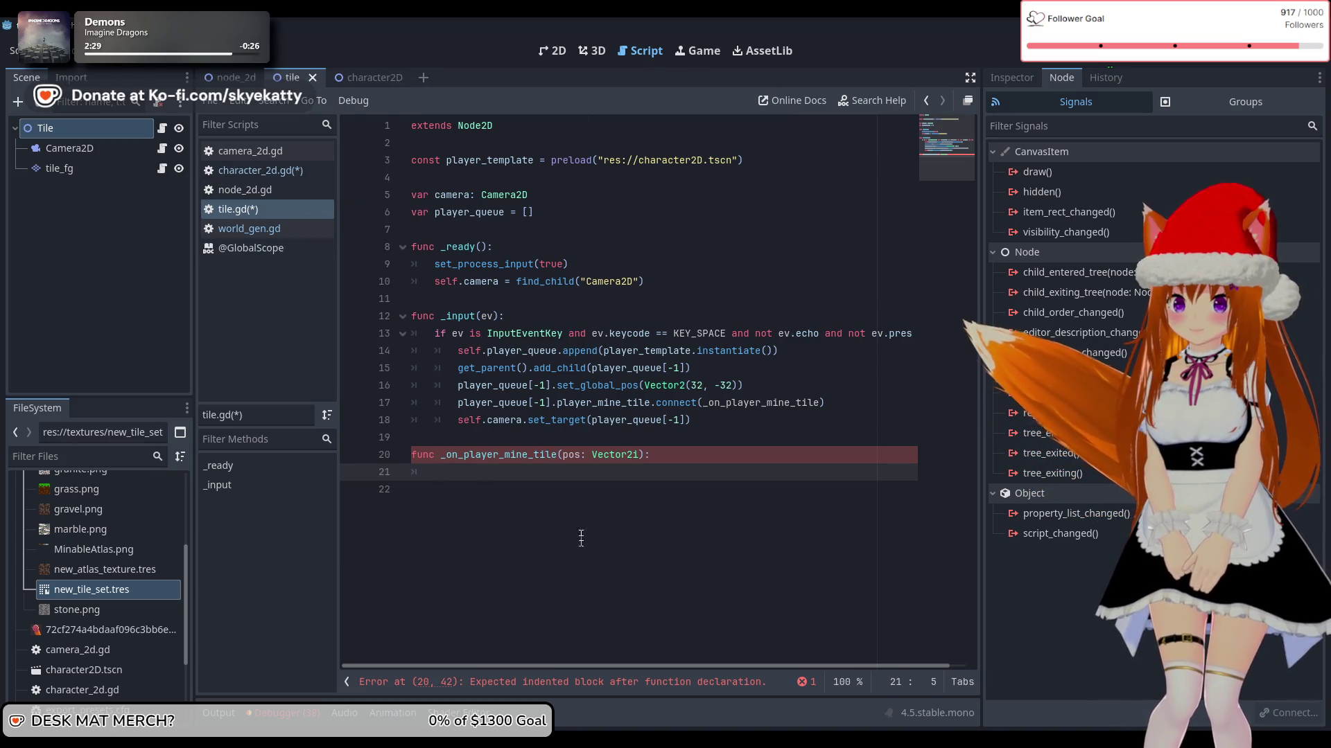
Step: Declare 'var tile_fg: TileMapLayer' on a new line below the camera variable
{"action": "left_click", "coordinate": [569, 214]}
{"action": "left_click", "coordinate": [563, 203]}
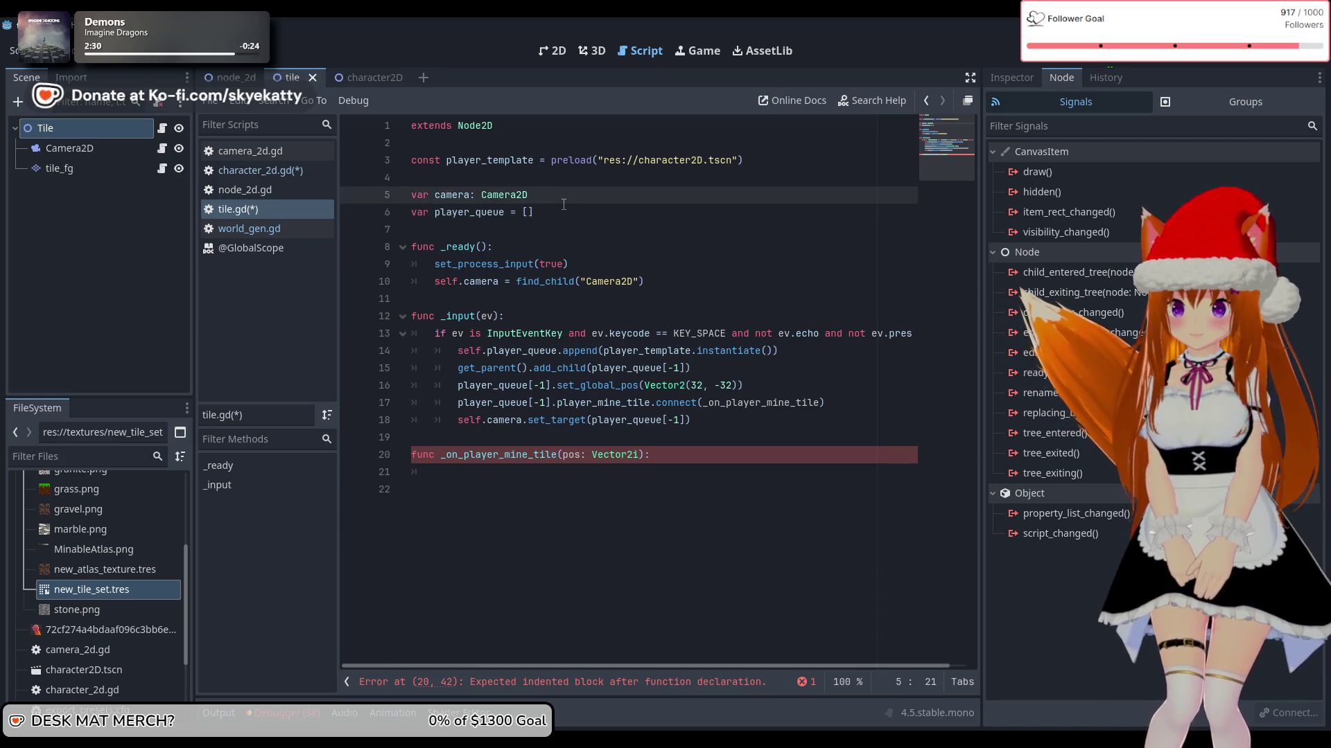
{"action": "key", "text": "Return"}
{"action": "type", "text": "var tile_fg"}
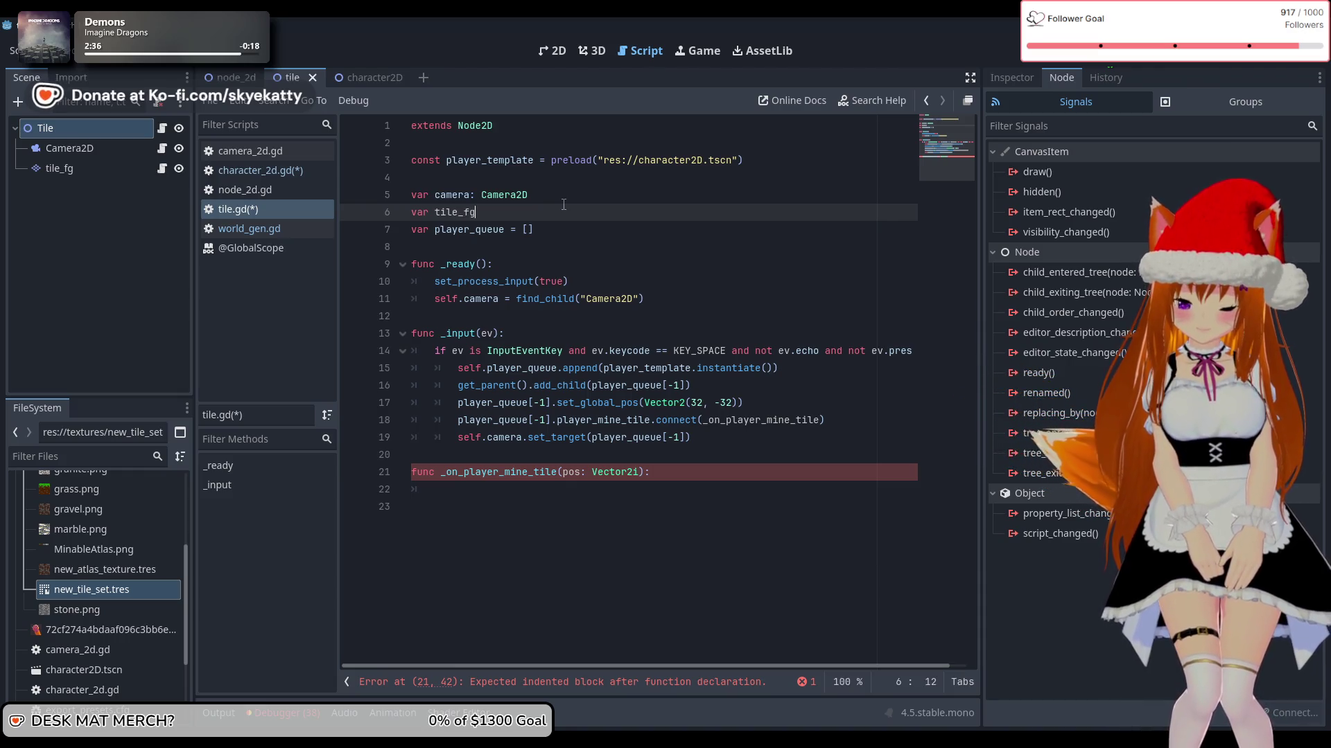
{"action": "key", "text": "BackSpace"}
{"action": "key", "text": "BackSpace"}
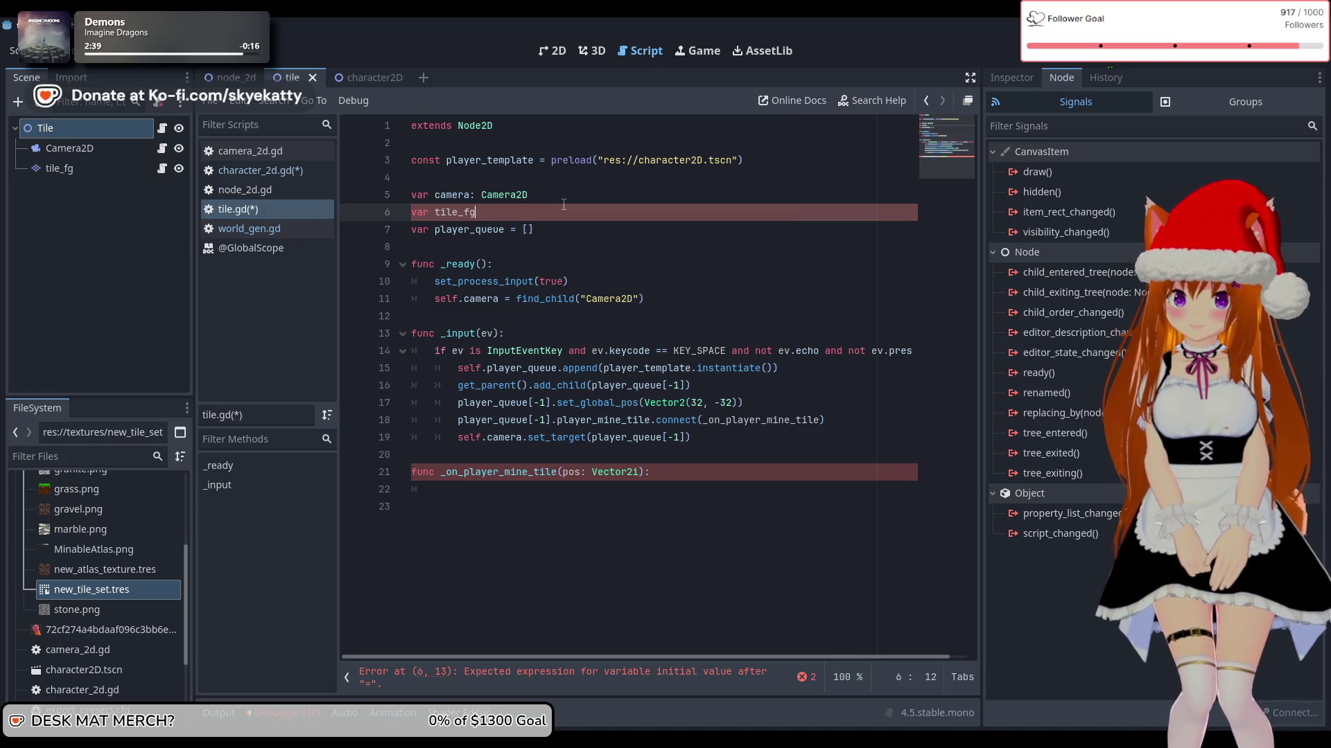
{"action": "type", "text": "TileMap"}
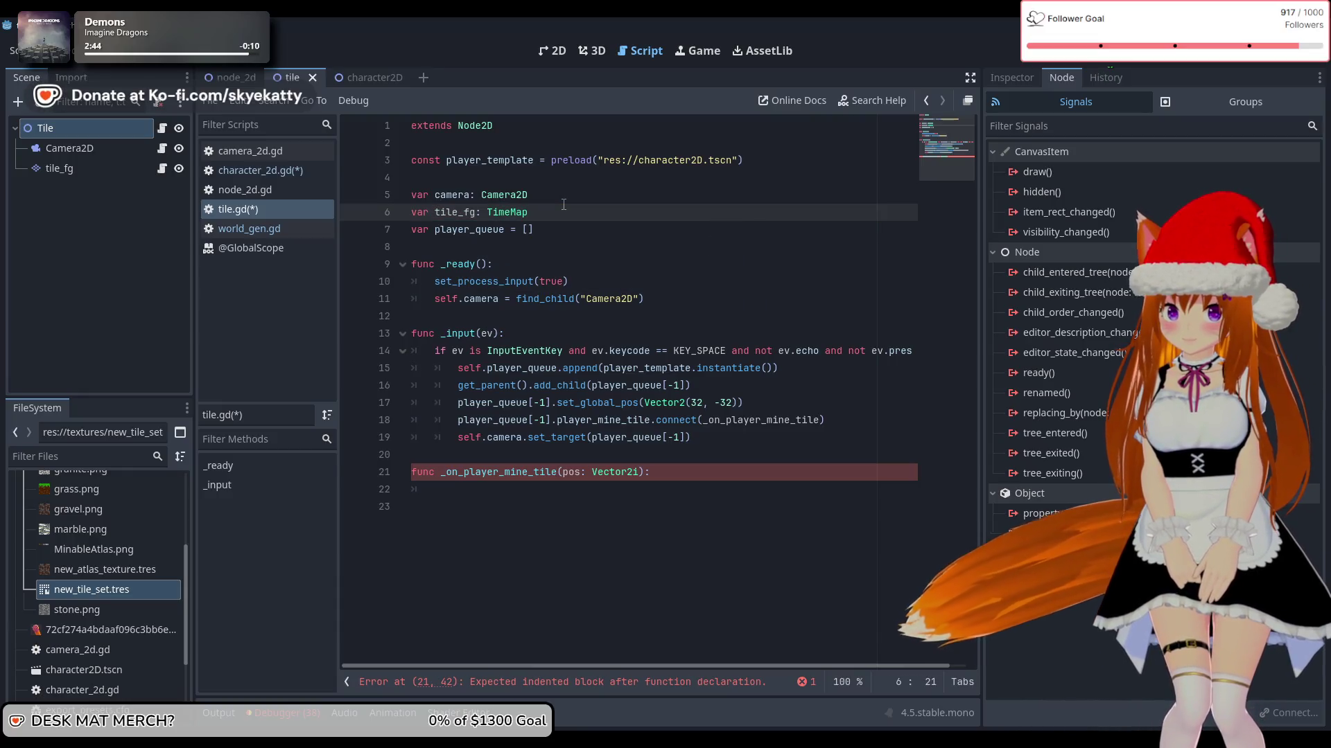
{"action": "type", "text": "Layer"}
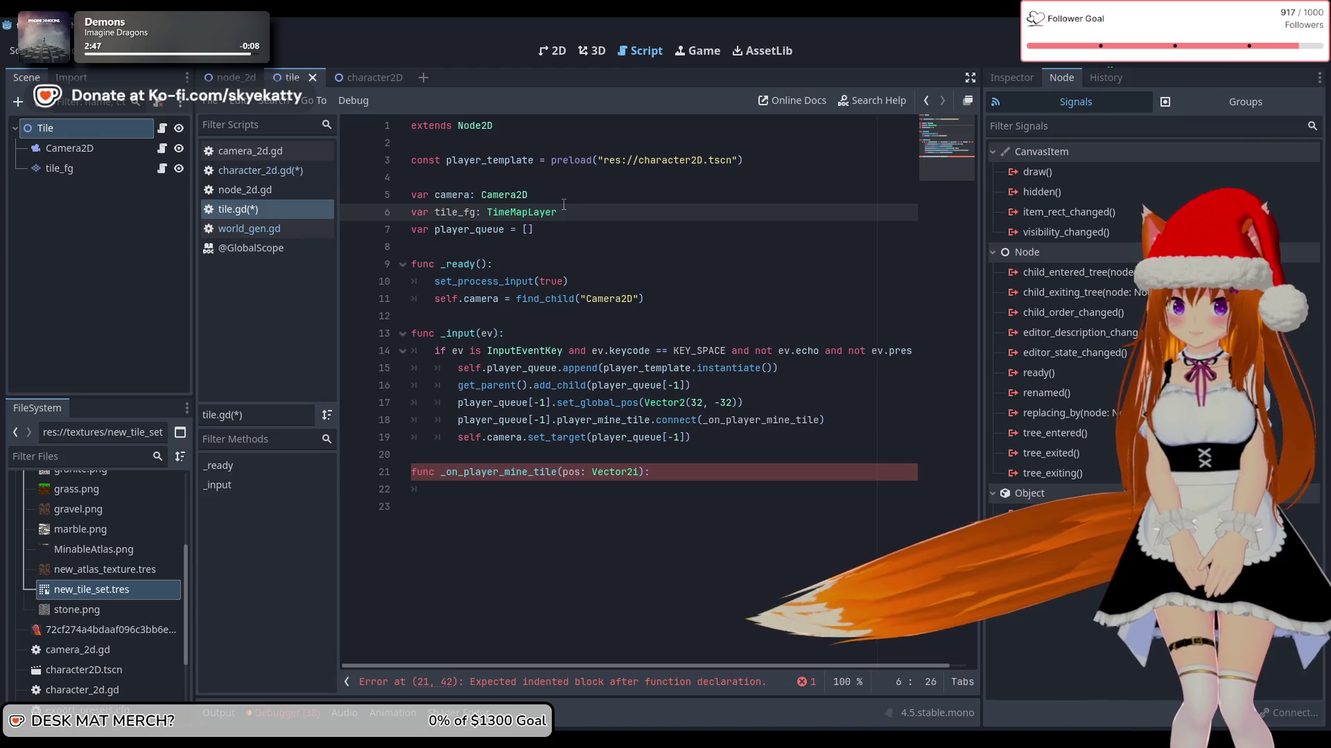
{"action": "key", "text": "BackSpace"}
{"action": "left_click", "coordinate": [693, 304]}
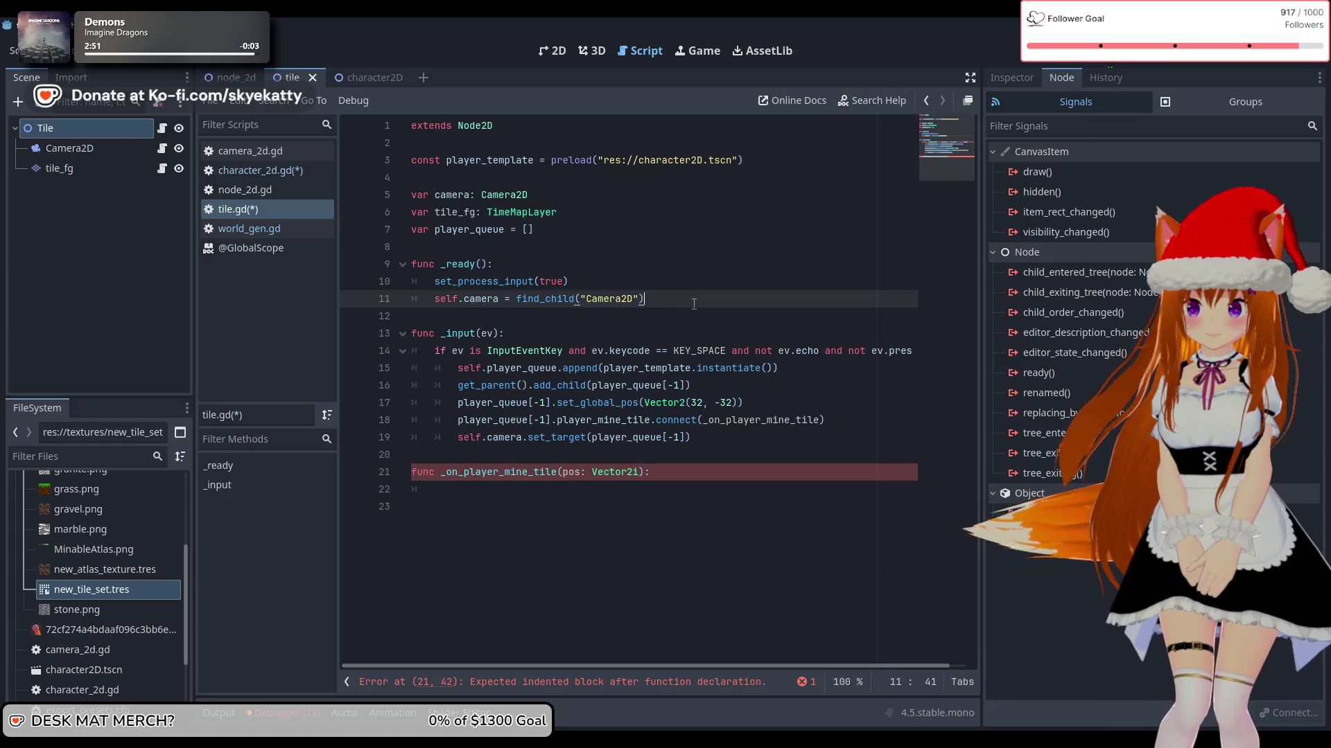
Step: In _ready, assign self.tile_fg = find_child("tile_fg")
{"action": "key", "text": "Return"}
{"action": "type", "text": "self.t"}
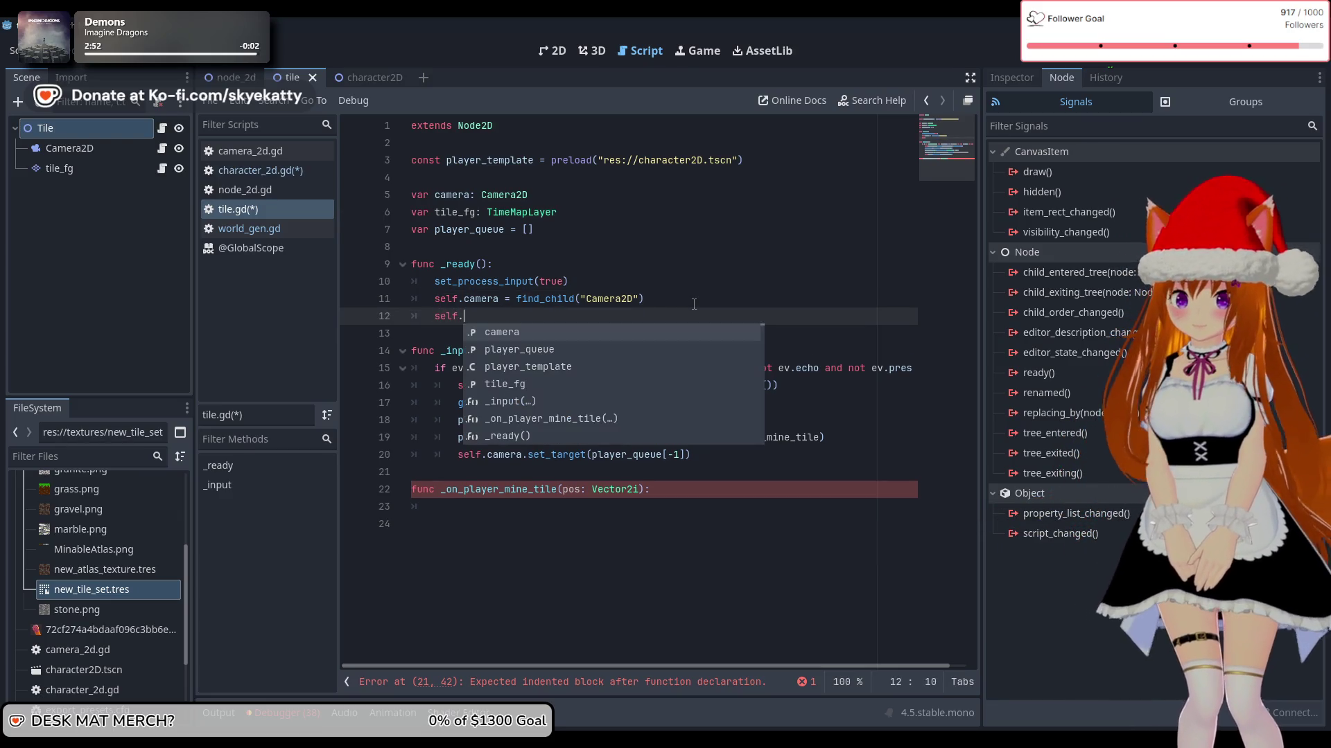
{"action": "type", "text": "ile"}
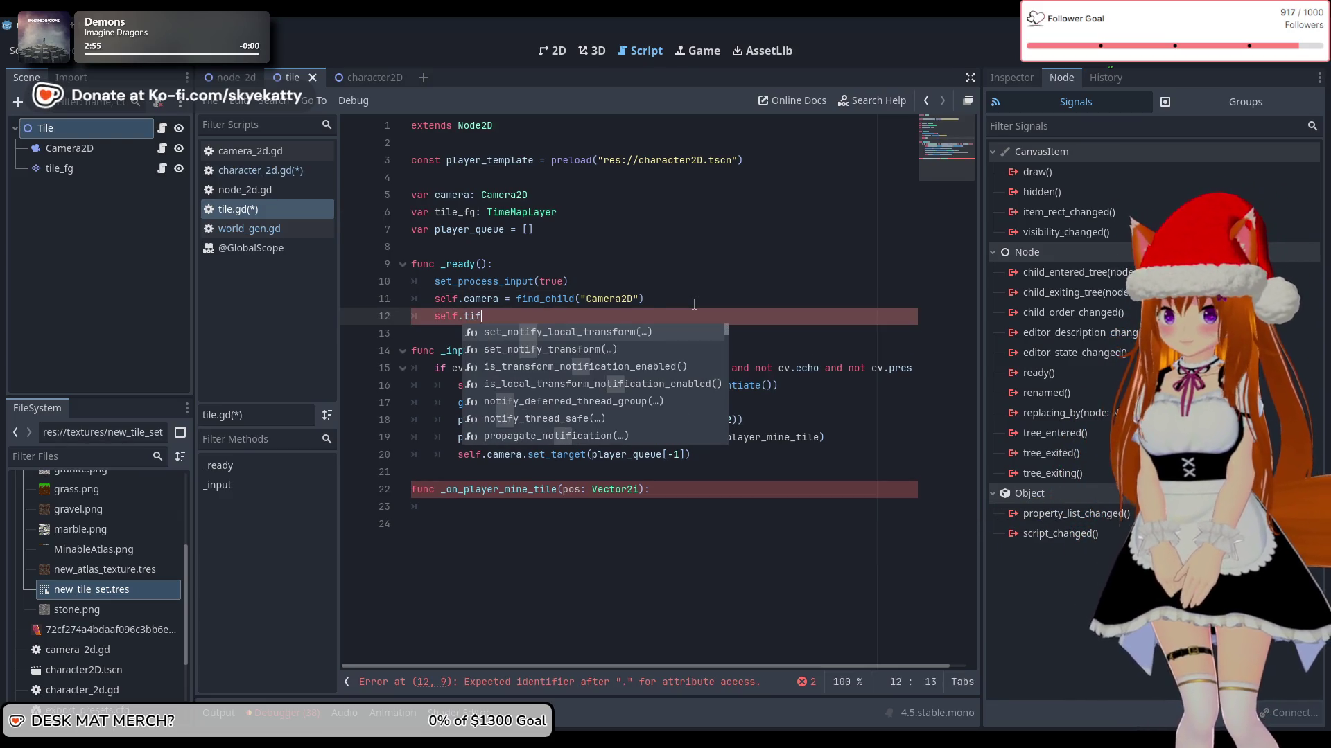
{"action": "key", "text": "Return"}
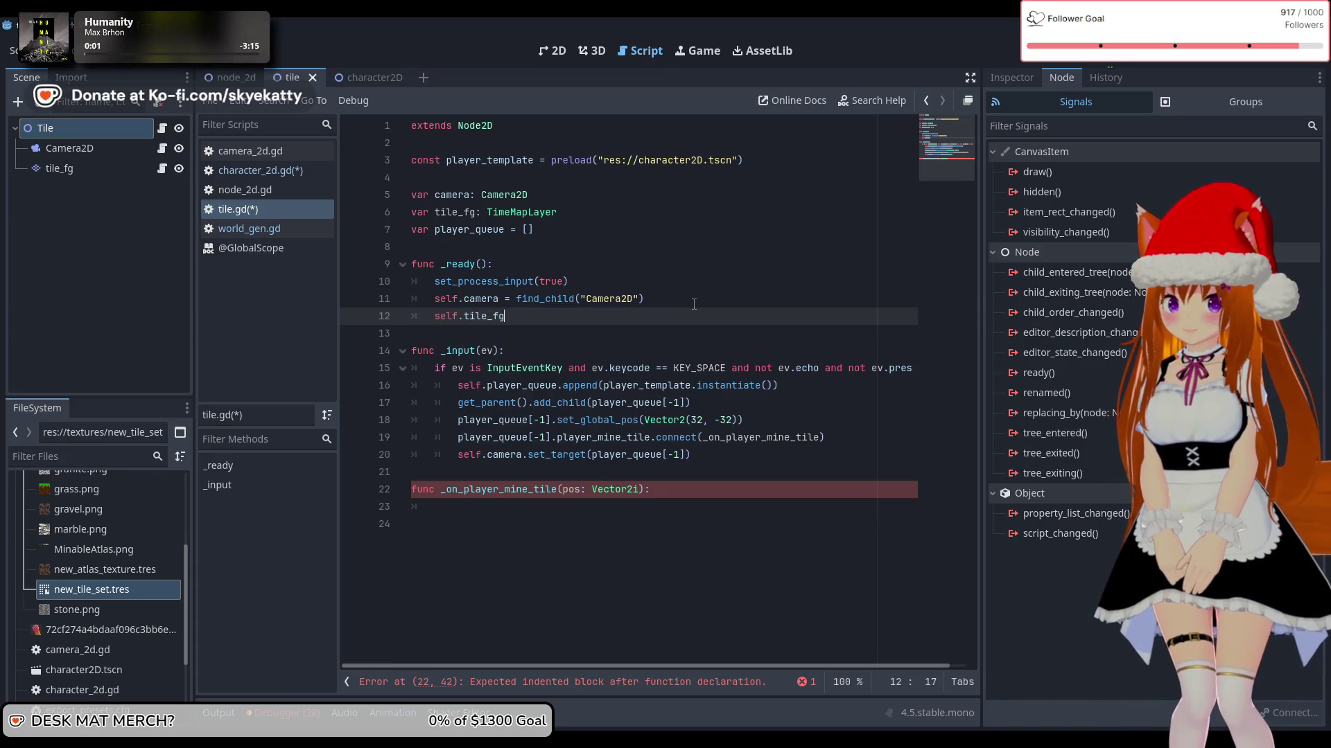
{"action": "type", "text": " = find"}
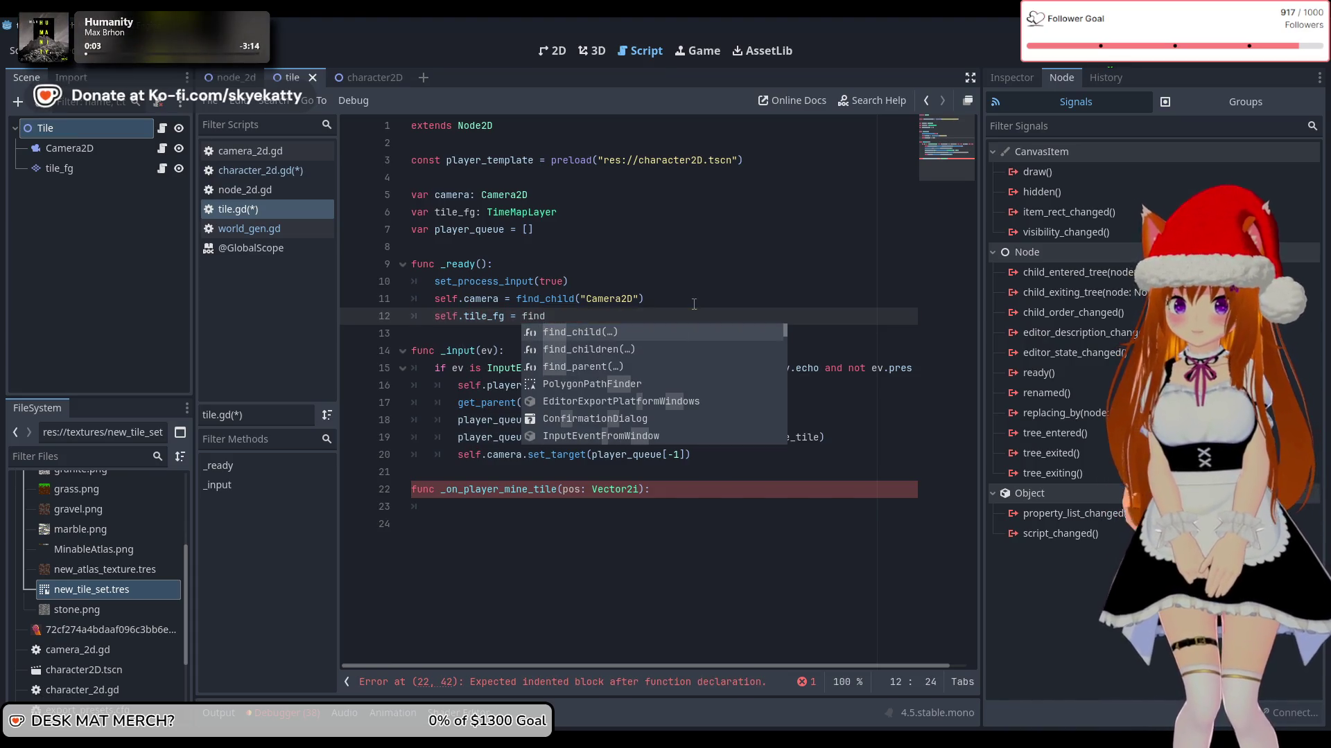
{"action": "key", "text": "Return"}
{"action": "key", "text": "Right"}
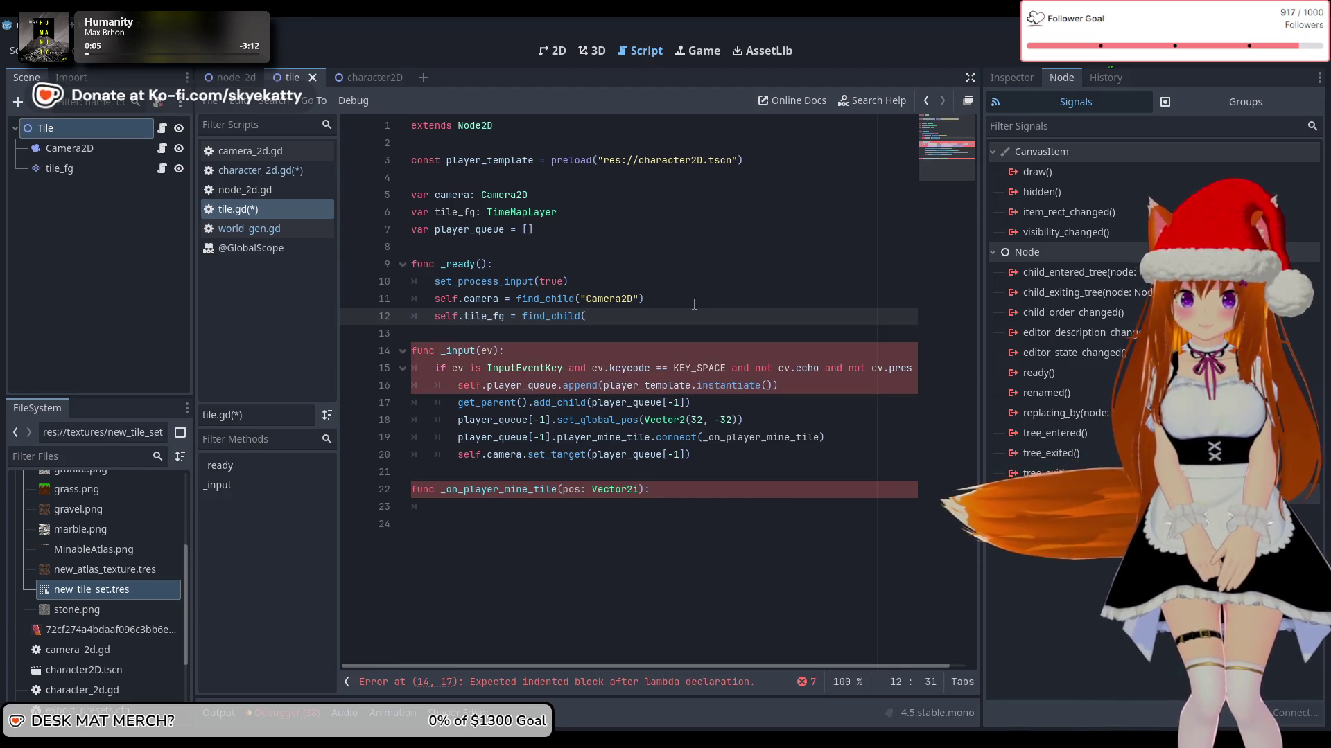
{"action": "key", "text": "ctrl+z"}
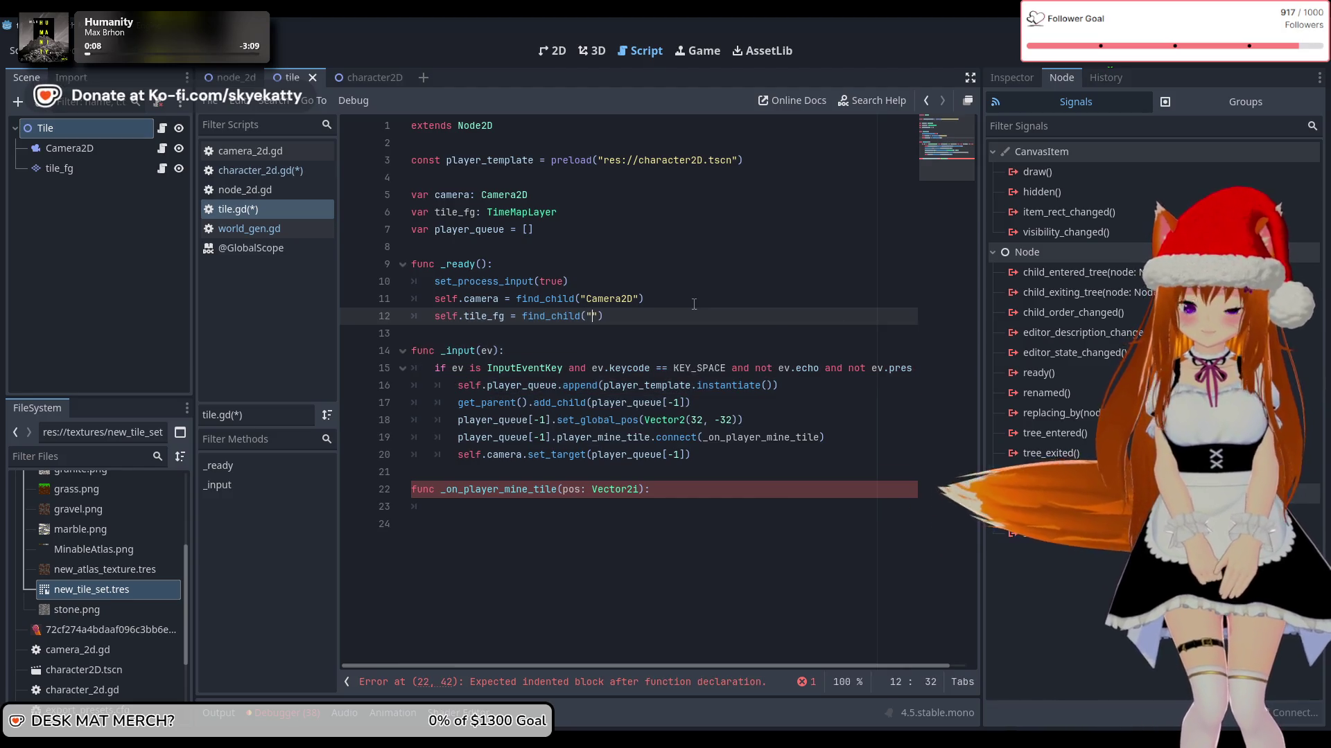
{"action": "type", "text": "\""}
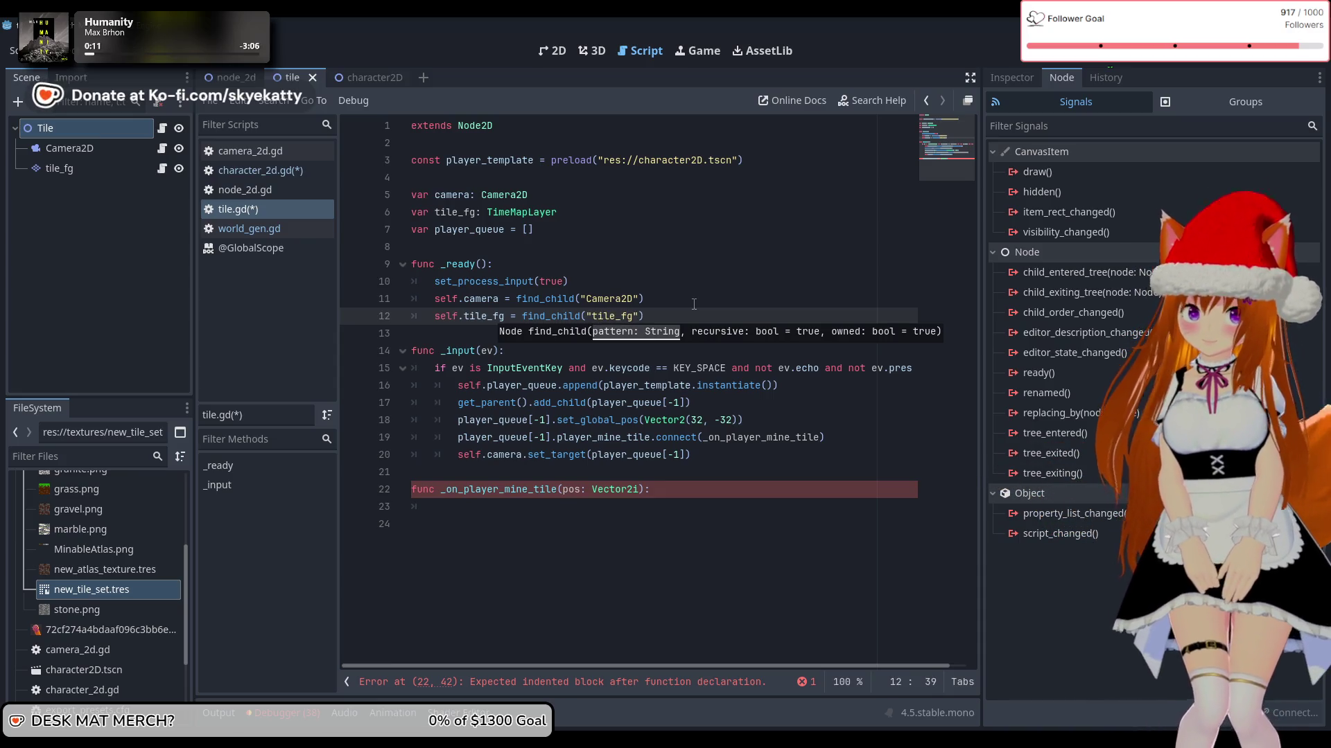
{"action": "left_click", "coordinate": [693, 303]}
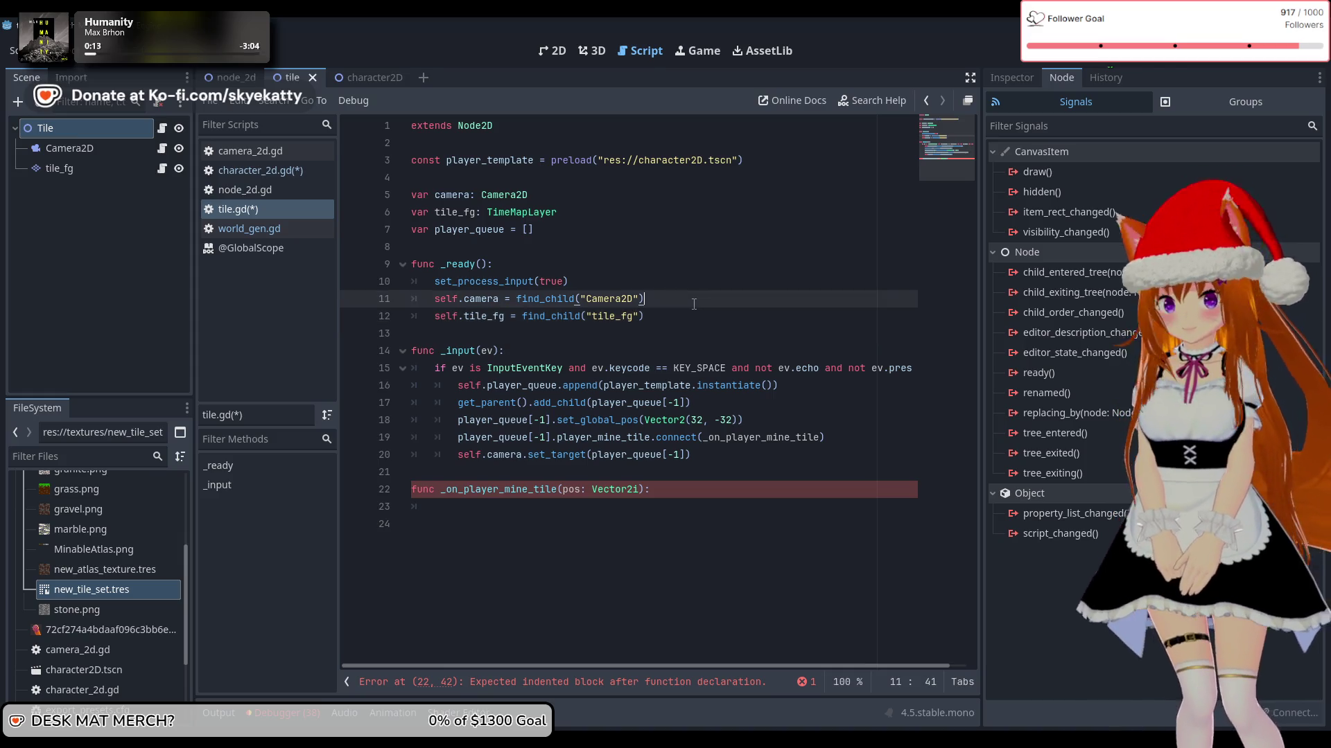
Step: Begin the _on_player_mine_tile body with self.tile_fg.set
{"action": "left_click", "coordinate": [694, 512]}
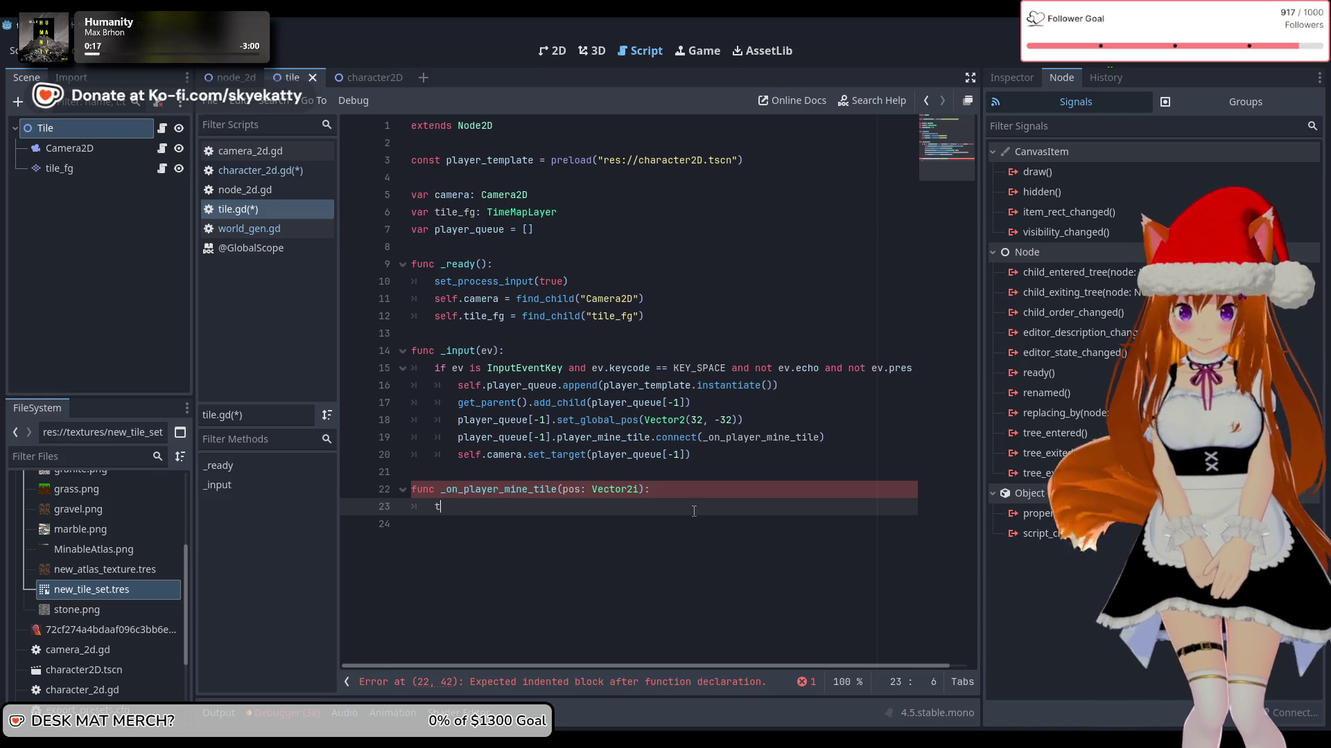
{"action": "key", "text": "BackSpace"}
{"action": "type", "text": "self.ti"}
{"action": "key", "text": "Return"}
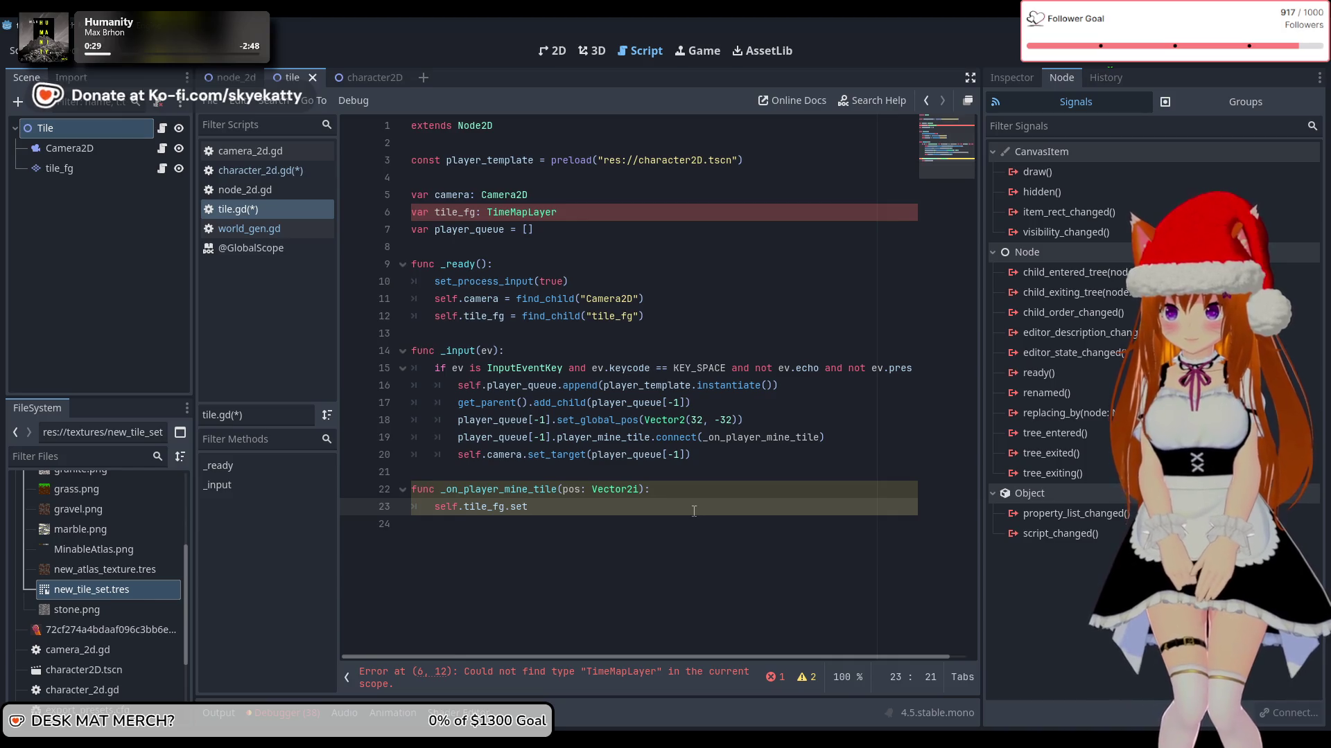
{"action": "left_click", "coordinate": [85, 169]}
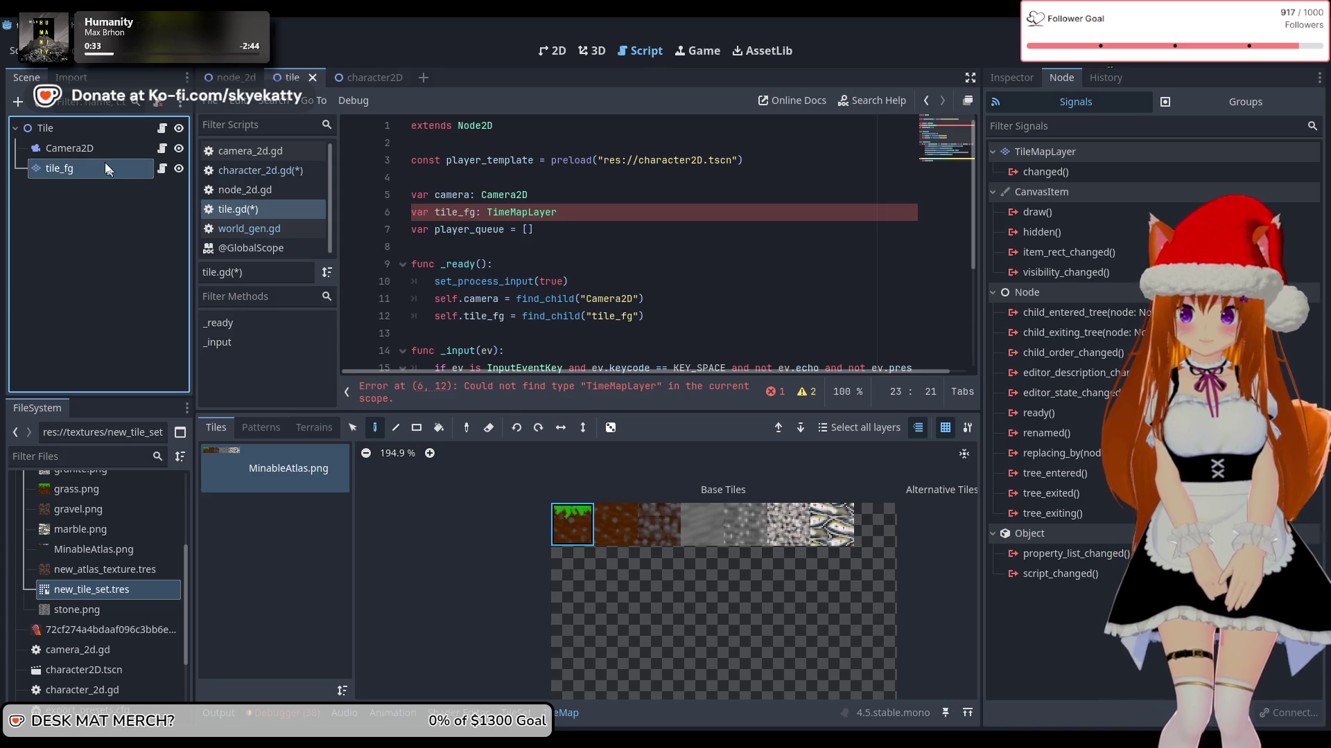
Step: Show tile_fg's grass, dirt and stone tile atlas, then switch to world_gen.gd
{"action": "left_click", "coordinate": [88, 169]}
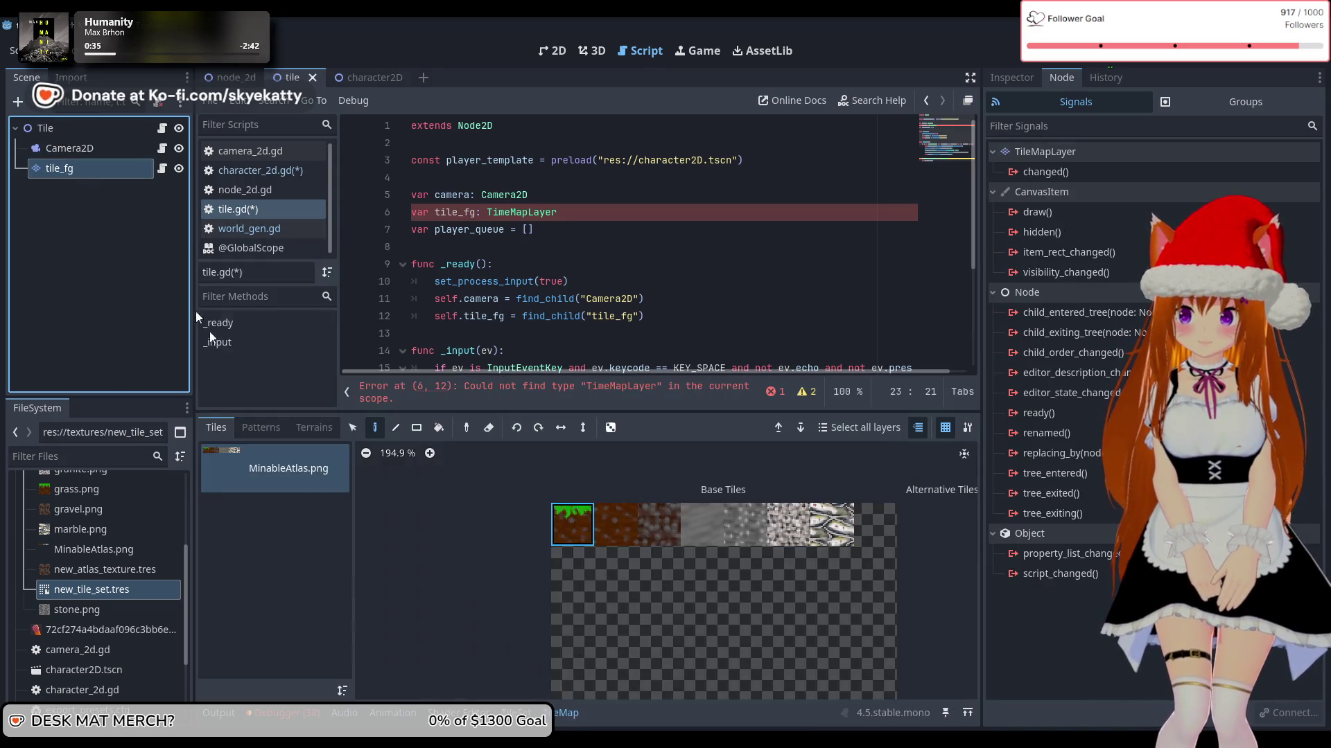
{"action": "key", "text": "Up"}
{"action": "key", "text": "Down"}
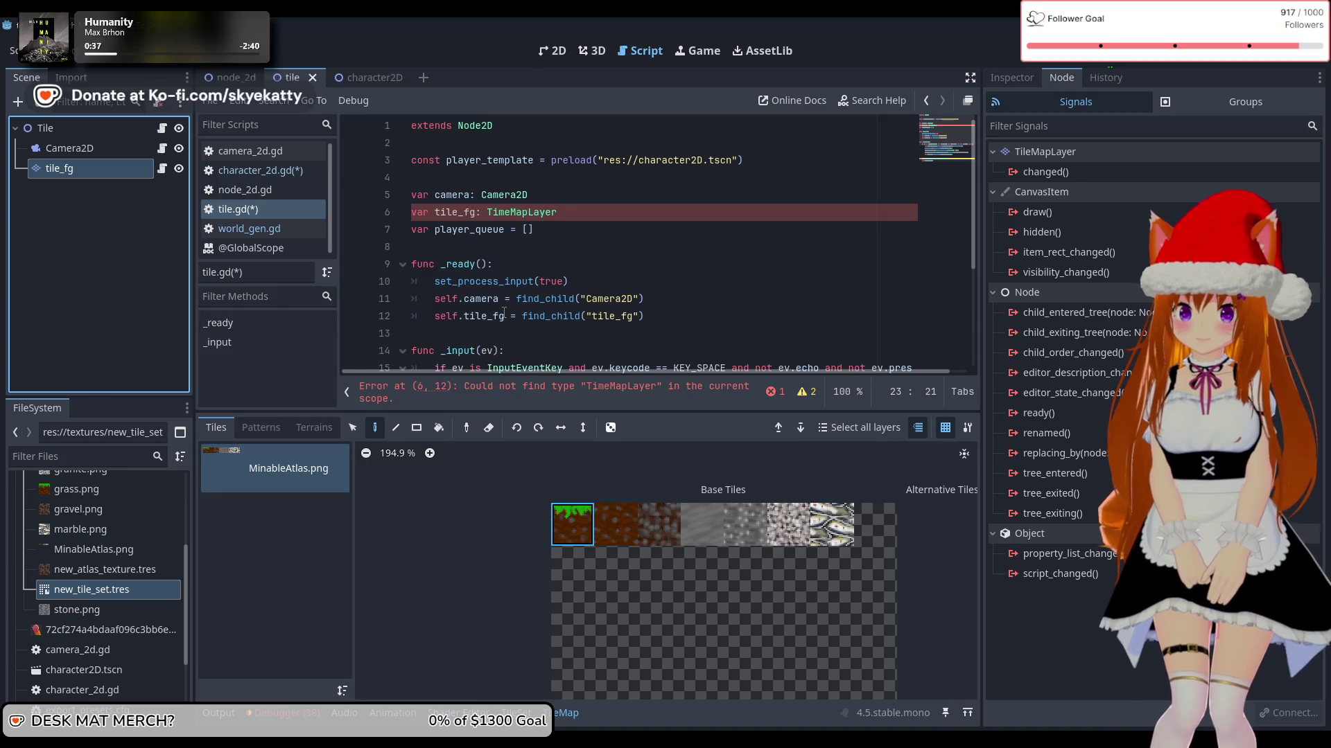
{"action": "left_click", "coordinate": [504, 312]}
{"action": "scroll", "coordinate": [632, 334], "scroll_direction": "down", "scroll_amount": 3}
{"action": "left_click", "coordinate": [572, 339]}
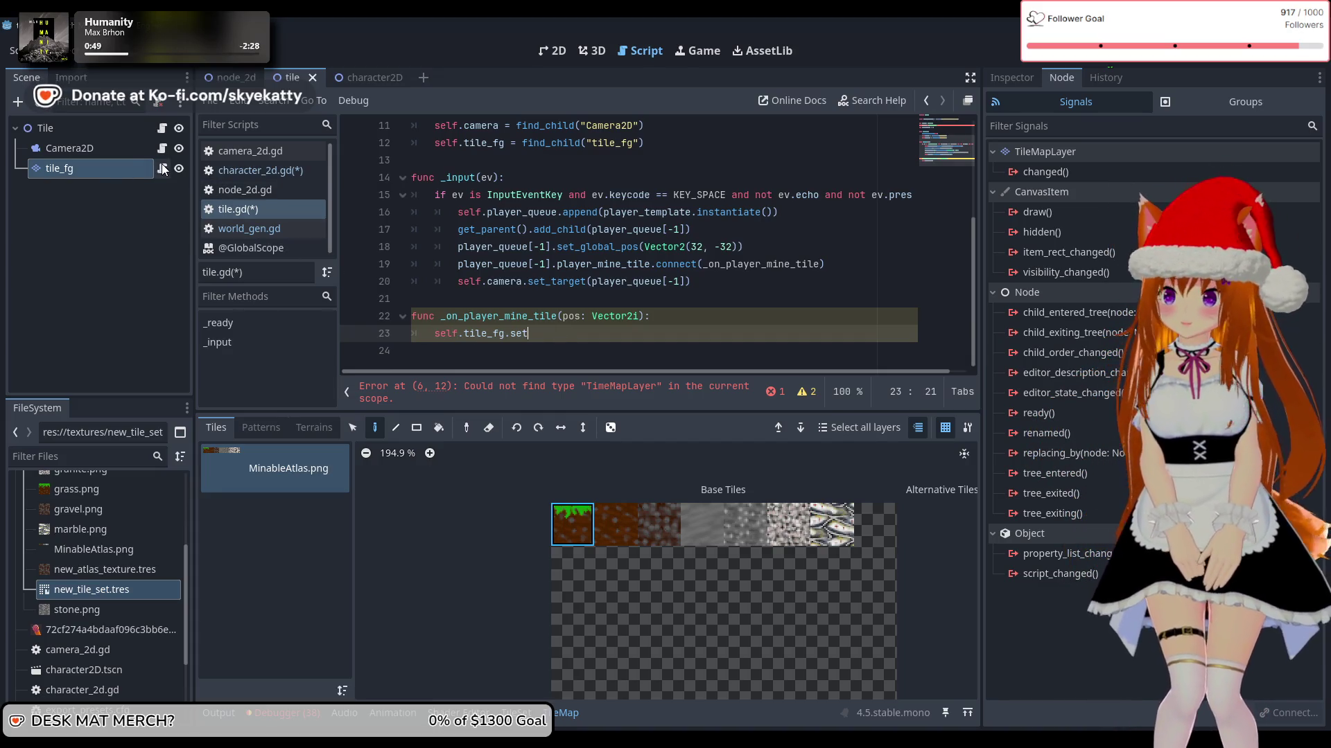
{"action": "left_click", "coordinate": [249, 228]}
{"action": "scroll", "coordinate": [677, 305], "scroll_direction": "down", "scroll_amount": 7}
Step: Review world_gen.gd and delete the empty last line 49
{"action": "scroll", "coordinate": [675, 304], "scroll_direction": "up", "scroll_amount": 10}
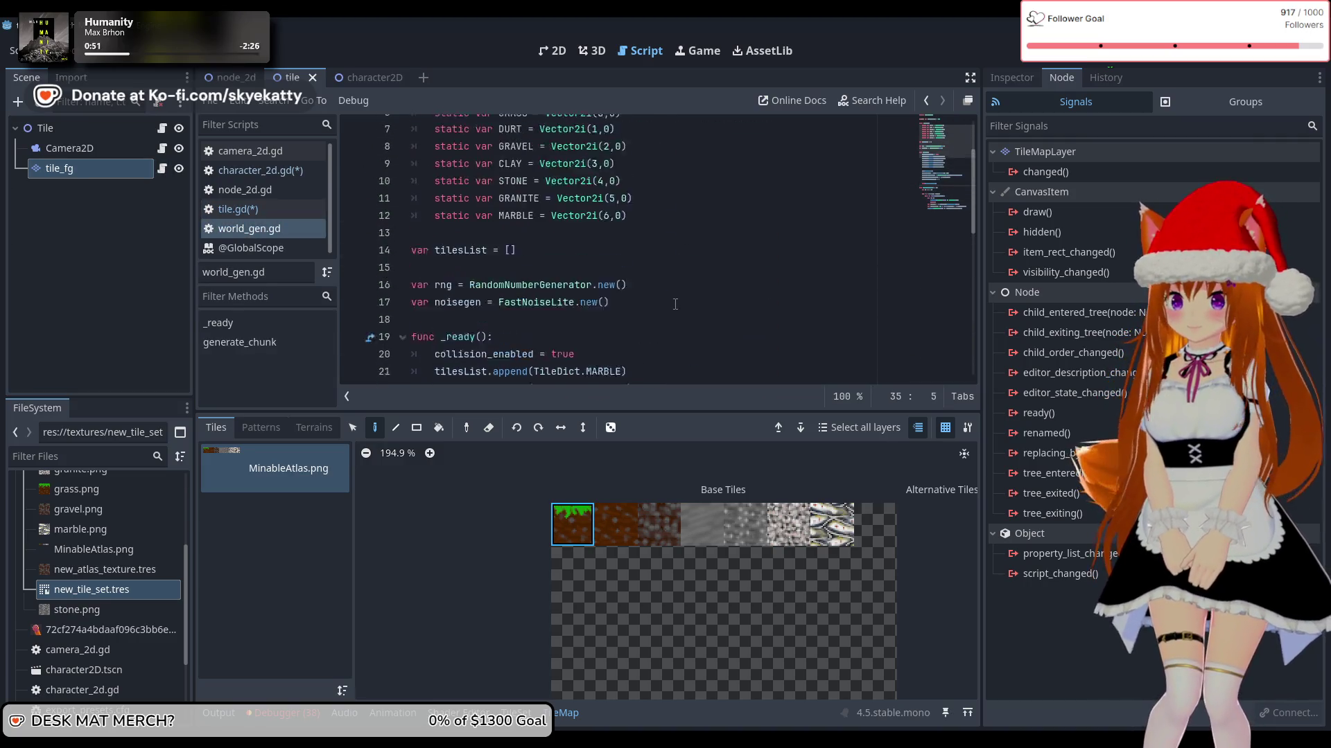
{"action": "scroll", "coordinate": [675, 303], "scroll_direction": "down", "scroll_amount": 5}
{"action": "scroll", "coordinate": [675, 303], "scroll_direction": "up", "scroll_amount": 5}
{"action": "scroll", "coordinate": [675, 304], "scroll_direction": "down", "scroll_amount": 11}
{"action": "scroll", "coordinate": [674, 300], "scroll_direction": "up", "scroll_amount": 4}
{"action": "scroll", "coordinate": [668, 294], "scroll_direction": "down", "scroll_amount": 4}
{"action": "scroll", "coordinate": [660, 286], "scroll_direction": "up", "scroll_amount": 5}
{"action": "scroll", "coordinate": [651, 284], "scroll_direction": "down", "scroll_amount": 4}
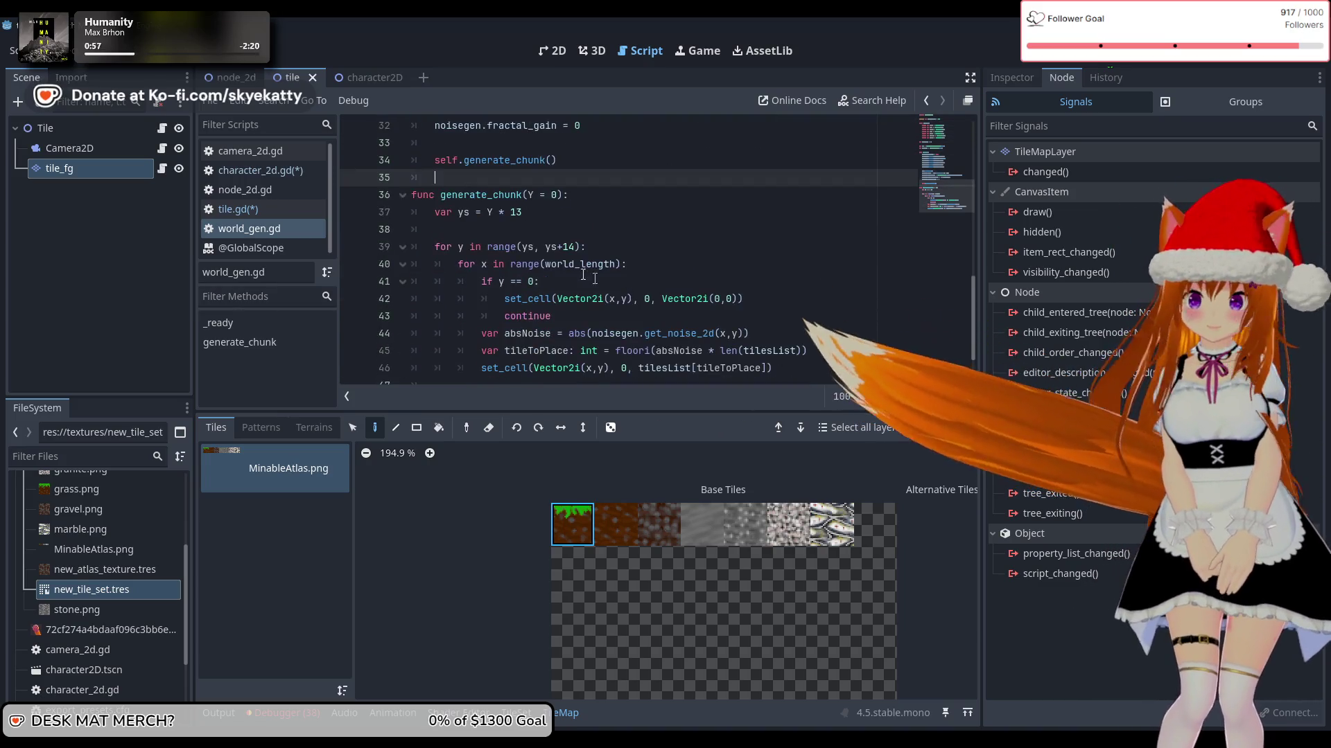
{"action": "scroll", "coordinate": [561, 271], "scroll_direction": "down", "scroll_amount": 1}
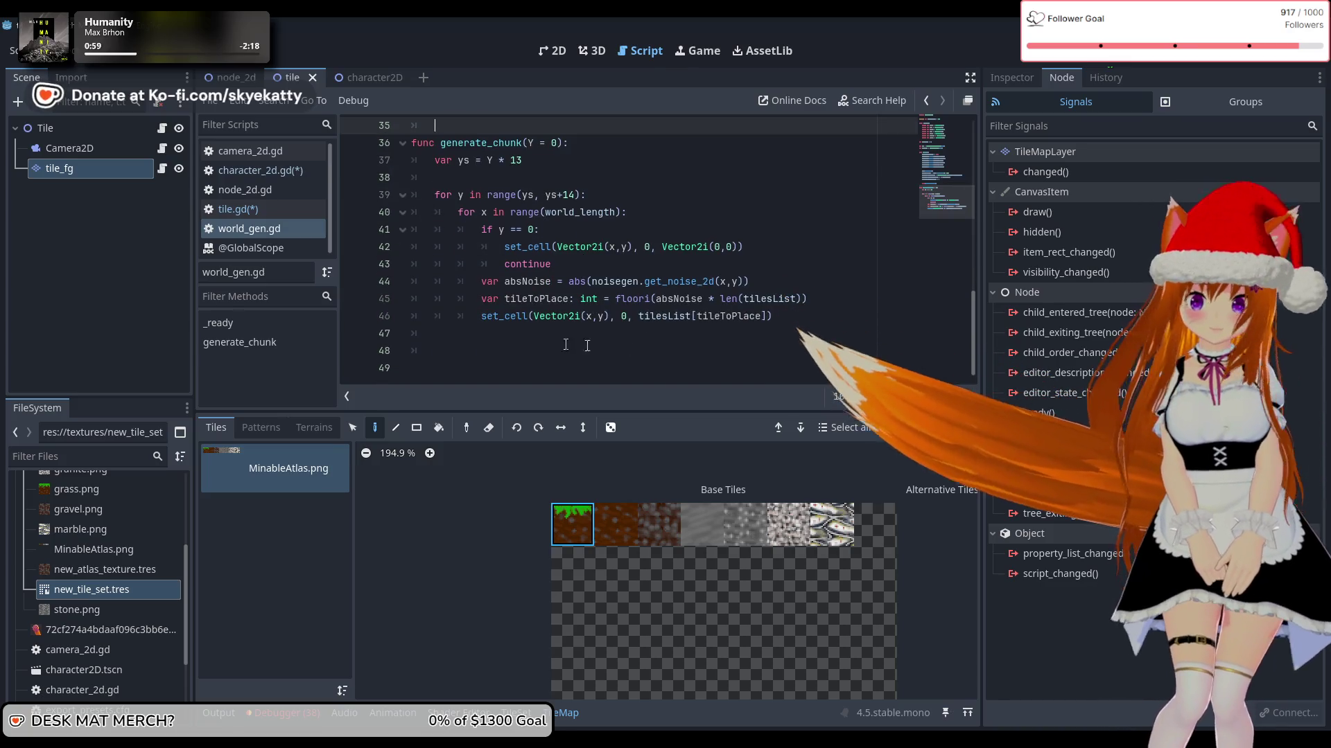
{"action": "left_click", "coordinate": [495, 368]}
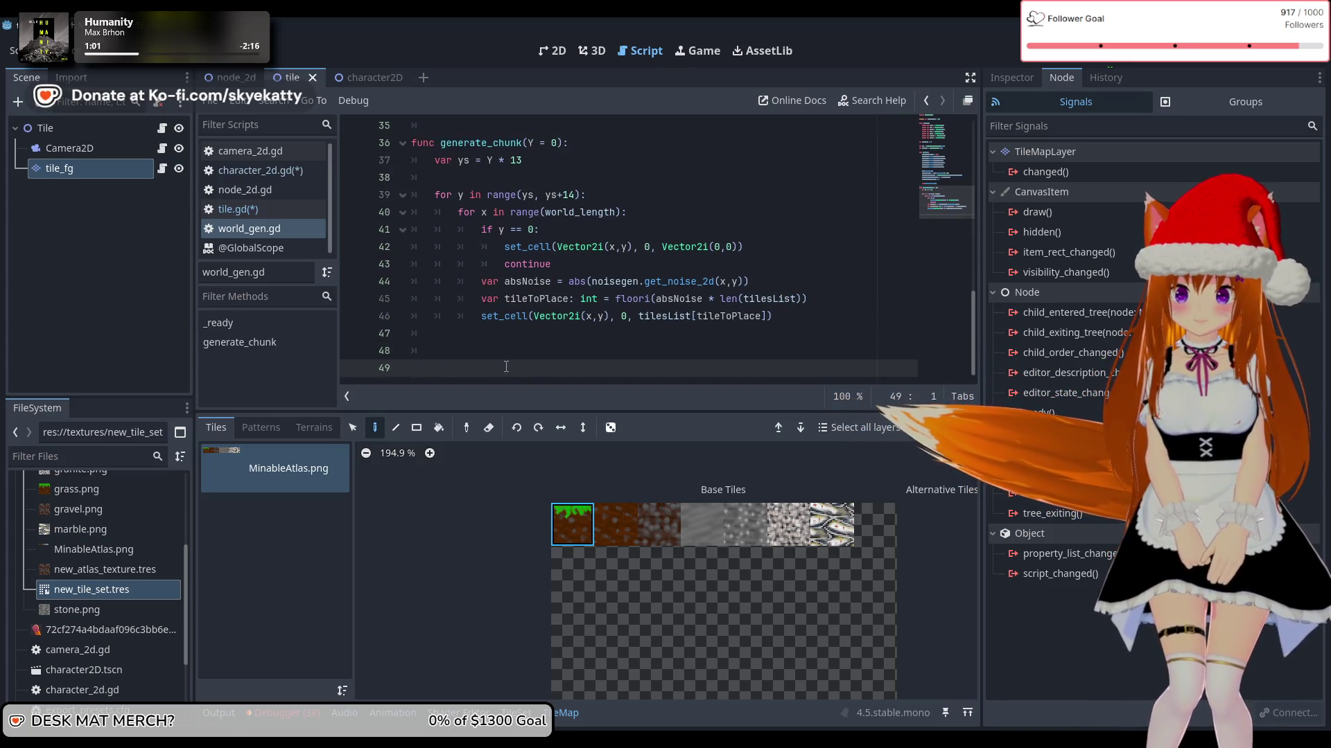
{"action": "key", "text": "BackSpace"}
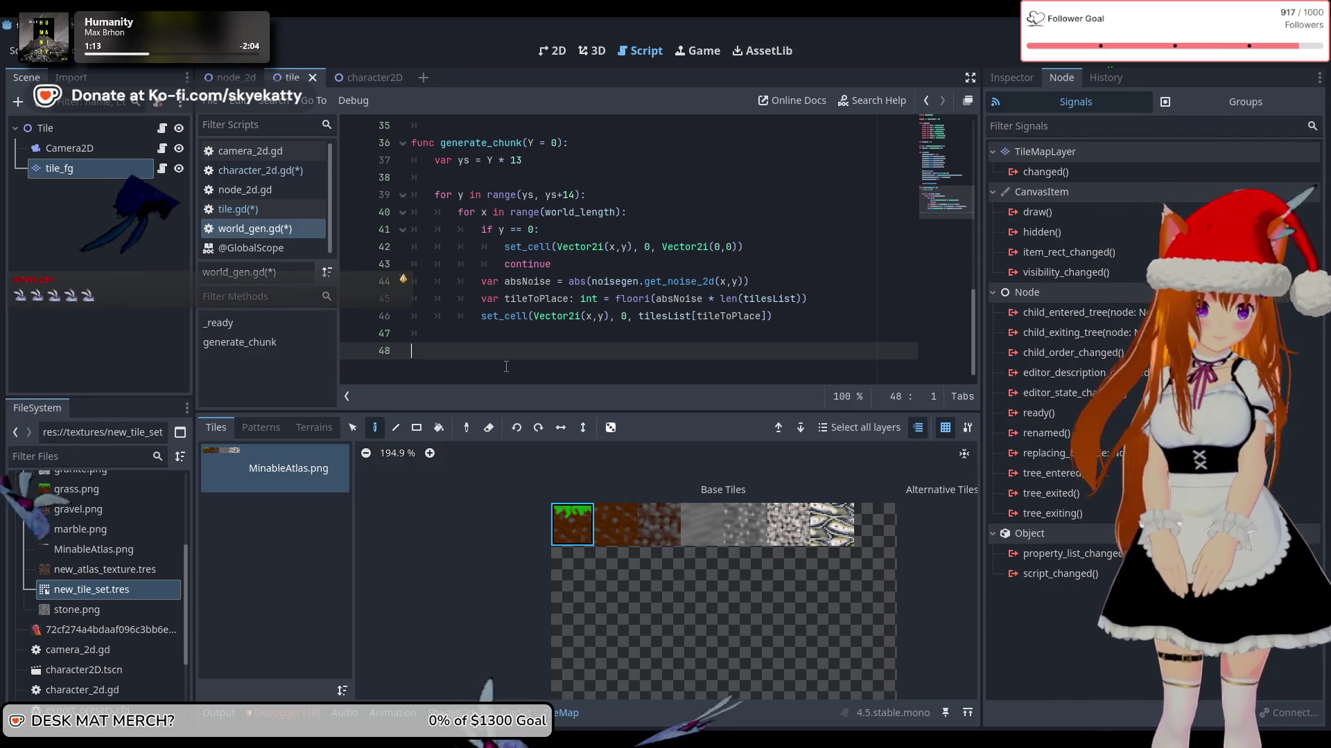
Step: Review the TileDict class and chunk loop, then select GRASS on line 6
{"action": "scroll", "coordinate": [506, 367], "scroll_direction": "up", "scroll_amount": 12}
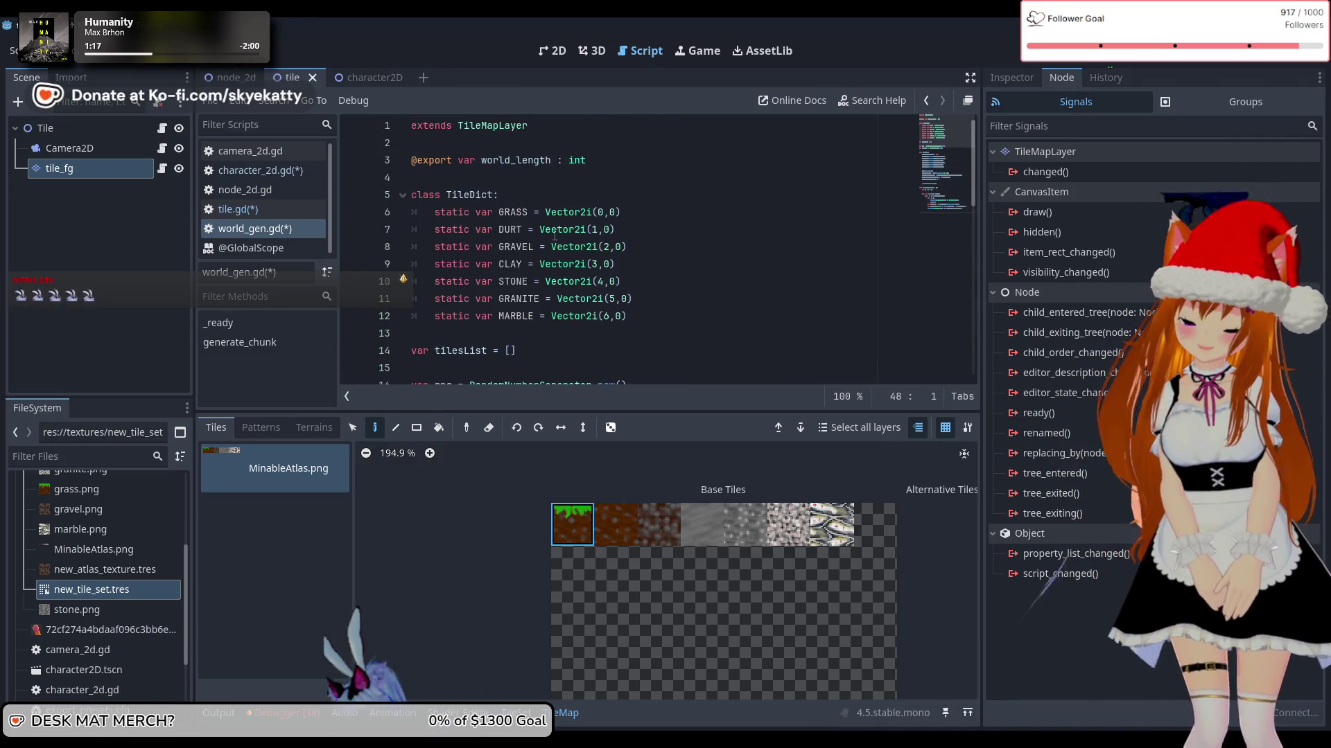
{"action": "scroll", "coordinate": [555, 236], "scroll_direction": "down", "scroll_amount": 3}
{"action": "scroll", "coordinate": [554, 235], "scroll_direction": "up", "scroll_amount": 3}
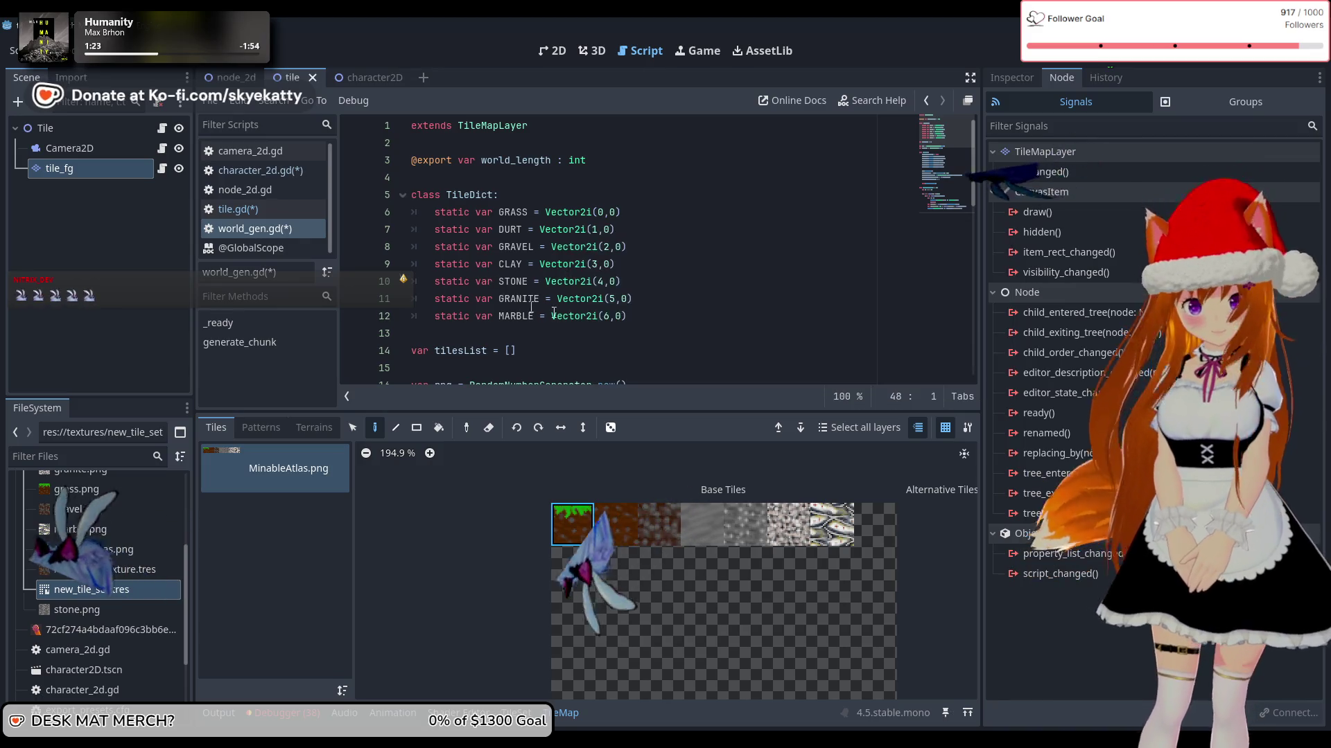
{"action": "scroll", "coordinate": [547, 278], "scroll_direction": "down", "scroll_amount": 2}
{"action": "scroll", "coordinate": [548, 280], "scroll_direction": "down", "scroll_amount": 6}
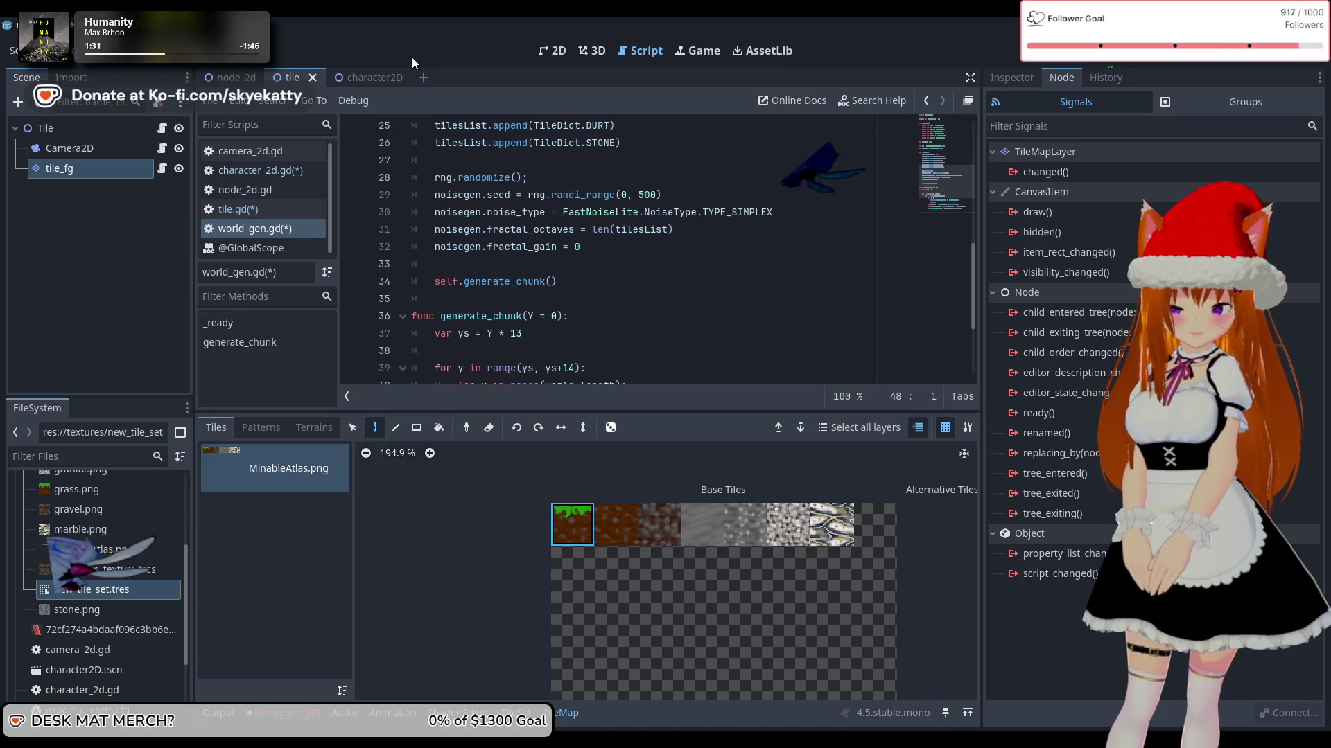
{"action": "scroll", "coordinate": [498, 125], "scroll_direction": "down", "scroll_amount": 3}
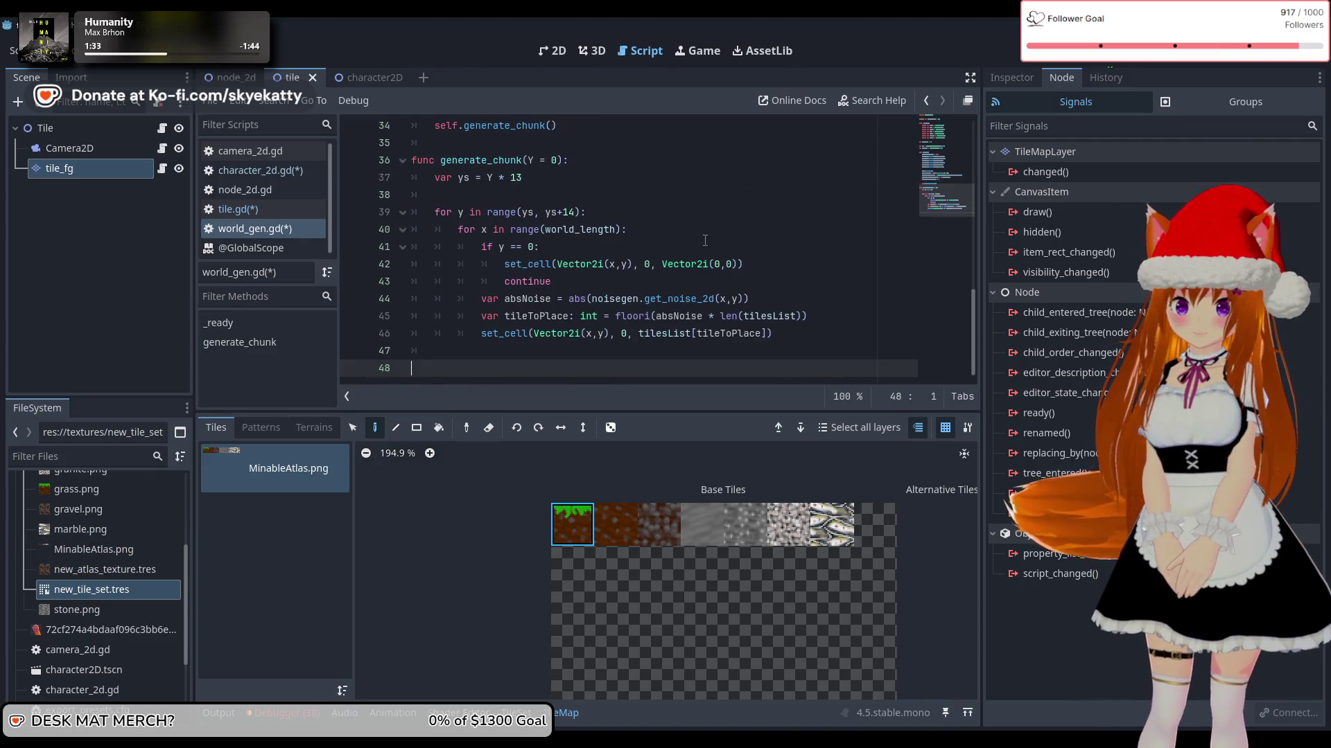
{"action": "scroll", "coordinate": [610, 233], "scroll_direction": "up", "scroll_amount": 7}
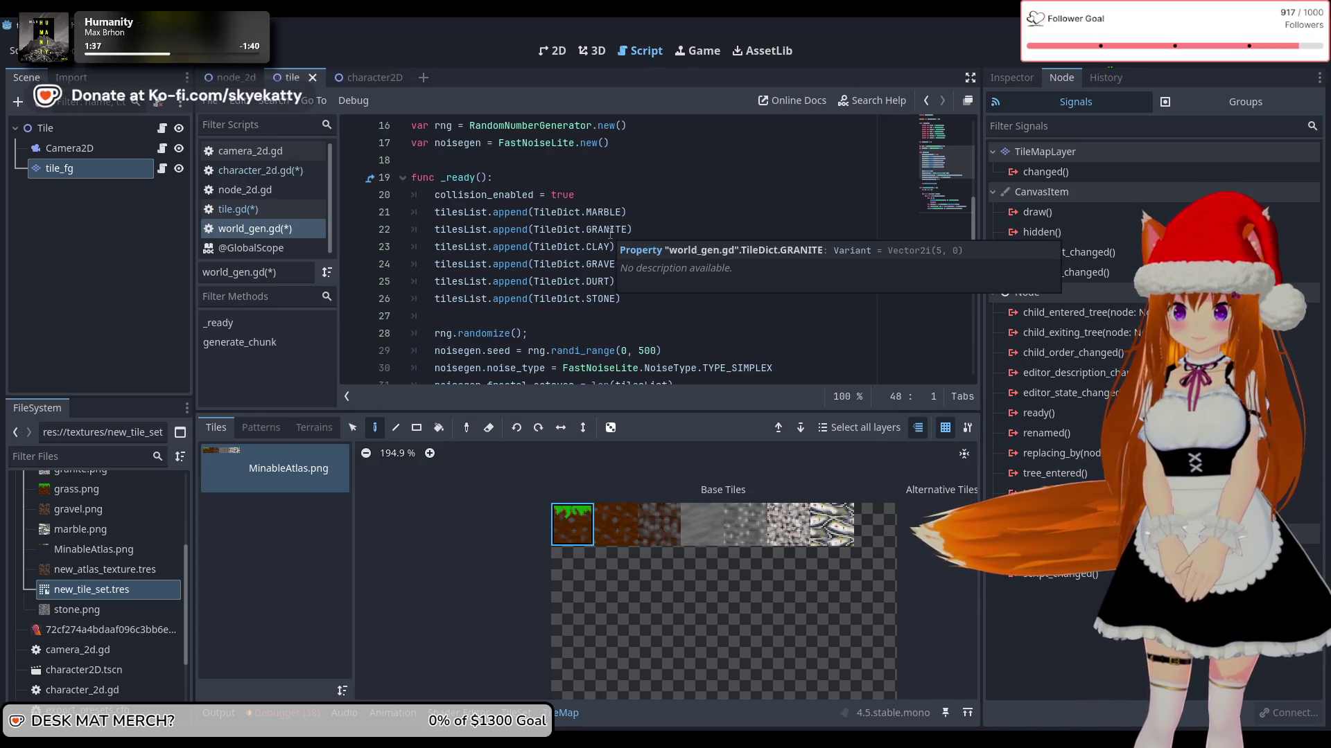
{"action": "scroll", "coordinate": [610, 233], "scroll_direction": "up", "scroll_amount": 1}
{"action": "scroll", "coordinate": [610, 233], "scroll_direction": "up", "scroll_amount": 3}
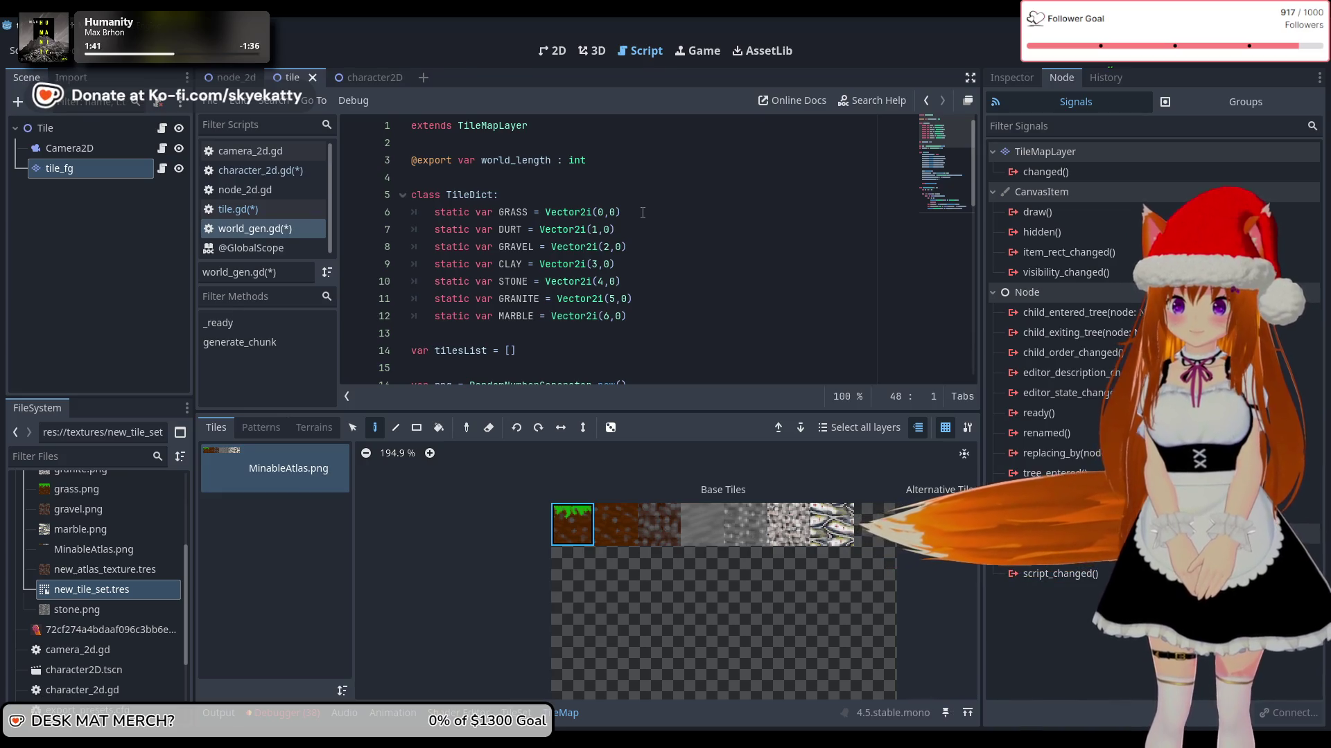
{"action": "scroll", "coordinate": [642, 213], "scroll_direction": "down", "scroll_amount": 2}
{"action": "scroll", "coordinate": [643, 214], "scroll_direction": "up", "scroll_amount": 2}
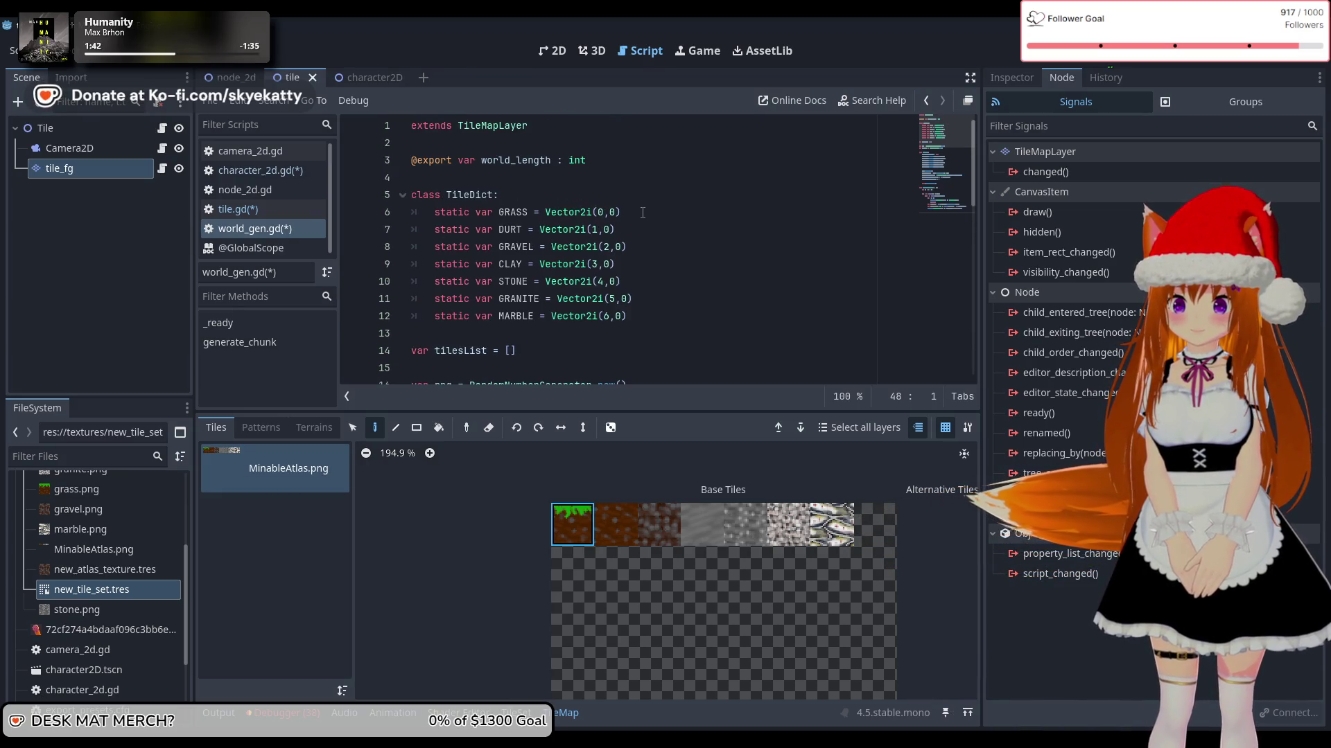
{"action": "left_click", "coordinate": [535, 193]}
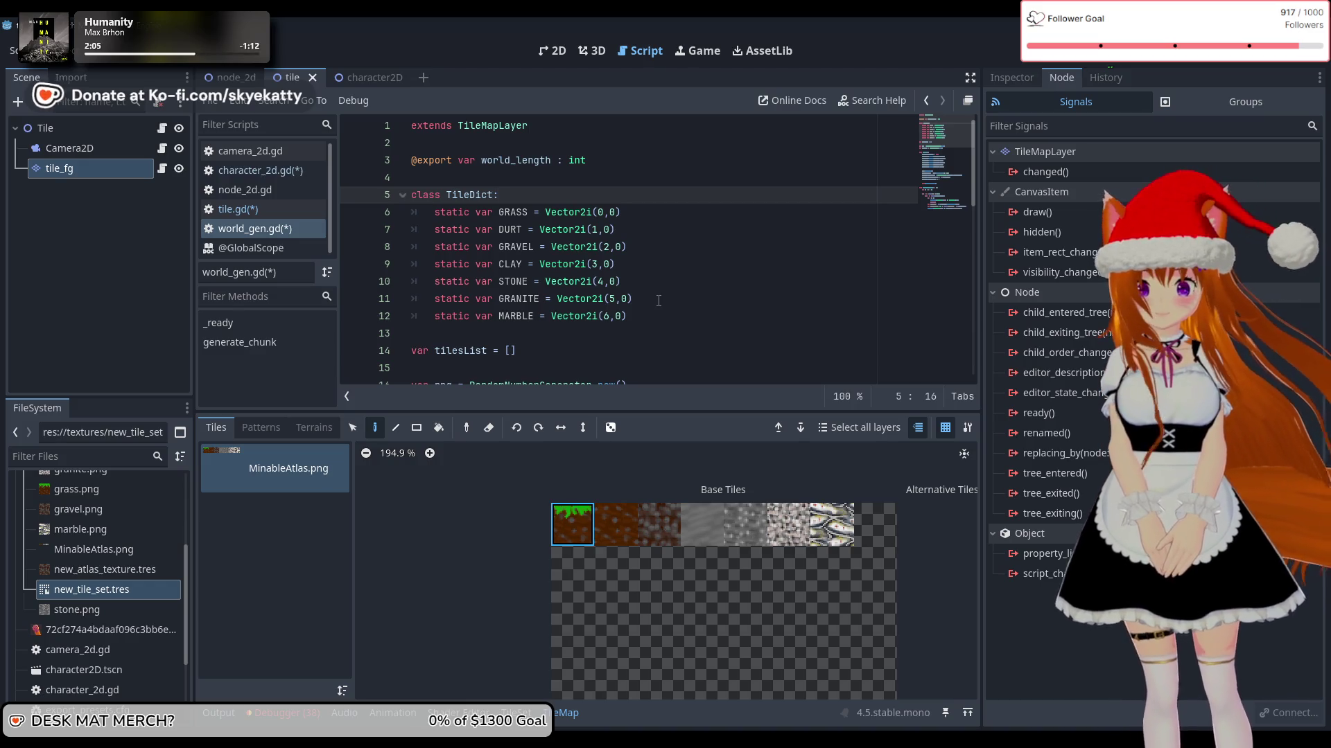
{"action": "scroll", "coordinate": [665, 298], "scroll_direction": "down", "scroll_amount": 1}
{"action": "scroll", "coordinate": [686, 289], "scroll_direction": "up", "scroll_amount": 1}
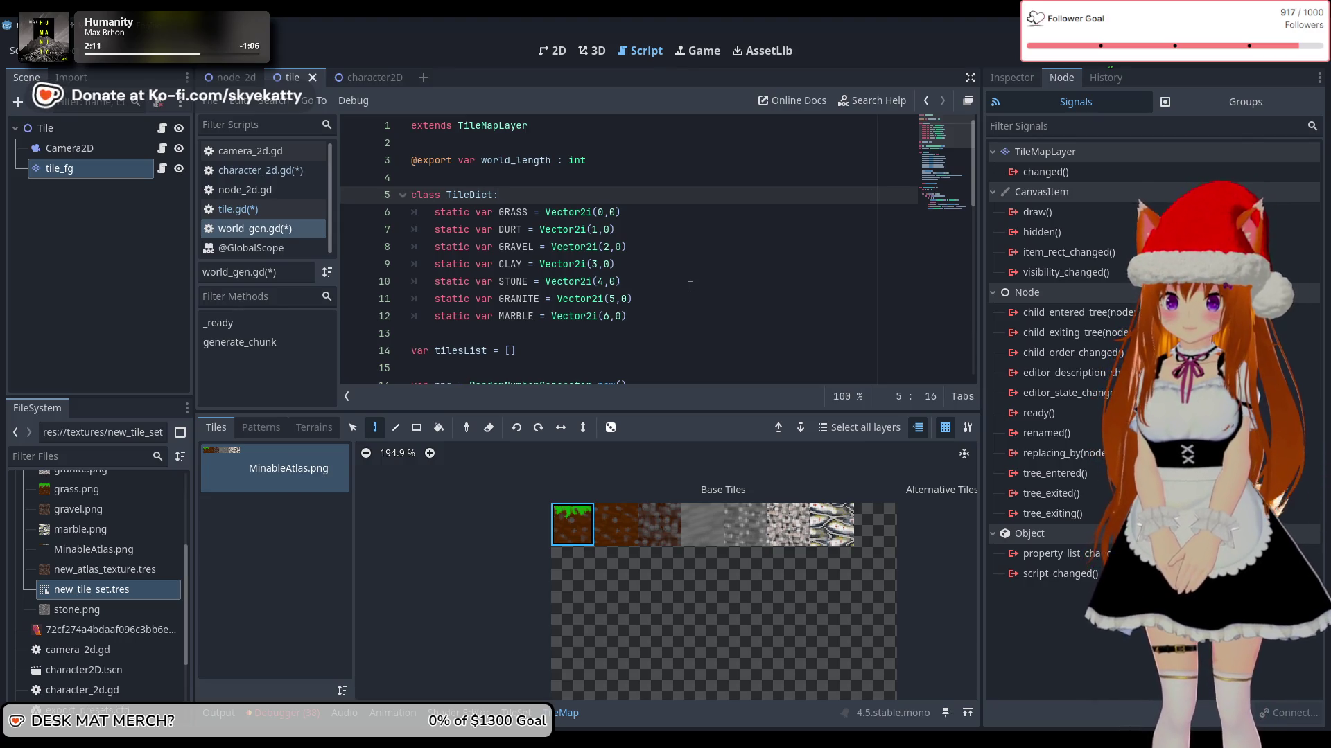
{"action": "scroll", "coordinate": [689, 287], "scroll_direction": "down", "scroll_amount": 3}
{"action": "scroll", "coordinate": [690, 286], "scroll_direction": "up", "scroll_amount": 3}
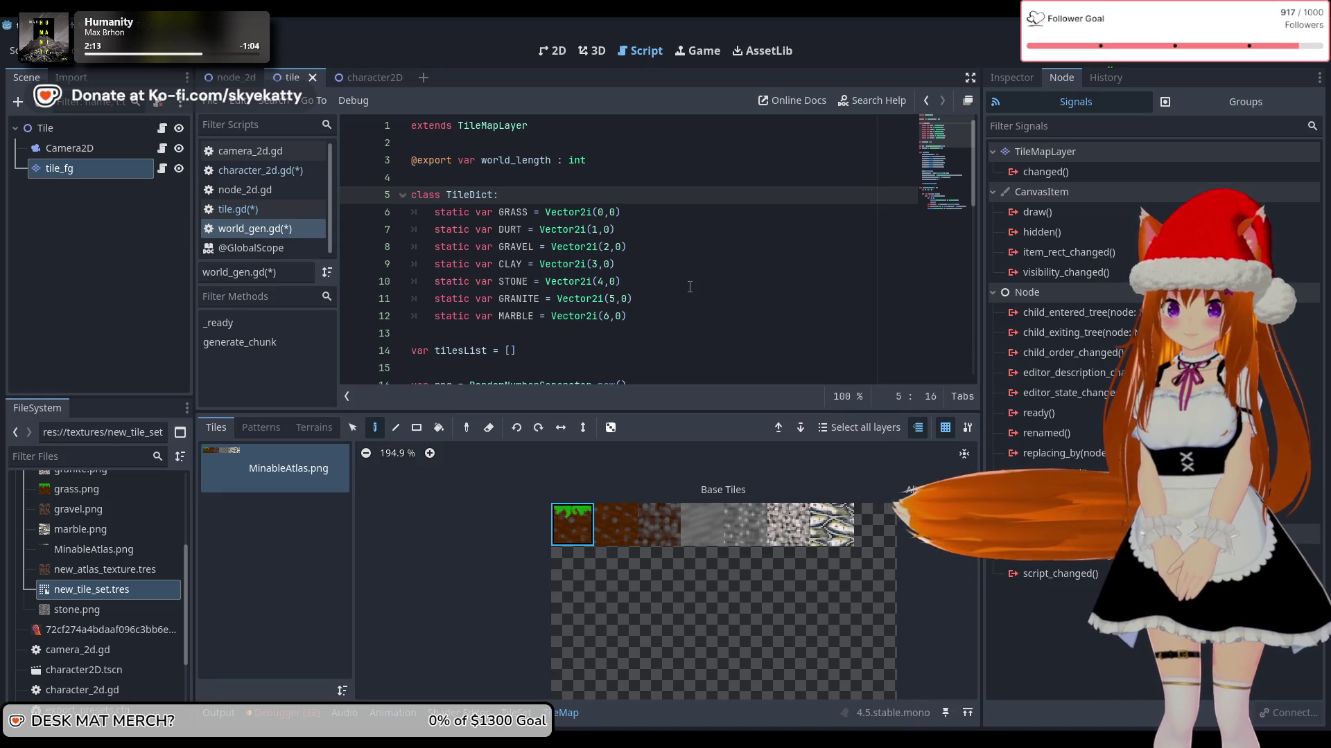
{"action": "left_click_drag", "start_coordinate": [499, 214], "coordinate": [523, 215]}
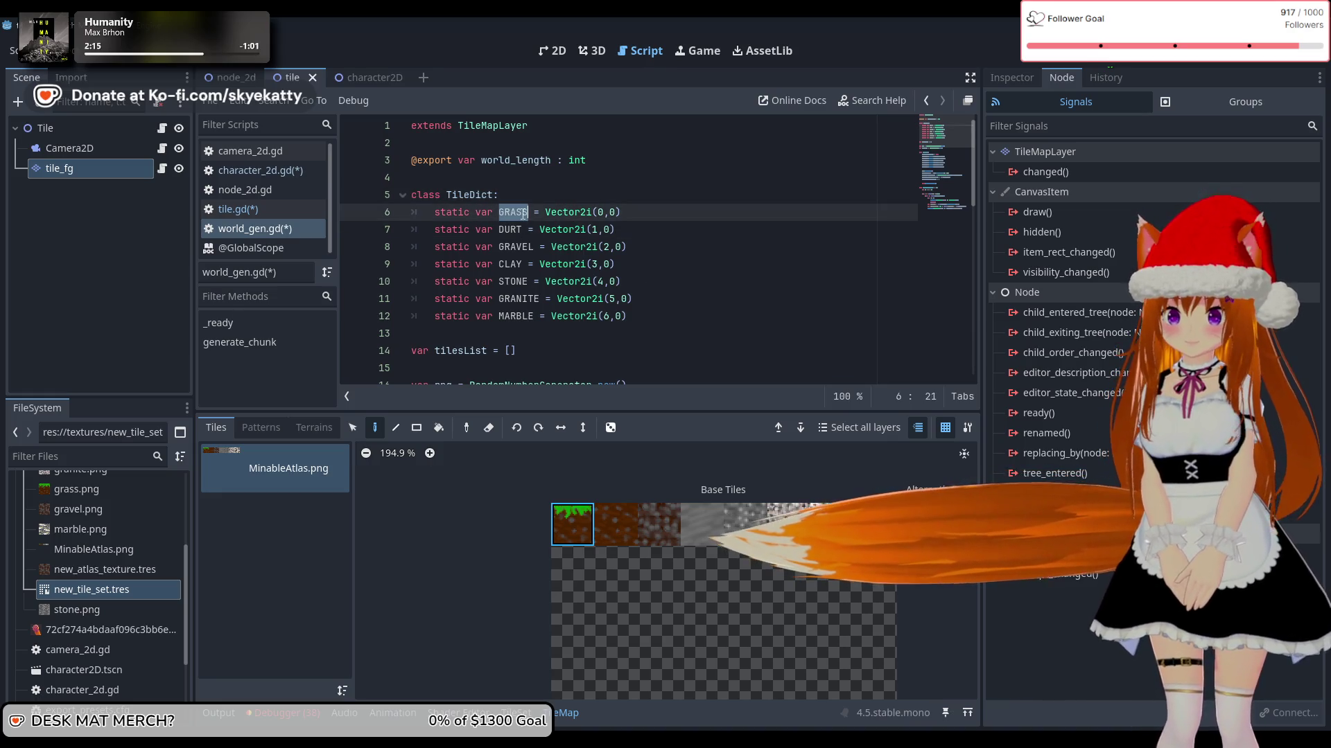
{"action": "scroll", "coordinate": [659, 266], "scroll_direction": "down", "scroll_amount": 3}
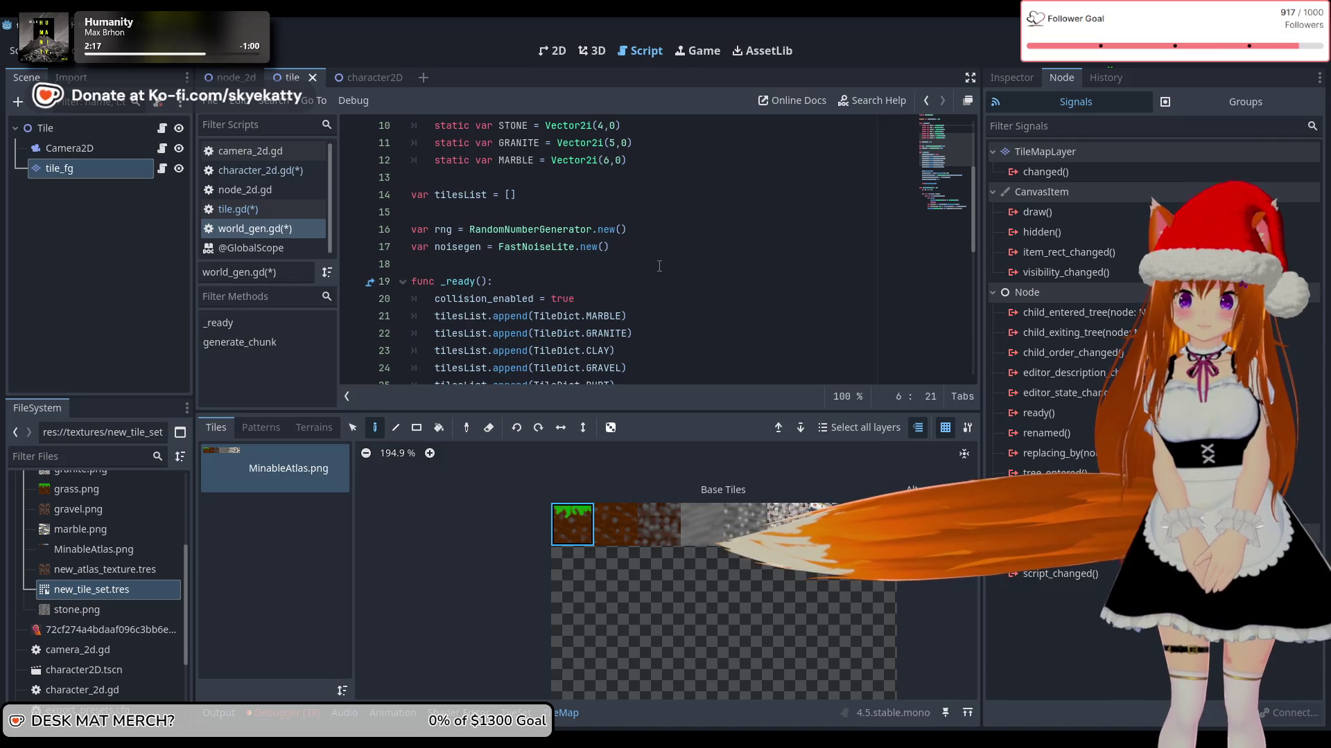
{"action": "scroll", "coordinate": [659, 267], "scroll_direction": "up", "scroll_amount": 2}
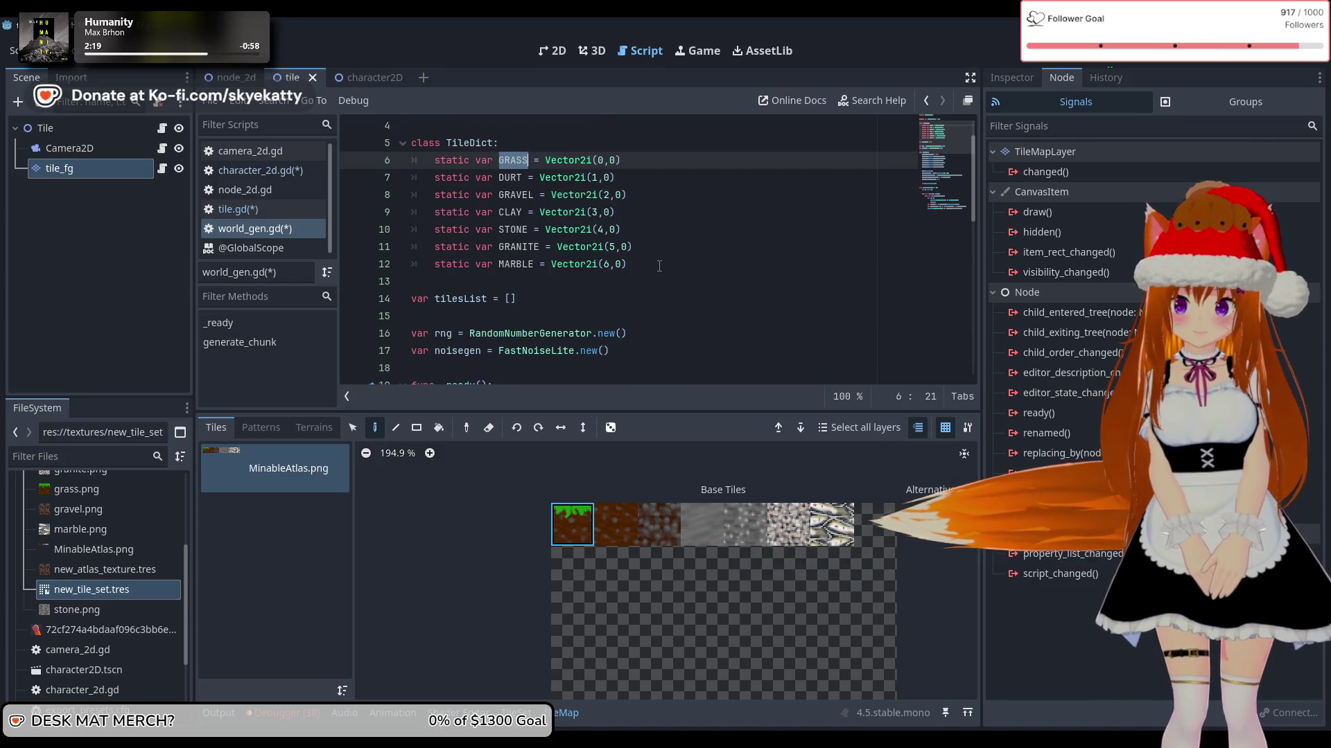
{"action": "scroll", "coordinate": [659, 266], "scroll_direction": "up", "scroll_amount": 1}
{"action": "scroll", "coordinate": [659, 267], "scroll_direction": "down", "scroll_amount": 5}
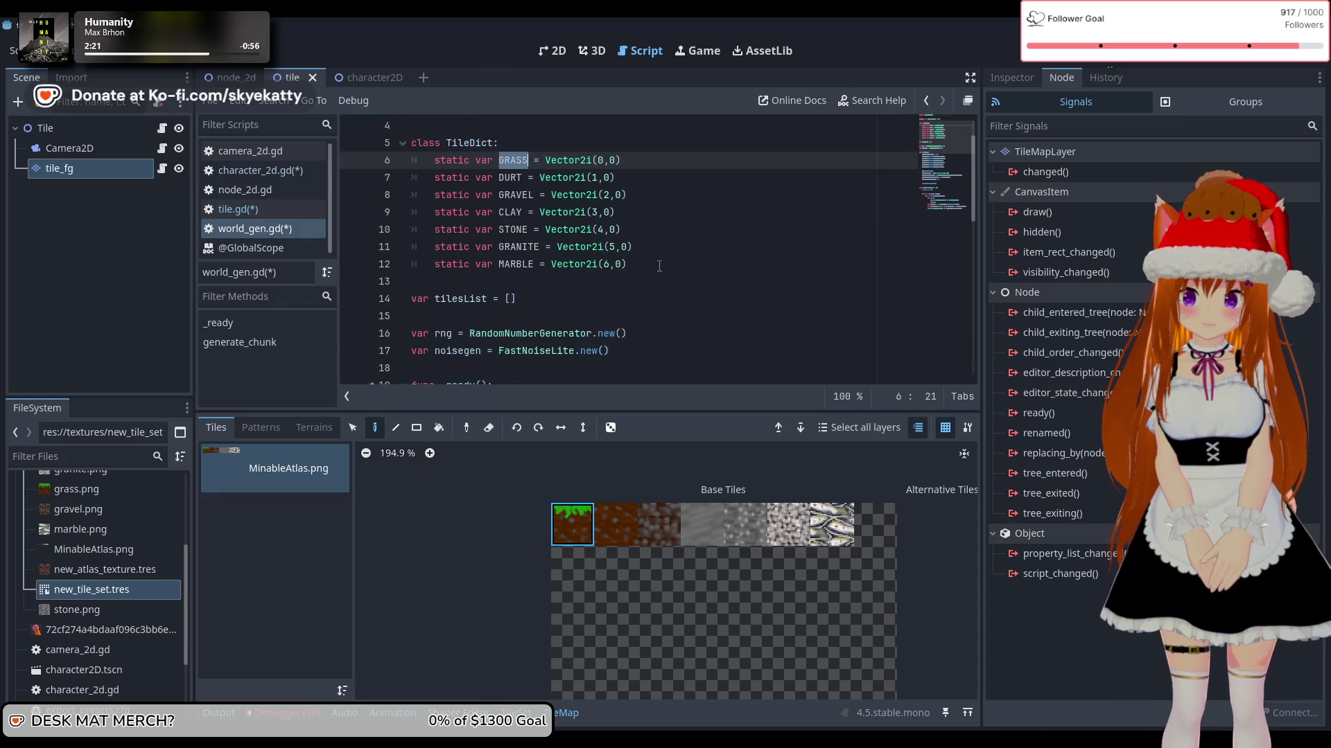
{"action": "scroll", "coordinate": [658, 271], "scroll_direction": "down", "scroll_amount": 4}
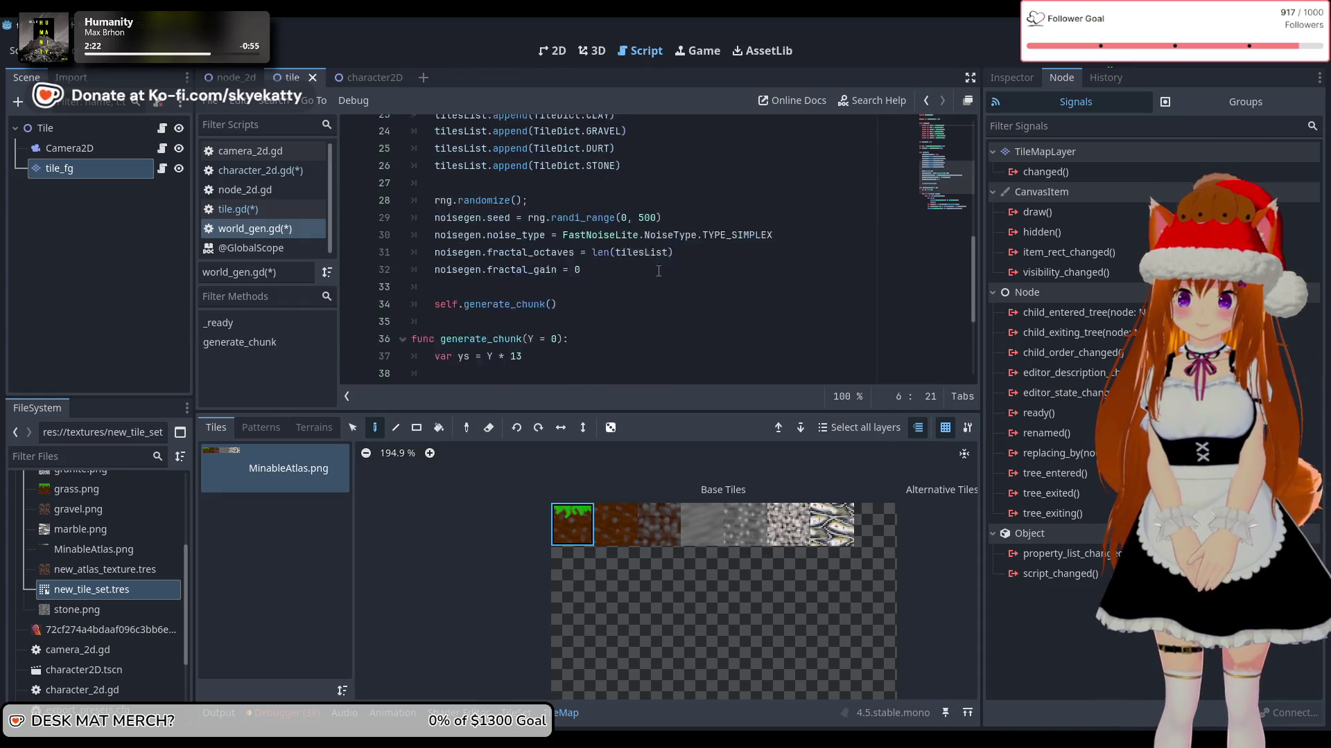
{"action": "scroll", "coordinate": [658, 271], "scroll_direction": "up", "scroll_amount": 7}
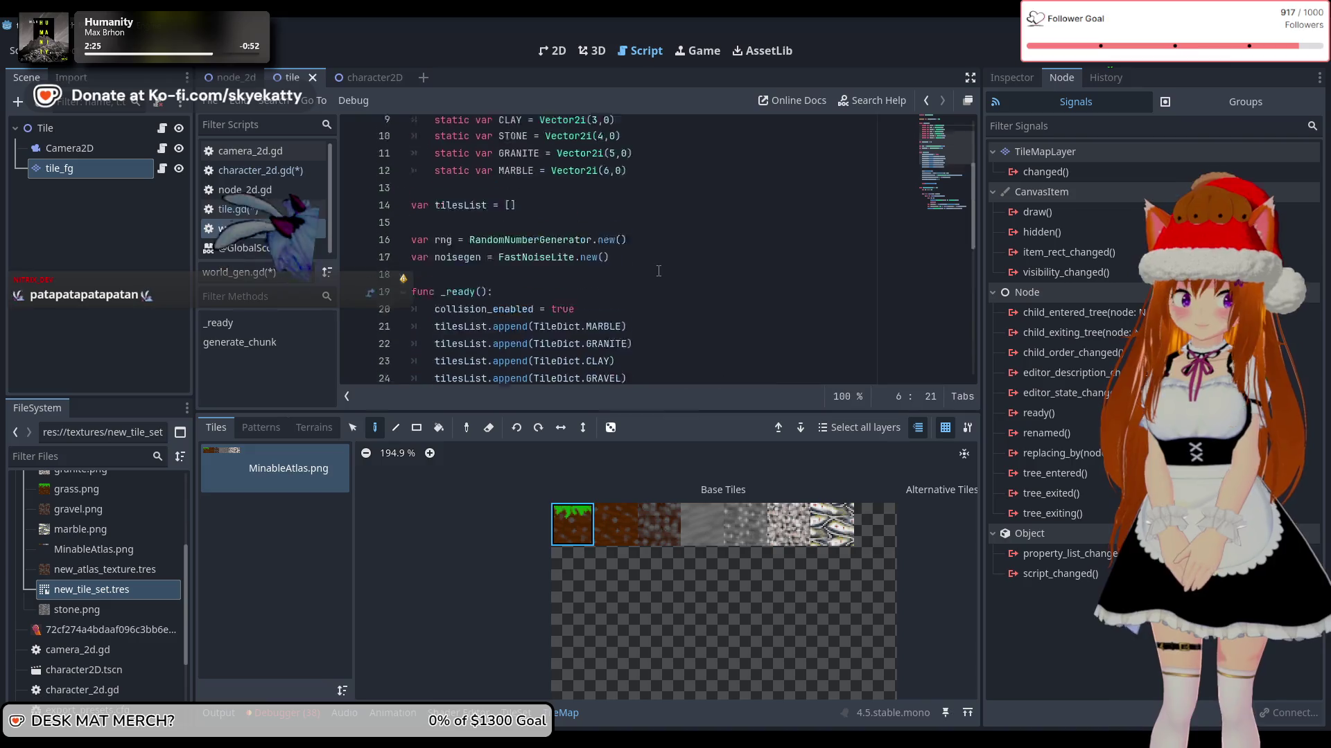
{"action": "scroll", "coordinate": [659, 271], "scroll_direction": "up", "scroll_amount": 2}
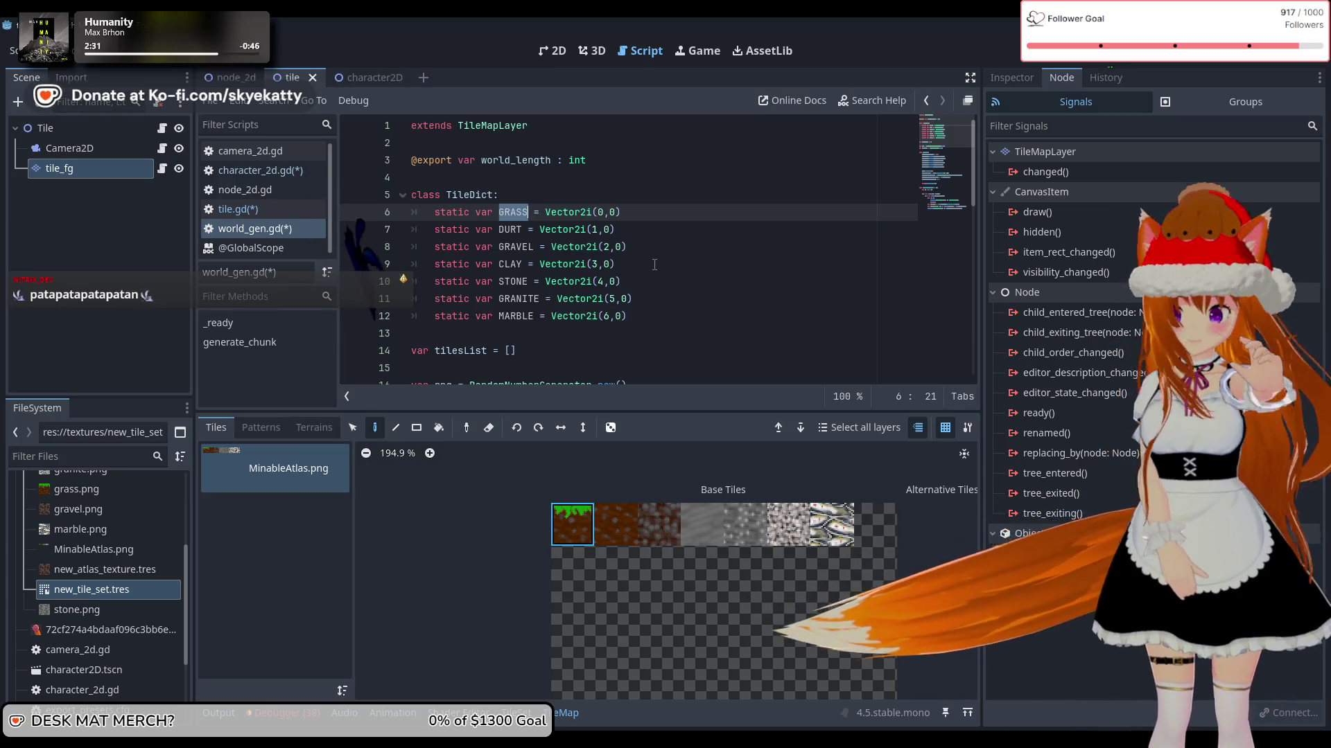
{"action": "scroll", "coordinate": [654, 264], "scroll_direction": "down", "scroll_amount": 11}
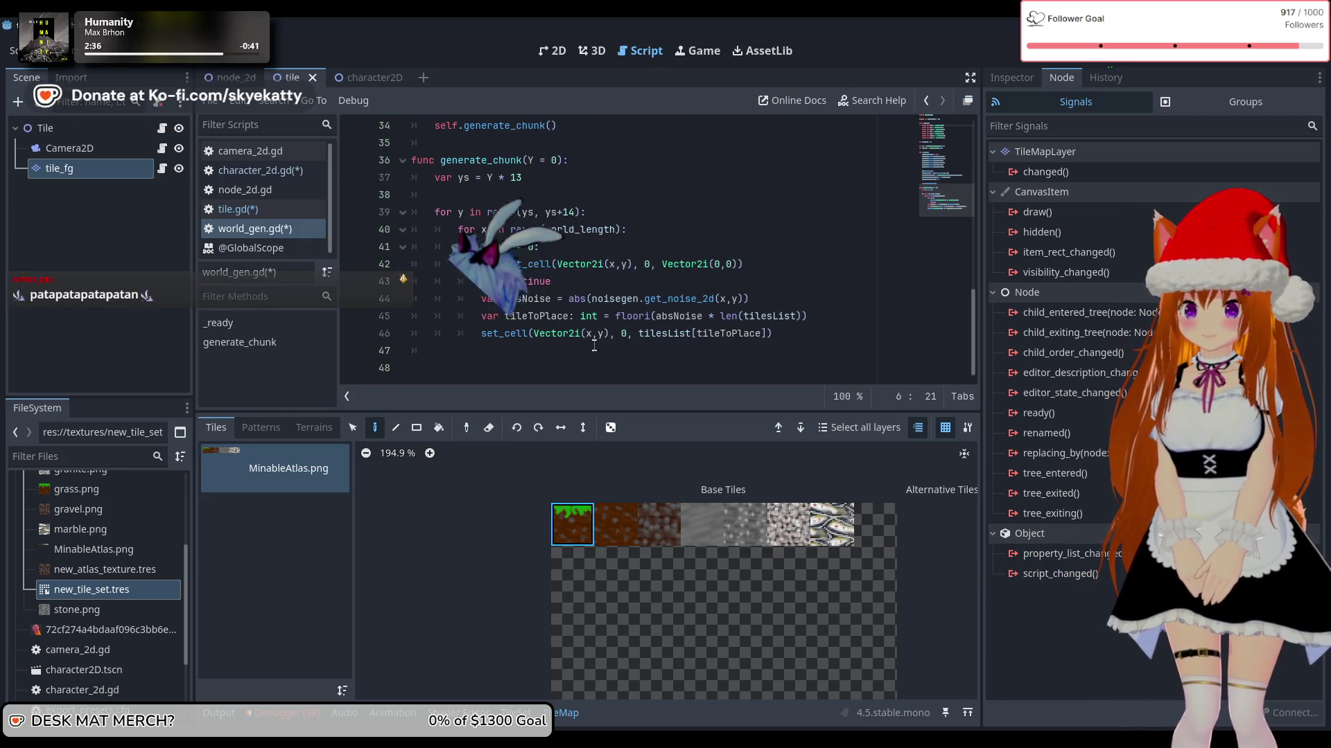
{"action": "scroll", "coordinate": [416, 277], "scroll_direction": "up", "scroll_amount": 2}
{"action": "scroll", "coordinate": [416, 229], "scroll_direction": "up", "scroll_amount": 9}
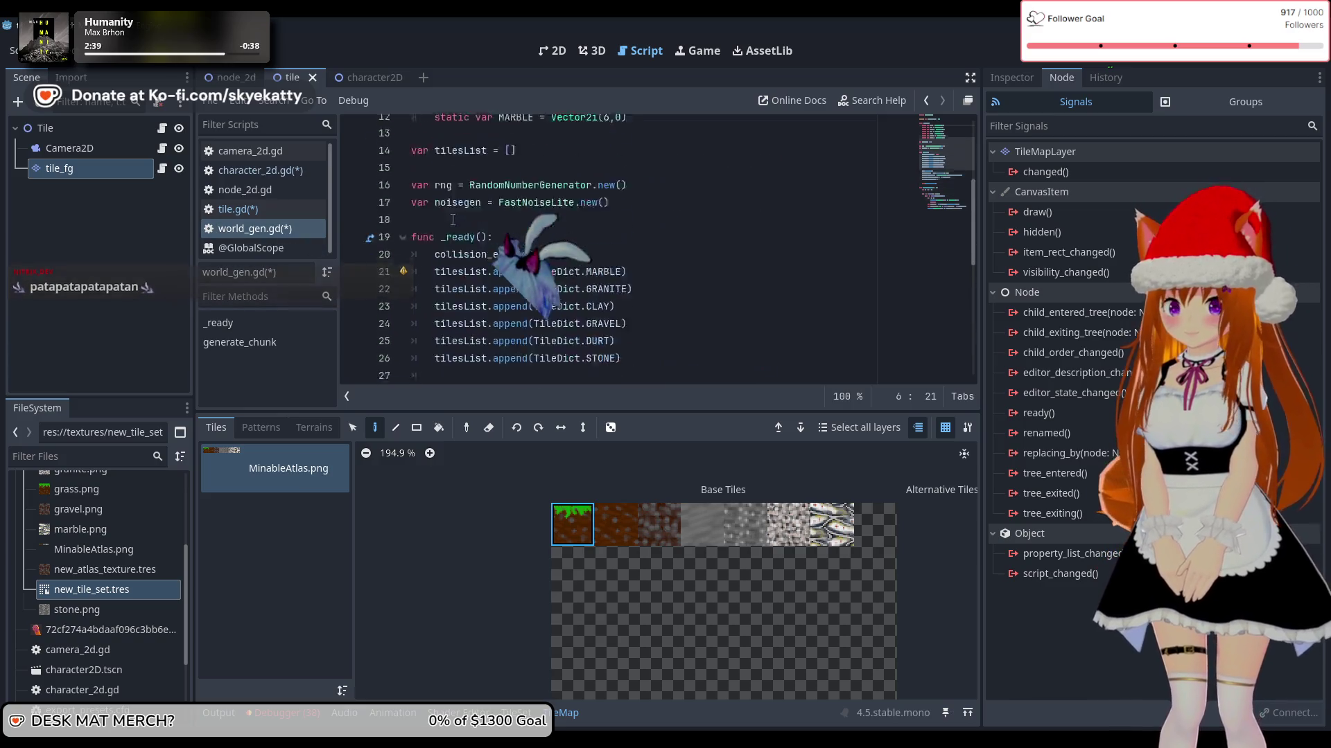
{"action": "scroll", "coordinate": [455, 217], "scroll_direction": "down", "scroll_amount": 5}
{"action": "scroll", "coordinate": [455, 216], "scroll_direction": "down", "scroll_amount": 6}
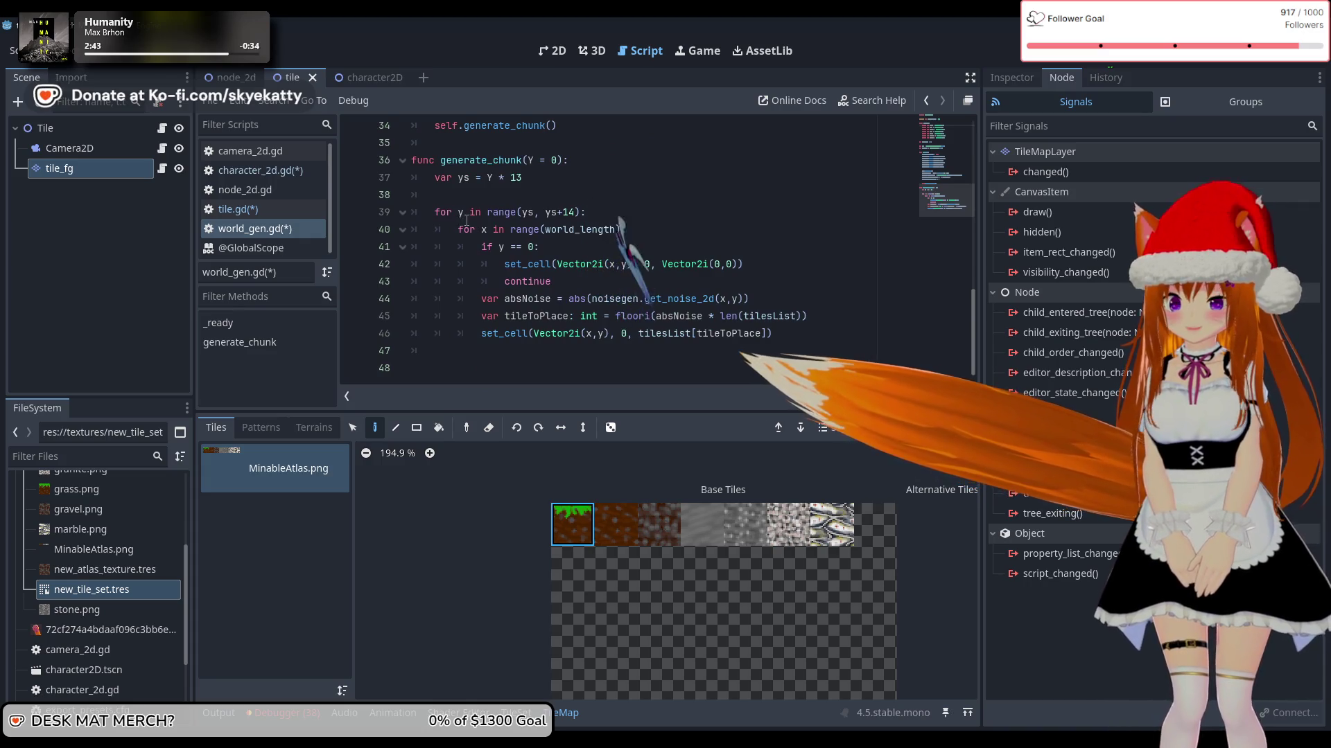
{"action": "scroll", "coordinate": [464, 220], "scroll_direction": "up", "scroll_amount": 9}
{"action": "scroll", "coordinate": [470, 223], "scroll_direction": "up", "scroll_amount": 2}
{"action": "scroll", "coordinate": [474, 224], "scroll_direction": "down", "scroll_amount": 4}
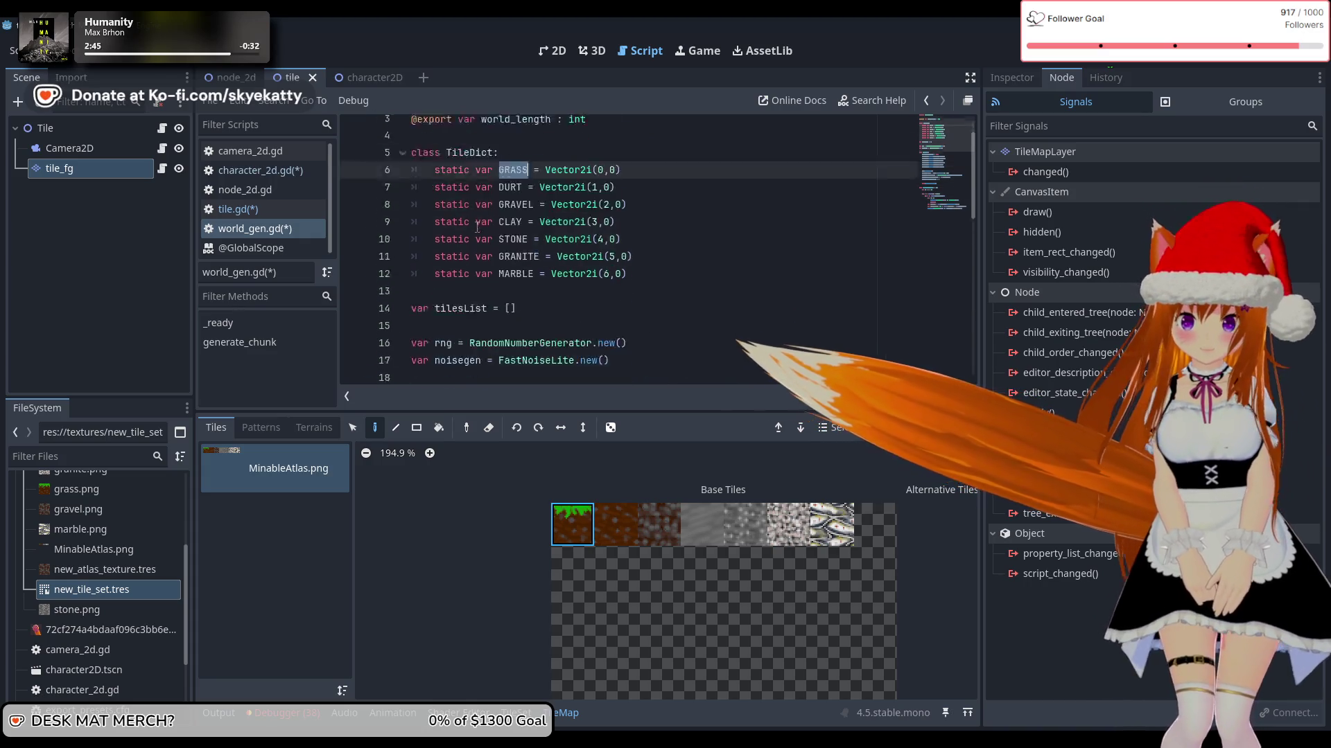
{"action": "scroll", "coordinate": [478, 225], "scroll_direction": "down", "scroll_amount": 7}
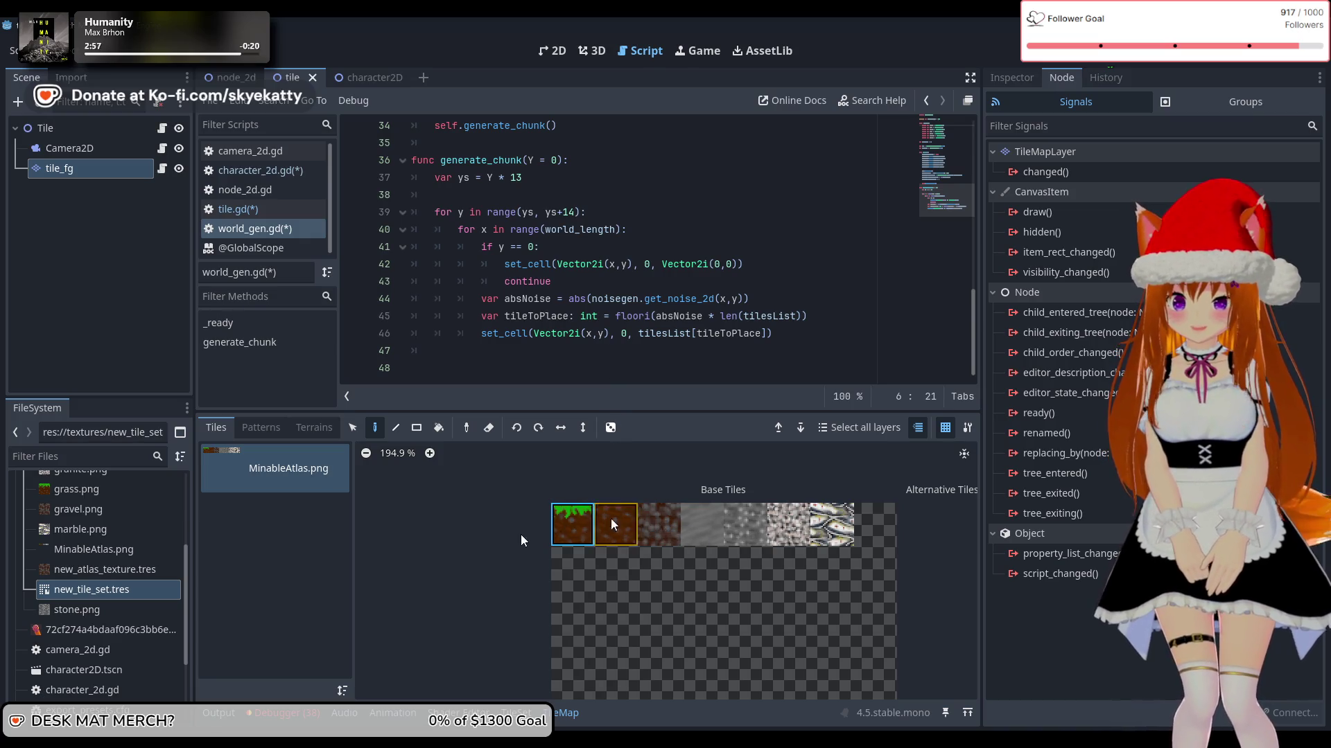
{"action": "scroll", "coordinate": [503, 355], "scroll_direction": "up", "scroll_amount": 5}
{"action": "scroll", "coordinate": [503, 355], "scroll_direction": "up", "scroll_amount": 6}
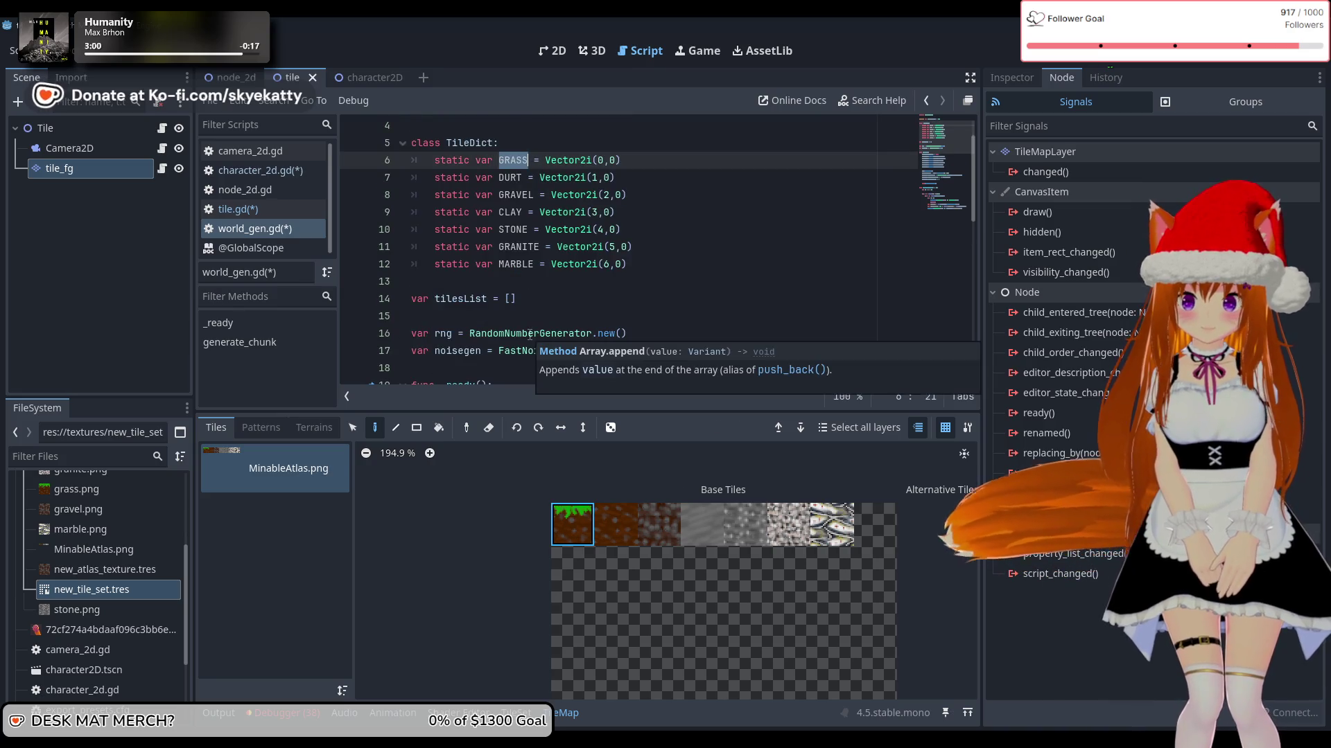
{"action": "scroll", "coordinate": [529, 335], "scroll_direction": "down", "scroll_amount": 5}
{"action": "scroll", "coordinate": [530, 334], "scroll_direction": "up", "scroll_amount": 5}
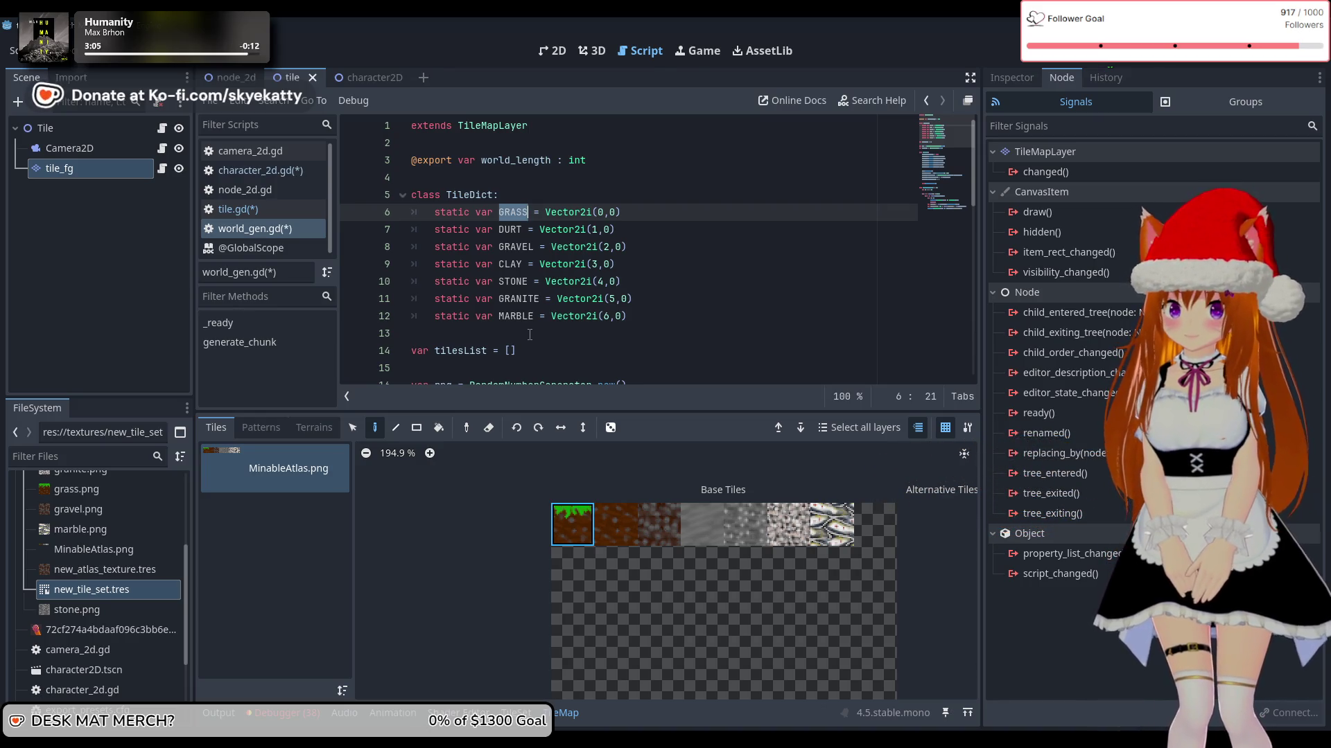
{"action": "scroll", "coordinate": [530, 335], "scroll_direction": "down", "scroll_amount": 2}
{"action": "scroll", "coordinate": [529, 335], "scroll_direction": "up", "scroll_amount": 2}
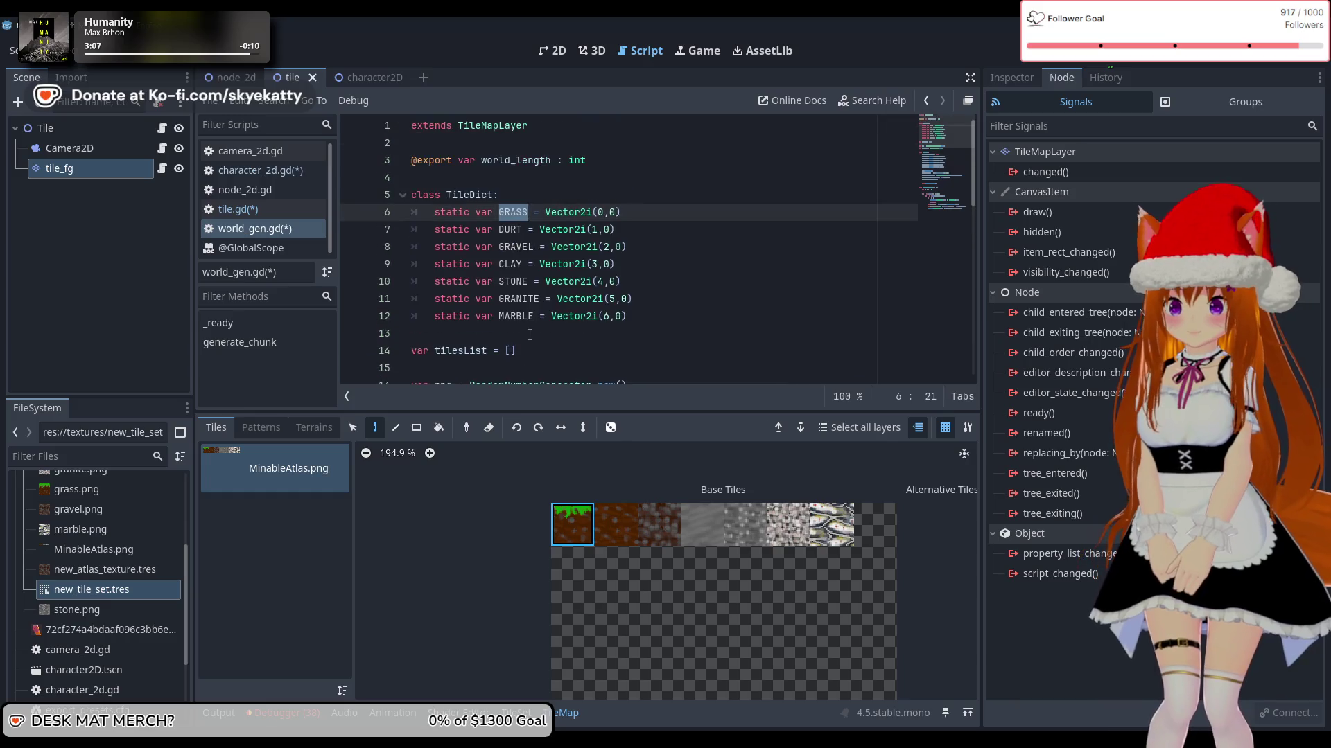
{"action": "mouse_move", "coordinate": [582, 241]}
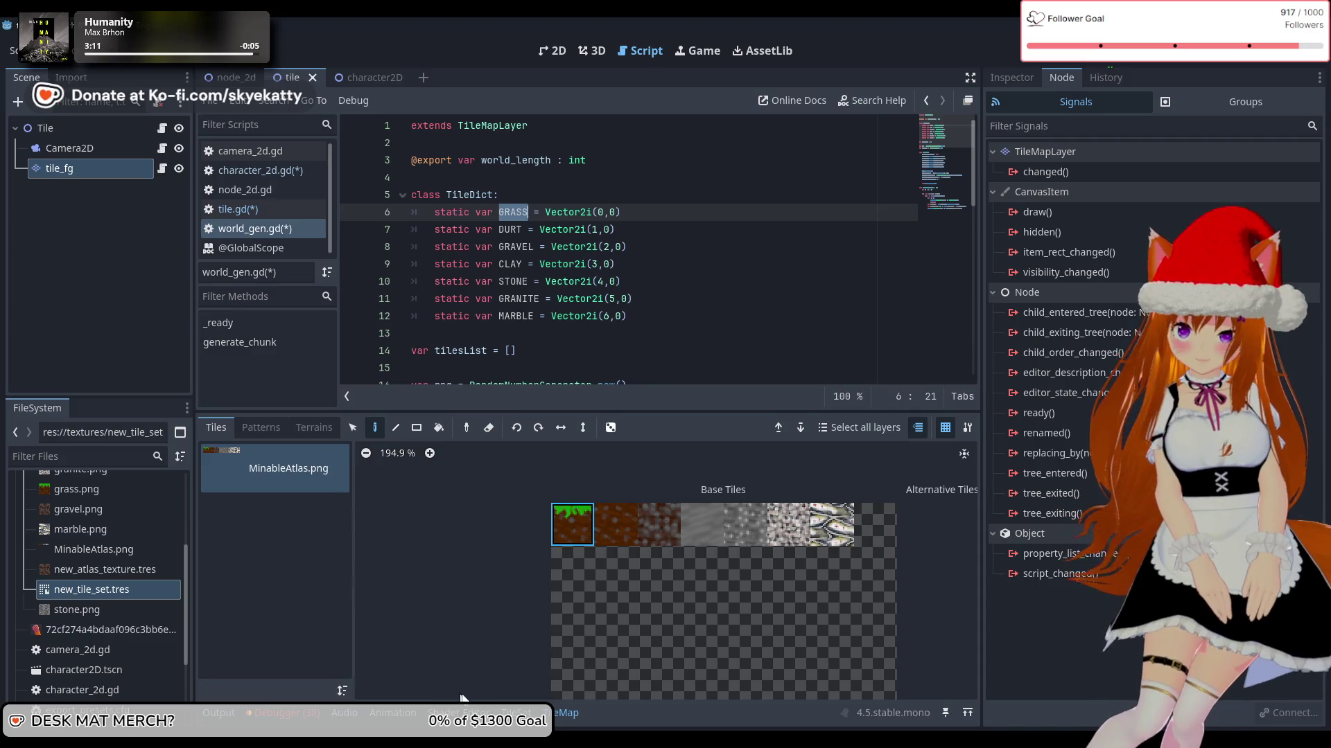
{"action": "mouse_move", "coordinate": [147, 589]}
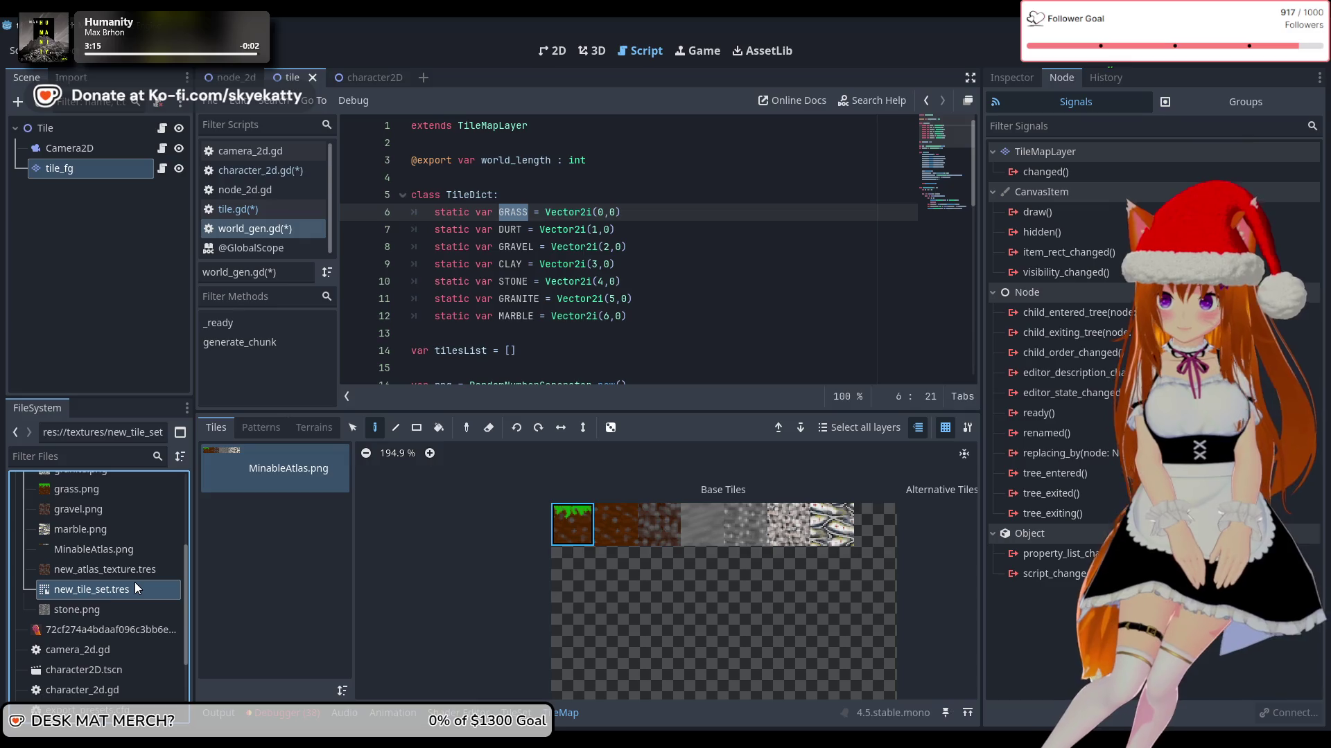
Step: Select new_tile_set.tres and tile_fg, then open the TileSet editor on MinableAtlas.png
{"action": "left_click", "coordinate": [134, 587]}
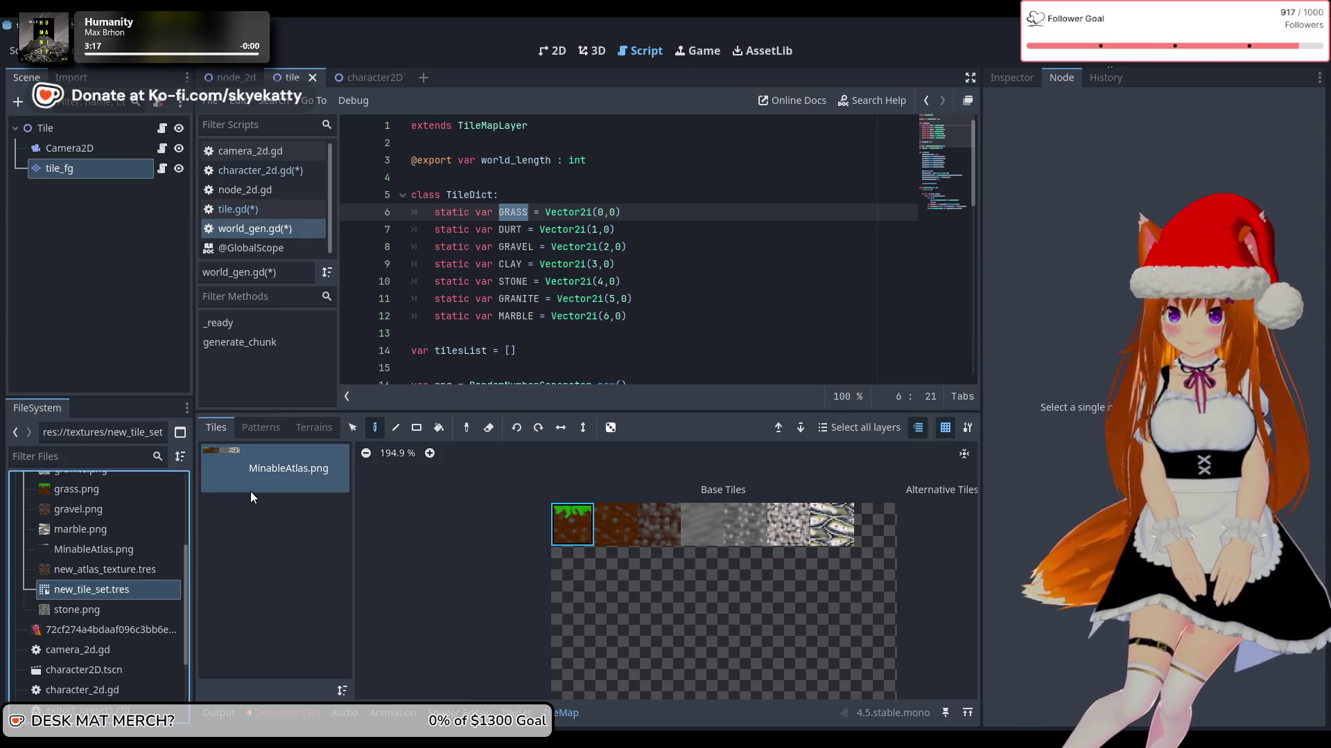
{"action": "left_click", "coordinate": [573, 524]}
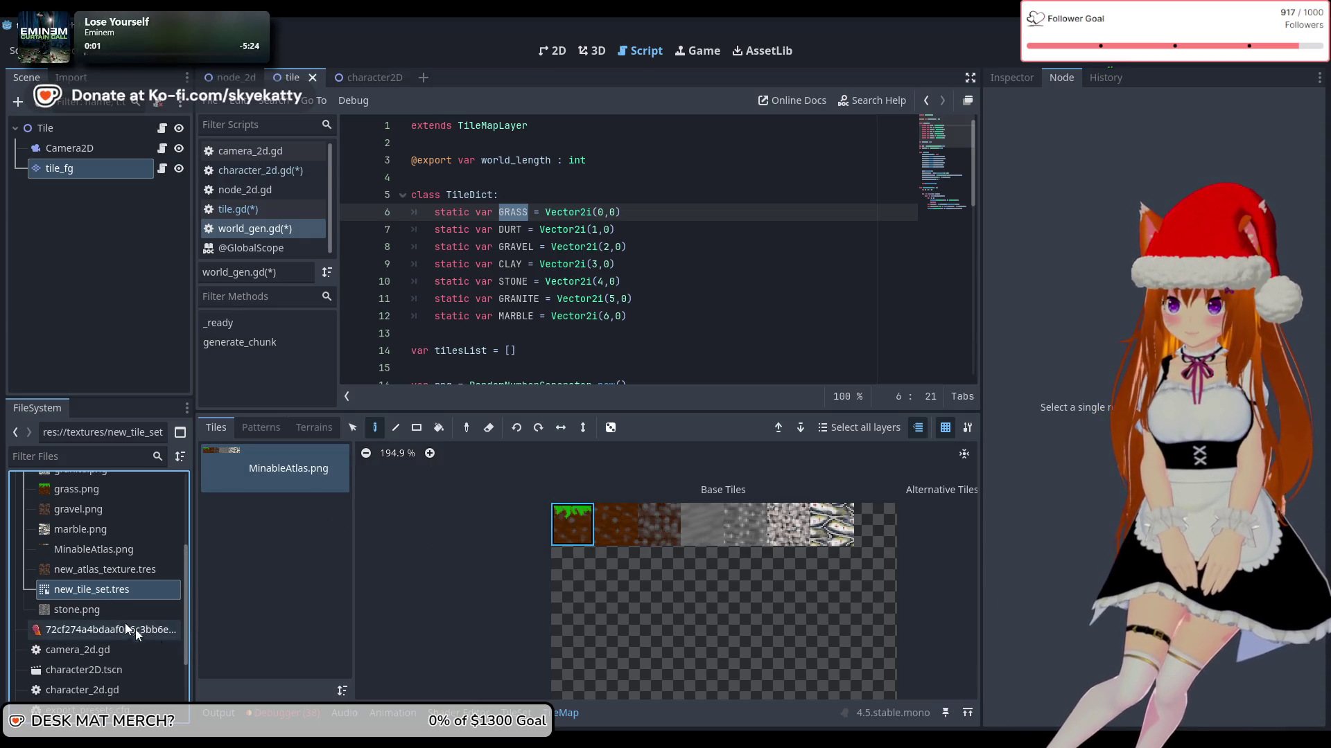
{"action": "scroll", "coordinate": [119, 621], "scroll_direction": "down", "scroll_amount": 1}
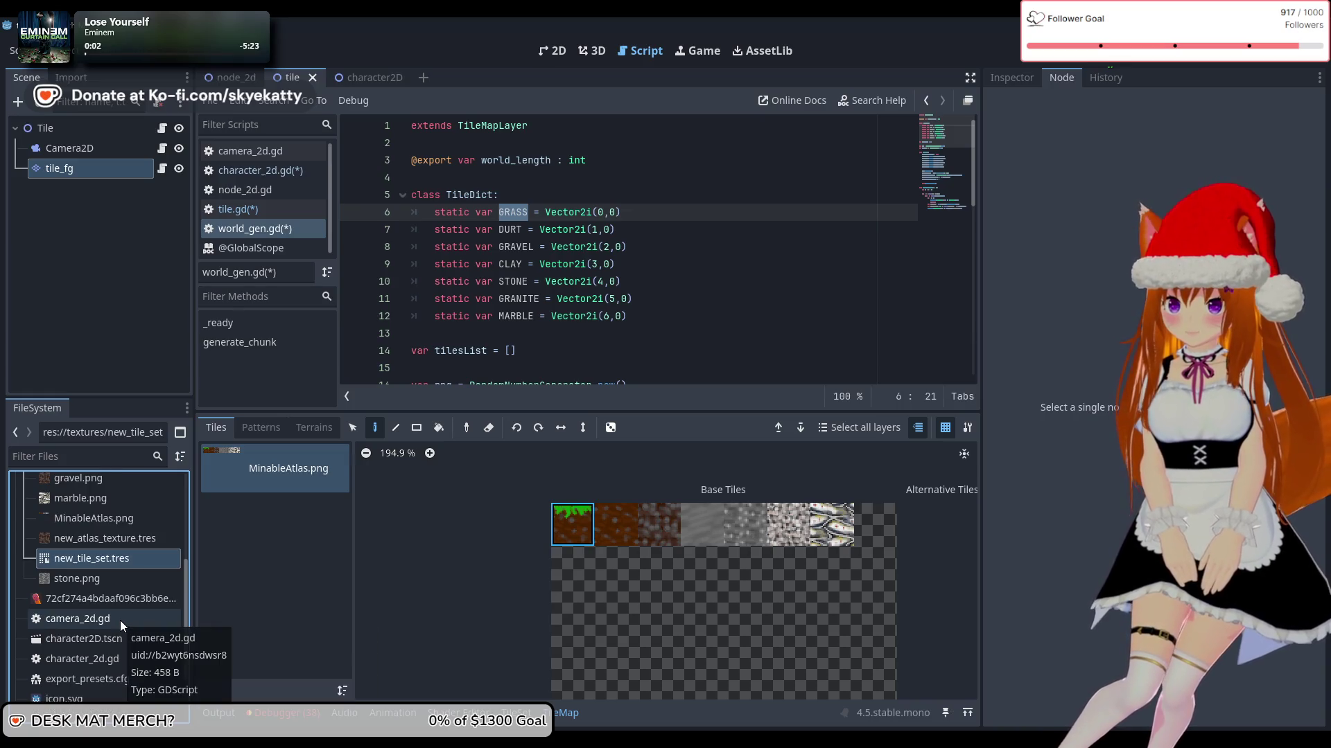
{"action": "scroll", "coordinate": [119, 621], "scroll_direction": "up", "scroll_amount": 4}
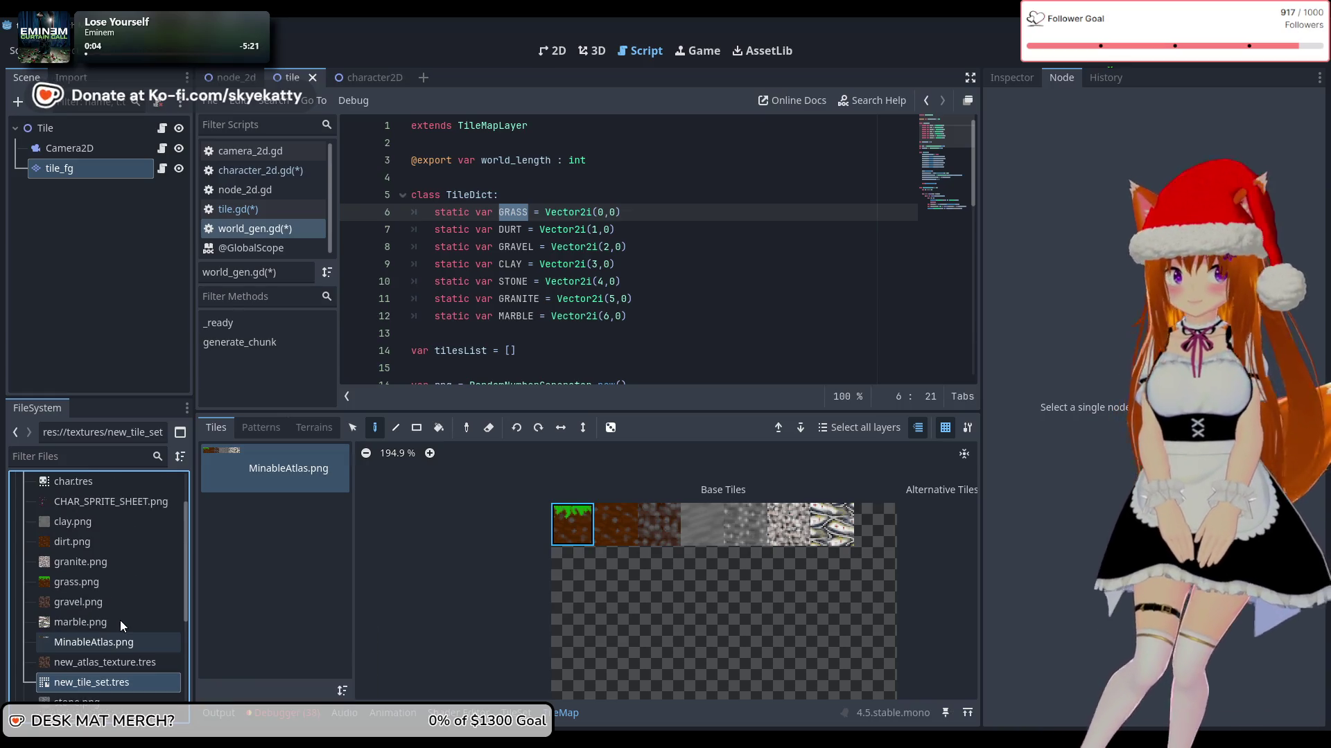
{"action": "left_click", "coordinate": [93, 169]}
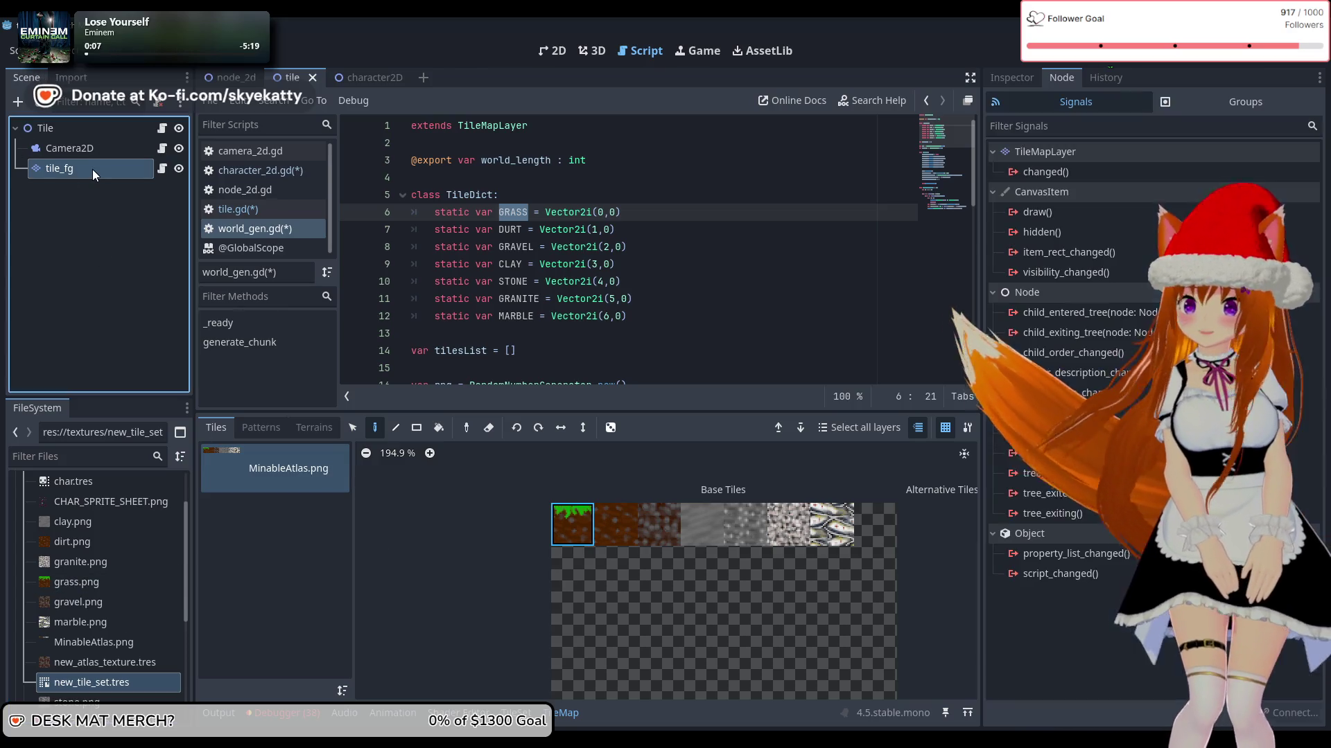
{"action": "left_click", "coordinate": [92, 169]}
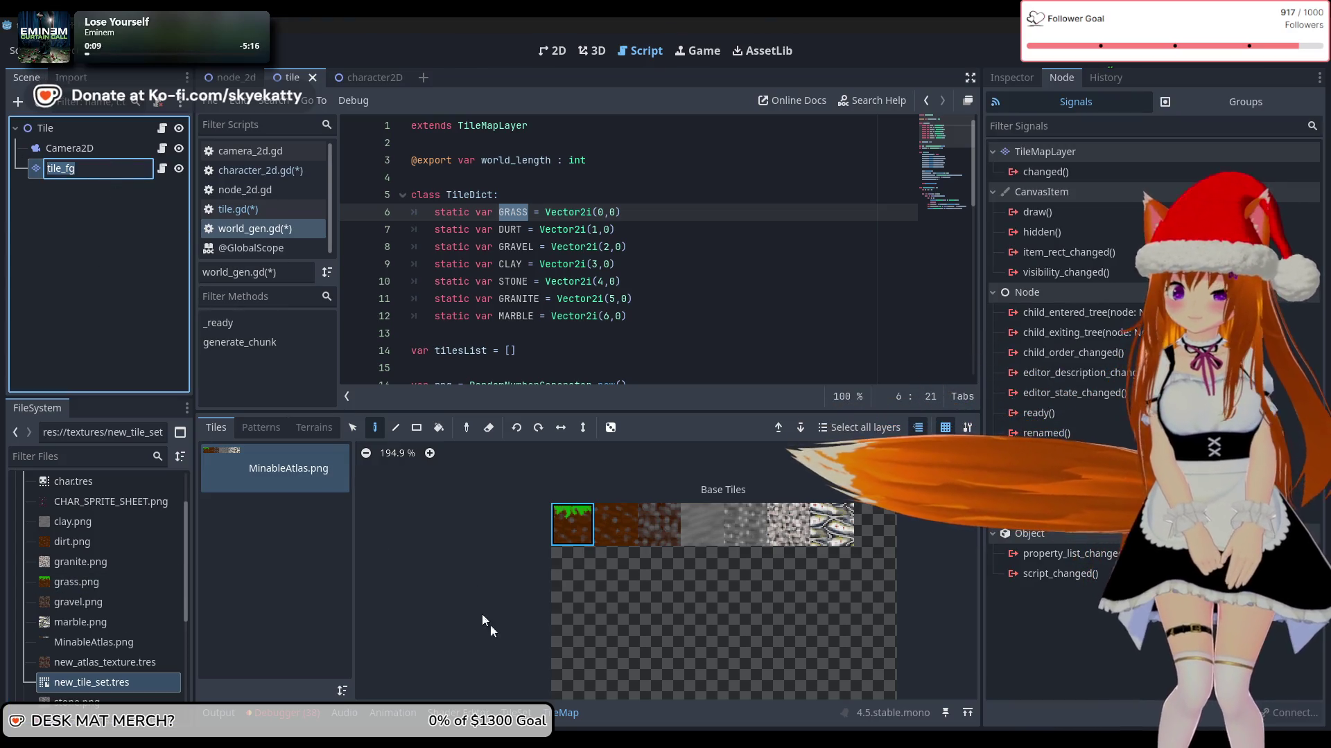
{"action": "key", "text": "Escape"}
{"action": "left_click", "coordinate": [515, 713]}
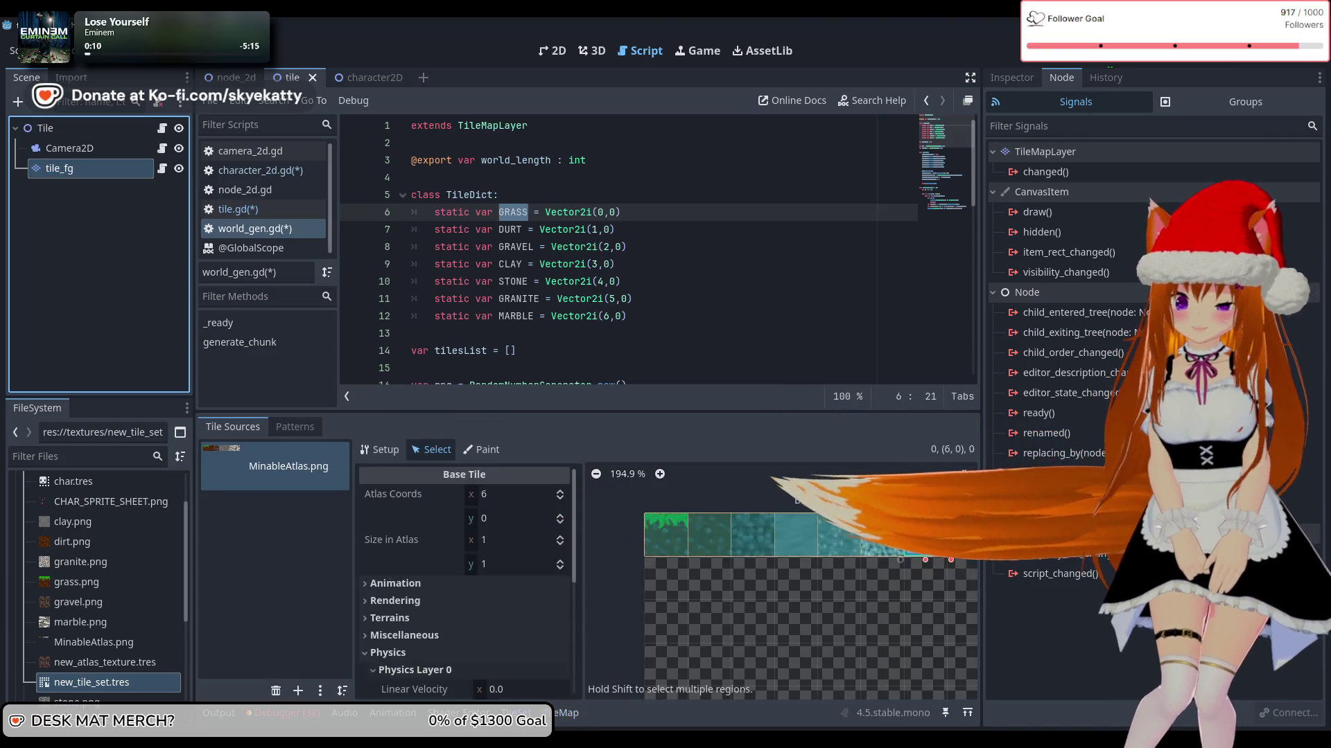
Step: Select the grass tile at (0, 0) and inspect its physics, rendering and animation sections
{"action": "left_click", "coordinate": [529, 641]}
{"action": "scroll", "coordinate": [540, 618], "scroll_direction": "down", "scroll_amount": 3}
{"action": "scroll", "coordinate": [499, 610], "scroll_direction": "up", "scroll_amount": 5}
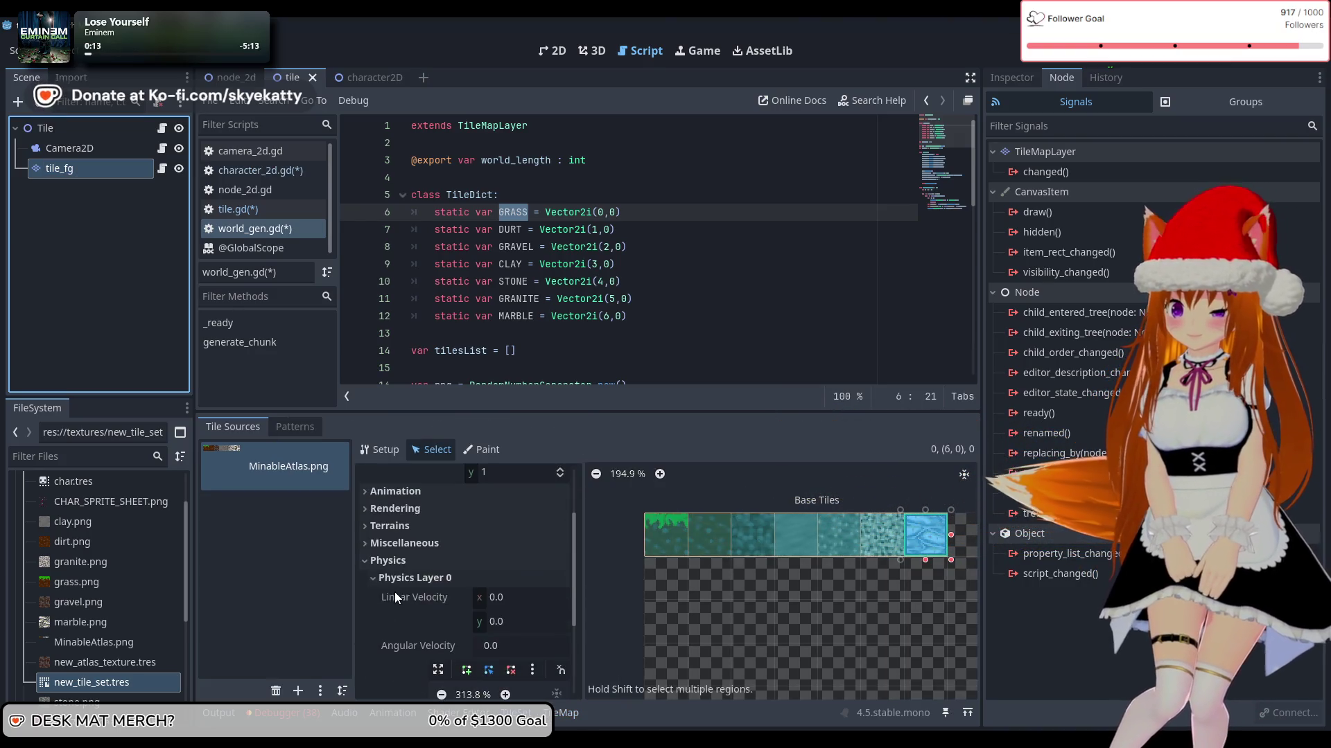
{"action": "left_click", "coordinate": [369, 567]}
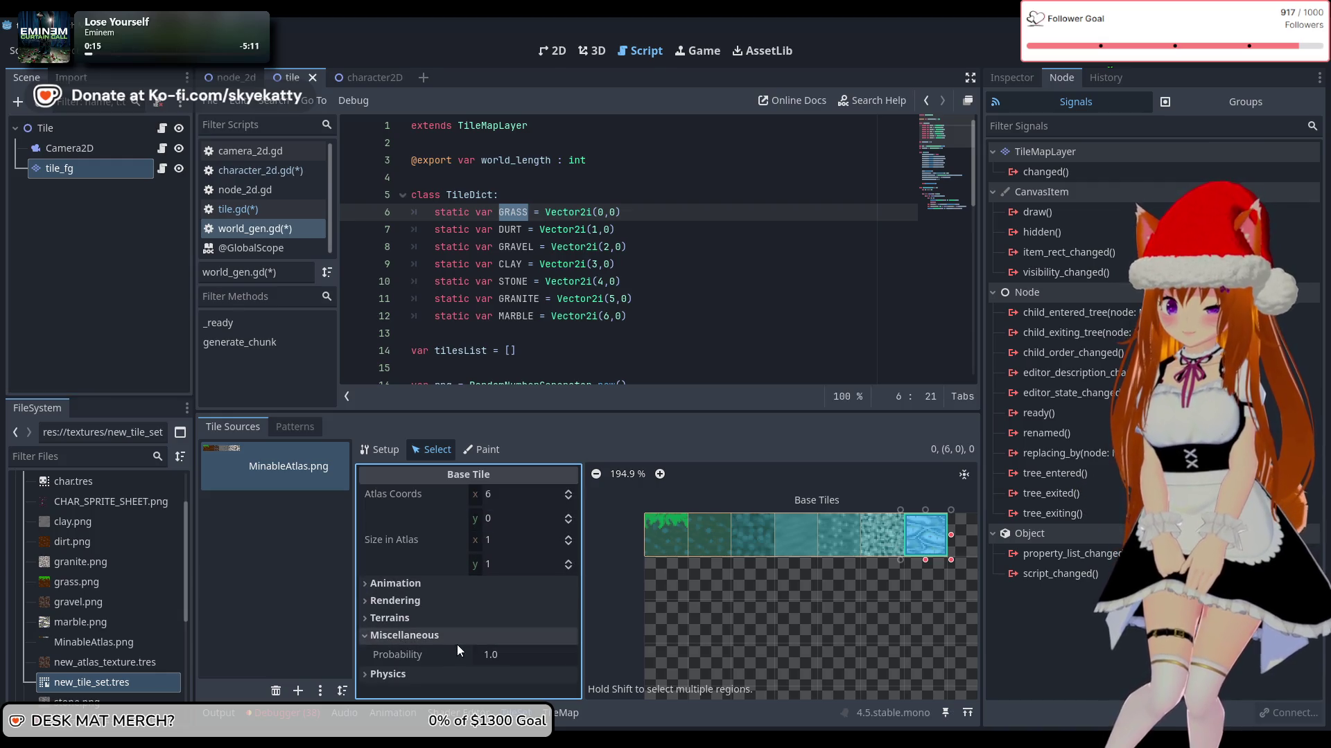
{"action": "left_click", "coordinate": [406, 633]}
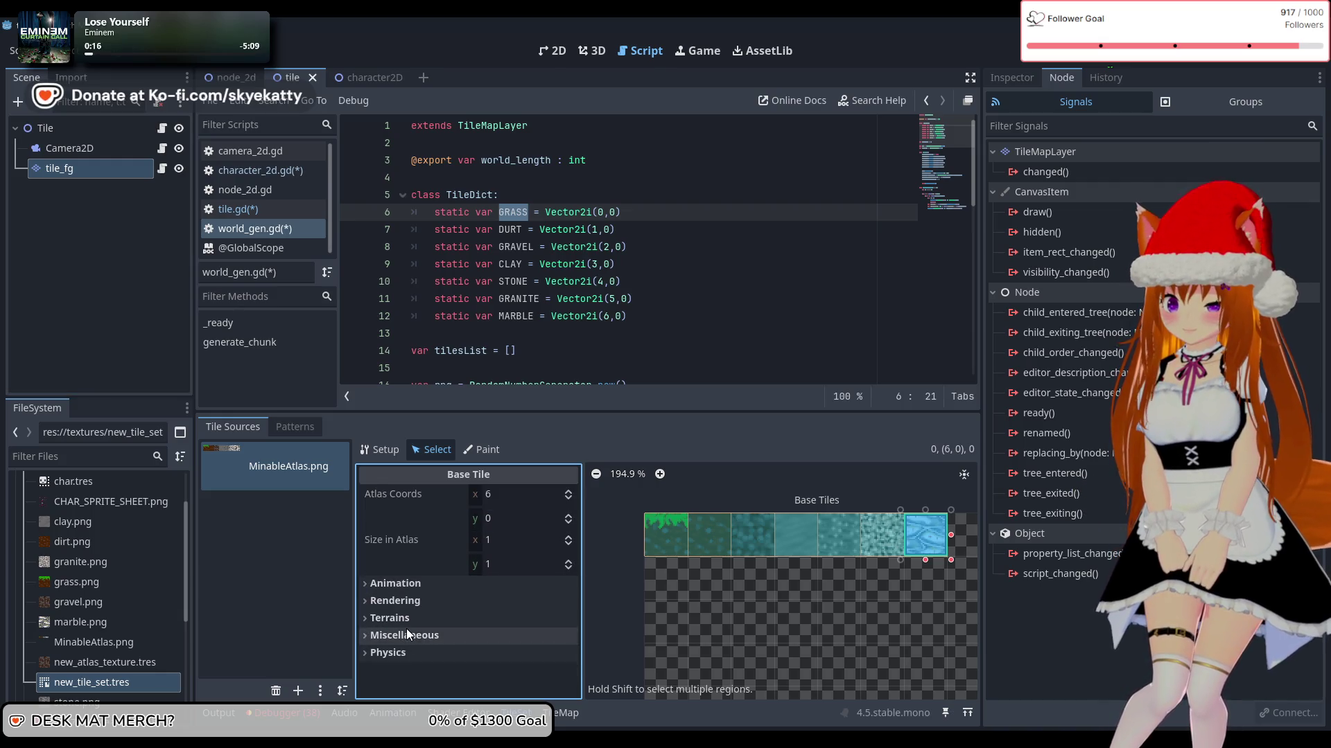
{"action": "left_click", "coordinate": [667, 542]}
{"action": "left_click", "coordinate": [468, 641]}
{"action": "left_click", "coordinate": [457, 658]}
{"action": "scroll", "coordinate": [460, 651], "scroll_direction": "down", "scroll_amount": 3}
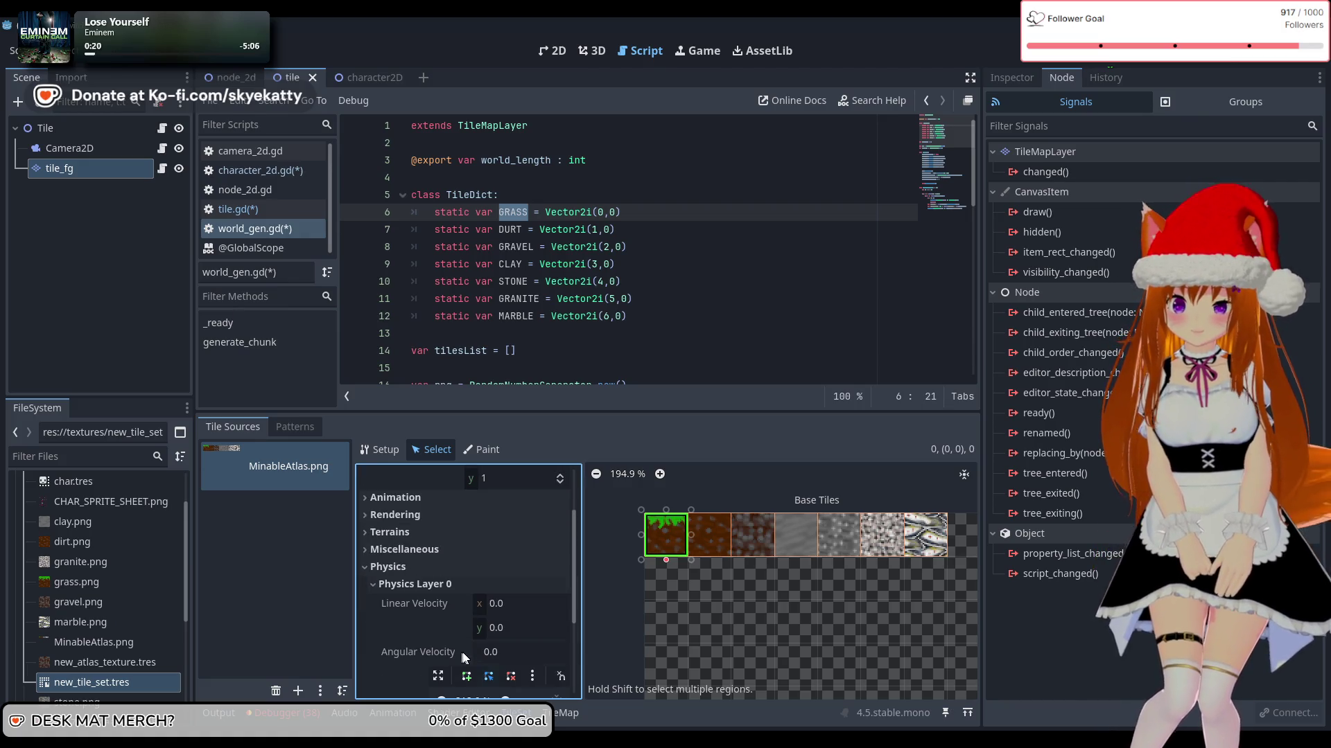
{"action": "left_click", "coordinate": [460, 568]}
{"action": "left_click", "coordinate": [426, 601]}
{"action": "left_click", "coordinate": [424, 597]}
{"action": "left_click", "coordinate": [423, 589]}
{"action": "left_click", "coordinate": [423, 589]}
{"action": "left_click", "coordinate": [422, 589]}
{"action": "left_click", "coordinate": [422, 589]}
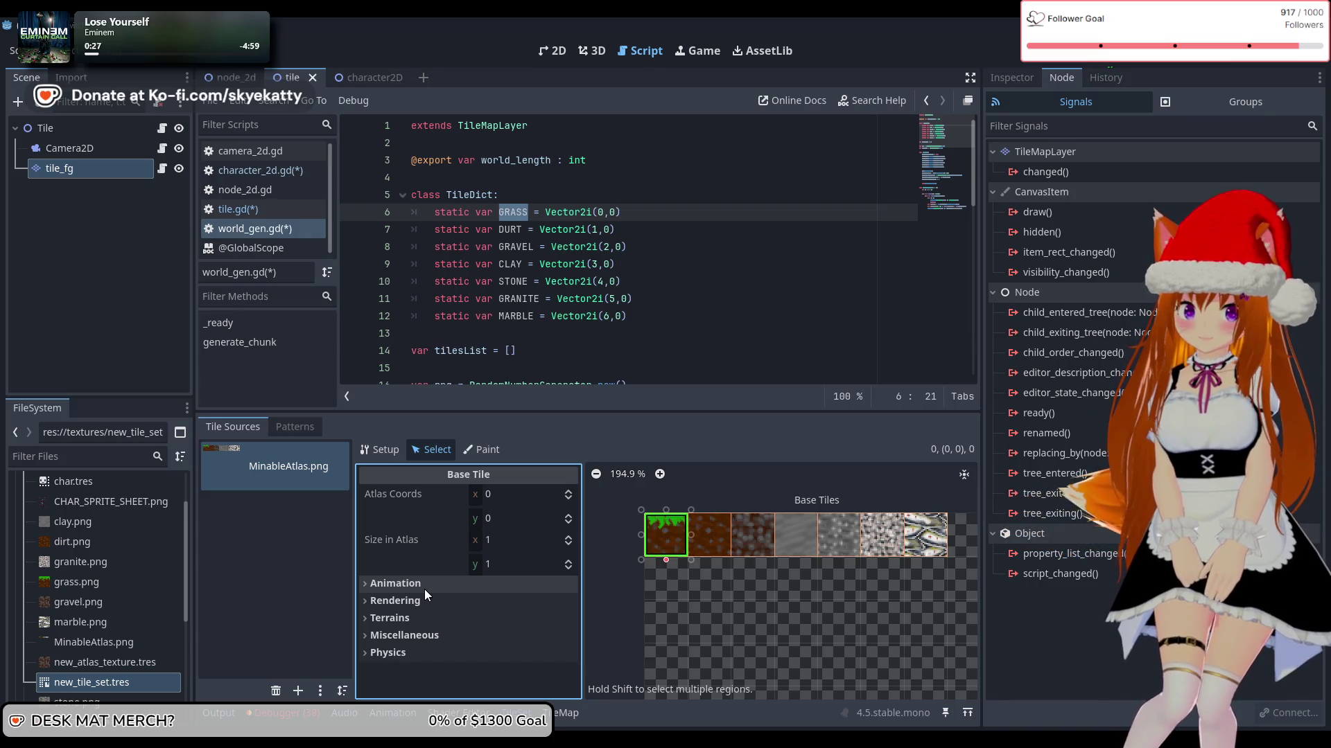
Step: Check the grass tile's Polygon 0 one-way collision, probability, terrain and rendering settings
{"action": "left_click", "coordinate": [430, 651]}
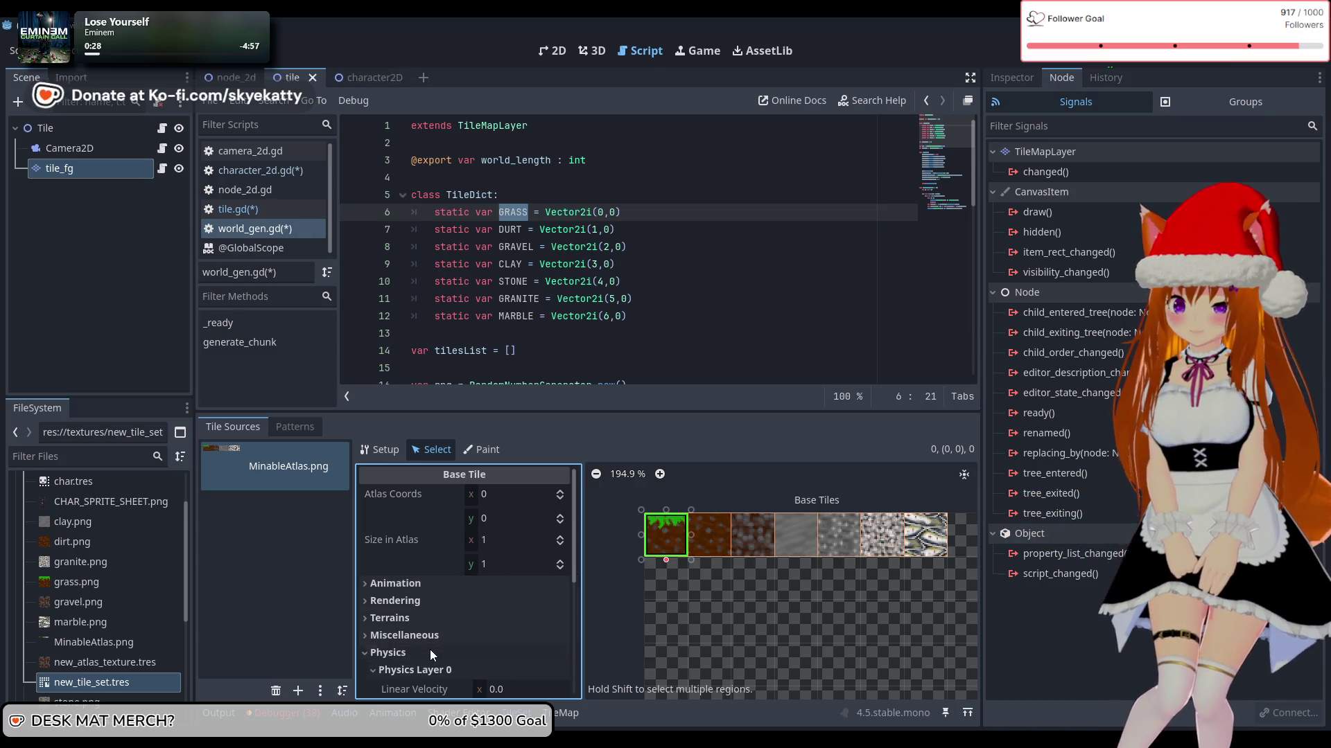
{"action": "scroll", "coordinate": [430, 650], "scroll_direction": "down", "scroll_amount": 5}
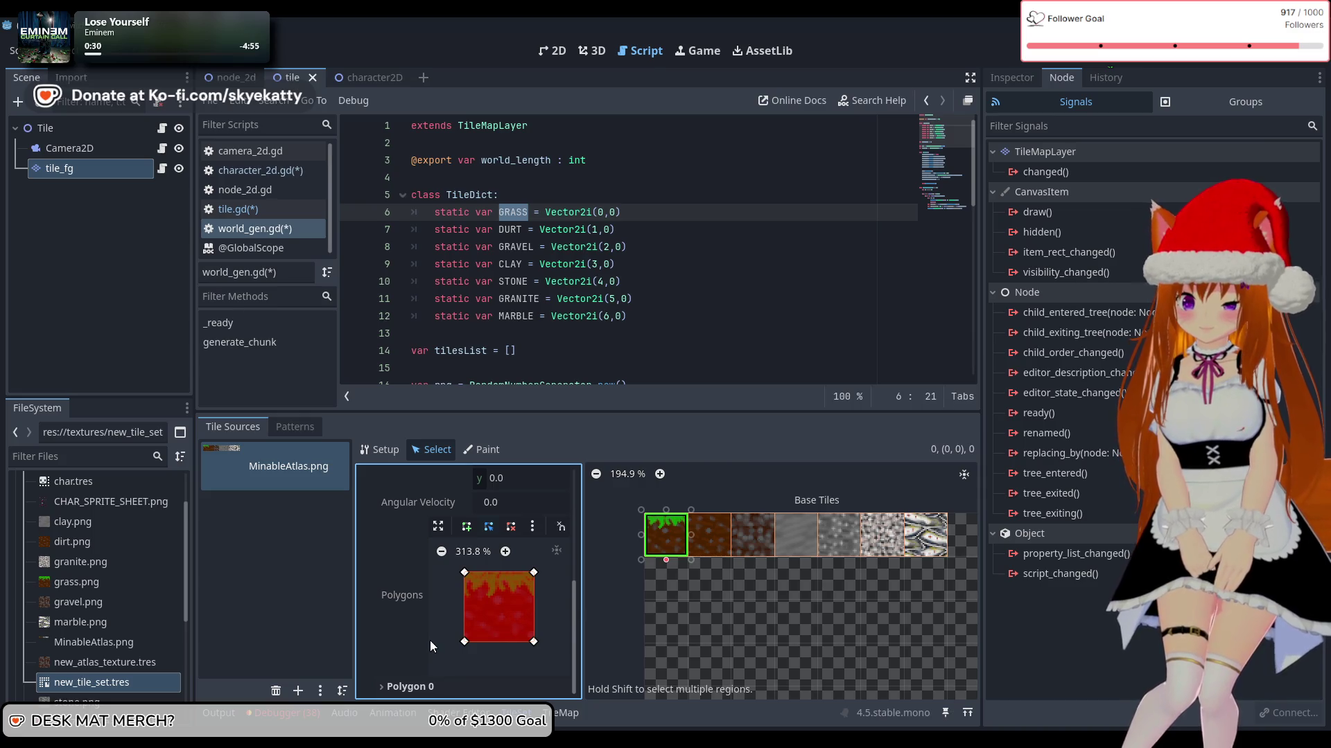
{"action": "left_click", "coordinate": [422, 689]}
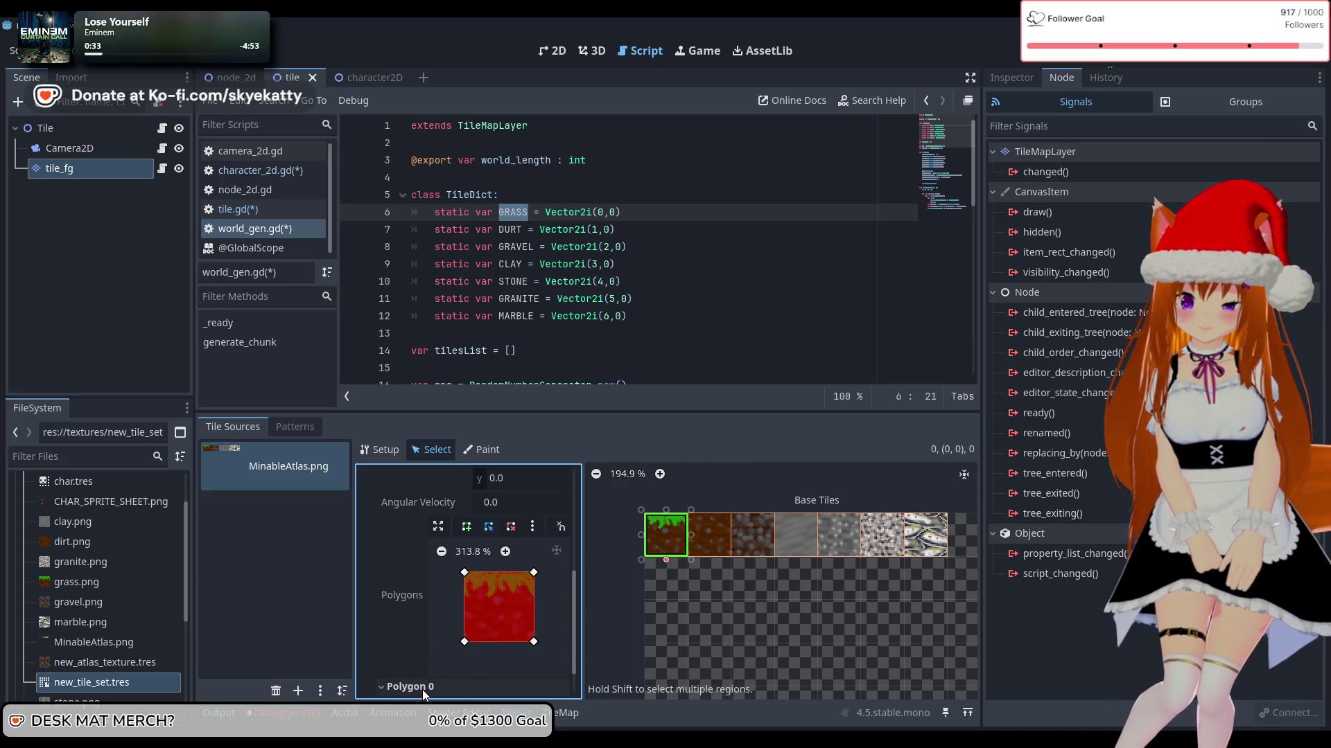
{"action": "scroll", "coordinate": [437, 637], "scroll_direction": "up", "scroll_amount": 4}
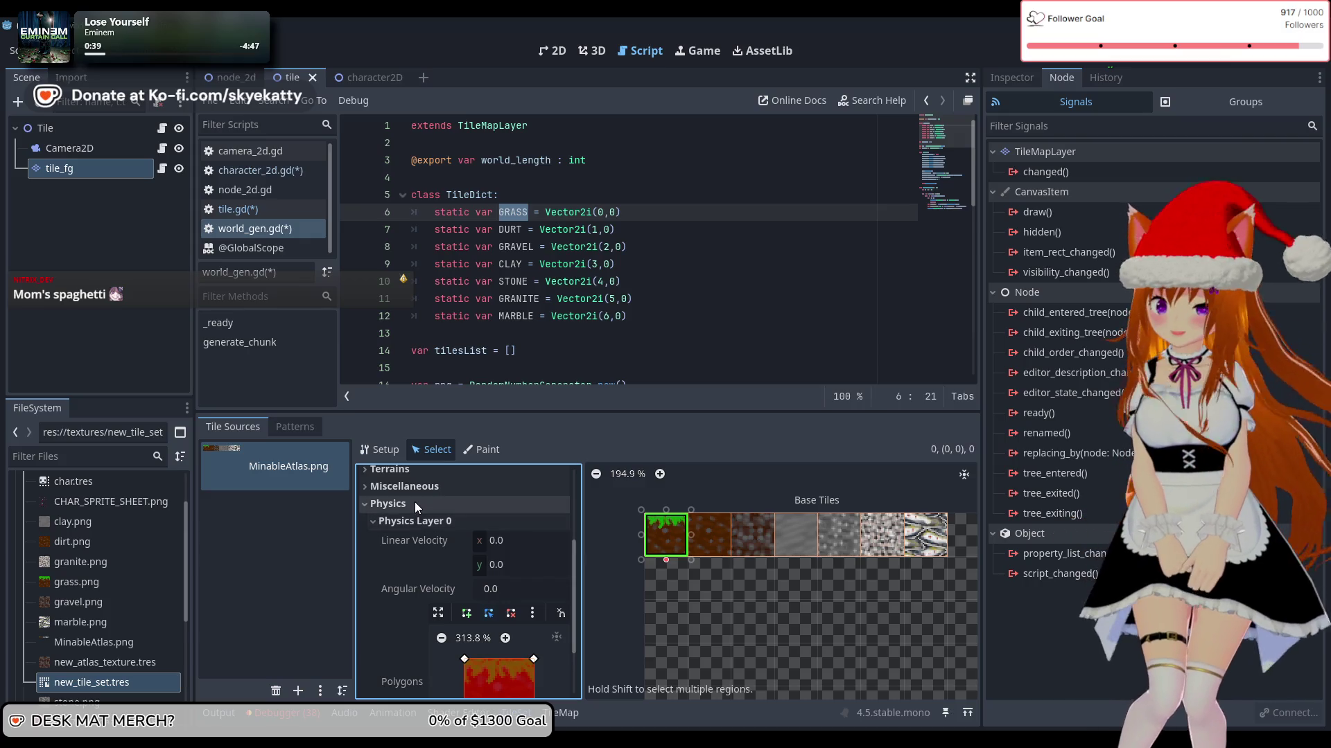
{"action": "left_click", "coordinate": [415, 504]}
{"action": "left_click", "coordinate": [435, 635]}
{"action": "left_click", "coordinate": [436, 635]}
{"action": "left_click", "coordinate": [432, 619]}
{"action": "left_click", "coordinate": [432, 617]}
{"action": "left_click", "coordinate": [431, 603]}
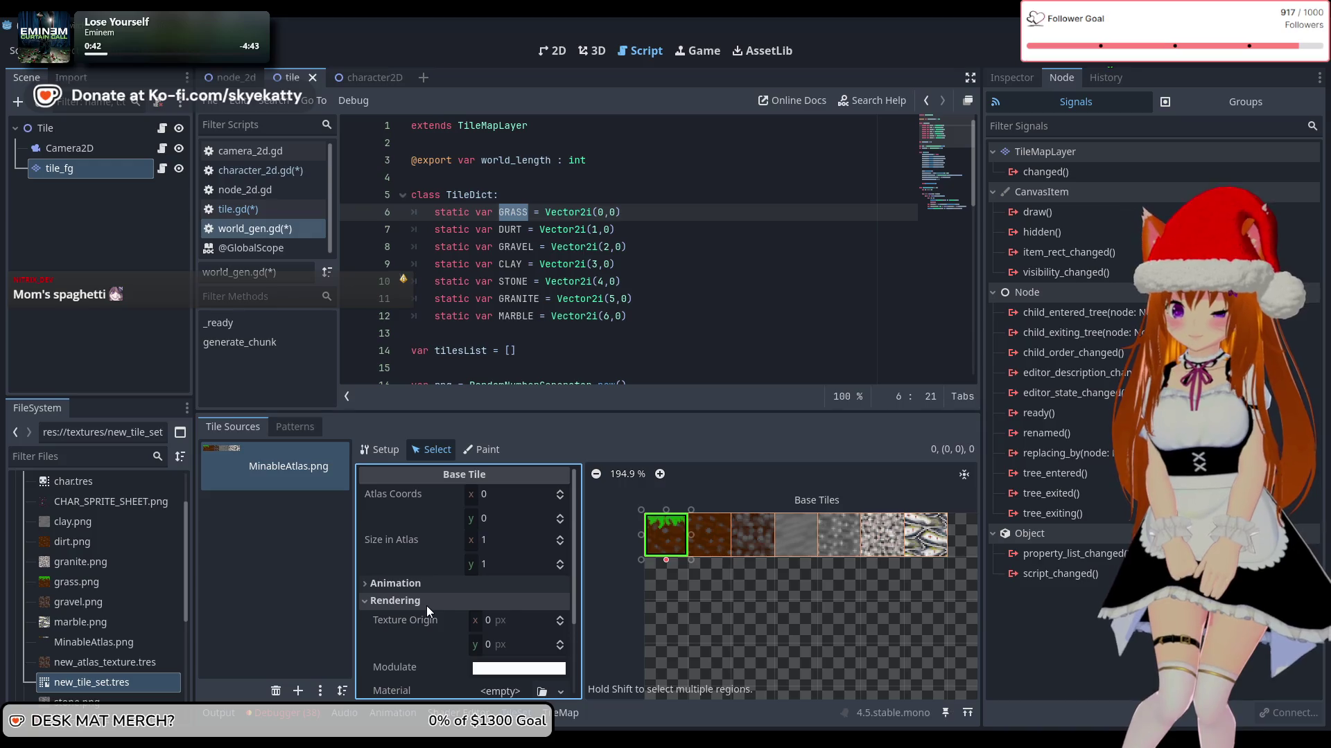
{"action": "scroll", "coordinate": [428, 613], "scroll_direction": "down", "scroll_amount": 3}
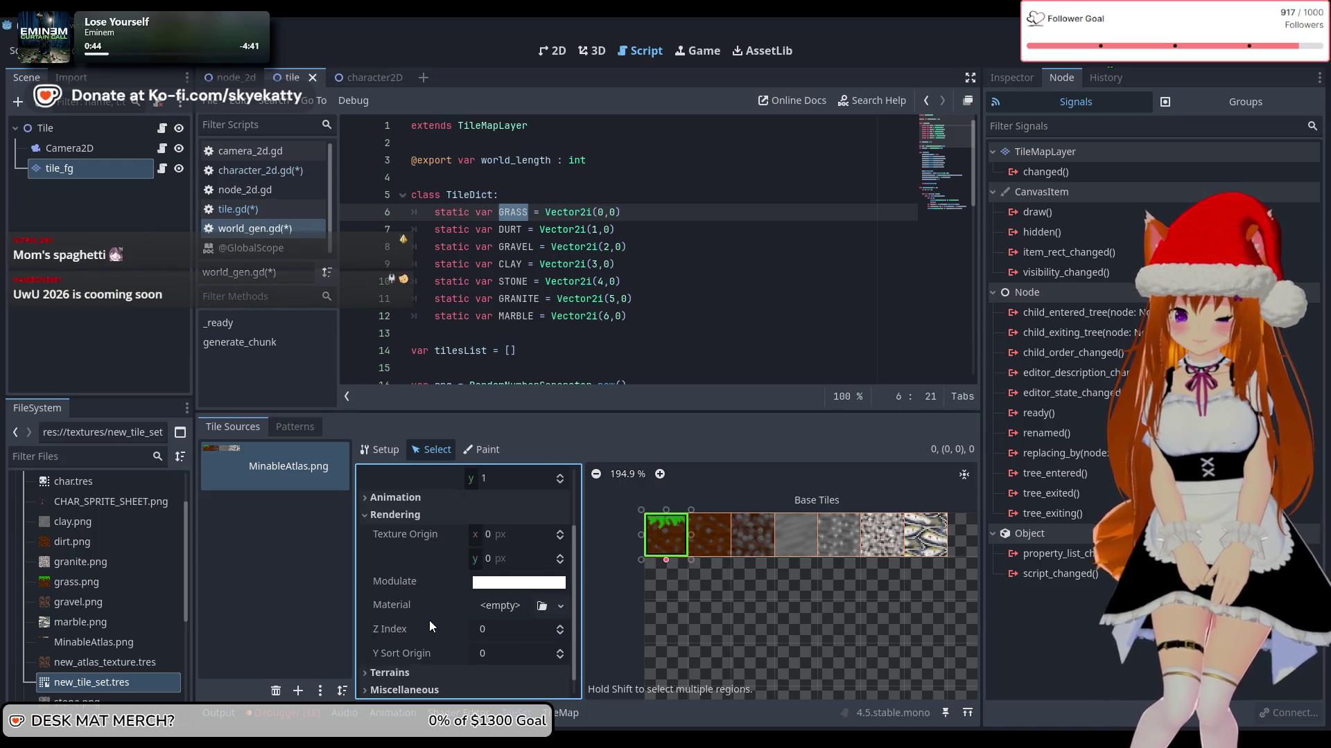
{"action": "left_click", "coordinate": [425, 521]}
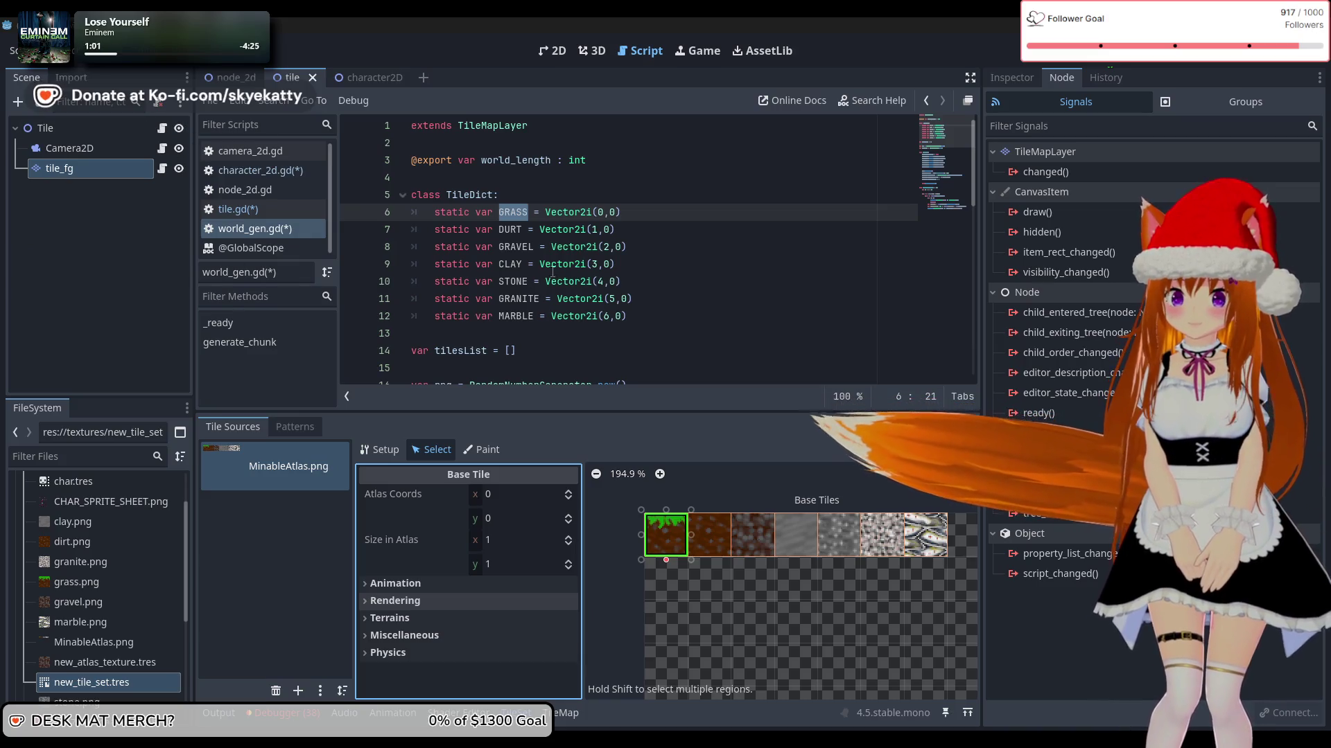
{"action": "scroll", "coordinate": [535, 266], "scroll_direction": "down", "scroll_amount": 11}
{"action": "scroll", "coordinate": [535, 266], "scroll_direction": "up", "scroll_amount": 11}
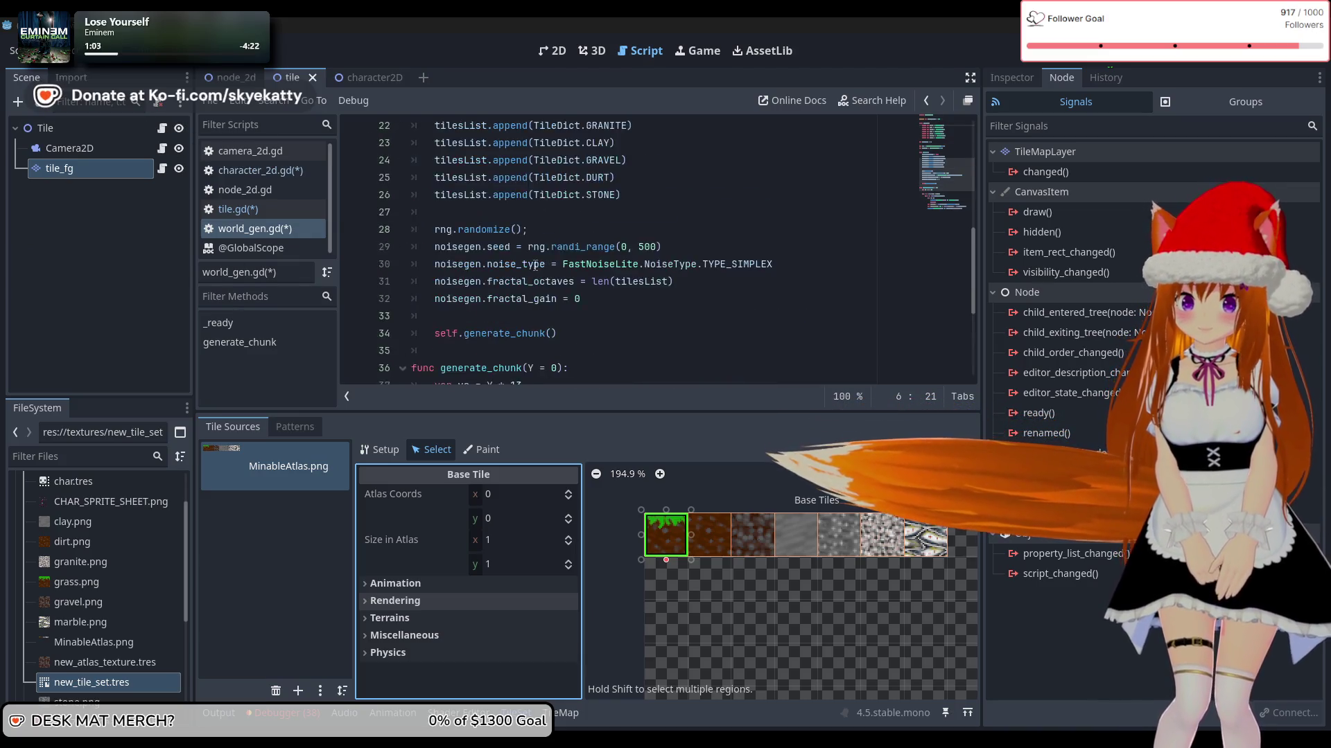
{"action": "scroll", "coordinate": [588, 217], "scroll_direction": "down", "scroll_amount": 10}
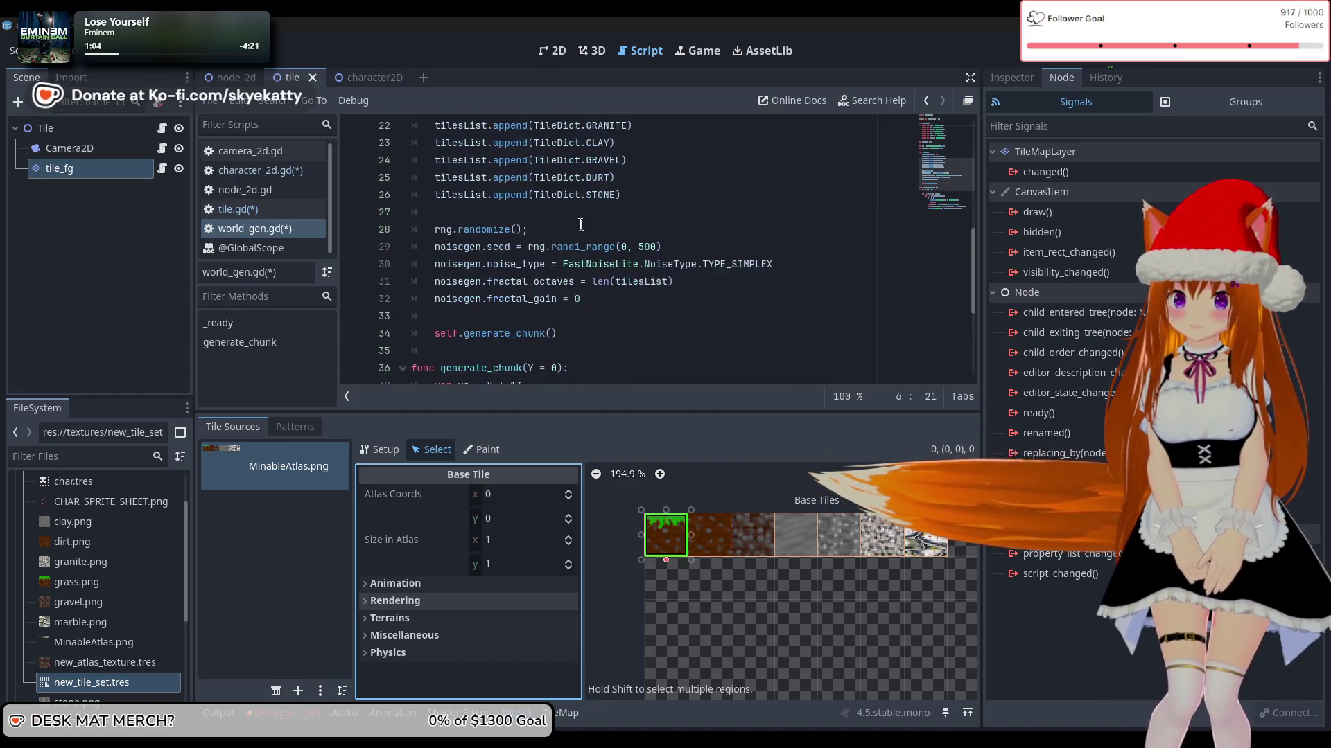
{"action": "scroll", "coordinate": [586, 220], "scroll_direction": "up", "scroll_amount": 9}
{"action": "scroll", "coordinate": [582, 222], "scroll_direction": "up", "scroll_amount": 1}
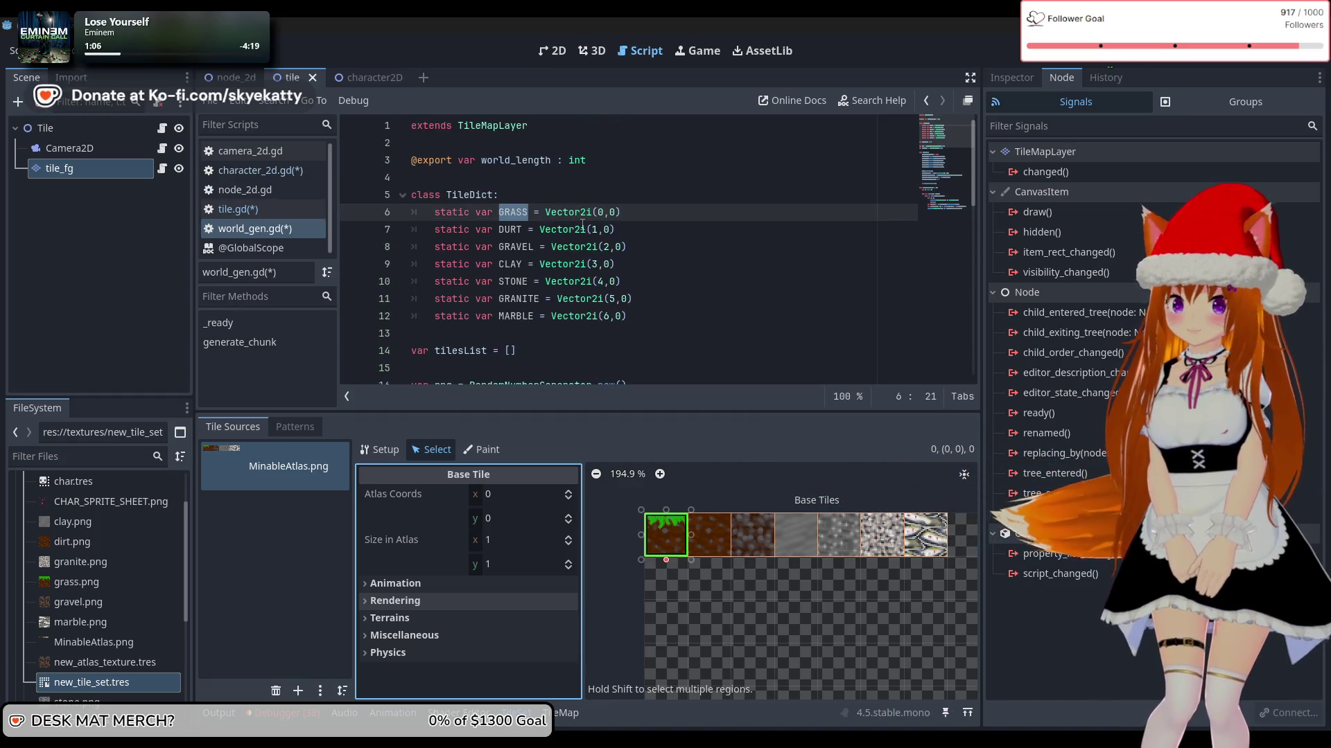
{"action": "left_click", "coordinate": [658, 264]}
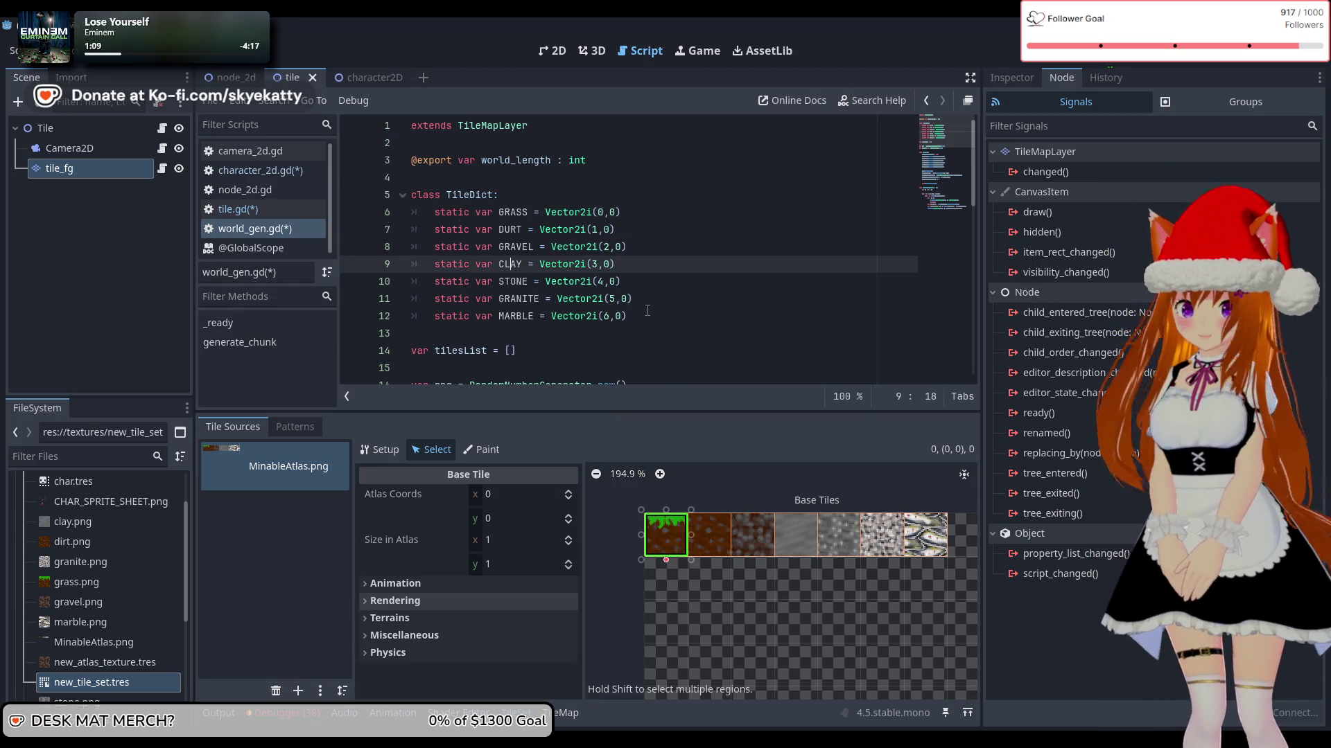
{"action": "left_click", "coordinate": [658, 317]}
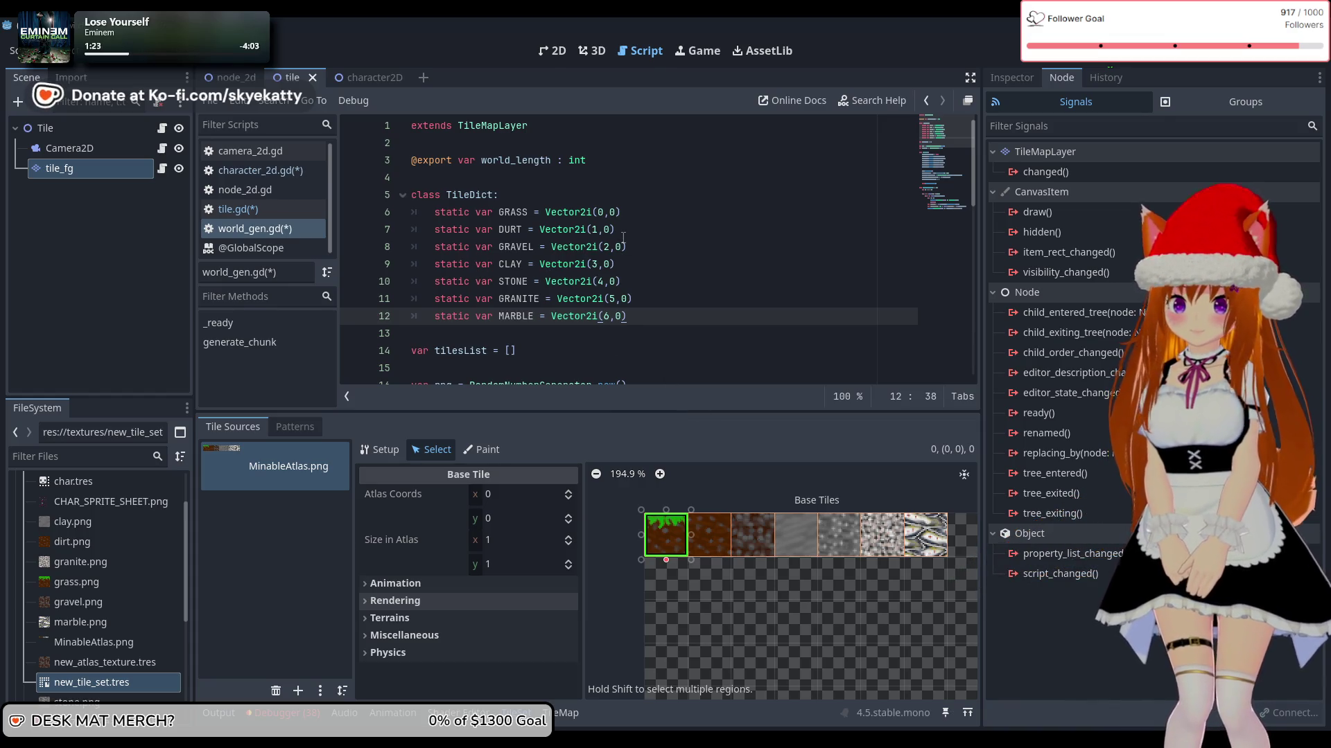
{"action": "scroll", "coordinate": [623, 238], "scroll_direction": "down", "scroll_amount": 1}
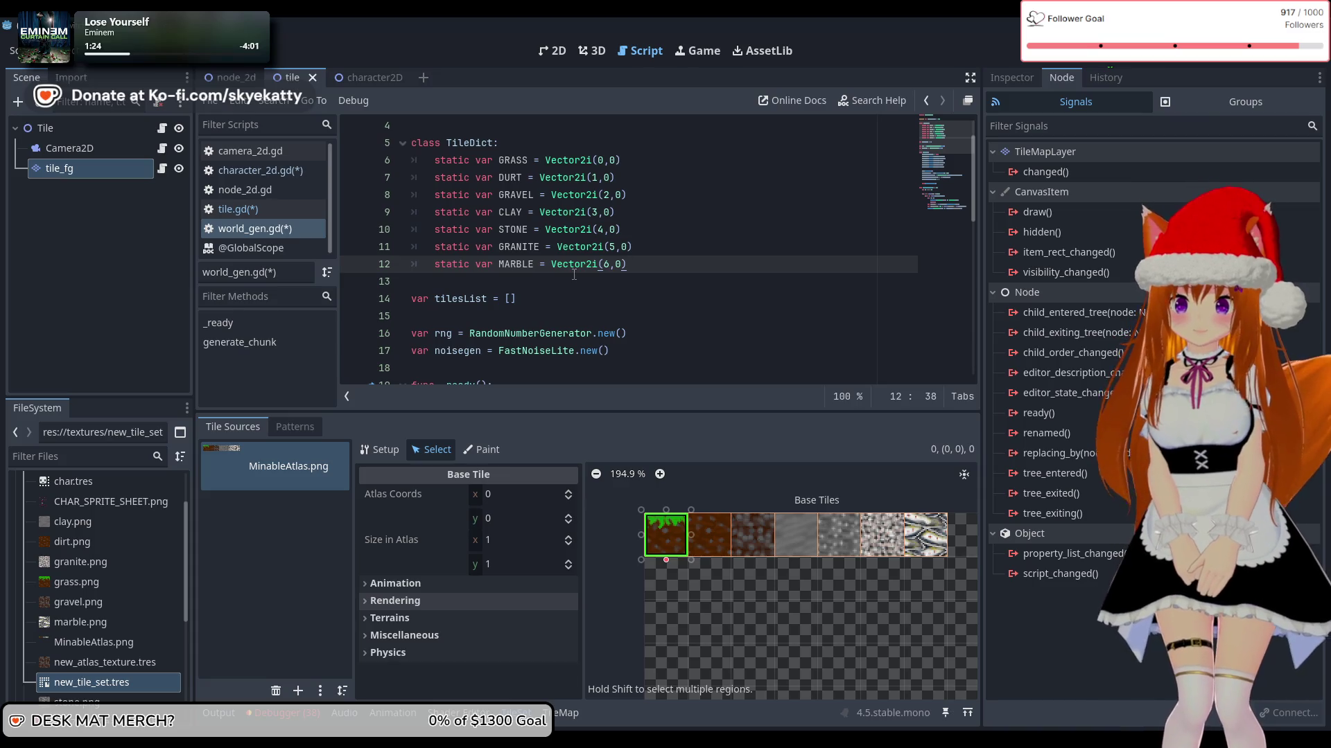
{"action": "left_click", "coordinate": [527, 303]}
{"action": "scroll", "coordinate": [531, 302], "scroll_direction": "up", "scroll_amount": 1}
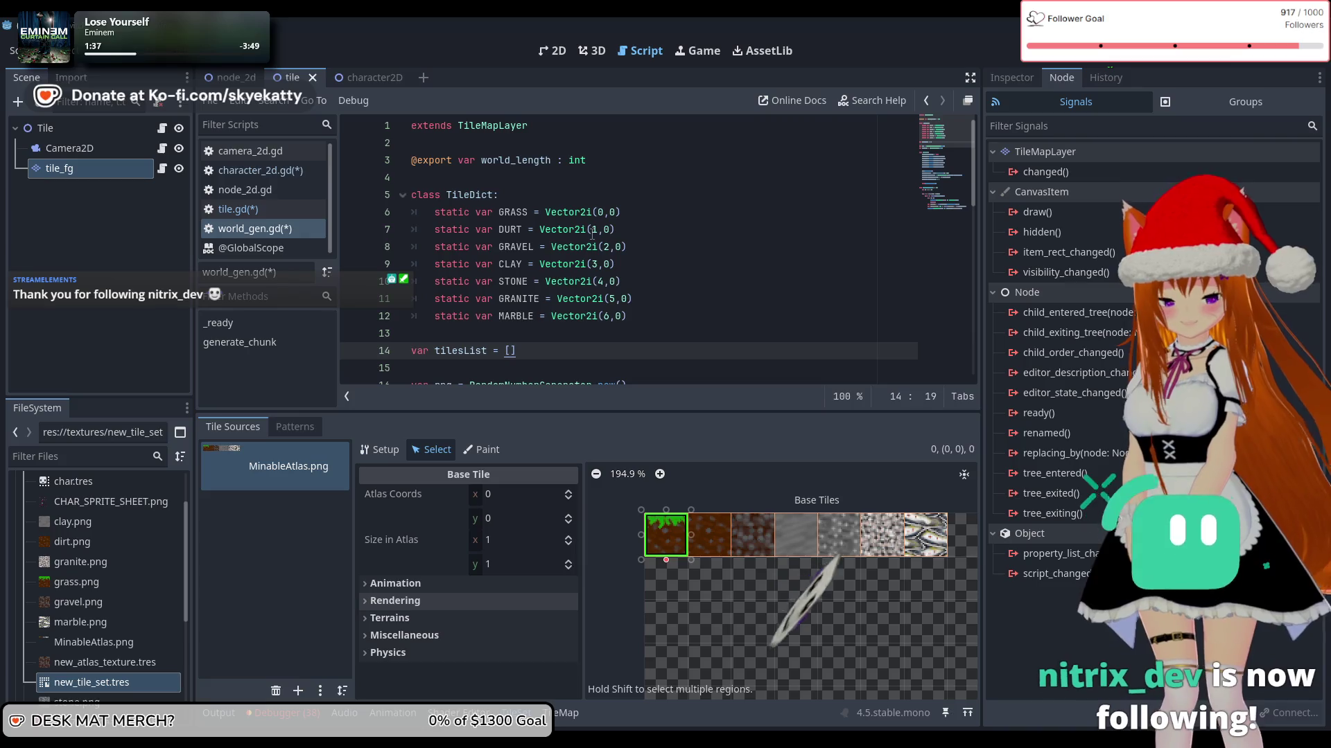
{"action": "scroll", "coordinate": [487, 354], "scroll_direction": "down", "scroll_amount": 1}
{"action": "scroll", "coordinate": [488, 354], "scroll_direction": "up", "scroll_amount": 1}
{"action": "scroll", "coordinate": [488, 353], "scroll_direction": "down", "scroll_amount": 4}
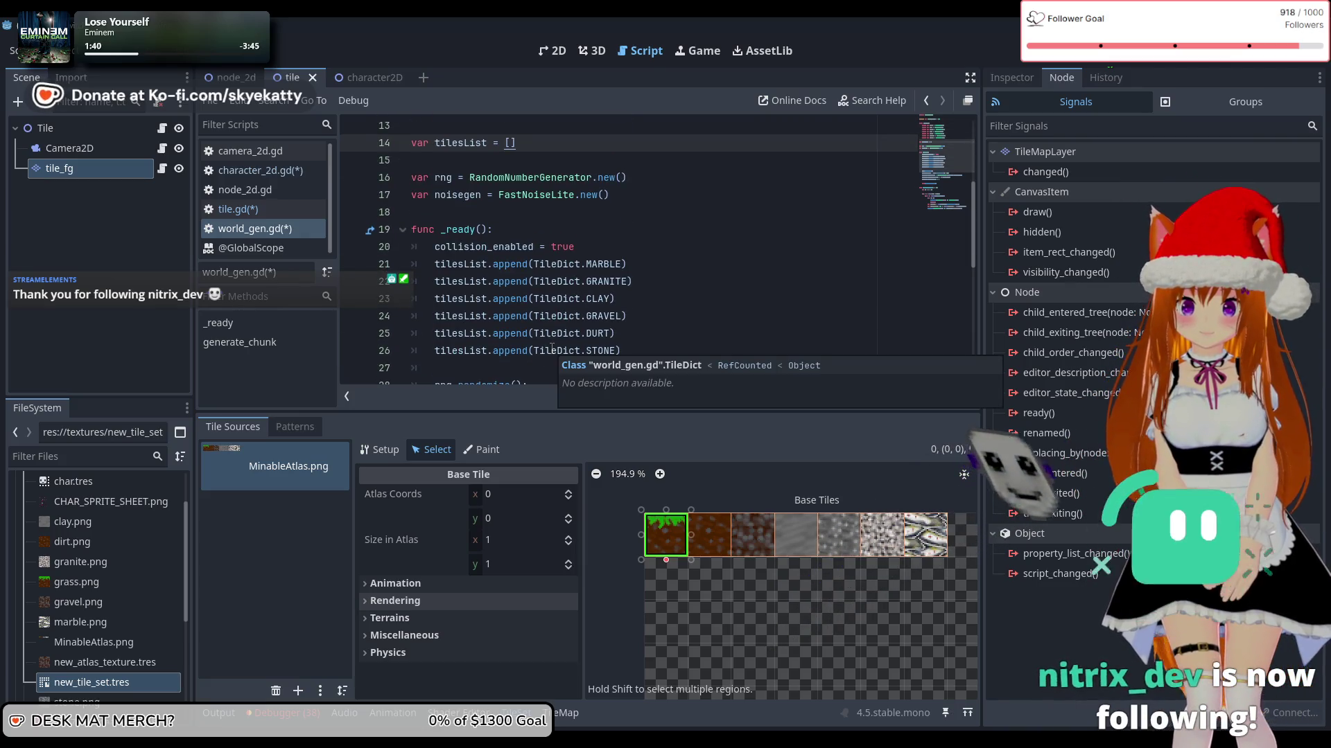
{"action": "scroll", "coordinate": [695, 280], "scroll_direction": "up", "scroll_amount": 1}
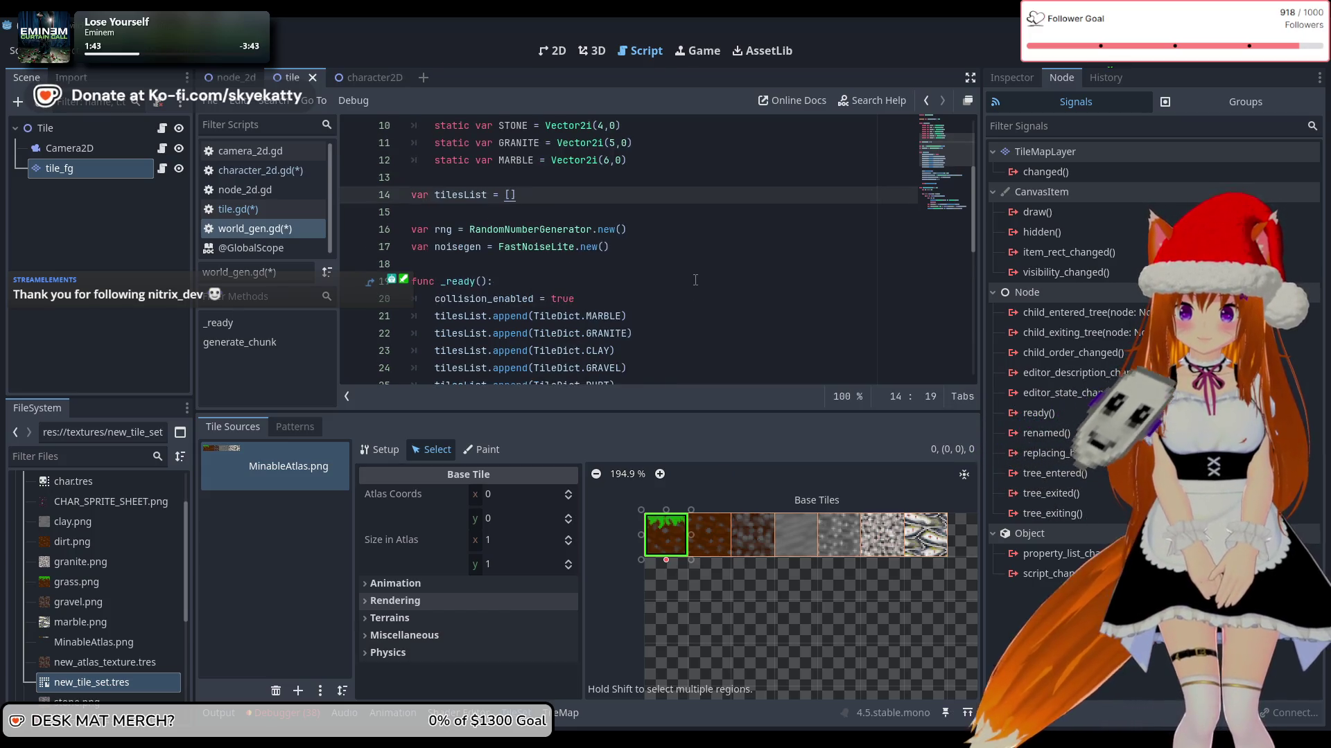
{"action": "scroll", "coordinate": [695, 280], "scroll_direction": "down", "scroll_amount": 3}
{"action": "scroll", "coordinate": [696, 280], "scroll_direction": "down", "scroll_amount": 1}
{"action": "scroll", "coordinate": [695, 280], "scroll_direction": "up", "scroll_amount": 3}
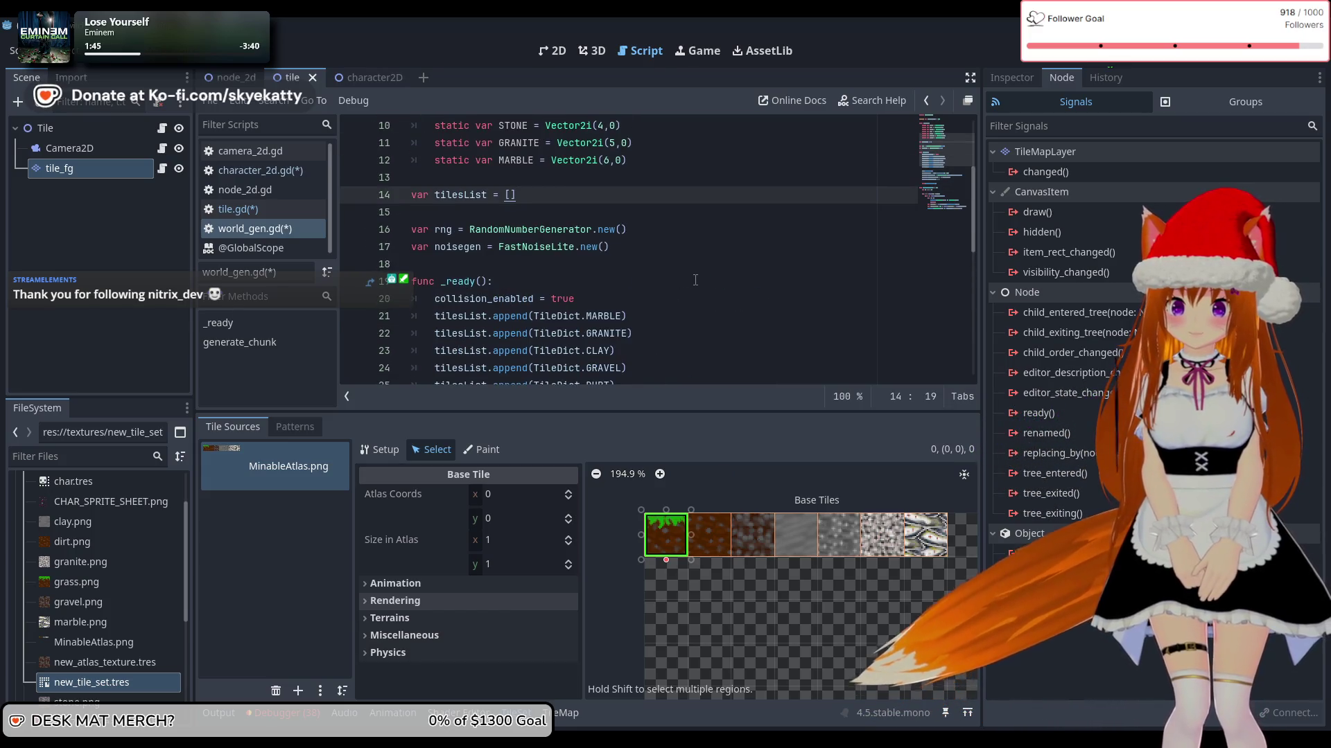
{"action": "scroll", "coordinate": [695, 280], "scroll_direction": "down", "scroll_amount": 2}
{"action": "scroll", "coordinate": [695, 279], "scroll_direction": "down", "scroll_amount": 1}
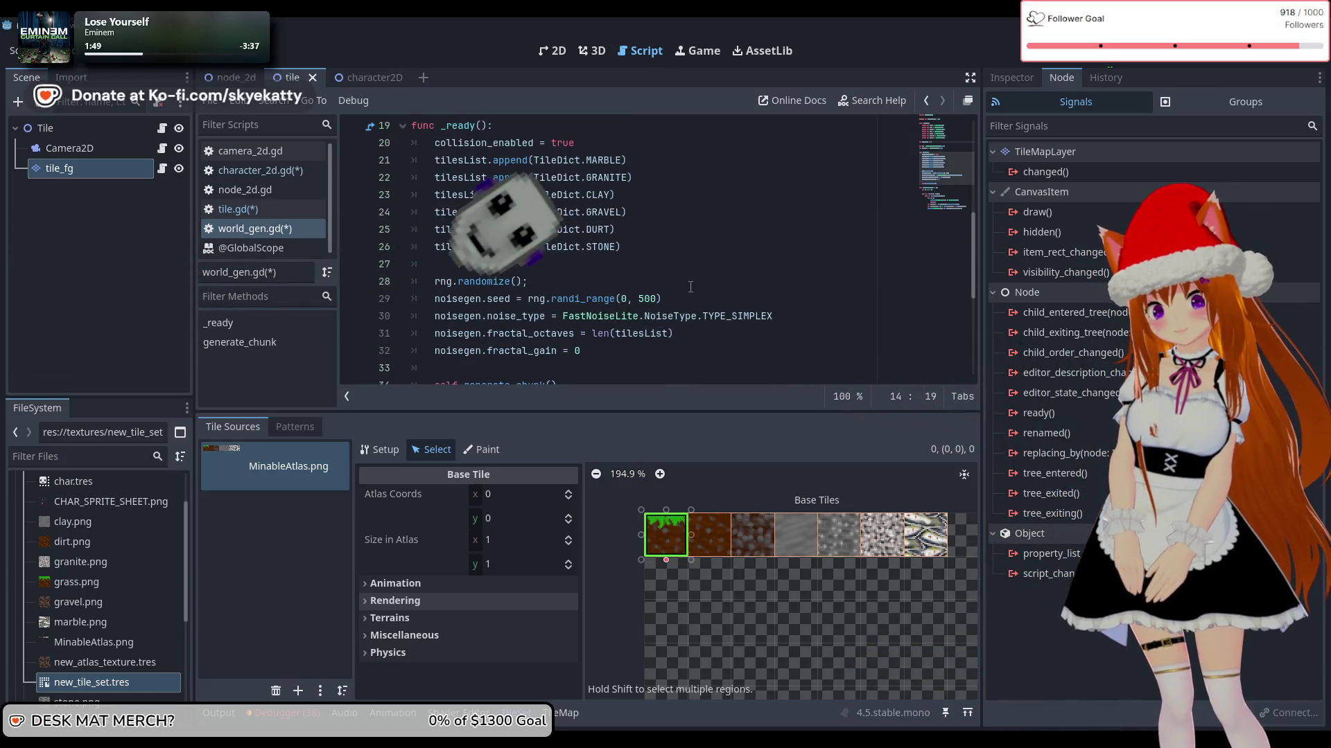
{"action": "scroll", "coordinate": [689, 291], "scroll_direction": "up", "scroll_amount": 3}
{"action": "scroll", "coordinate": [689, 292], "scroll_direction": "down", "scroll_amount": 1}
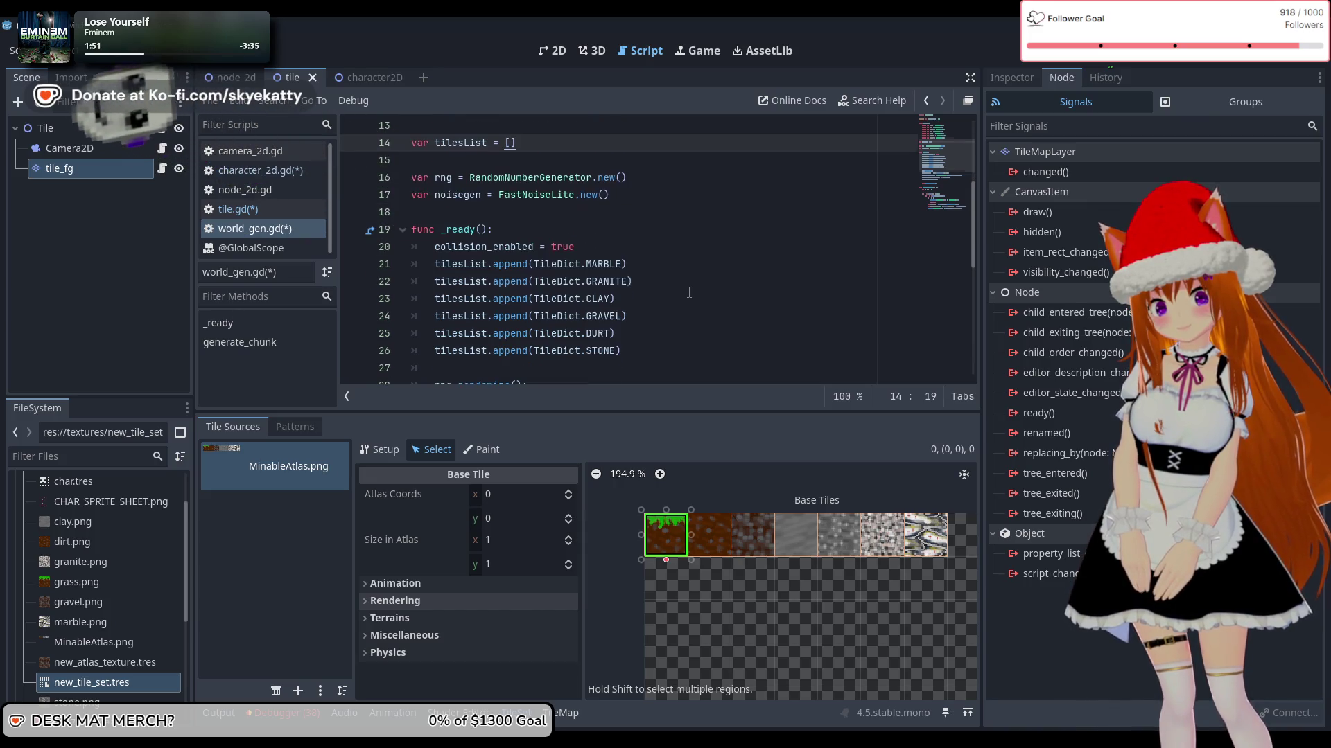
{"action": "scroll", "coordinate": [648, 333], "scroll_direction": "down", "scroll_amount": 3}
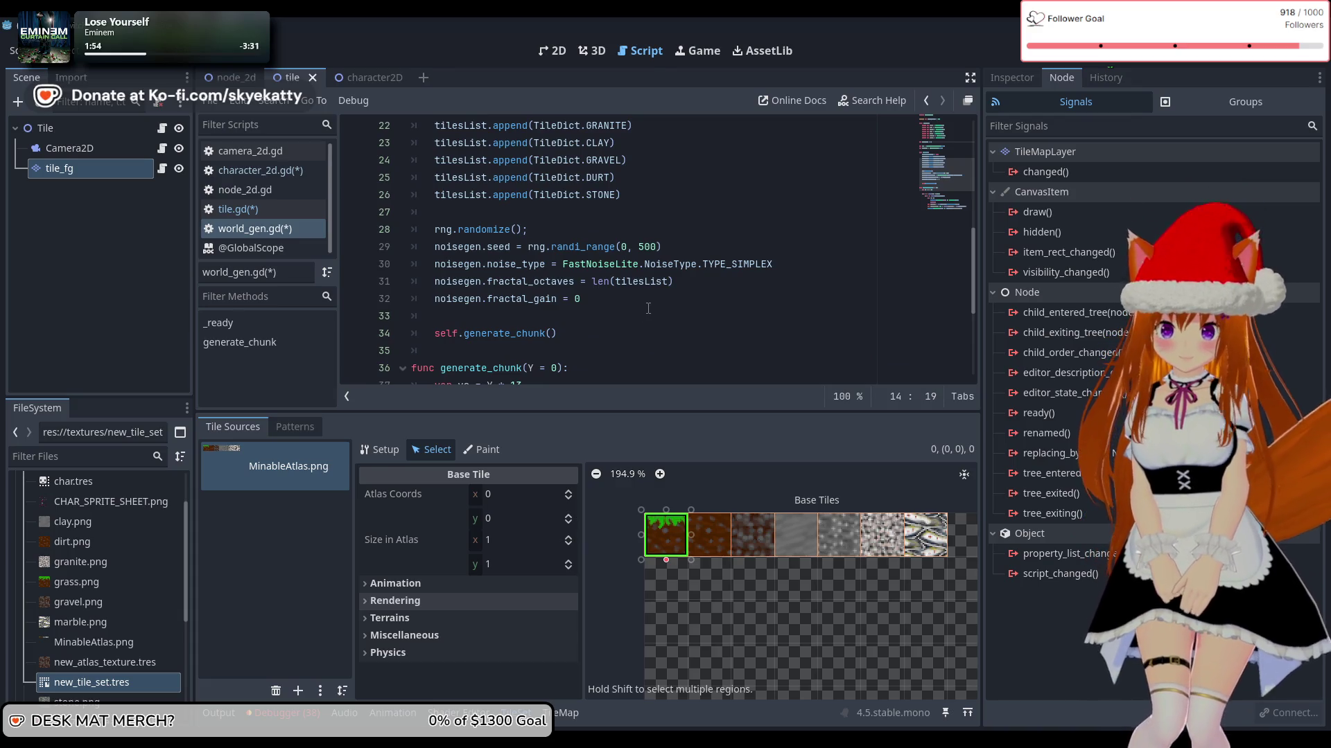
{"action": "scroll", "coordinate": [648, 308], "scroll_direction": "down", "scroll_amount": 3}
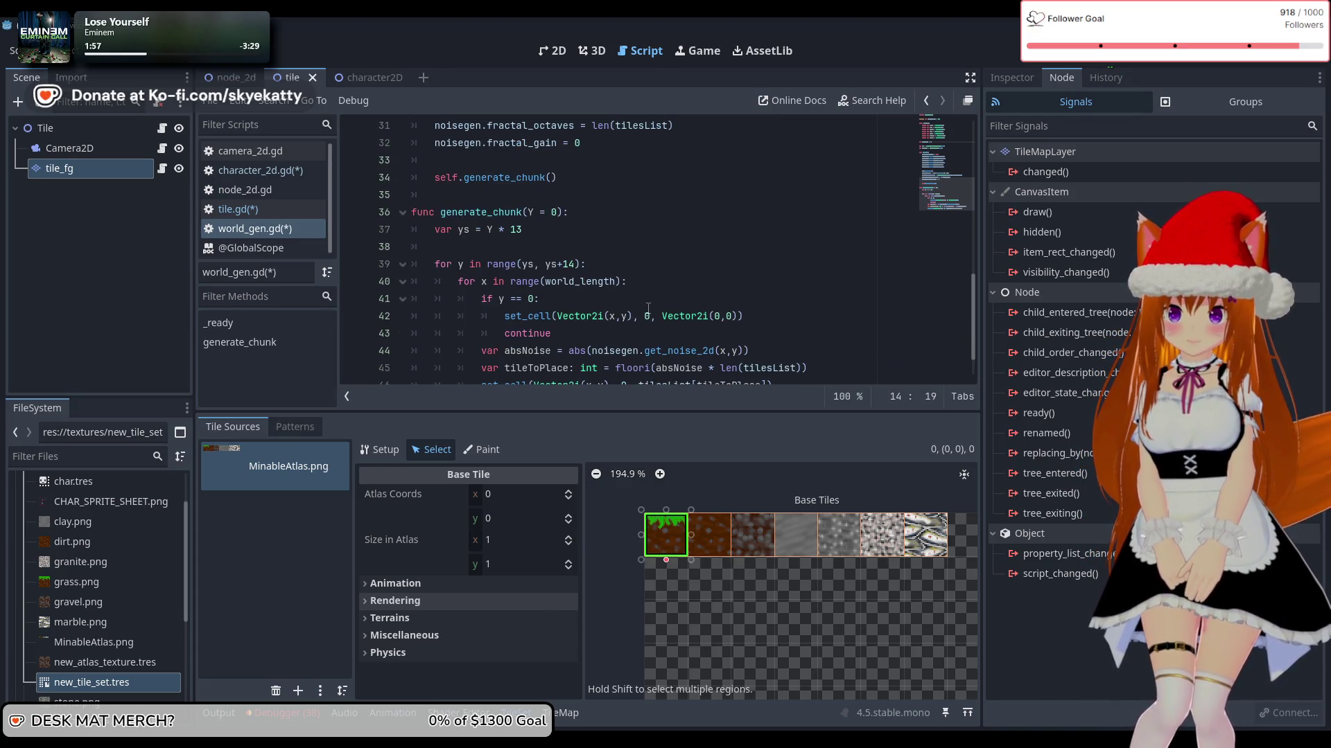
{"action": "scroll", "coordinate": [648, 308], "scroll_direction": "down", "scroll_amount": 1}
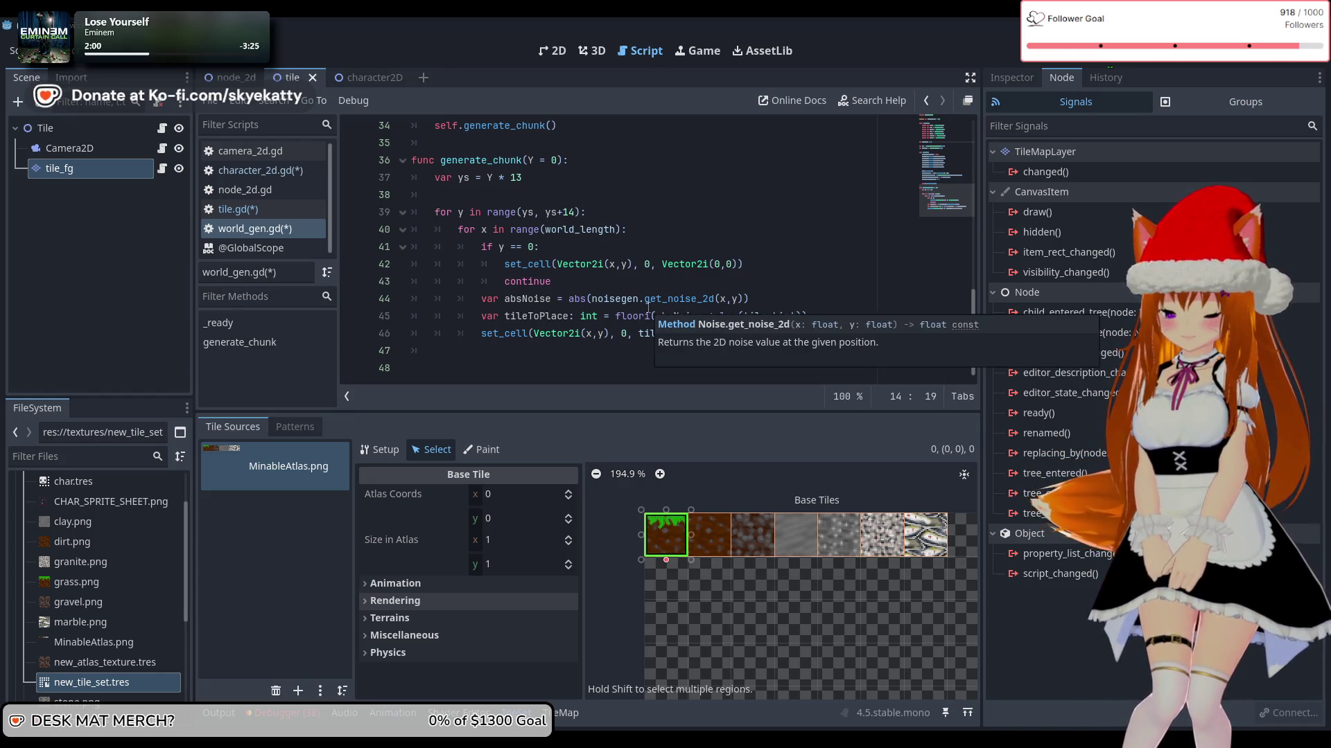
{"action": "scroll", "coordinate": [648, 309], "scroll_direction": "up", "scroll_amount": 7}
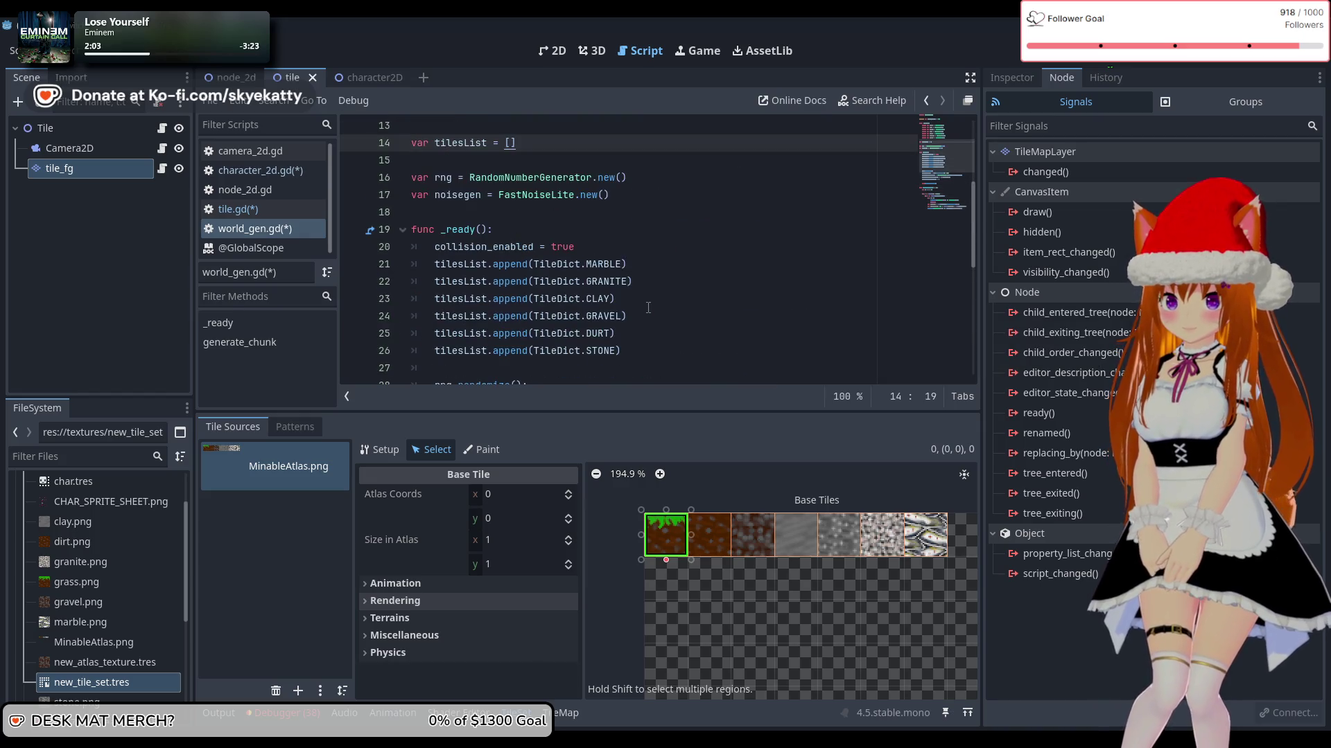
{"action": "scroll", "coordinate": [648, 307], "scroll_direction": "down", "scroll_amount": 4}
{"action": "scroll", "coordinate": [648, 308], "scroll_direction": "up", "scroll_amount": 2}
{"action": "scroll", "coordinate": [648, 307], "scroll_direction": "down", "scroll_amount": 5}
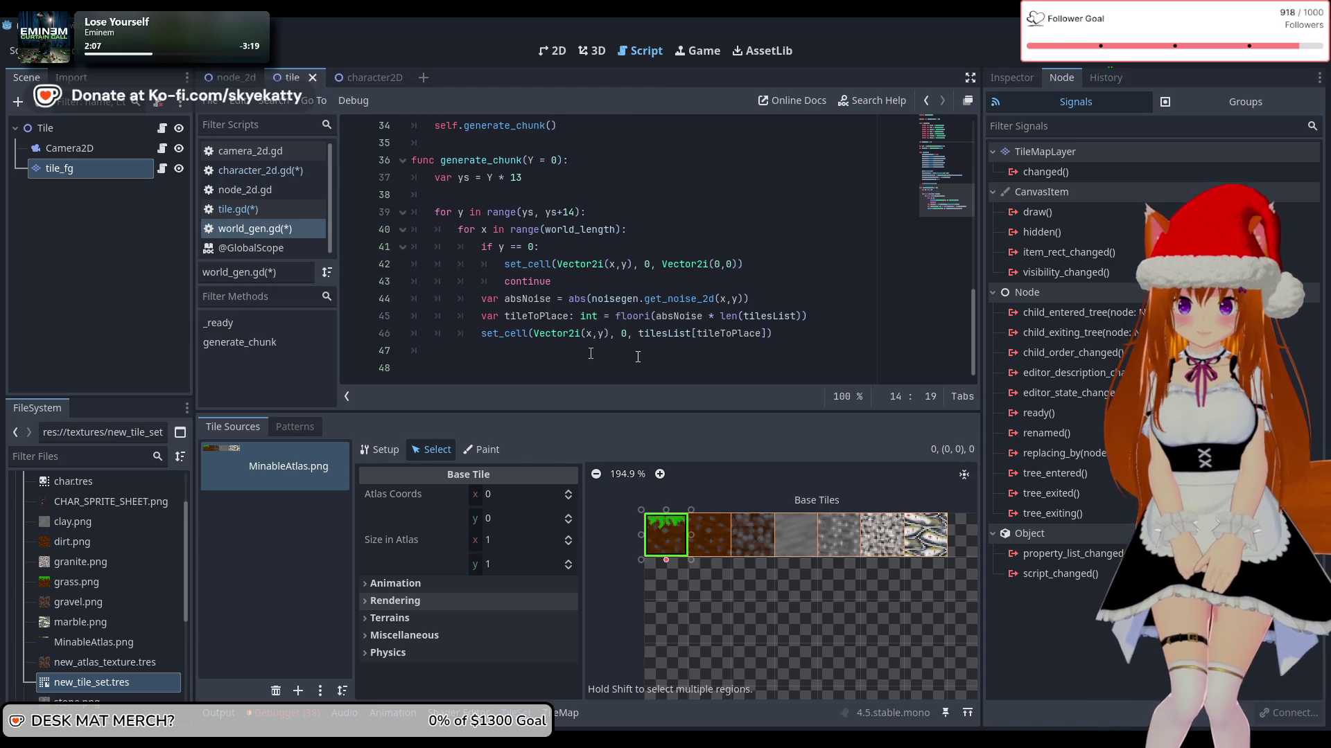
{"action": "scroll", "coordinate": [721, 305], "scroll_direction": "up", "scroll_amount": 8}
{"action": "scroll", "coordinate": [670, 263], "scroll_direction": "down", "scroll_amount": 3}
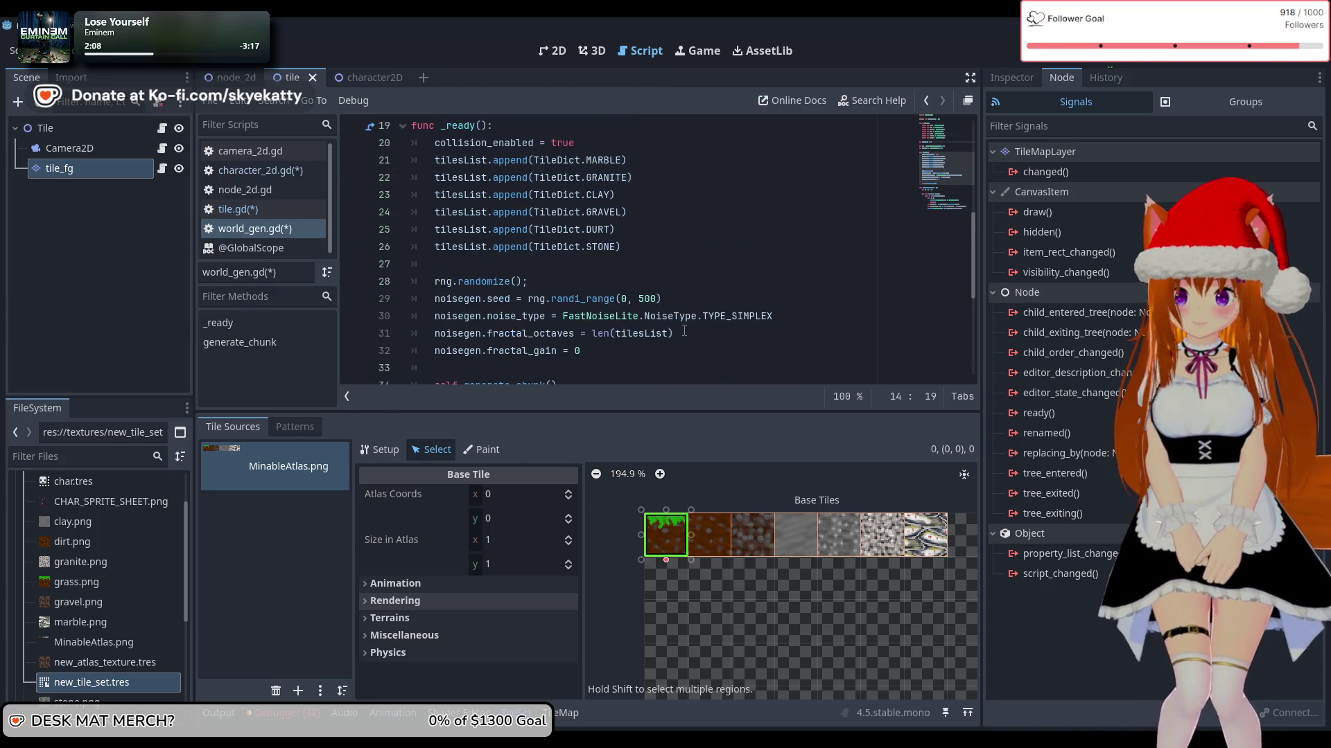
{"action": "left_click", "coordinate": [671, 263]}
{"action": "left_click", "coordinate": [675, 253]}
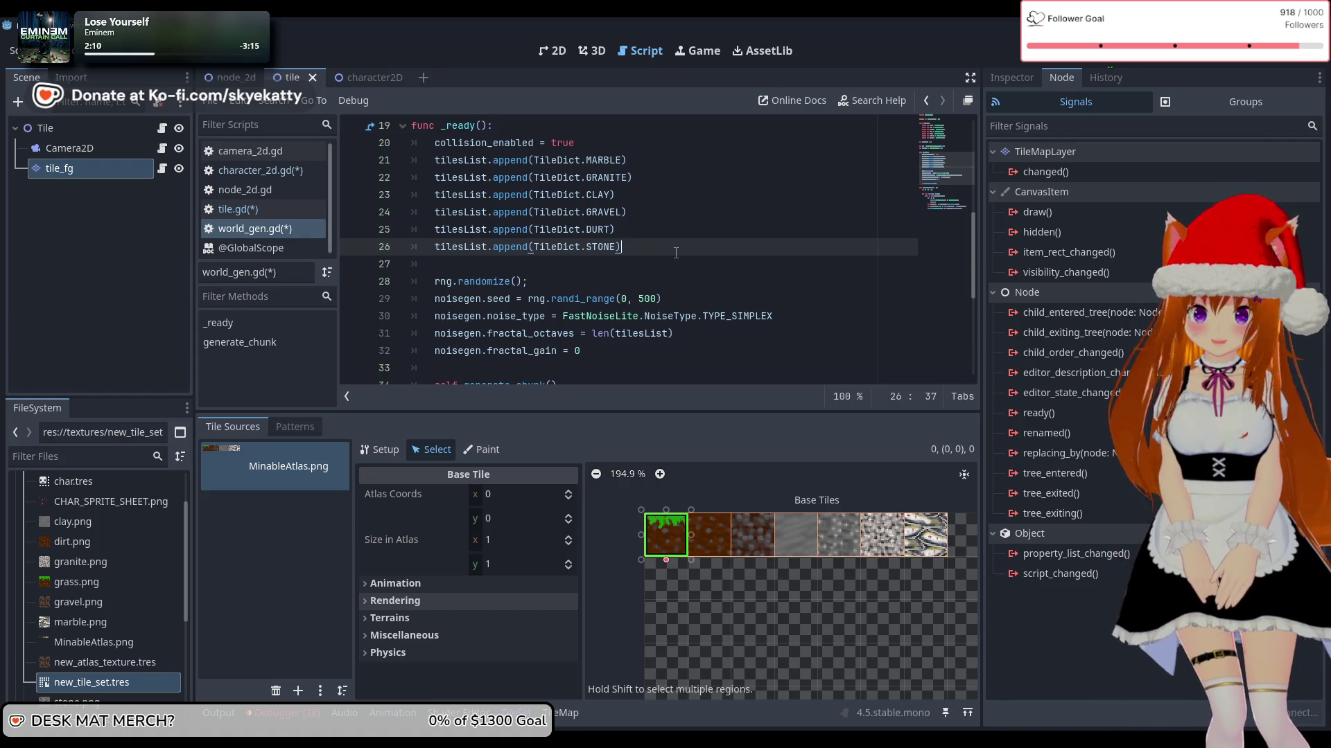
Step: Add tilesList.append(TileDict.GRASS) on a new line after the STONE entry
{"action": "key", "text": "Return"}
{"action": "type", "text": "tiles"}
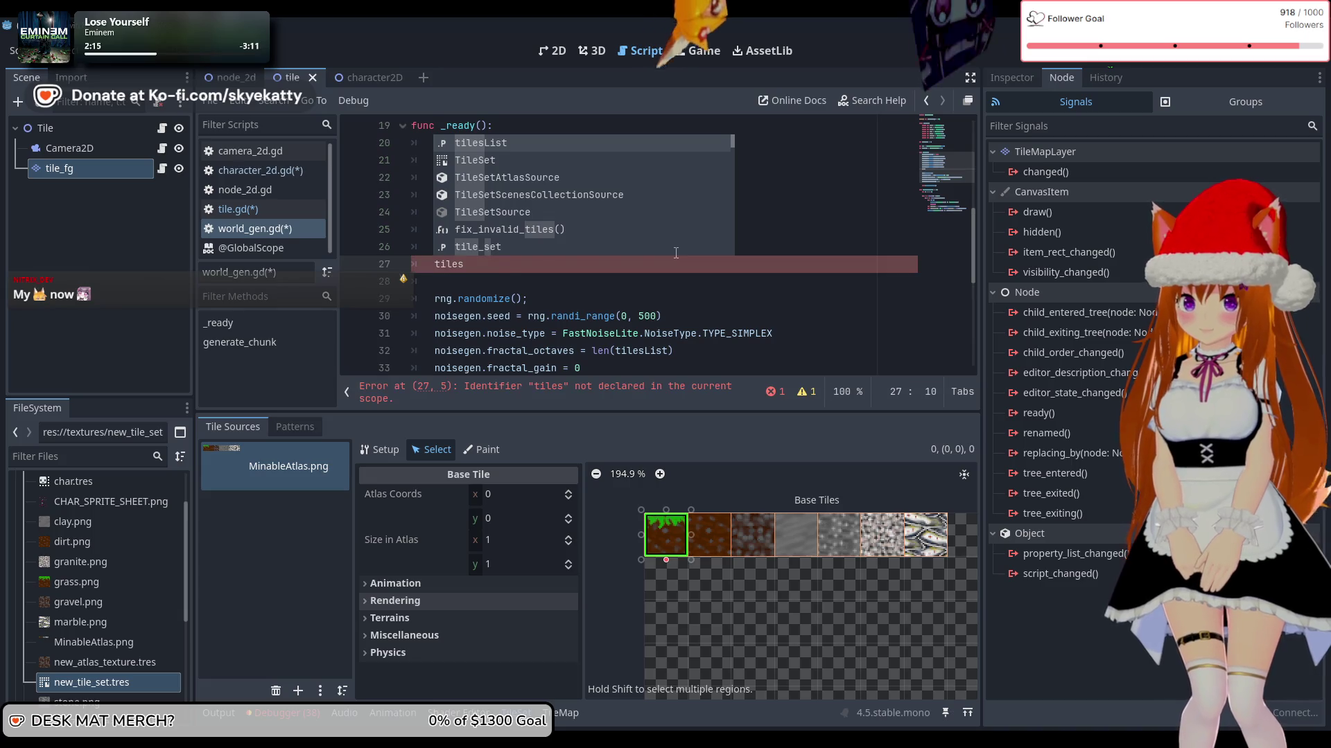
{"action": "type", "text": "List.append("}
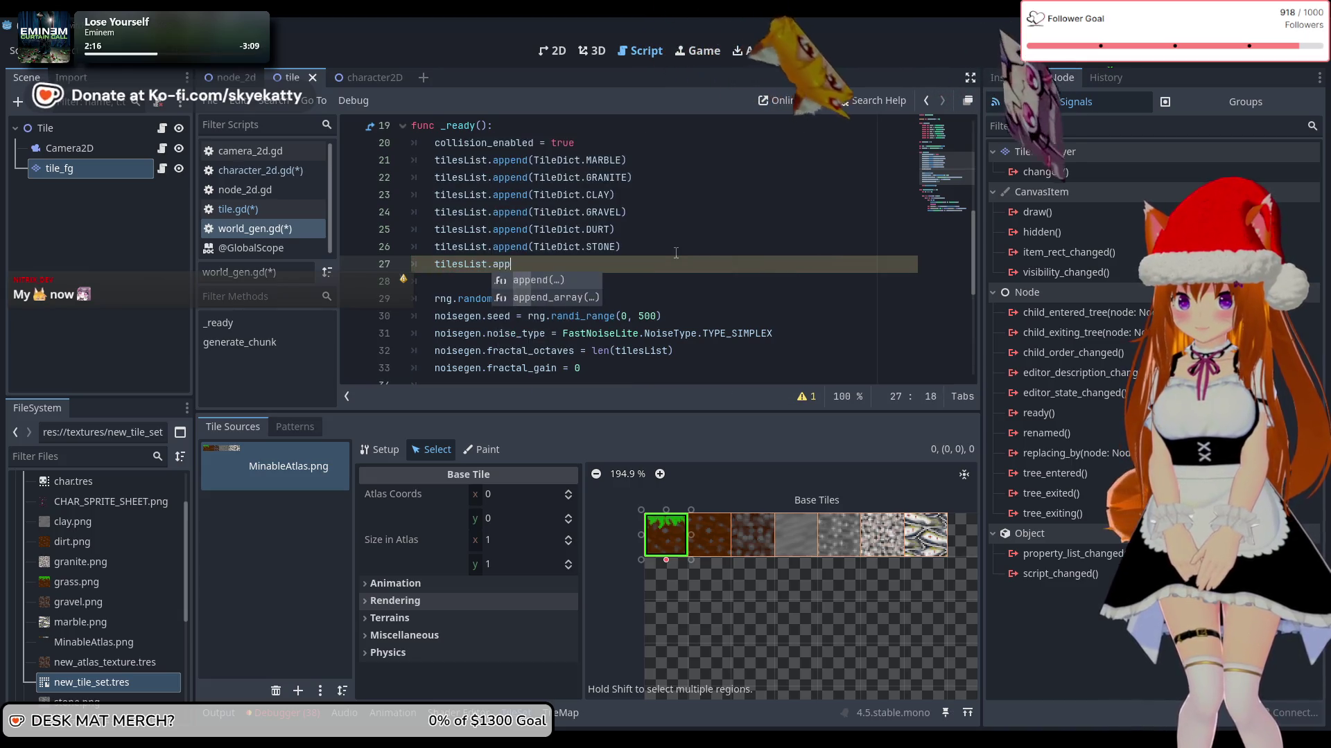
{"action": "type", "text": "TileDict>"}
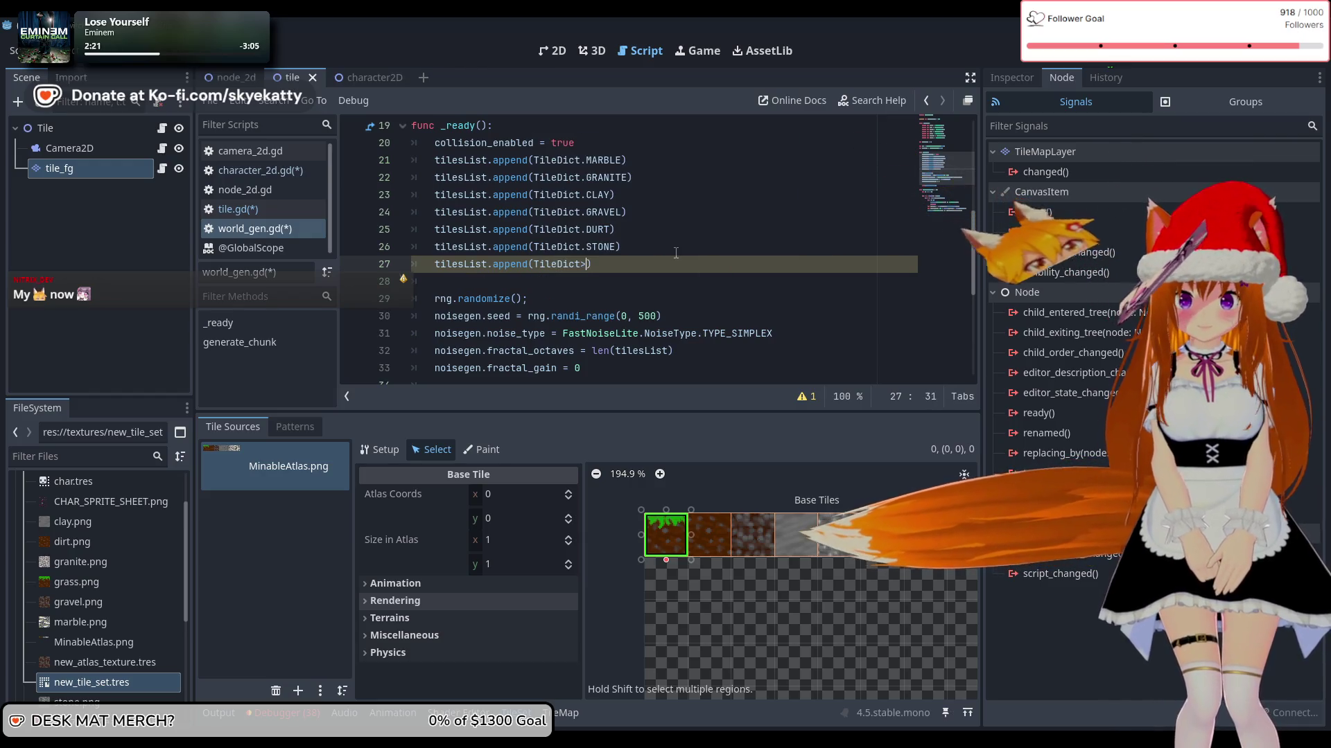
{"action": "type", "text": ".Gr"}
{"action": "key", "text": "BackSpace"}
{"action": "key", "text": "BackSpace"}
{"action": "type", "text": "GRANI"}
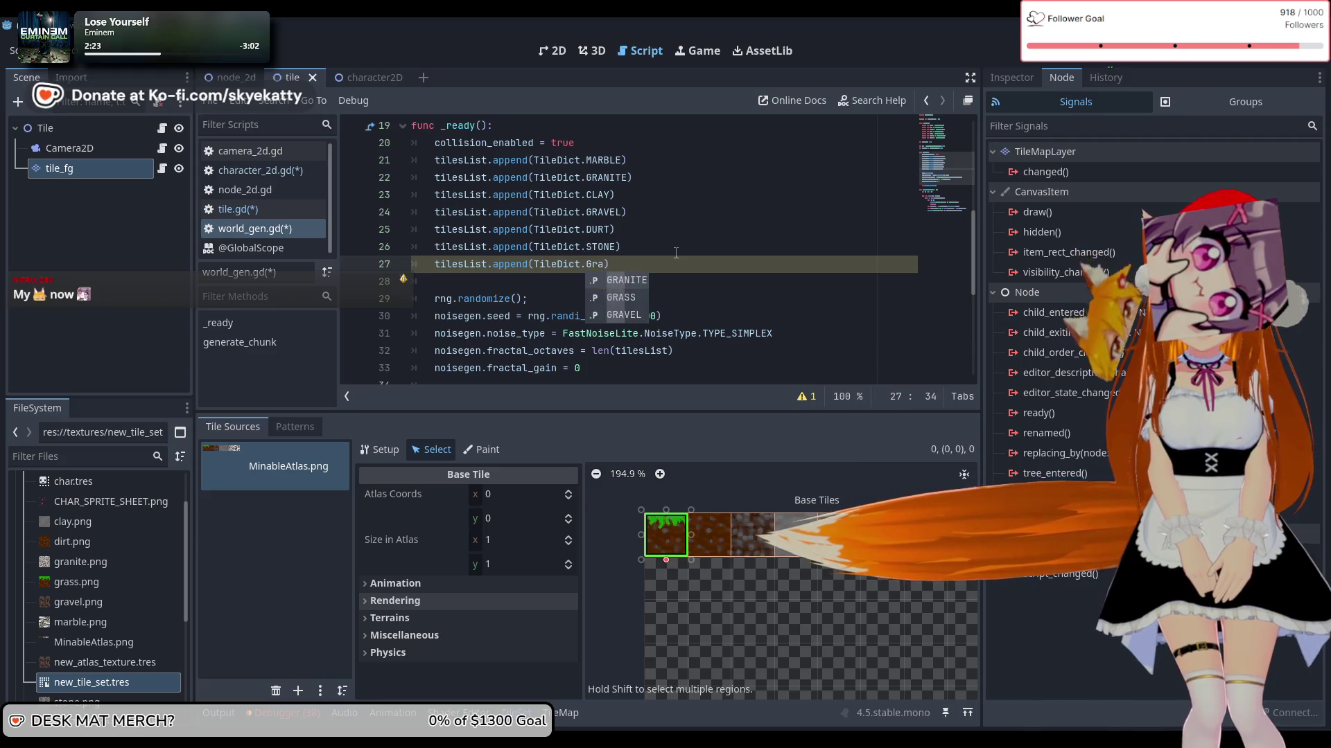
{"action": "key", "text": "BackSpace"}
{"action": "key", "text": "BackSpace"}
{"action": "type", "text": "SS"}
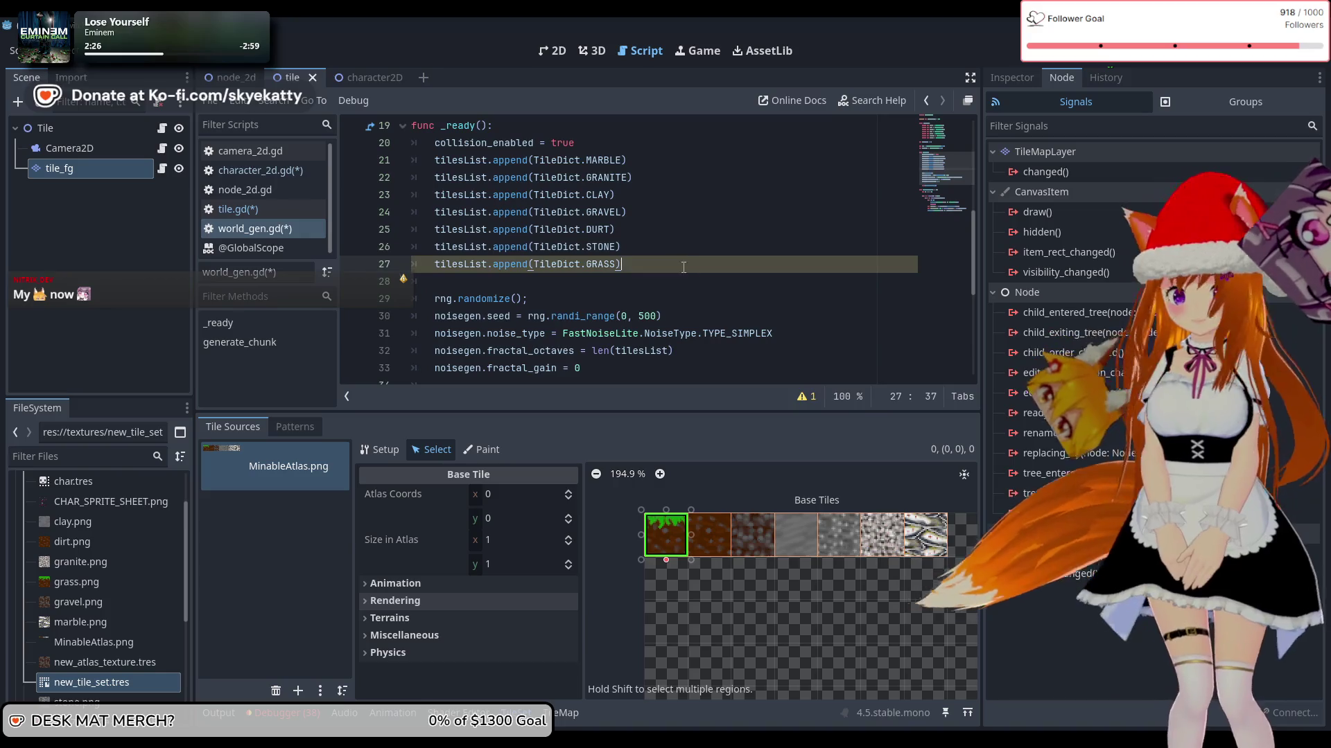
Step: Set noise fractal_octaves to len(tilesList)-1
{"action": "scroll", "coordinate": [693, 277], "scroll_direction": "down", "scroll_amount": 1}
{"action": "left_click", "coordinate": [710, 297]}
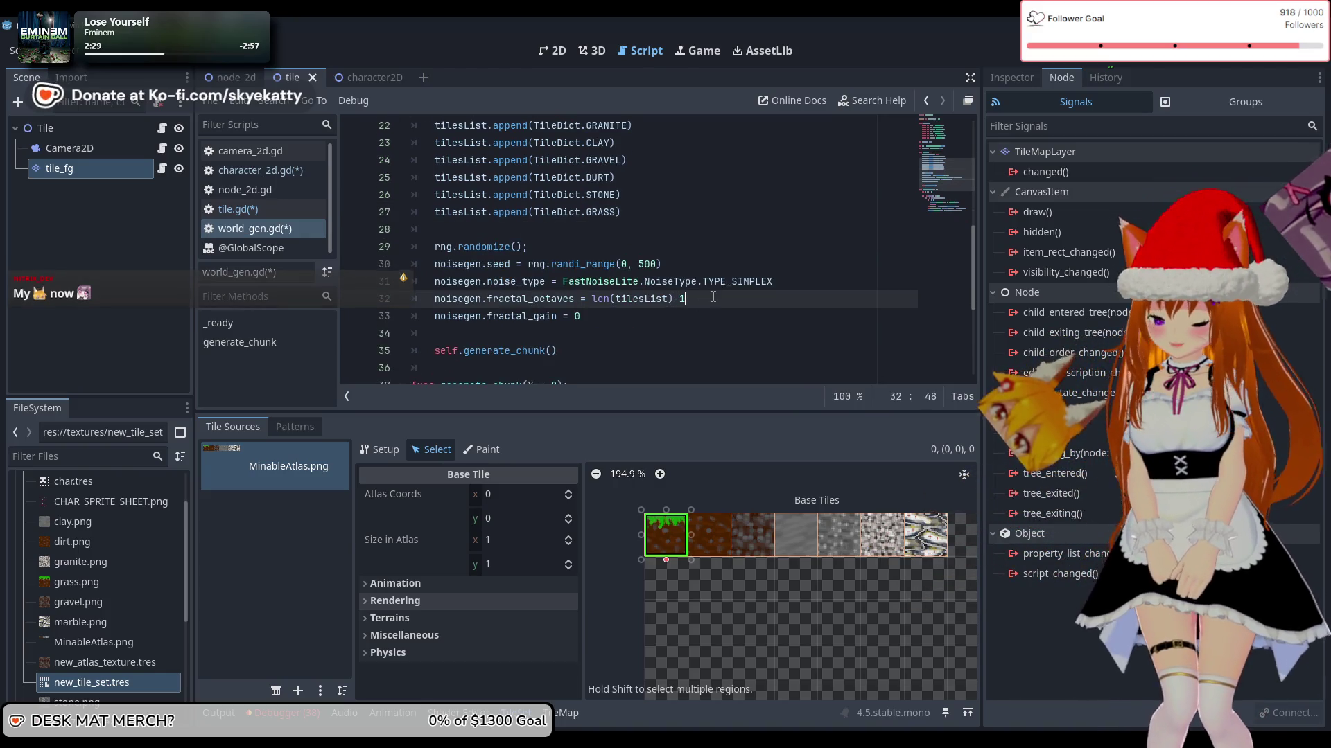
{"action": "type", "text": "-"}
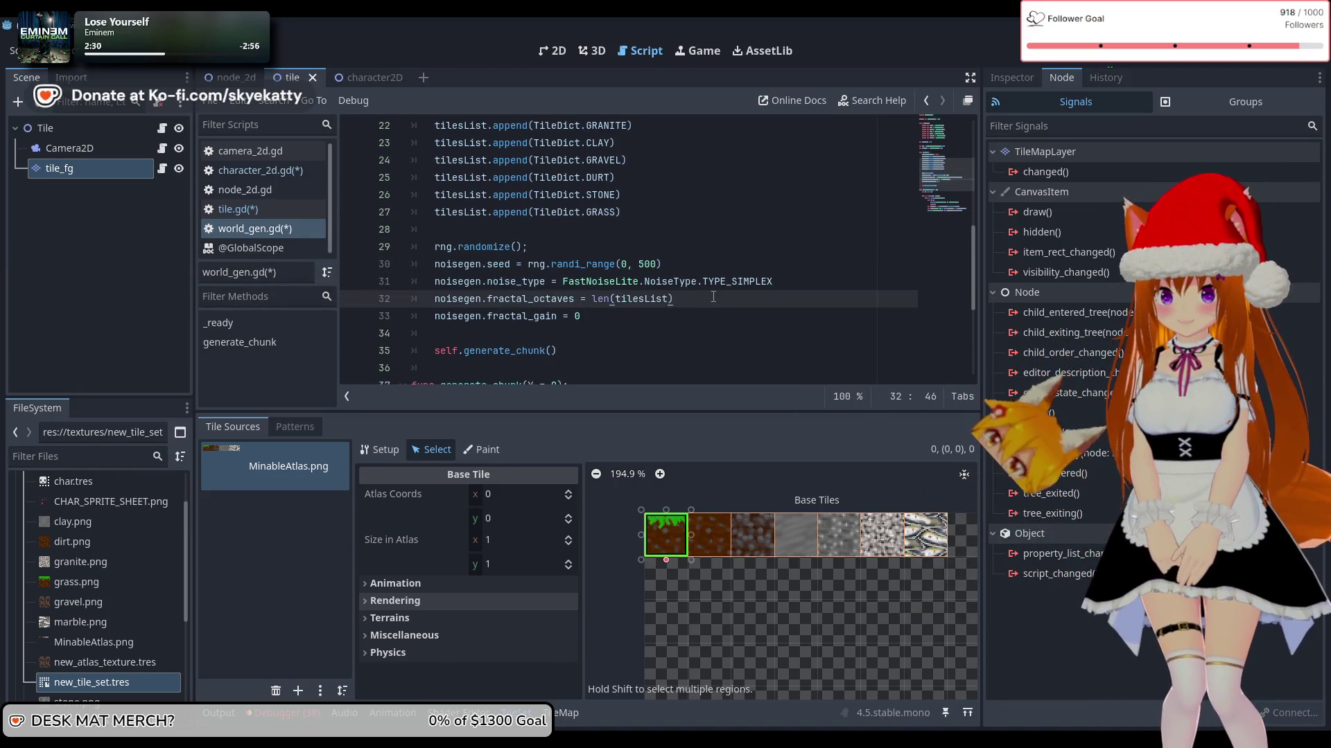
{"action": "left_click", "coordinate": [712, 309]}
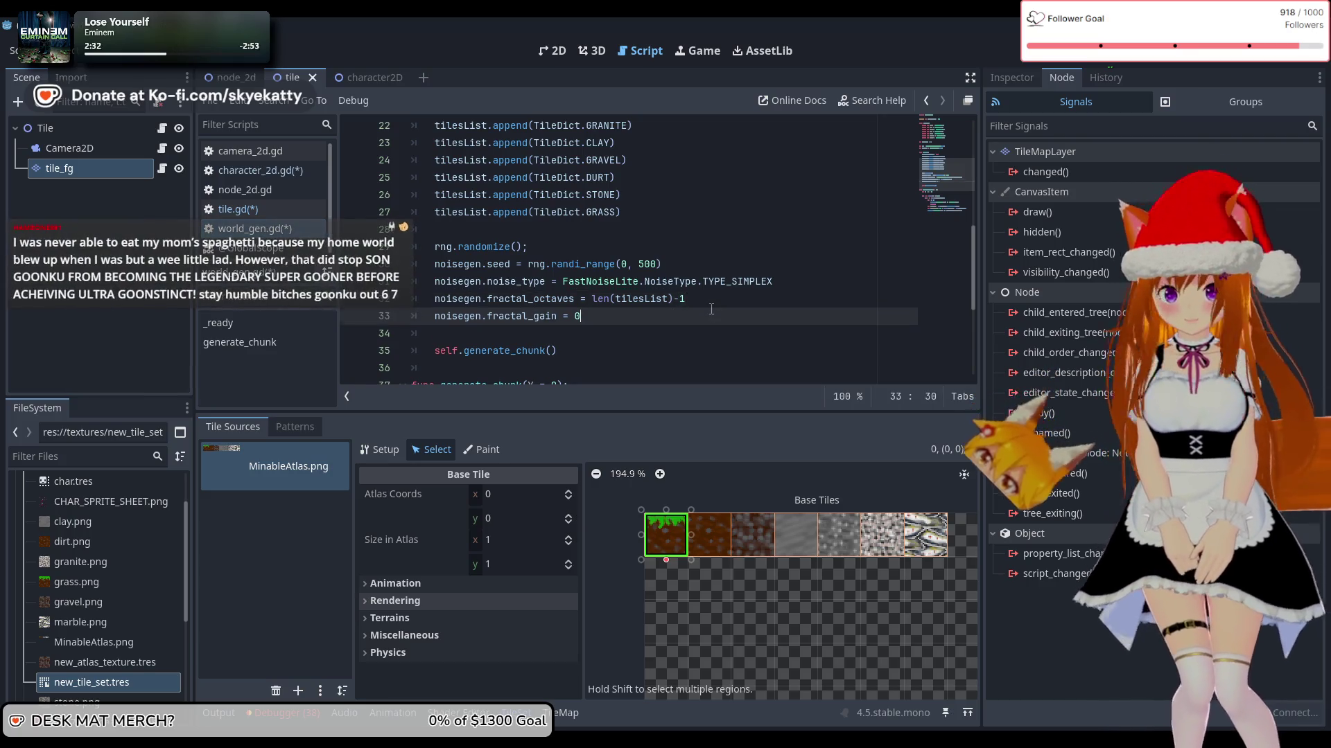
{"action": "scroll", "coordinate": [700, 308], "scroll_direction": "up", "scroll_amount": 1}
{"action": "scroll", "coordinate": [666, 291], "scroll_direction": "down", "scroll_amount": 2}
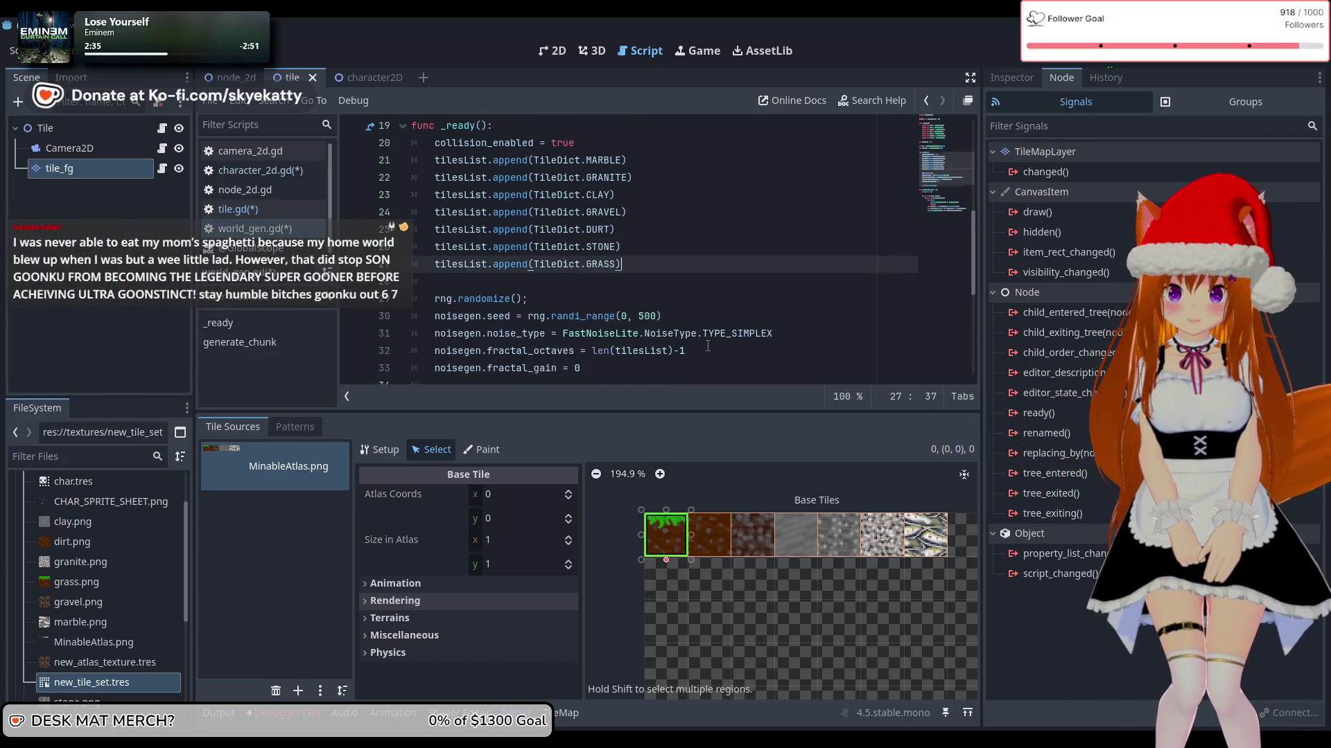
{"action": "left_click", "coordinate": [641, 283]}
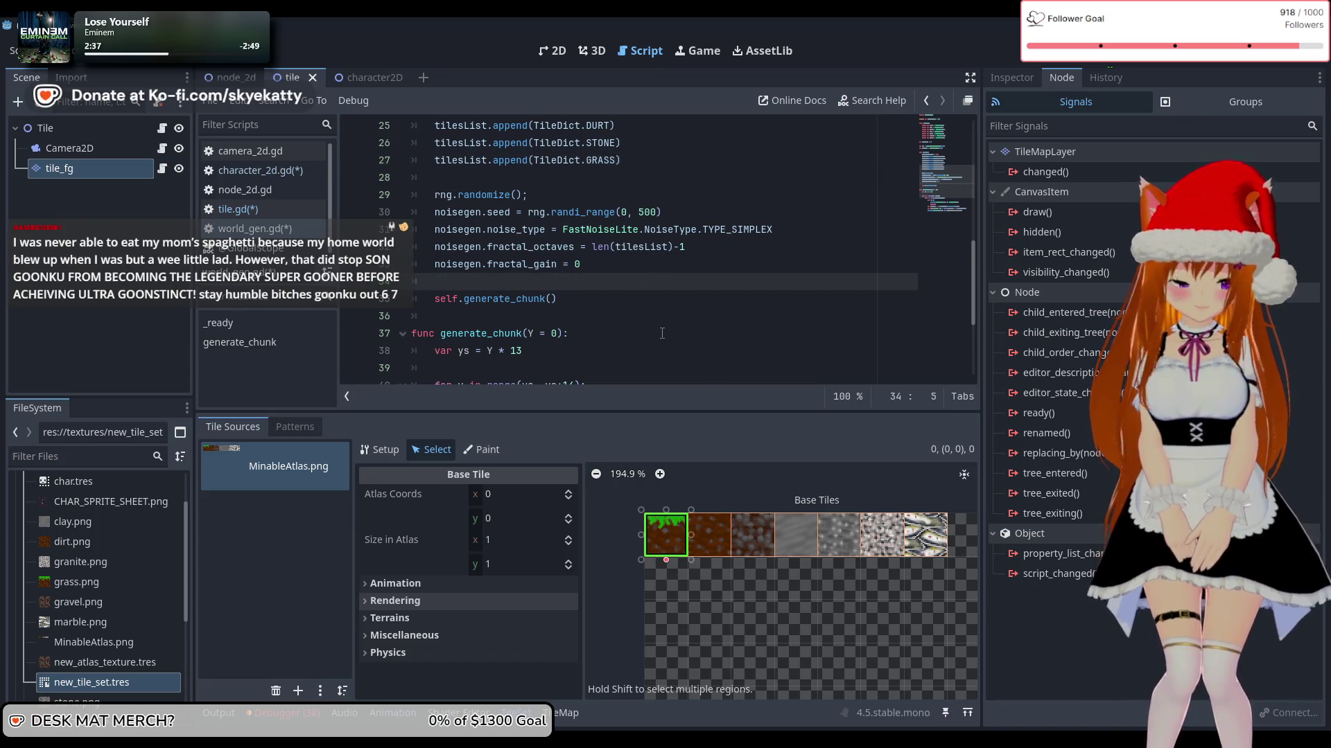
{"action": "scroll", "coordinate": [661, 334], "scroll_direction": "down", "scroll_amount": 1}
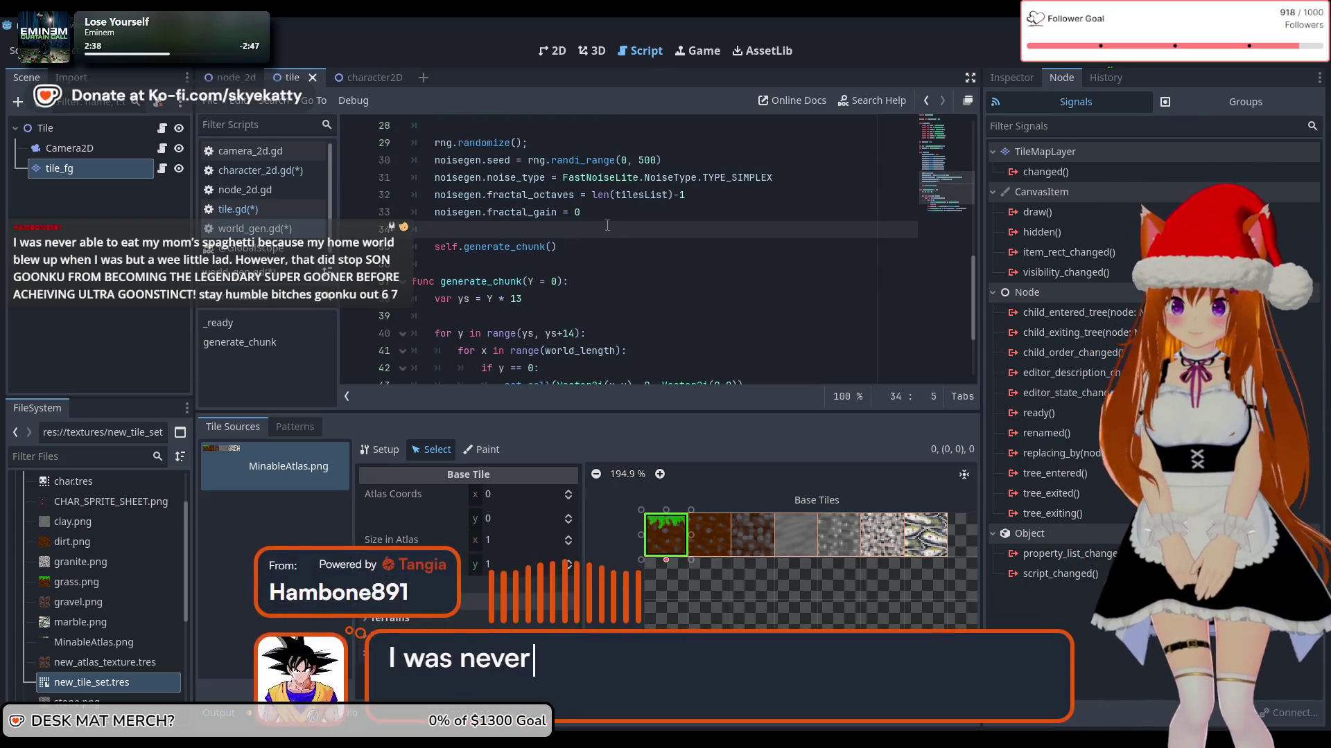
{"action": "scroll", "coordinate": [605, 220], "scroll_direction": "down", "scroll_amount": 2}
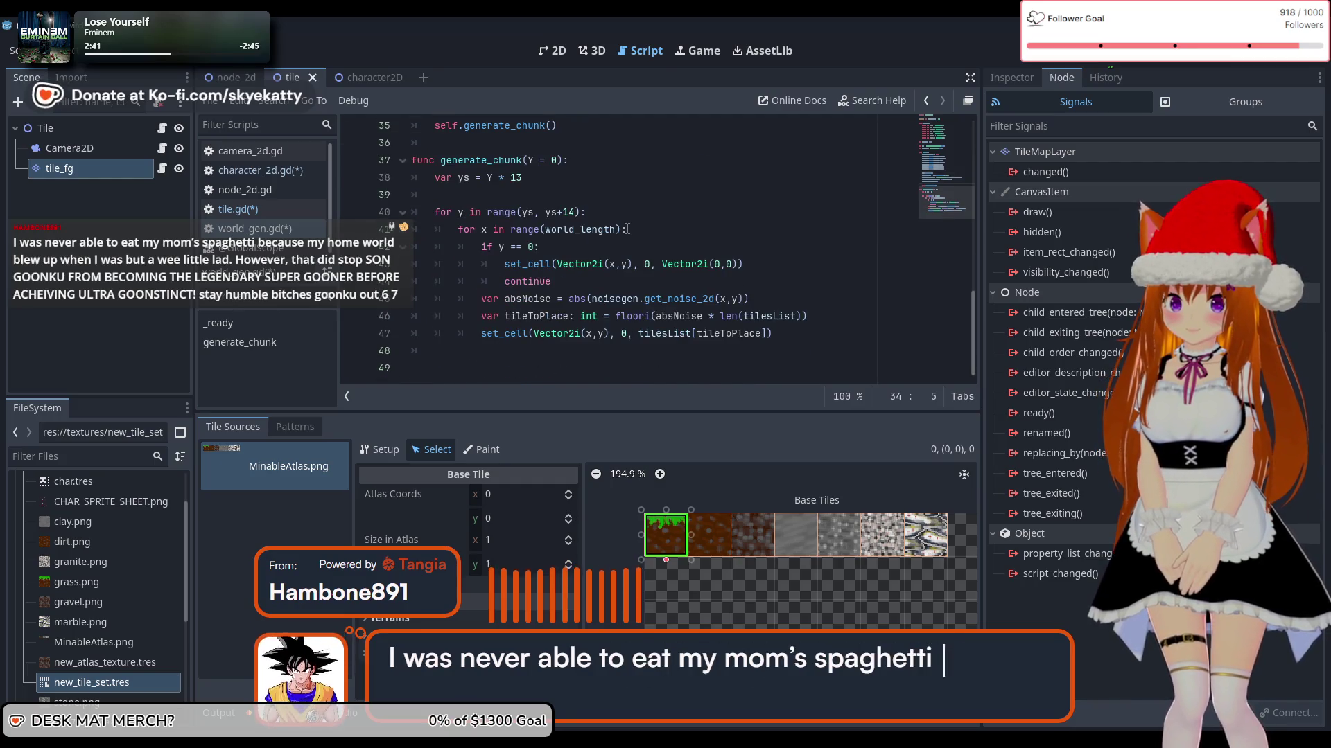
Step: On line 46, wrap len(tilesList)-1 in parentheses so tileToPlace is floori(absNoise * (len(tilesList)-1))
{"action": "left_click", "coordinate": [804, 317]}
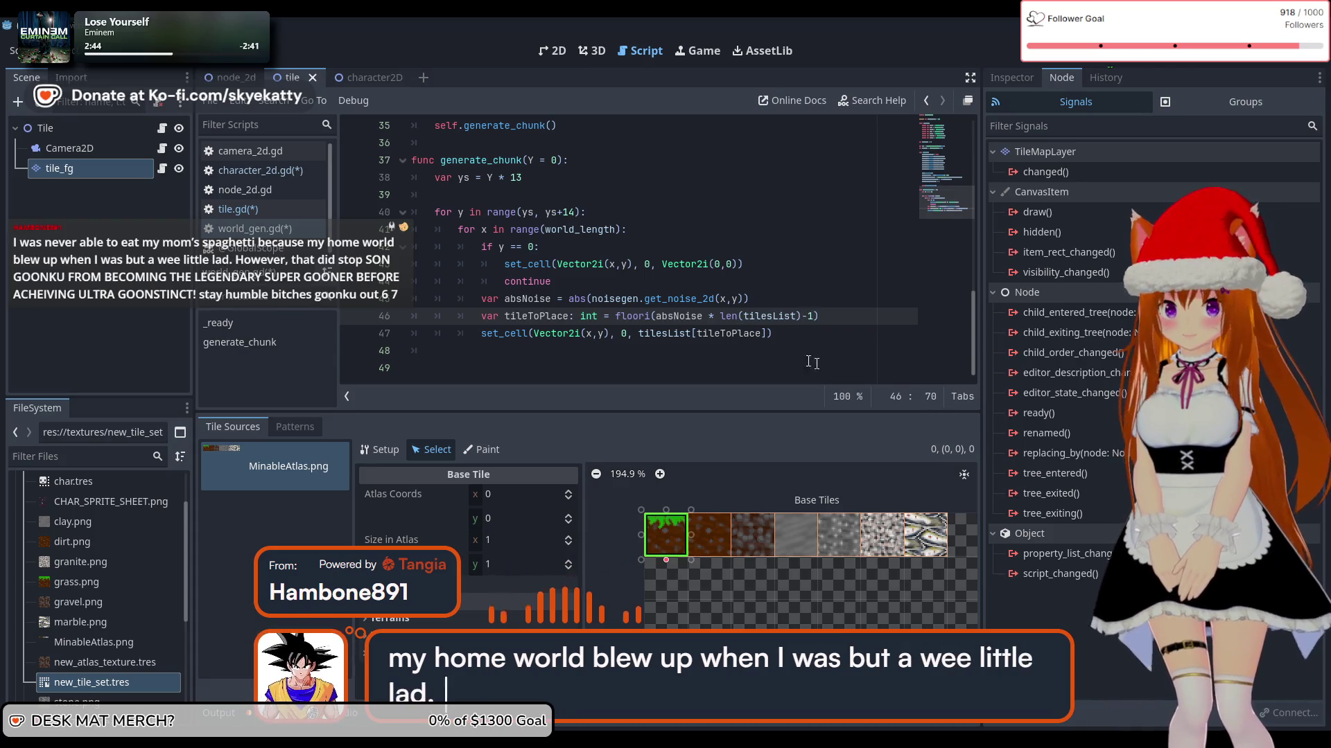
{"action": "key", "text": "Down"}
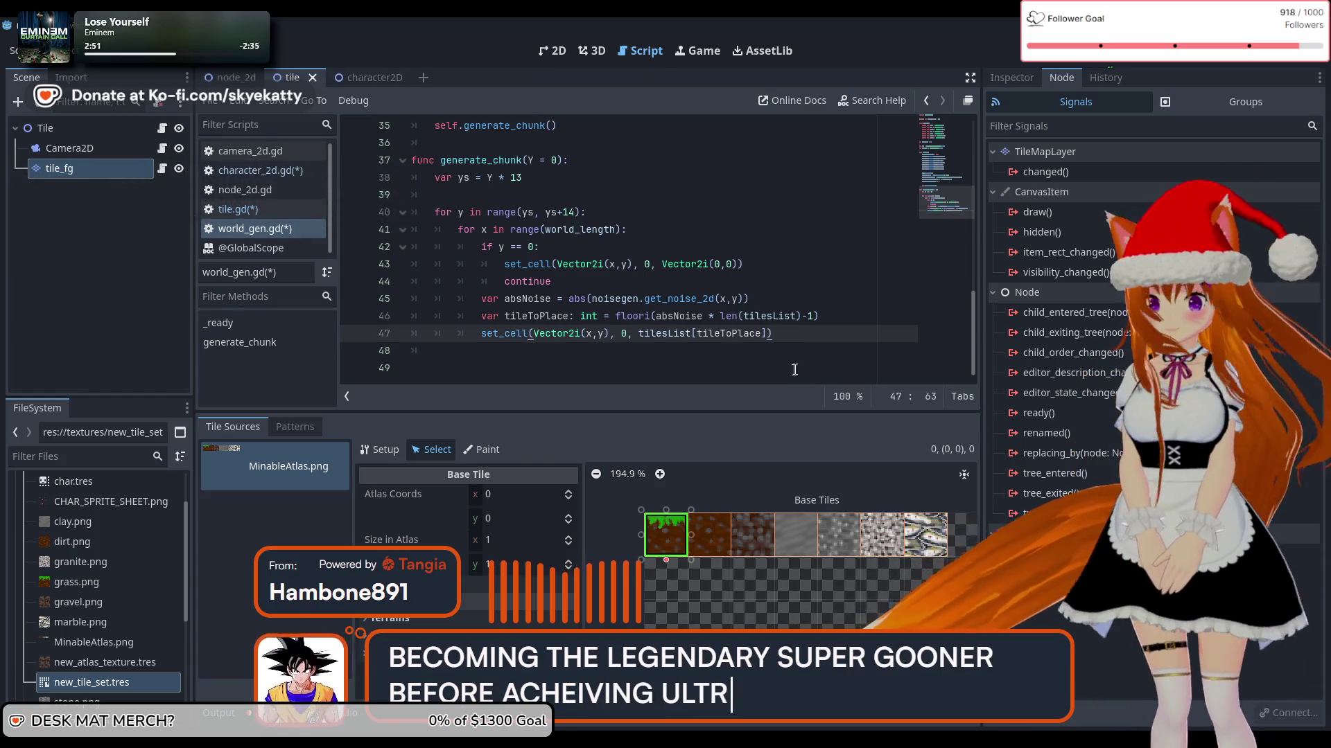
{"action": "left_click", "coordinate": [720, 316]}
{"action": "type", "text": "("}
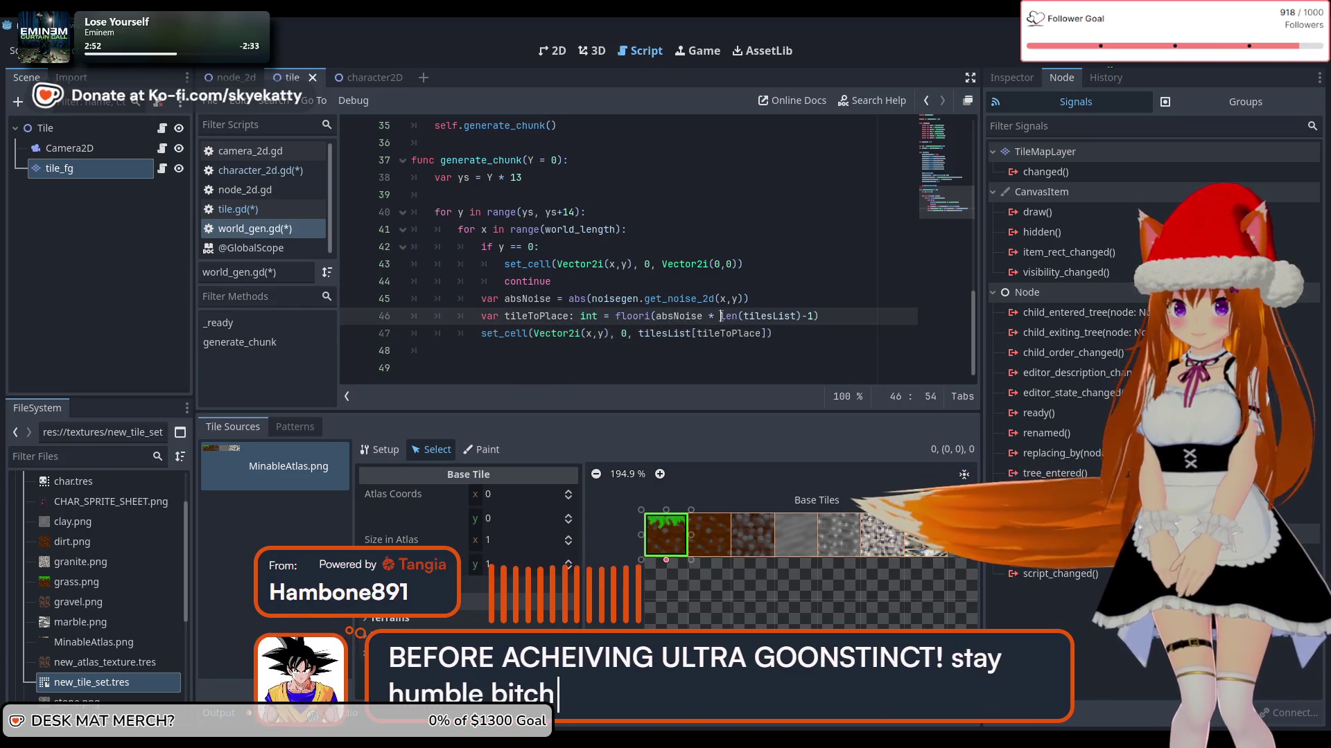
{"action": "key", "text": "End"}
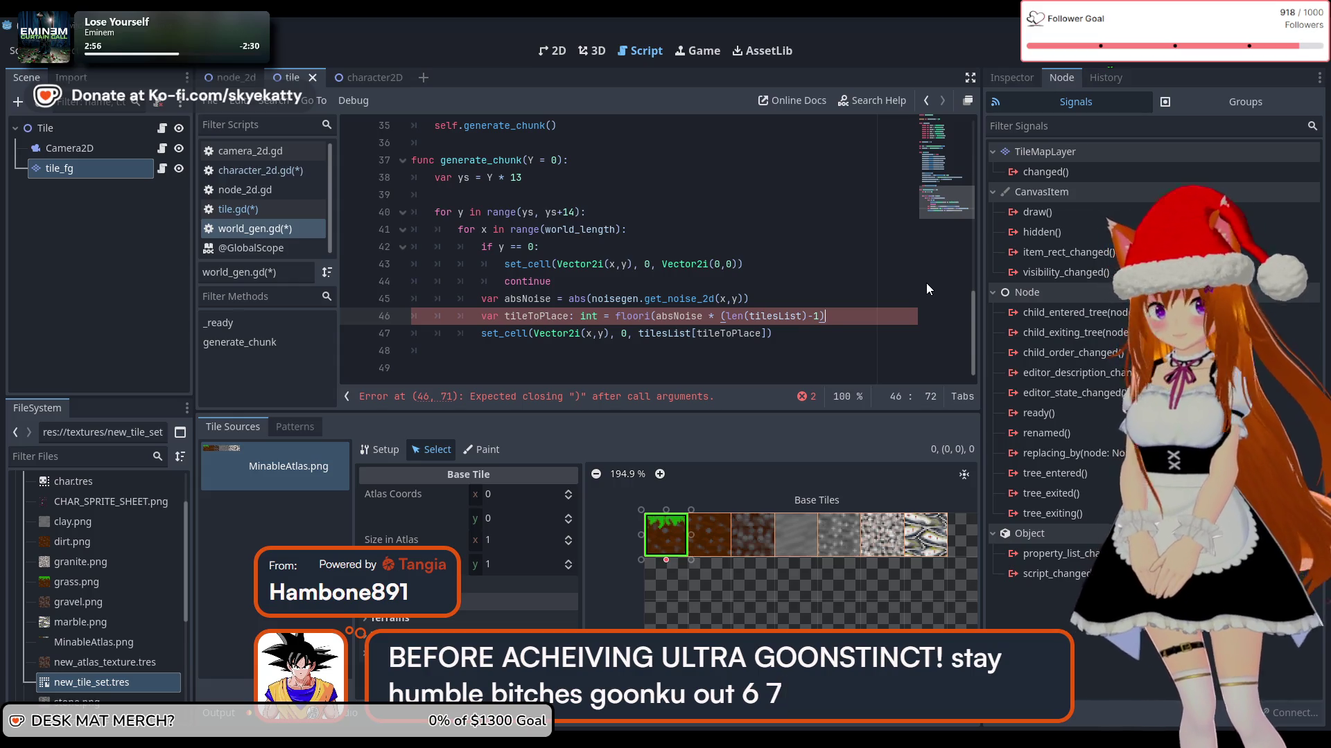
{"action": "type", "text": ")"}
{"action": "key", "text": "Down"}
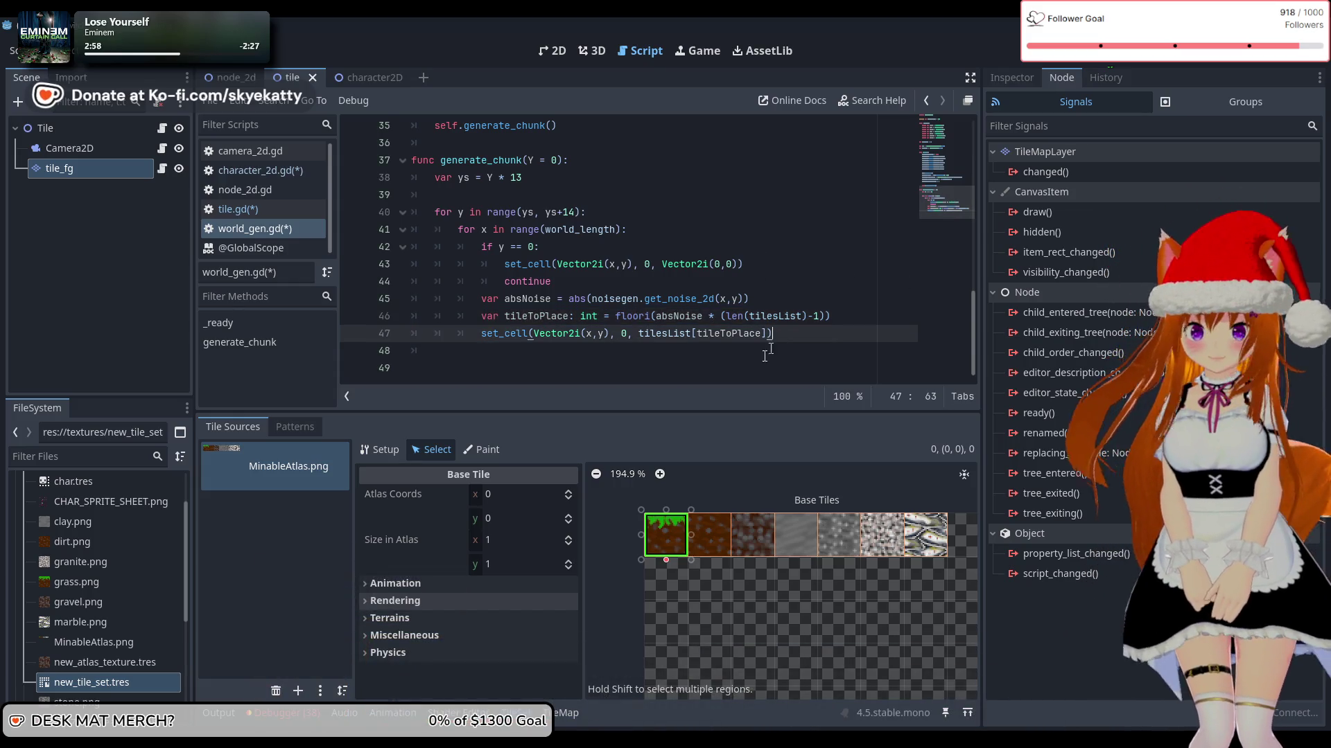
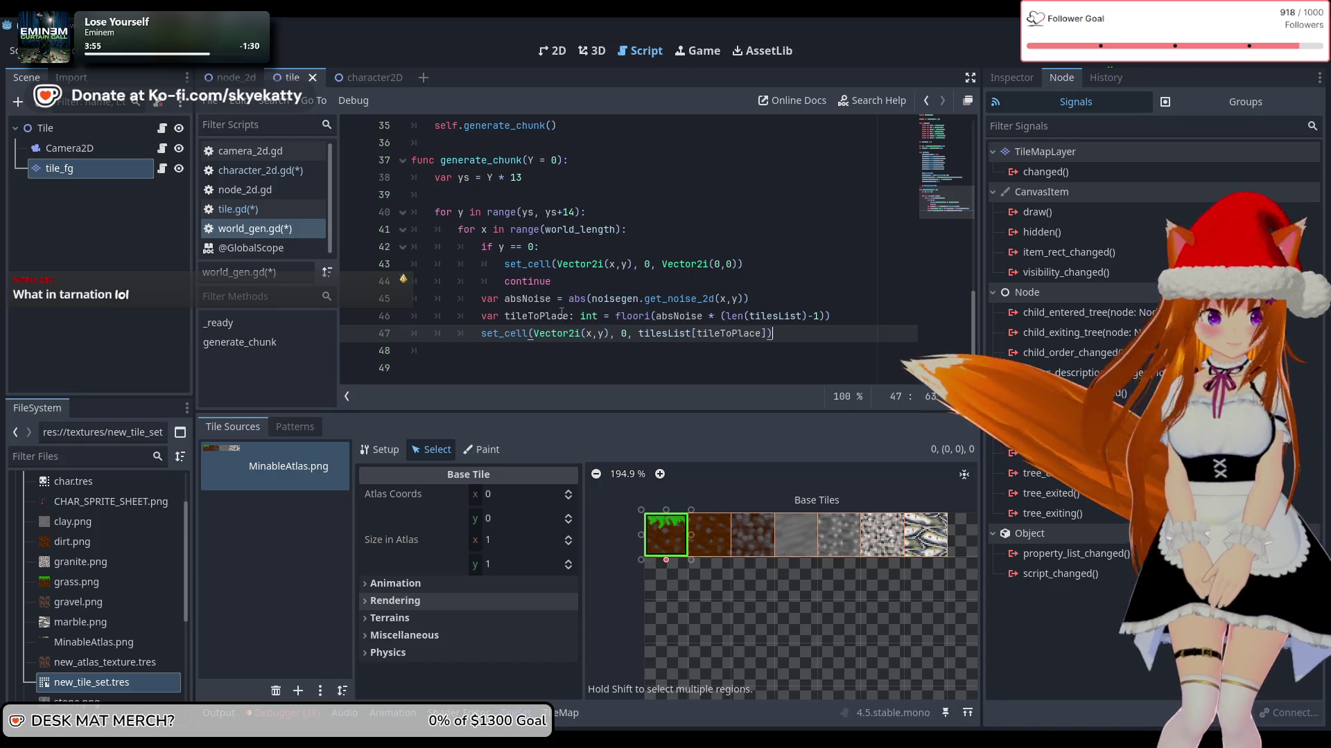
Step: Review the generate_chunk code around the set_cell and tileToPlace calls
{"action": "left_click", "coordinate": [783, 299]}
{"action": "left_click", "coordinate": [789, 278]}
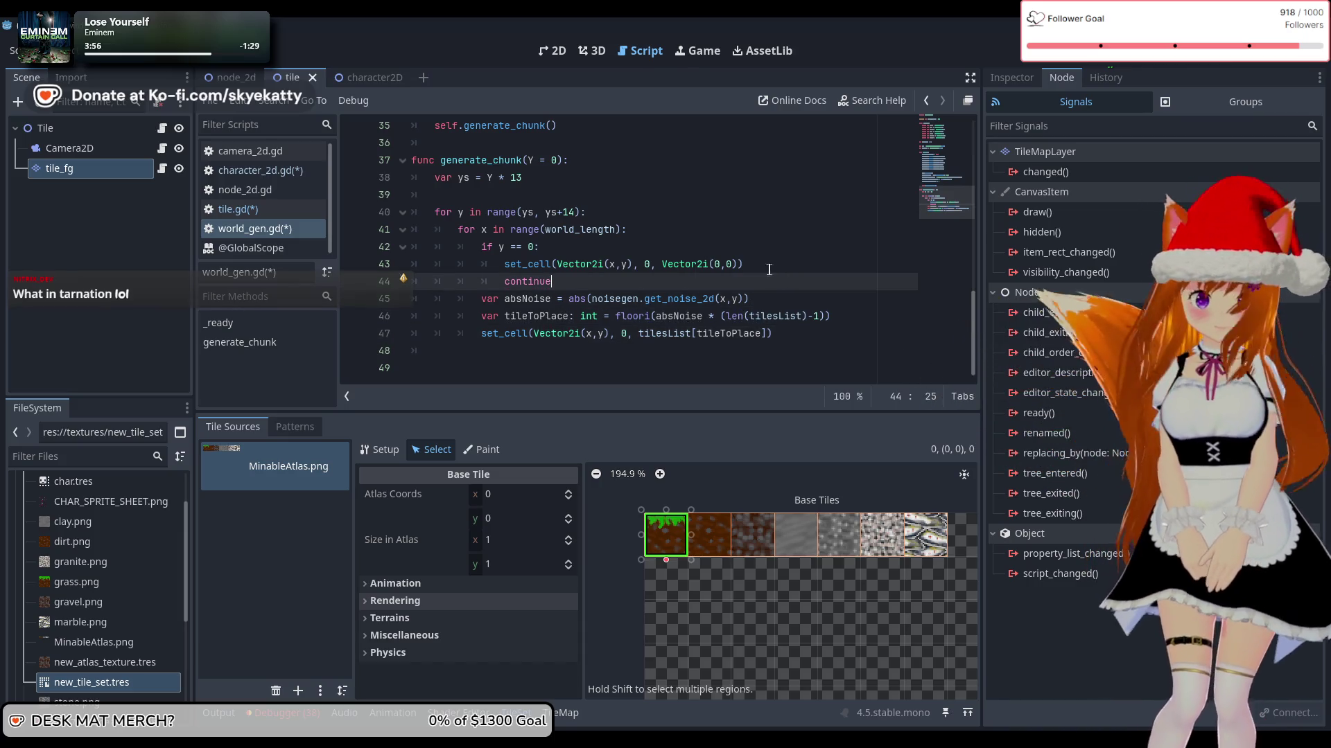
{"action": "left_click", "coordinate": [768, 269]}
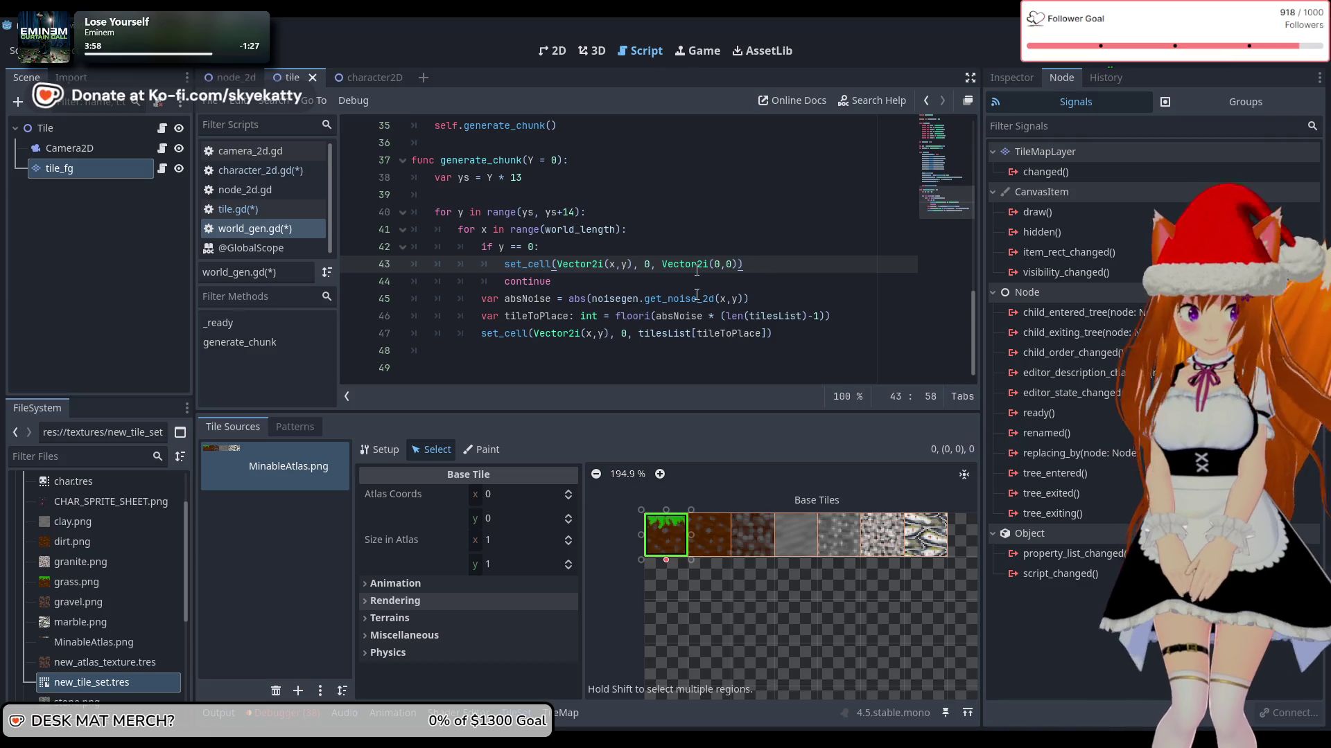
{"action": "left_click", "coordinate": [752, 335]}
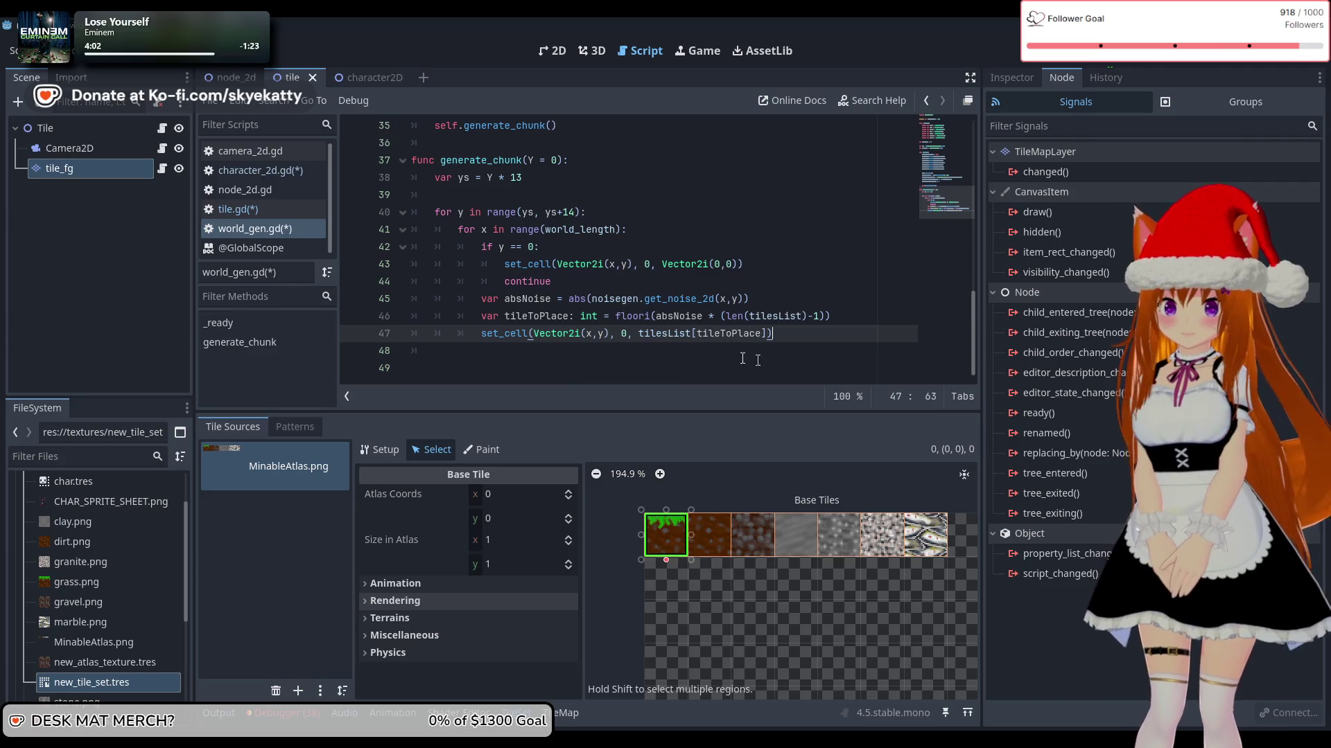
{"action": "scroll", "coordinate": [758, 348], "scroll_direction": "up", "scroll_amount": 1}
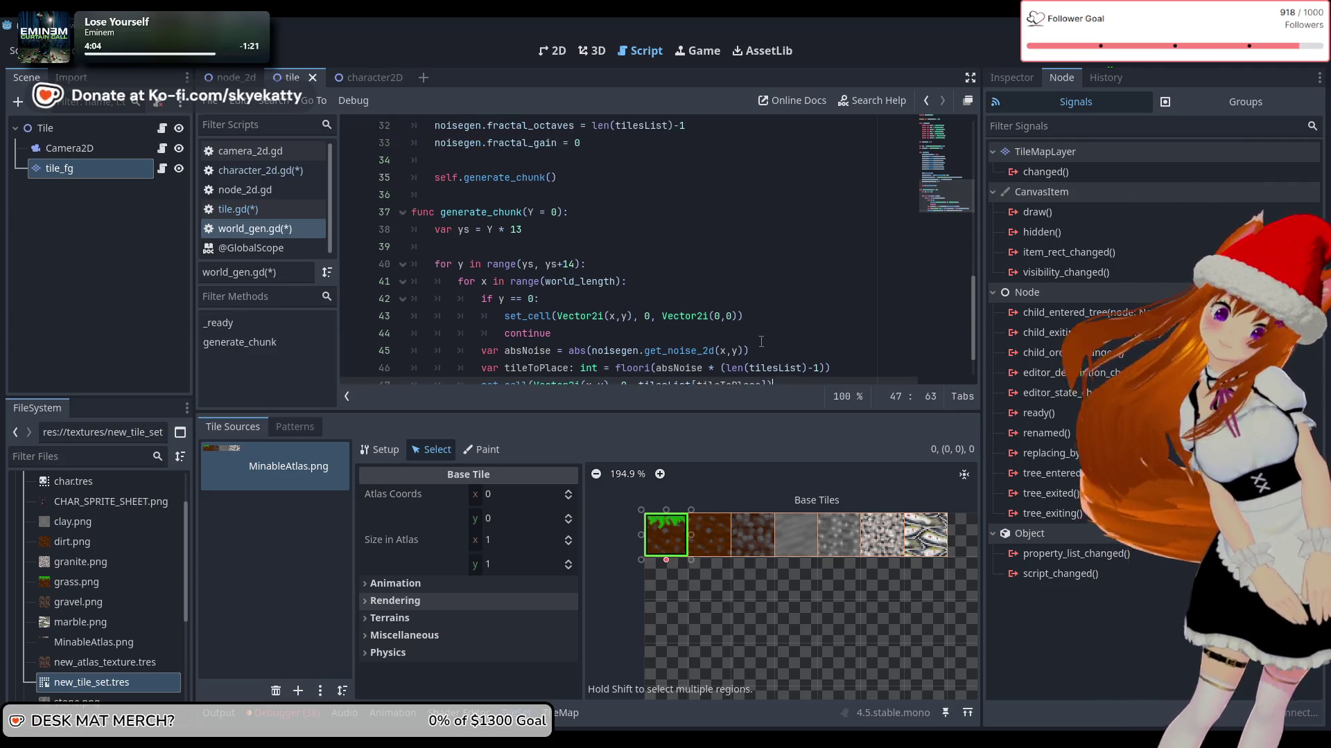
{"action": "scroll", "coordinate": [760, 330], "scroll_direction": "up", "scroll_amount": 5}
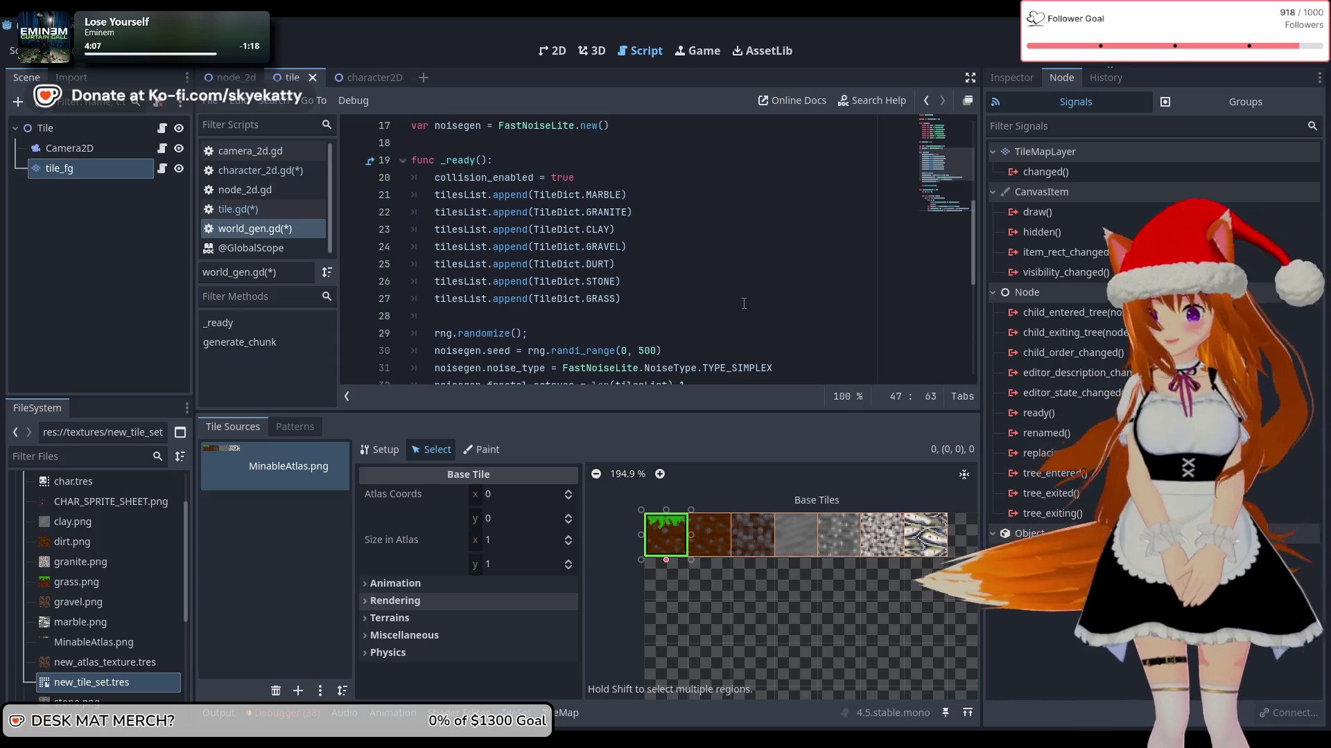
{"action": "scroll", "coordinate": [667, 280], "scroll_direction": "up", "scroll_amount": 6}
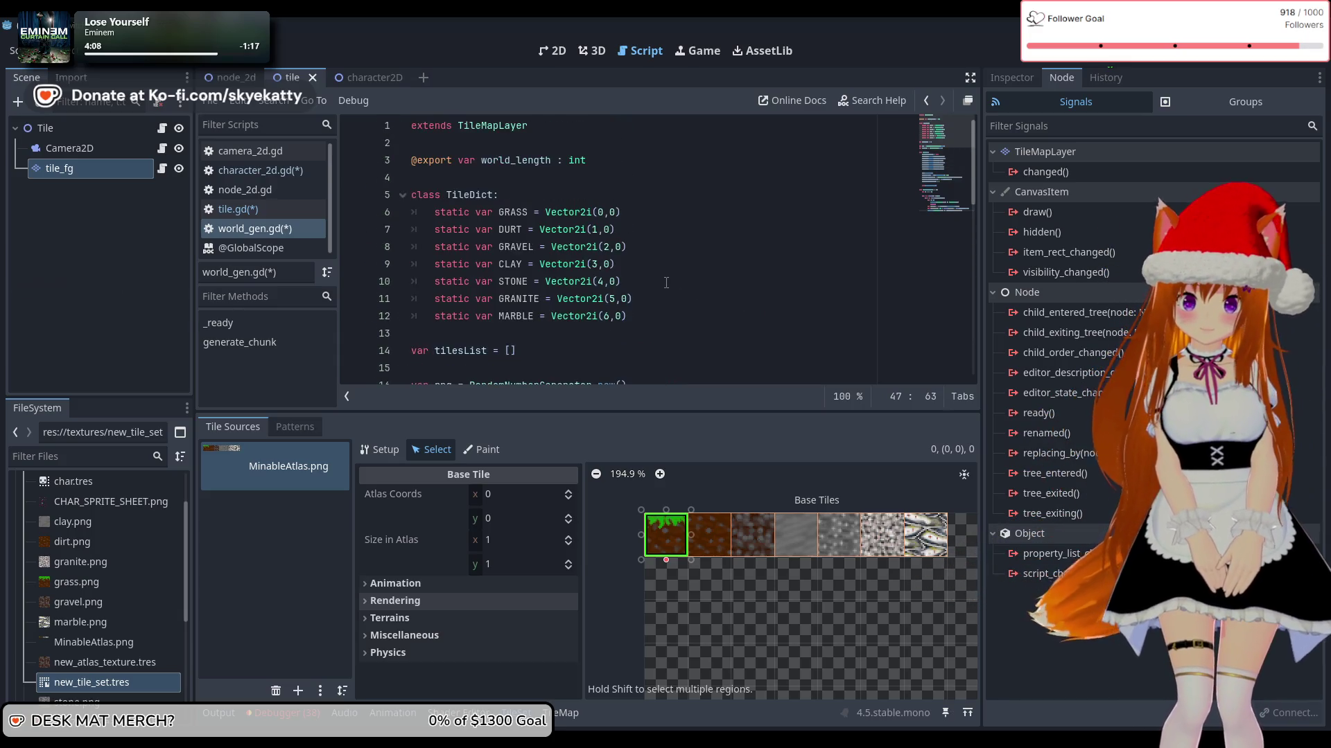
{"action": "scroll", "coordinate": [666, 282], "scroll_direction": "down", "scroll_amount": 4}
{"action": "scroll", "coordinate": [666, 283], "scroll_direction": "down", "scroll_amount": 1}
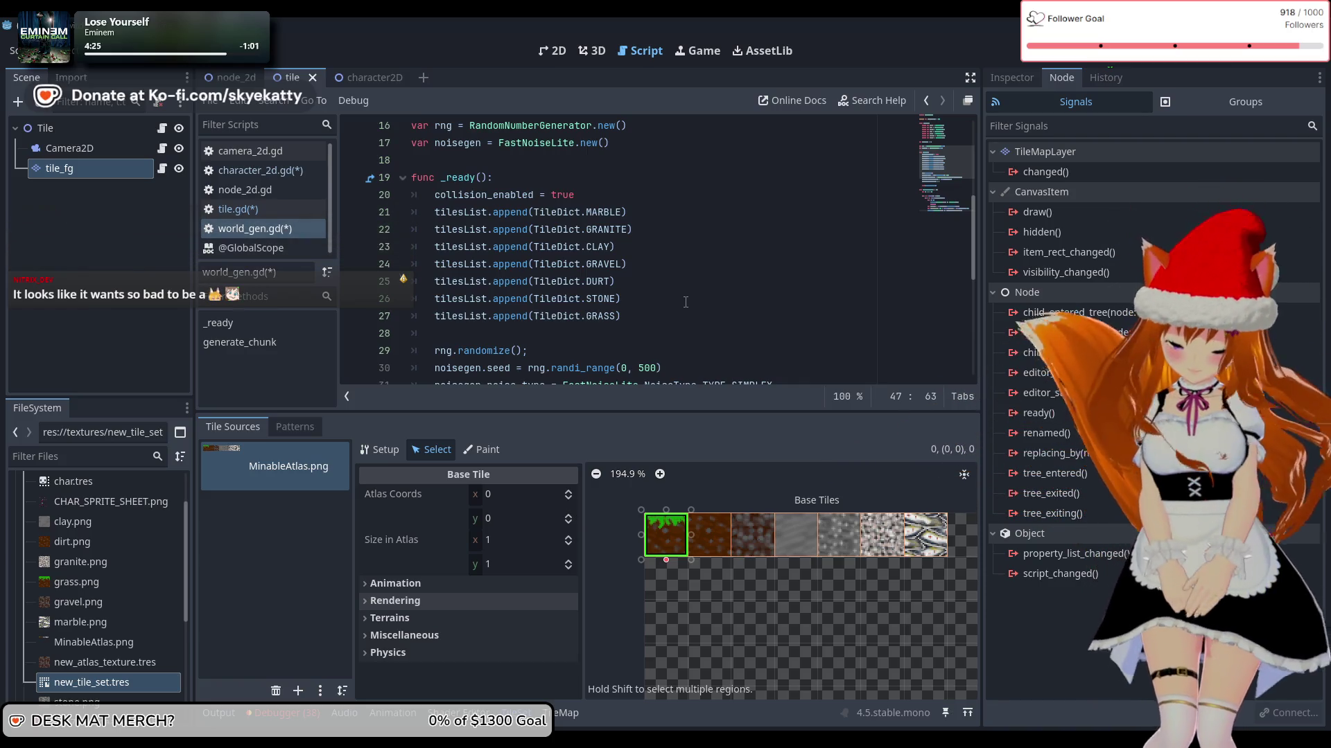
{"action": "scroll", "coordinate": [686, 302], "scroll_direction": "down", "scroll_amount": 3}
{"action": "scroll", "coordinate": [686, 302], "scroll_direction": "up", "scroll_amount": 3}
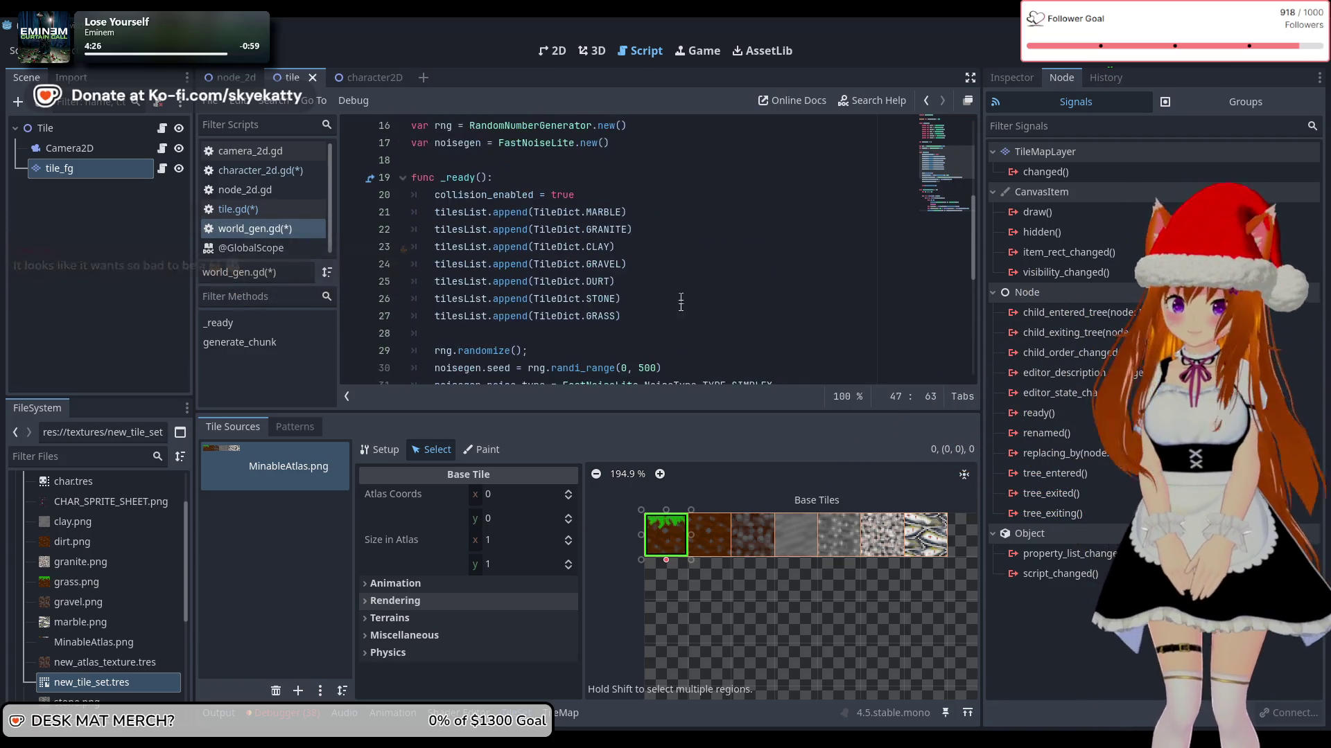
{"action": "scroll", "coordinate": [641, 302], "scroll_direction": "down", "scroll_amount": 3}
{"action": "scroll", "coordinate": [636, 296], "scroll_direction": "down", "scroll_amount": 3}
{"action": "scroll", "coordinate": [624, 291], "scroll_direction": "up", "scroll_amount": 3}
{"action": "scroll", "coordinate": [602, 278], "scroll_direction": "down", "scroll_amount": 3}
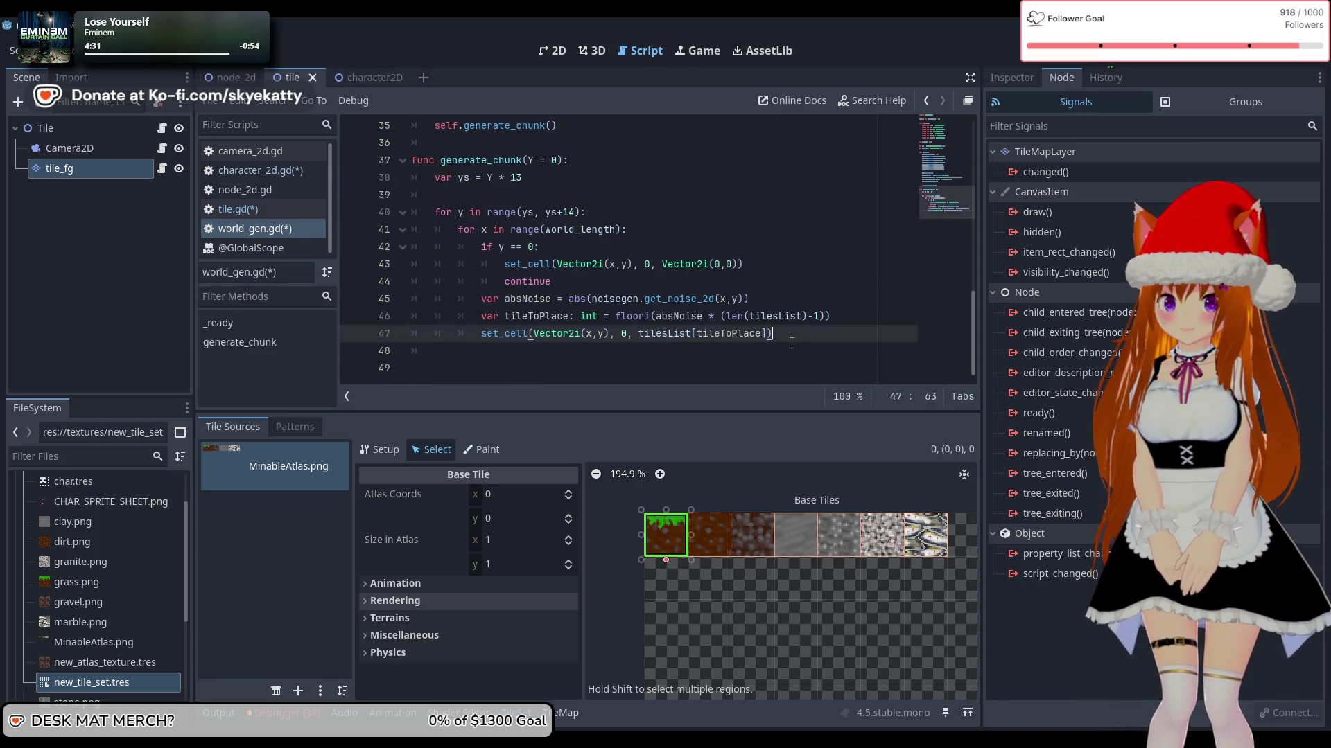
Step: Tidy the end of the script after the final set_cell, removing the extra blank lines
{"action": "key", "text": "Return"}
{"action": "key", "text": "BackSpace"}
{"action": "key", "text": "BackSpace"}
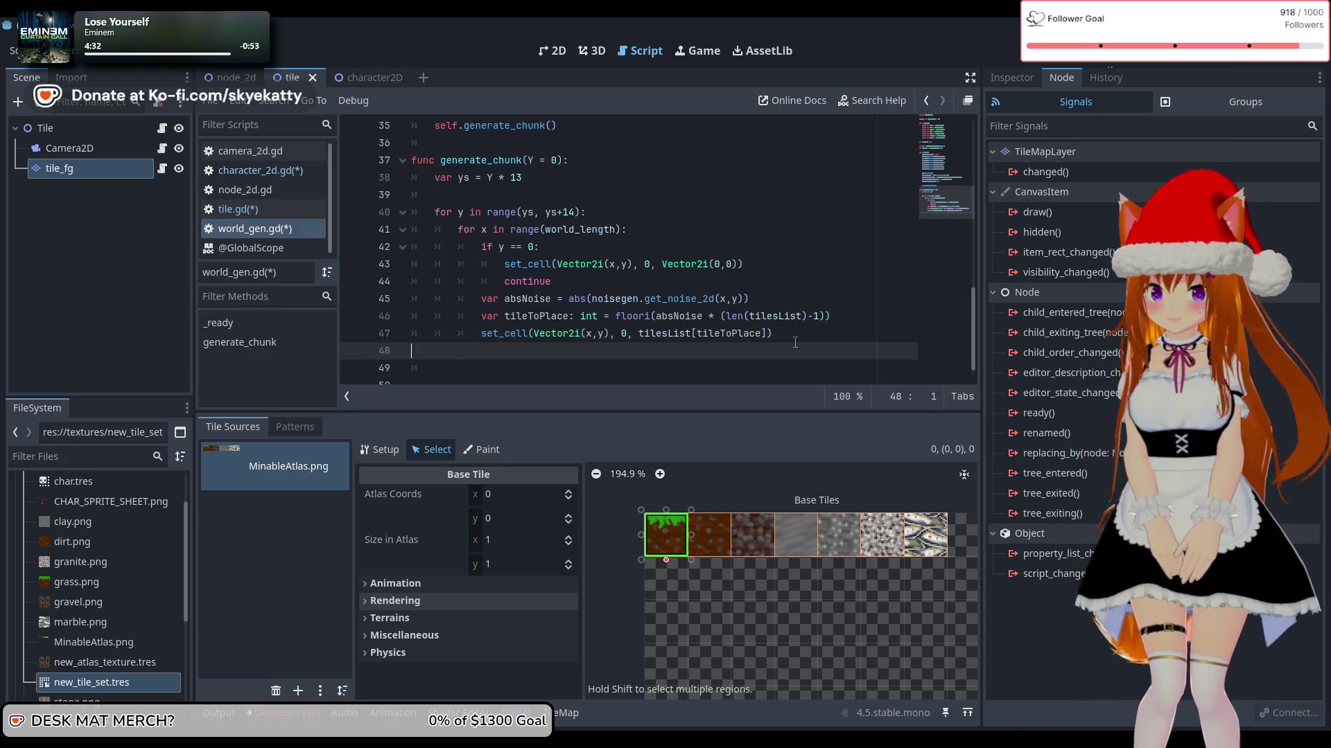
{"action": "key", "text": "Return"}
{"action": "scroll", "coordinate": [797, 333], "scroll_direction": "up", "scroll_amount": 3}
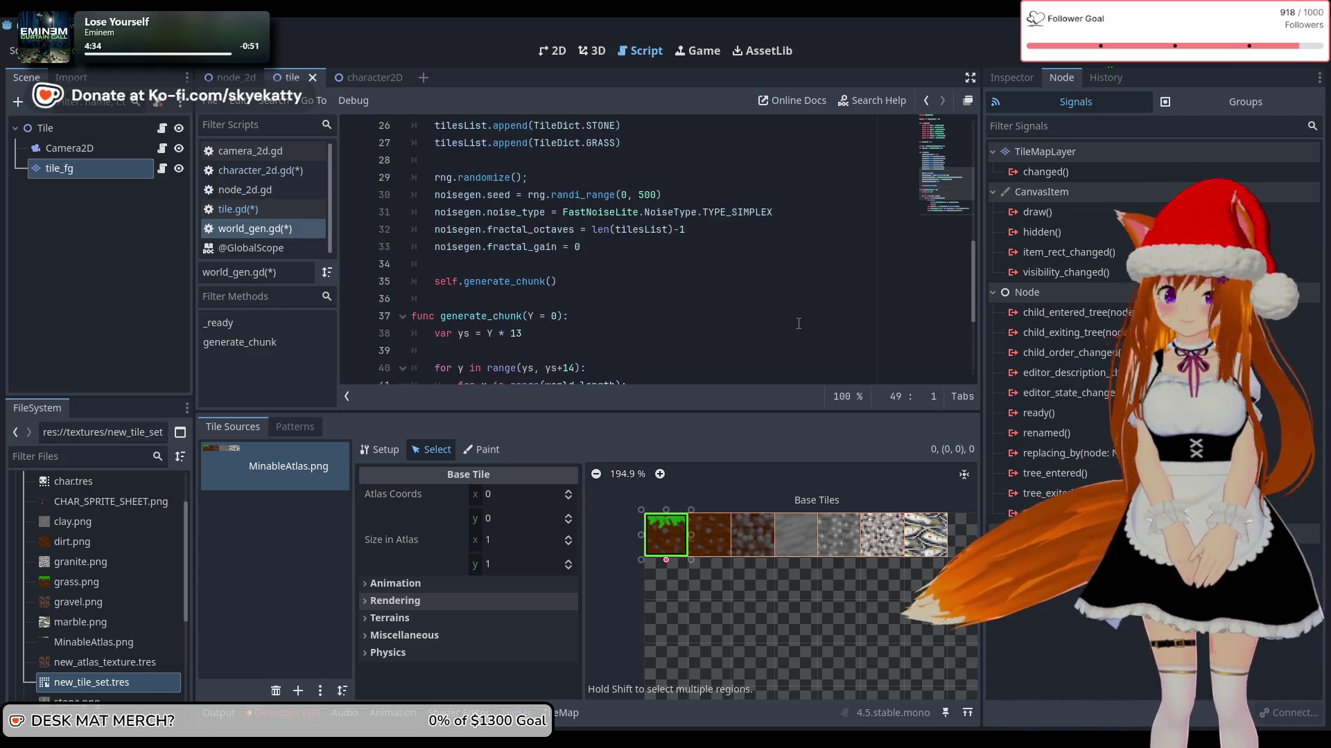
{"action": "scroll", "coordinate": [799, 324], "scroll_direction": "down", "scroll_amount": 4}
{"action": "key", "text": "Delete"}
{"action": "key", "text": "Delete"}
{"action": "key", "text": "Delete"}
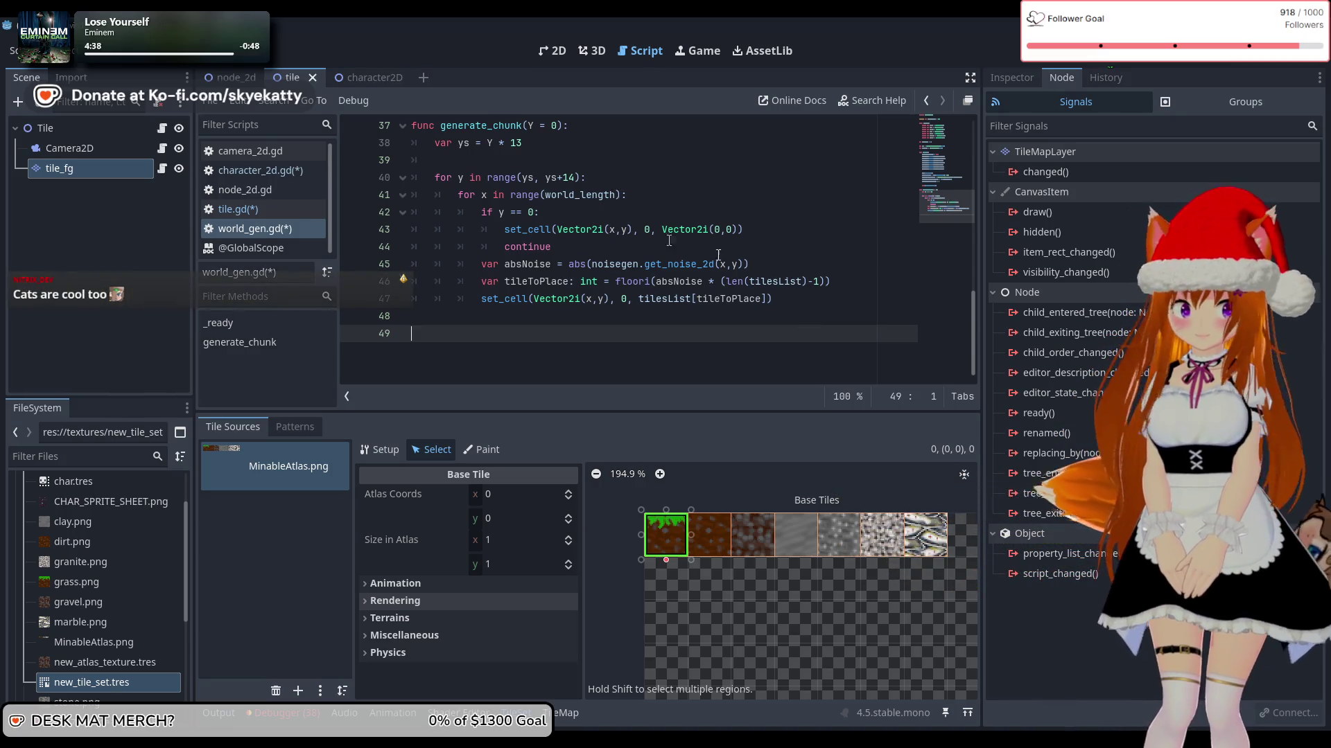
Step: Review the _ready code, including the tilesList declaration and the MARBLE append line
{"action": "scroll", "coordinate": [863, 311], "scroll_direction": "up", "scroll_amount": 9}
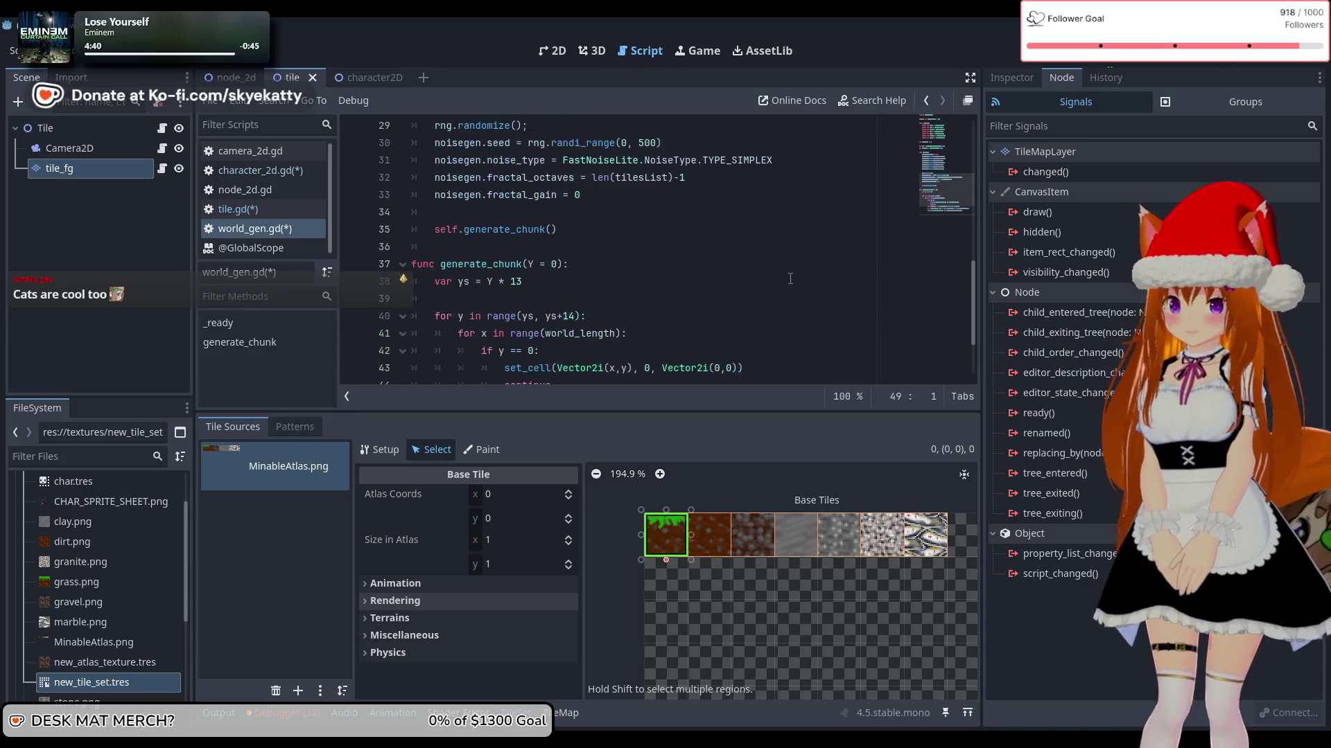
{"action": "scroll", "coordinate": [747, 290], "scroll_direction": "up", "scroll_amount": 3}
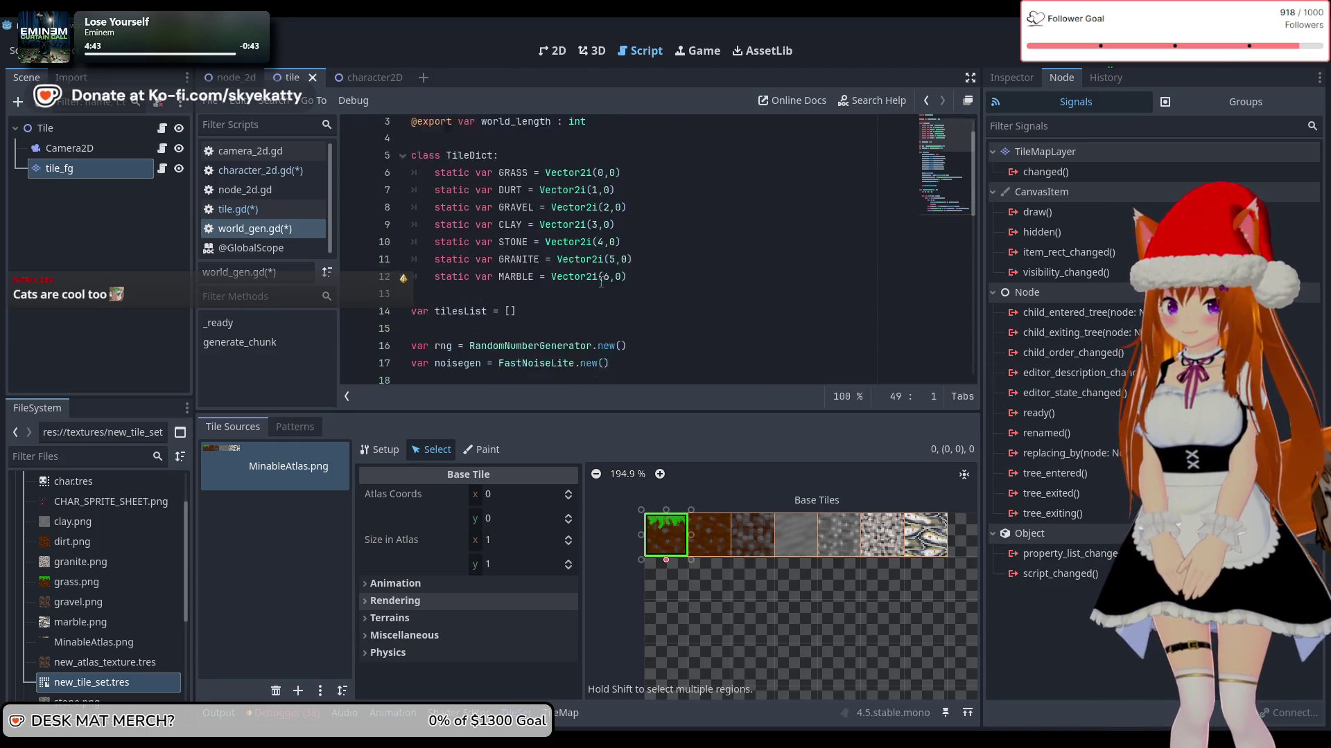
{"action": "scroll", "coordinate": [638, 295], "scroll_direction": "up", "scroll_amount": 1}
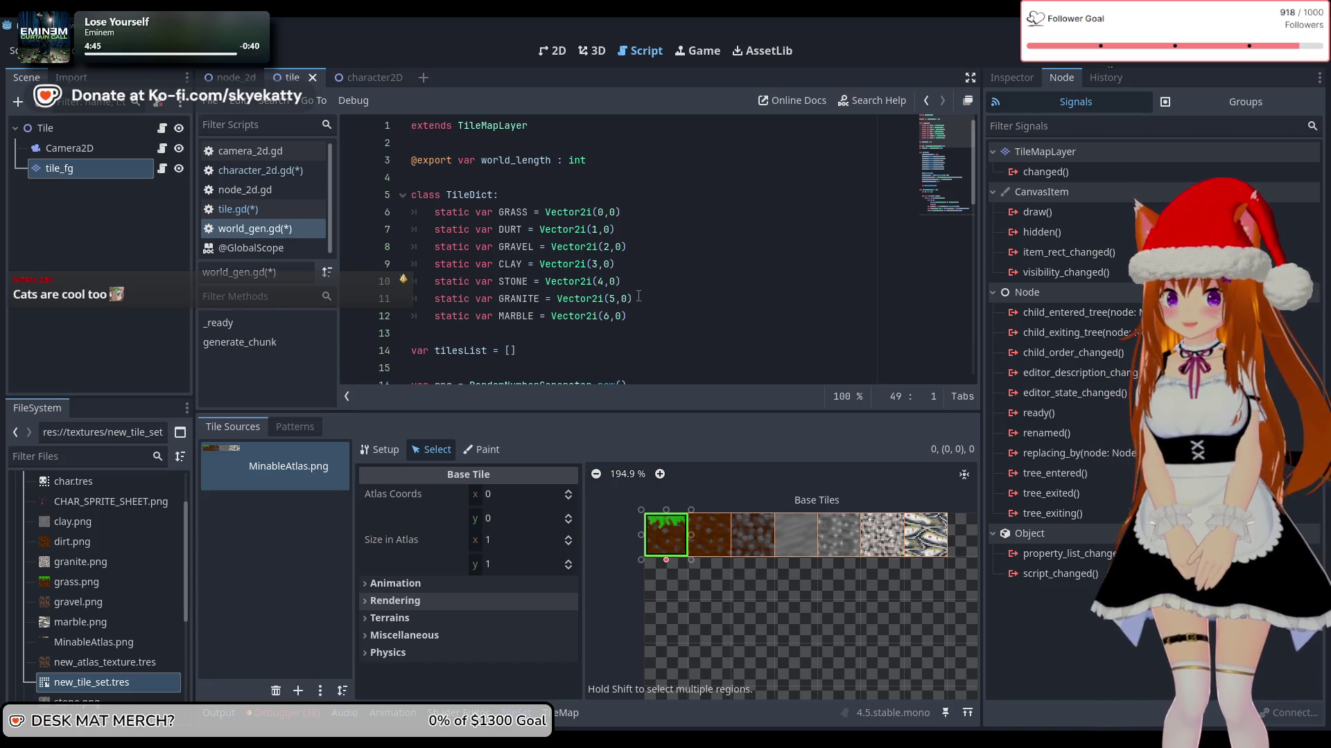
{"action": "scroll", "coordinate": [638, 296], "scroll_direction": "down", "scroll_amount": 11}
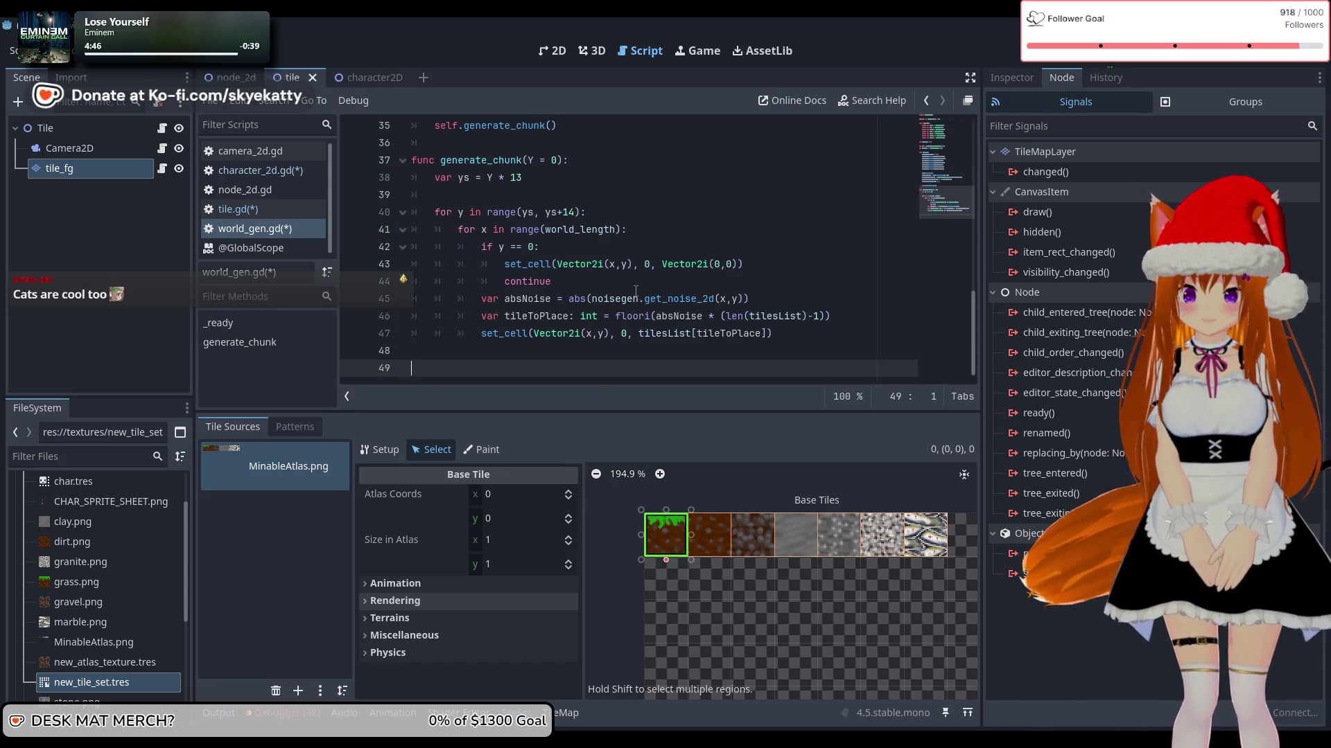
{"action": "scroll", "coordinate": [635, 291], "scroll_direction": "up", "scroll_amount": 11}
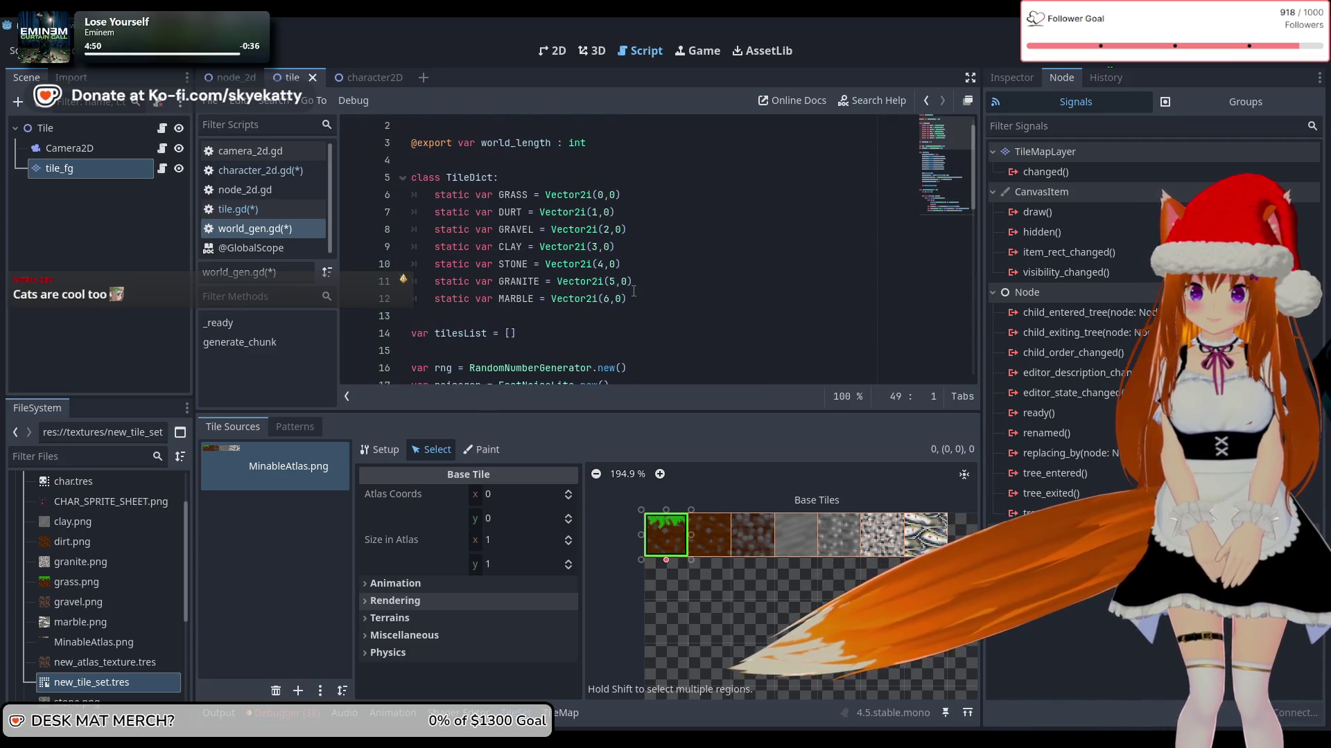
{"action": "scroll", "coordinate": [635, 291], "scroll_direction": "down", "scroll_amount": 12}
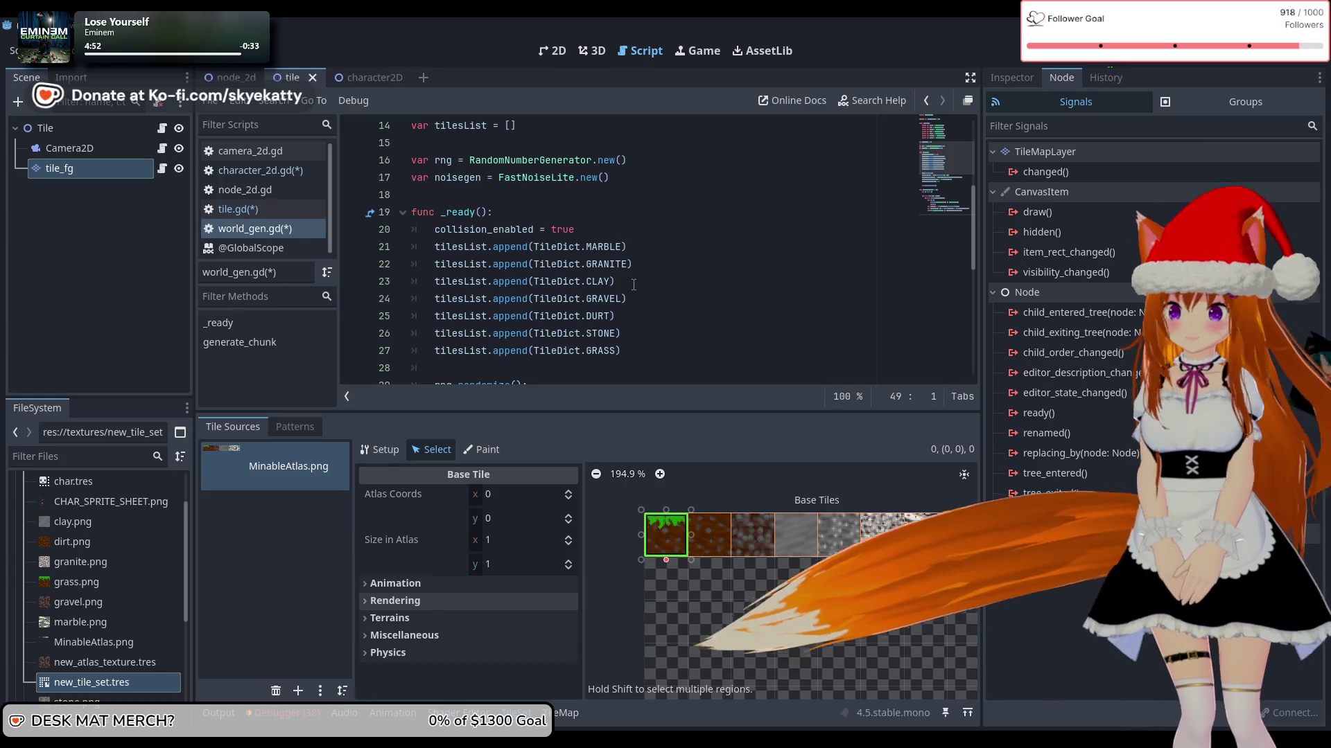
{"action": "scroll", "coordinate": [633, 284], "scroll_direction": "down", "scroll_amount": 1}
{"action": "scroll", "coordinate": [634, 285], "scroll_direction": "down", "scroll_amount": 2}
{"action": "scroll", "coordinate": [633, 284], "scroll_direction": "down", "scroll_amount": 4}
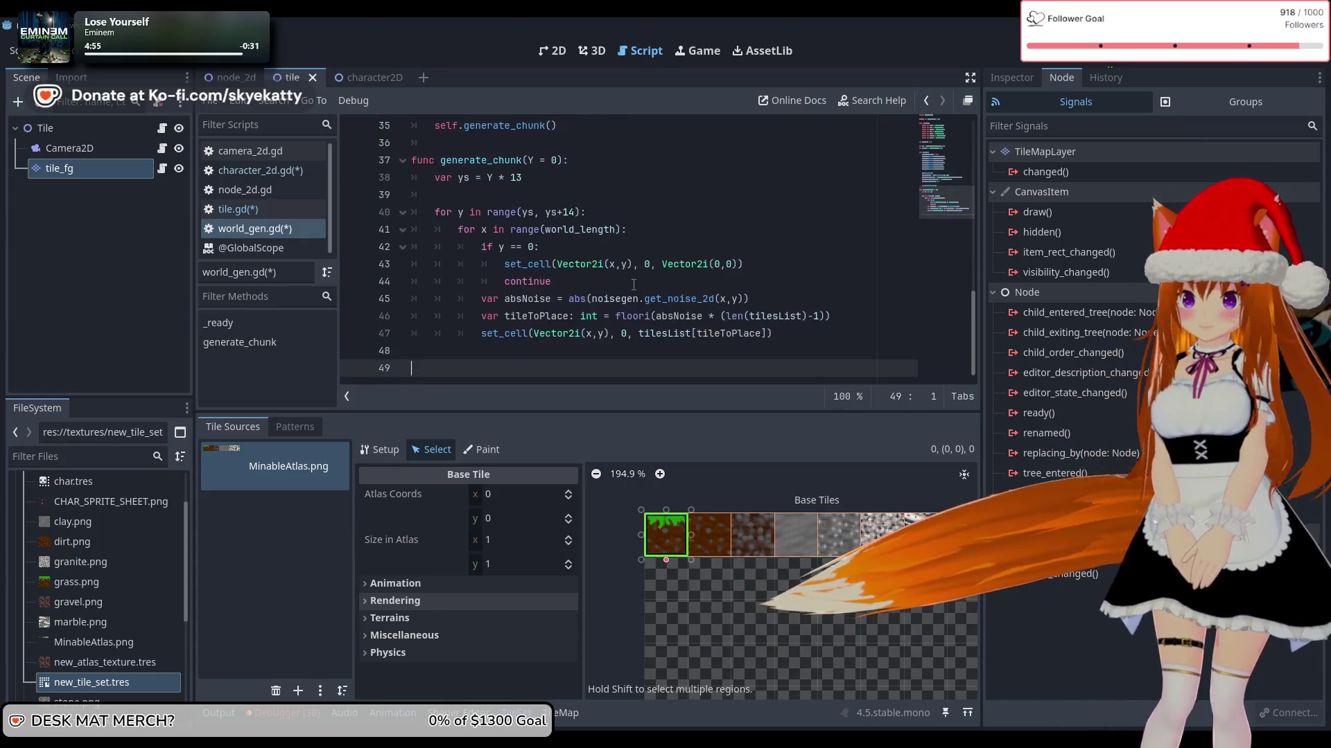
{"action": "scroll", "coordinate": [633, 285], "scroll_direction": "up", "scroll_amount": 11}
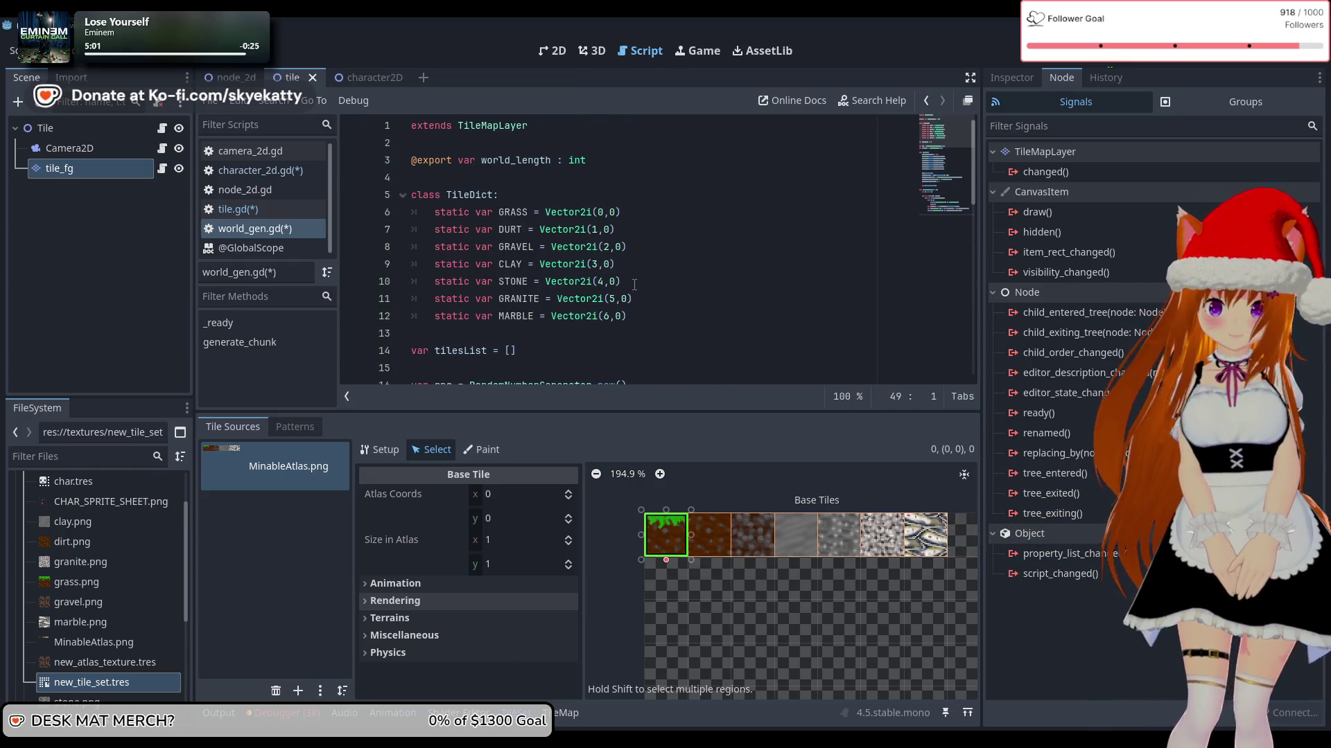
{"action": "scroll", "coordinate": [633, 284], "scroll_direction": "down", "scroll_amount": 3}
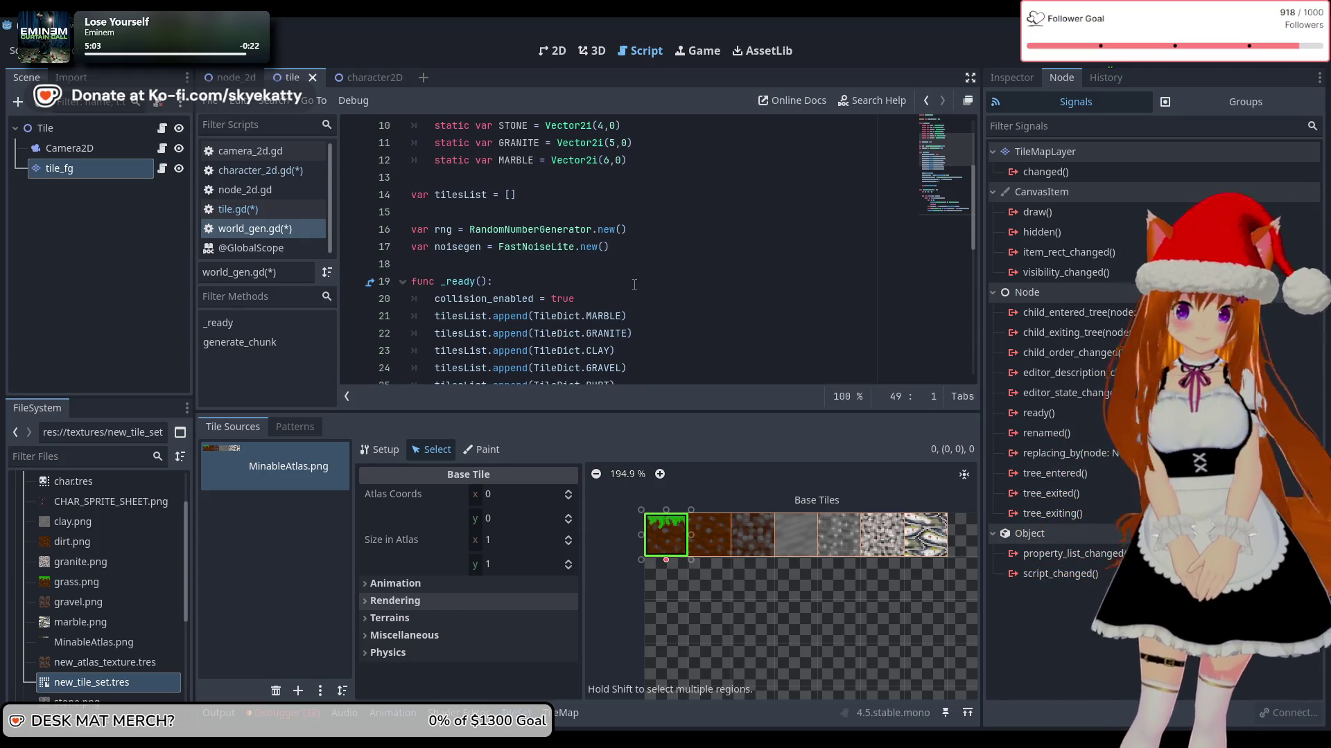
{"action": "scroll", "coordinate": [634, 284], "scroll_direction": "up", "scroll_amount": 3}
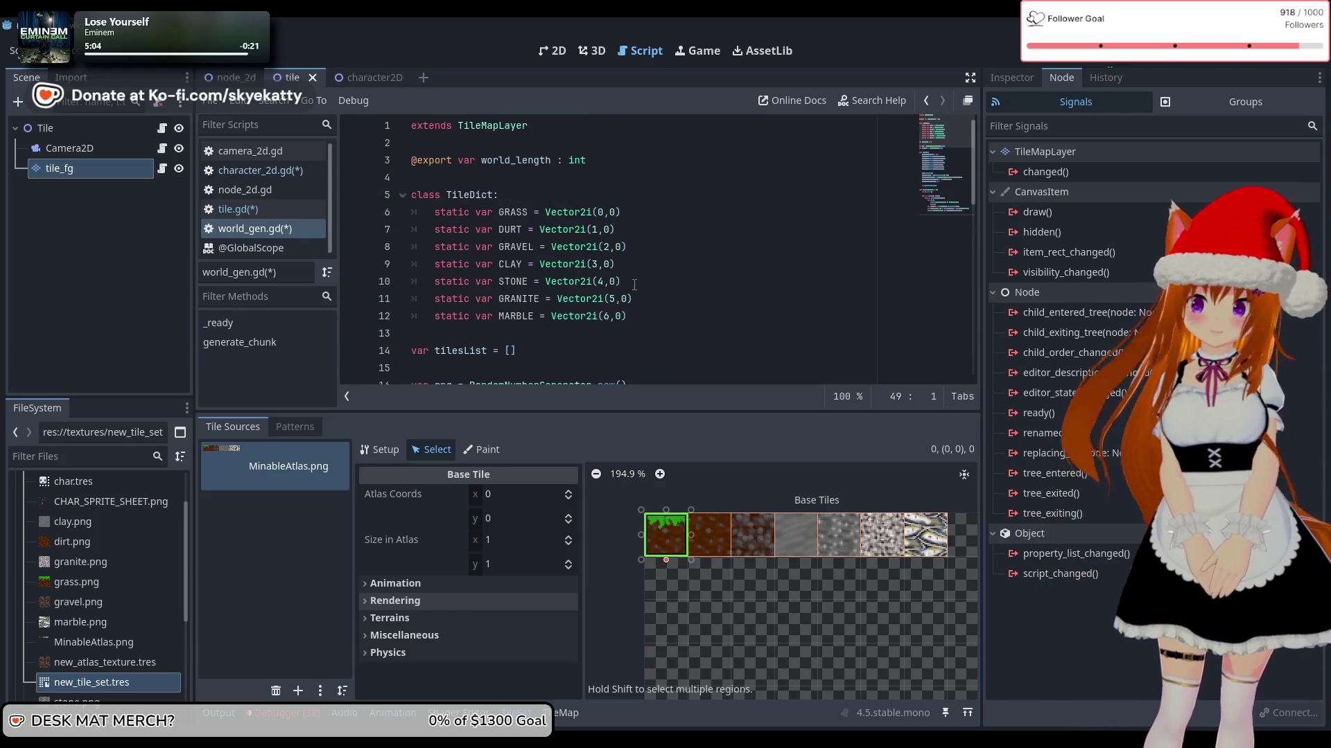
{"action": "scroll", "coordinate": [634, 284], "scroll_direction": "down", "scroll_amount": 1}
{"action": "scroll", "coordinate": [634, 284], "scroll_direction": "down", "scroll_amount": 5}
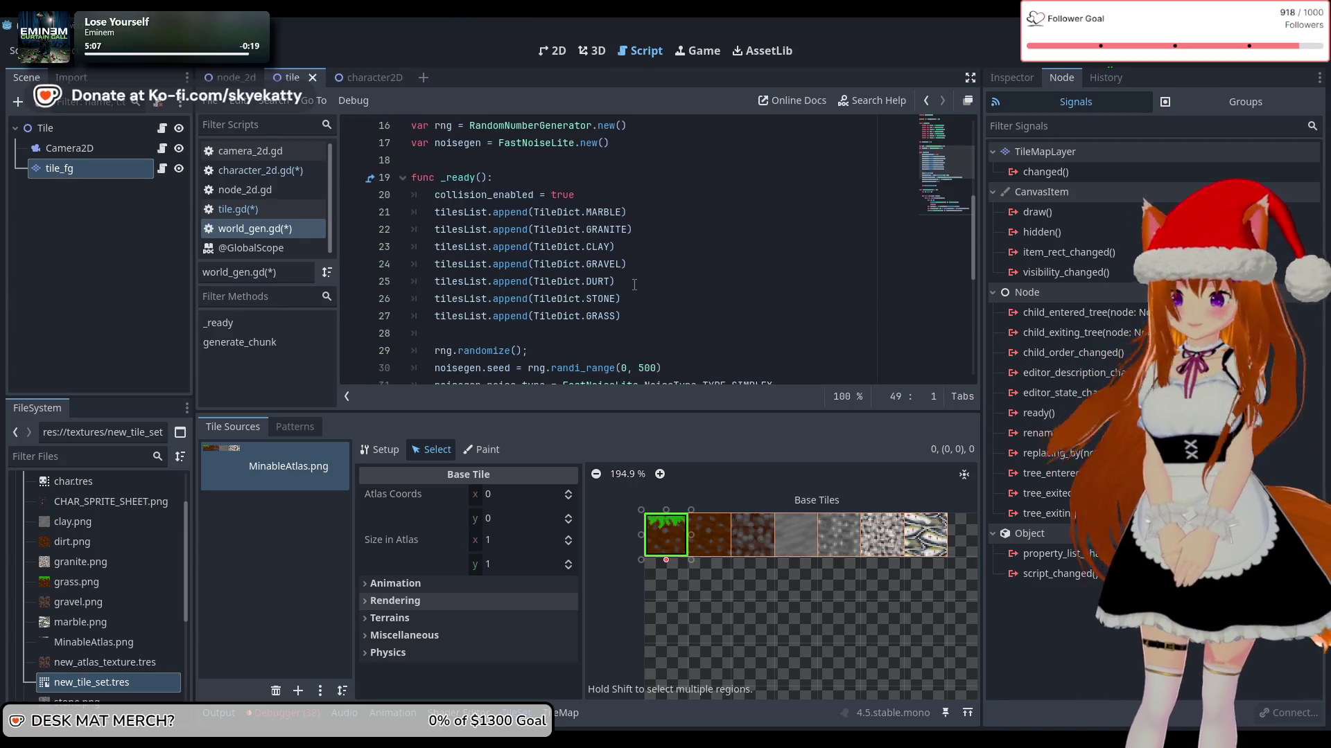
{"action": "scroll", "coordinate": [633, 284], "scroll_direction": "up", "scroll_amount": 2}
{"action": "scroll", "coordinate": [634, 291], "scroll_direction": "down", "scroll_amount": 1}
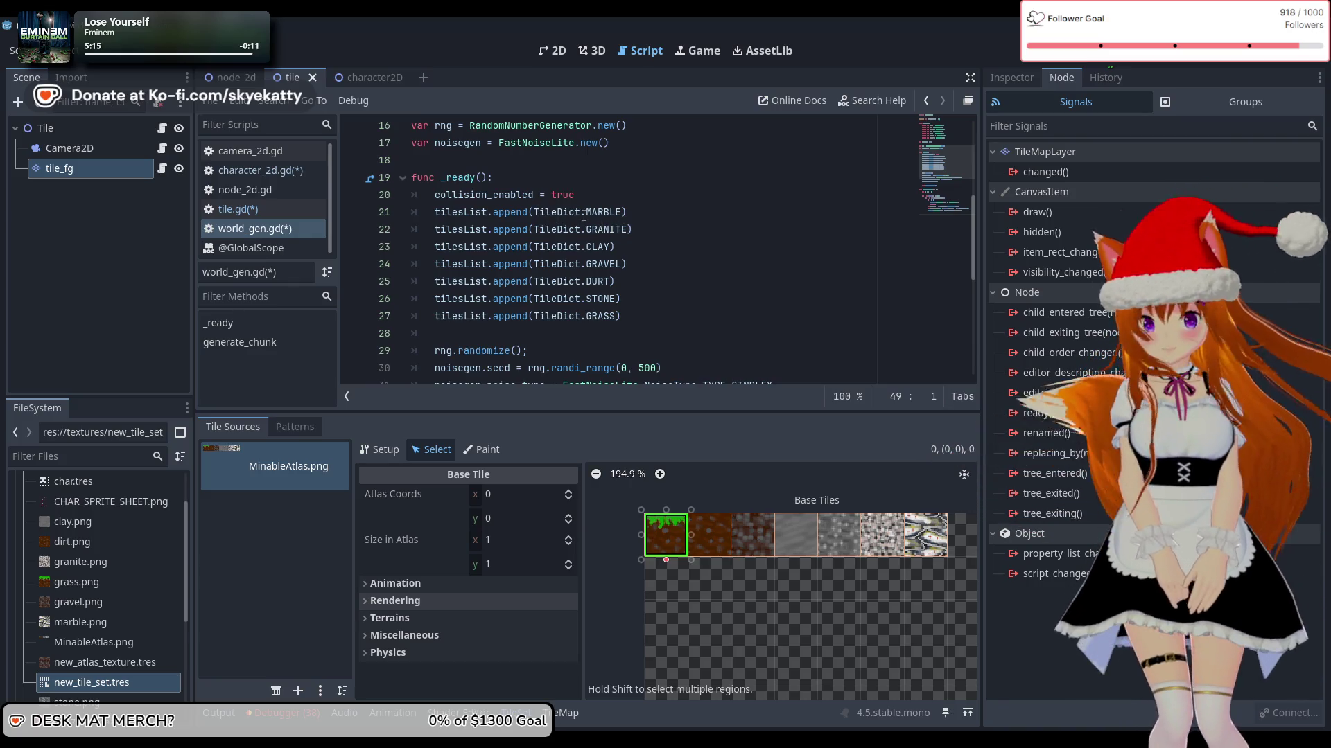
{"action": "scroll", "coordinate": [541, 221], "scroll_direction": "up", "scroll_amount": 2}
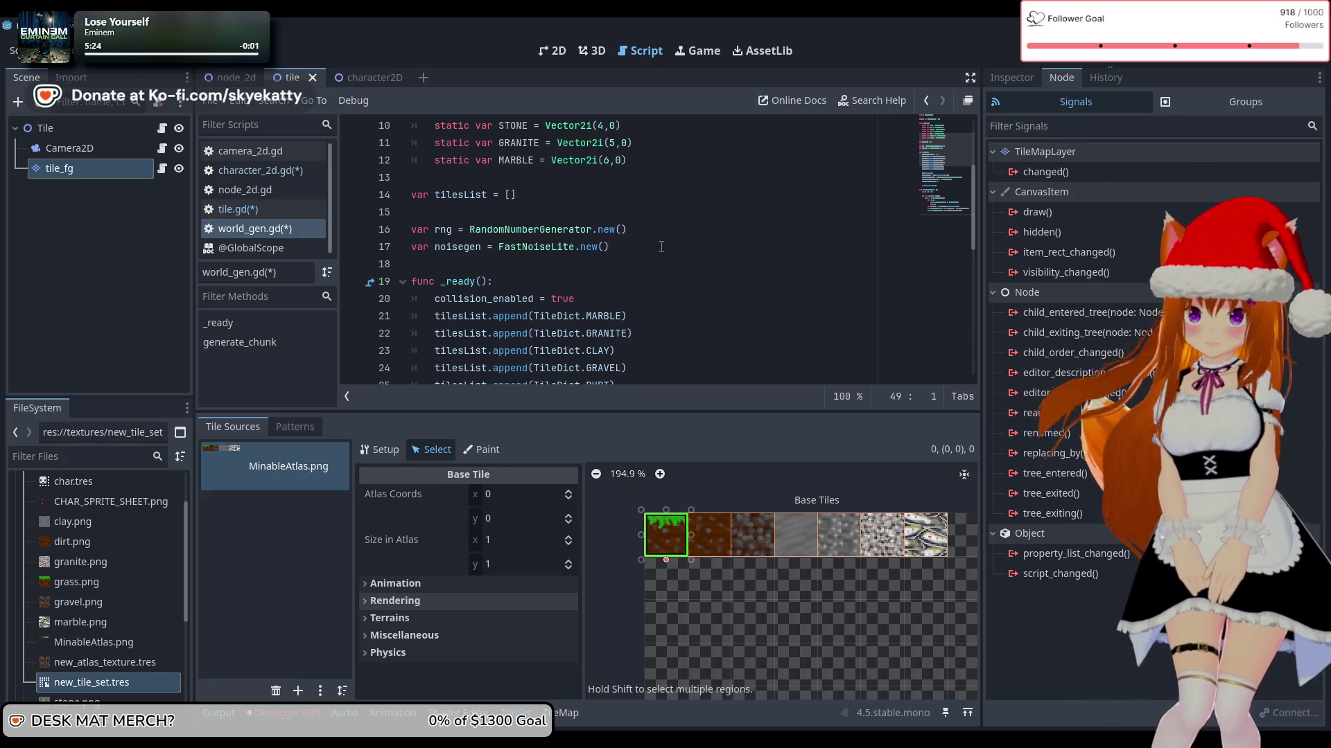
{"action": "scroll", "coordinate": [661, 246], "scroll_direction": "down", "scroll_amount": 3}
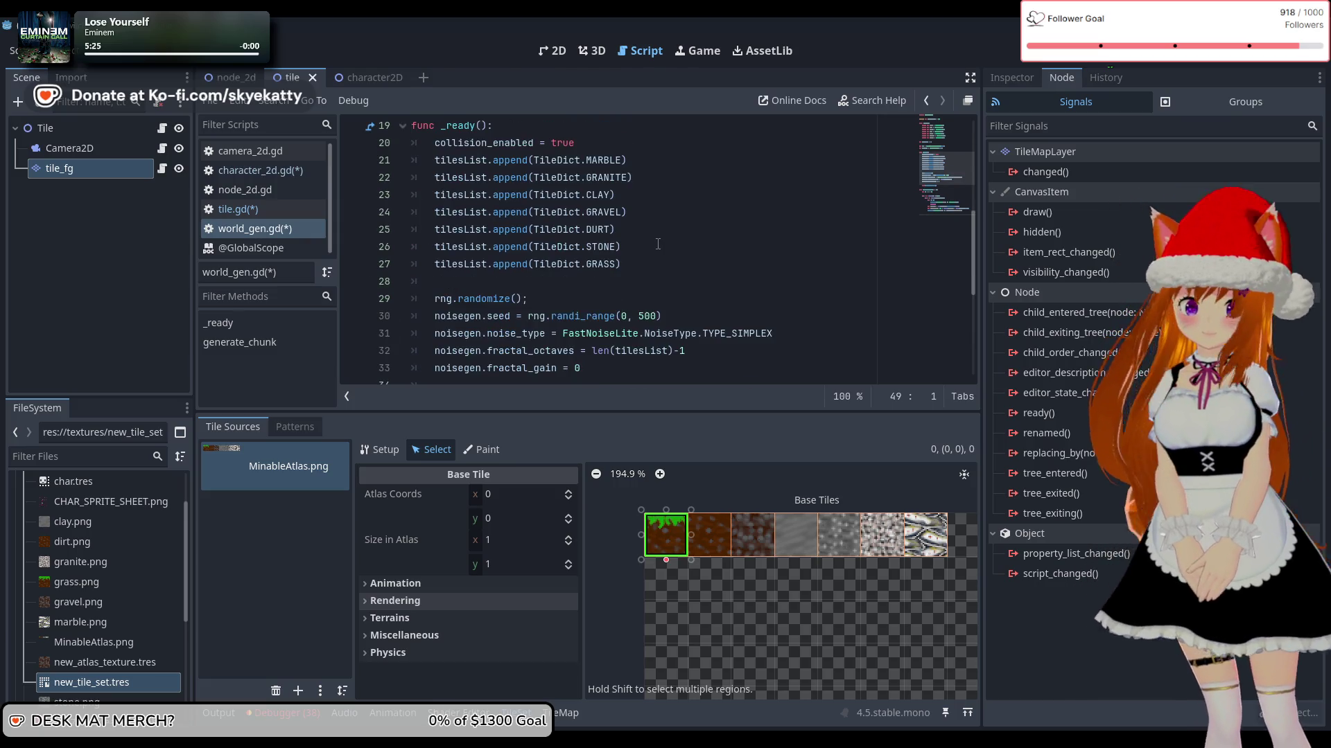
{"action": "scroll", "coordinate": [658, 244], "scroll_direction": "up", "scroll_amount": 1}
{"action": "scroll", "coordinate": [658, 244], "scroll_direction": "up", "scroll_amount": 4}
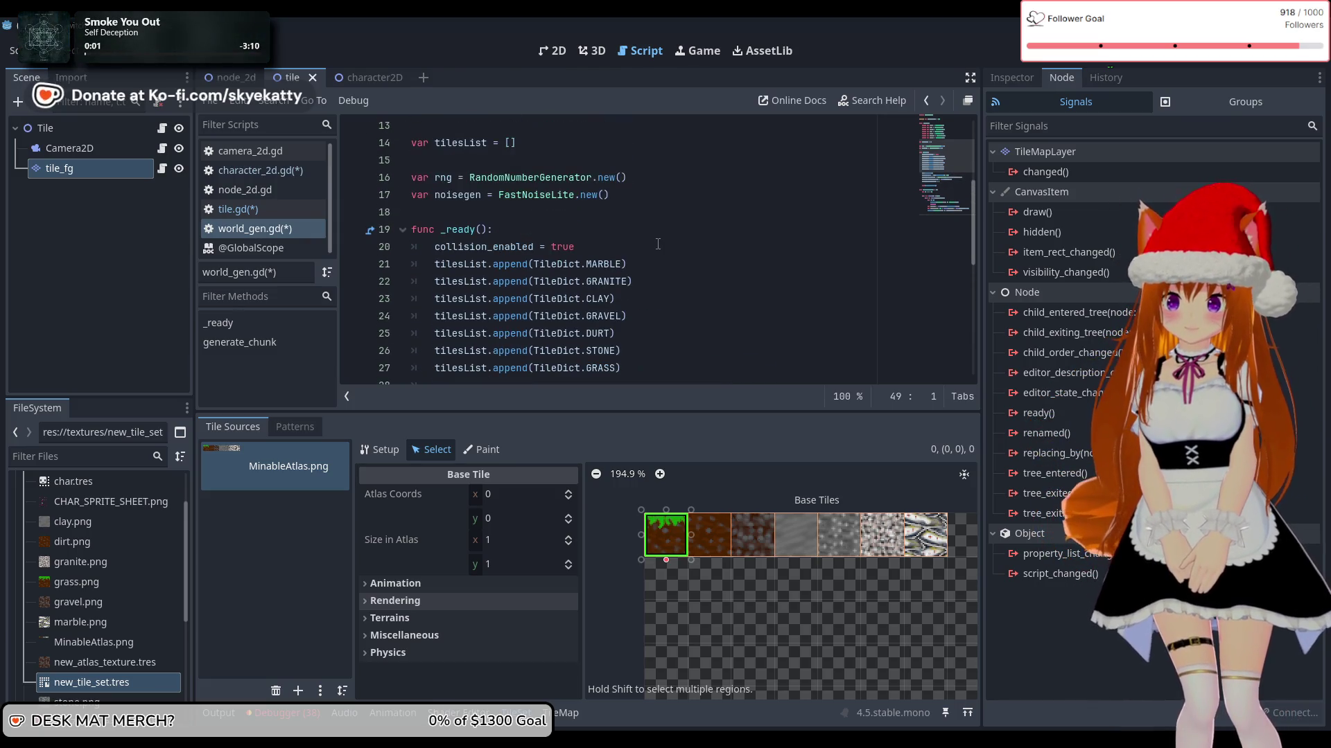
{"action": "scroll", "coordinate": [658, 244], "scroll_direction": "down", "scroll_amount": 3}
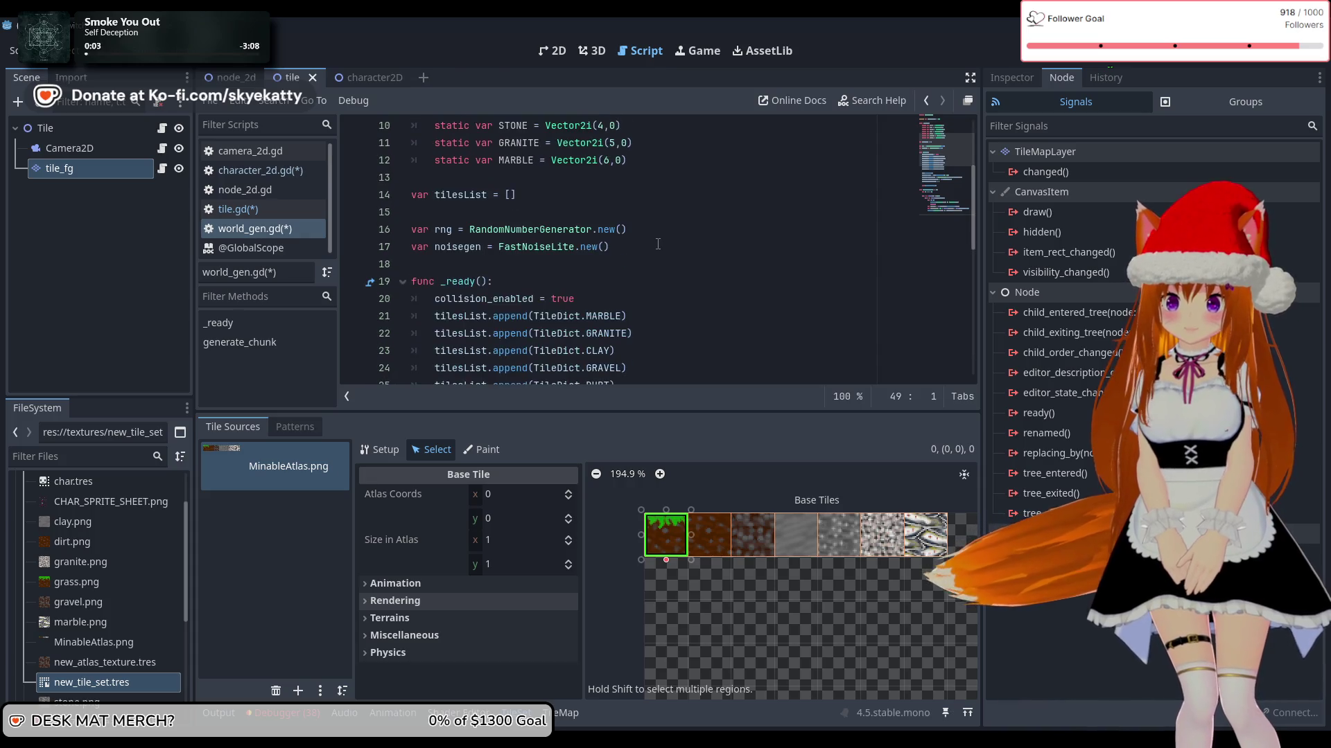
{"action": "scroll", "coordinate": [657, 244], "scroll_direction": "up", "scroll_amount": 3}
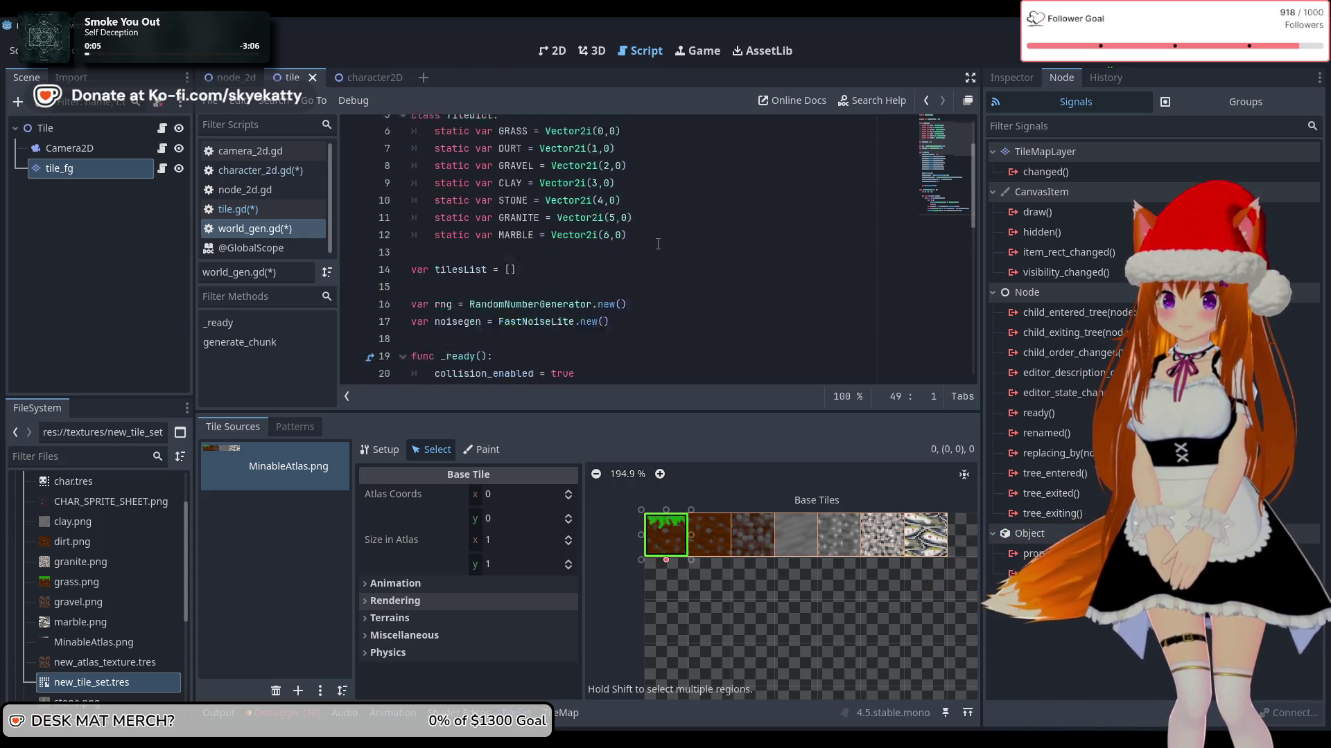
{"action": "scroll", "coordinate": [658, 244], "scroll_direction": "down", "scroll_amount": 3}
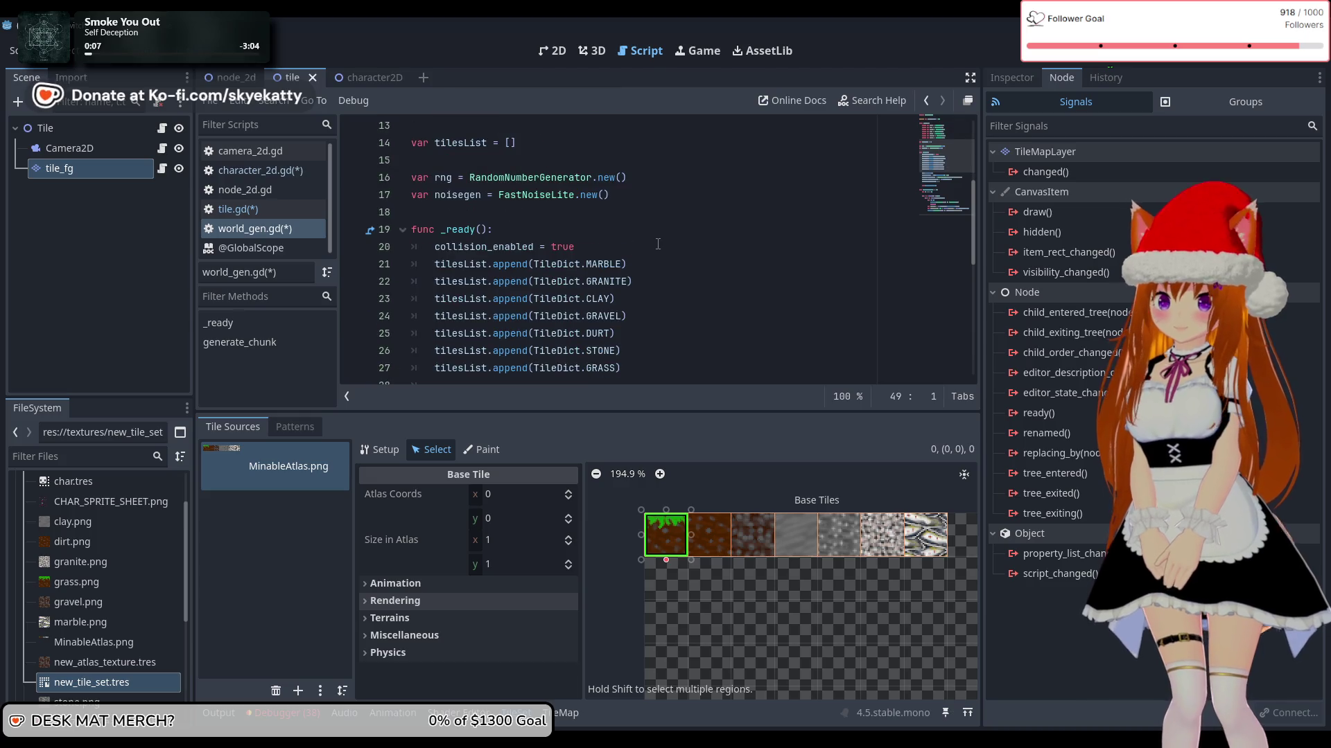
{"action": "scroll", "coordinate": [624, 242], "scroll_direction": "up", "scroll_amount": 3}
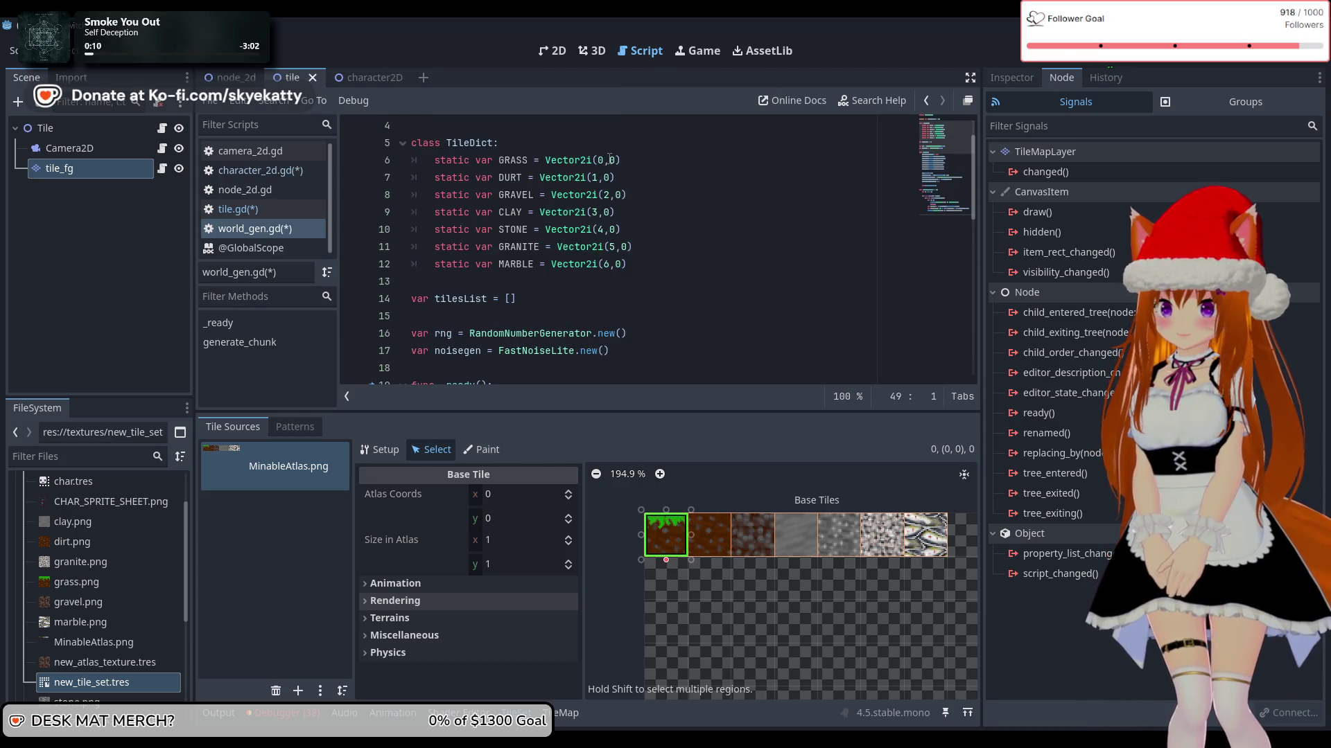
{"action": "scroll", "coordinate": [610, 258], "scroll_direction": "down", "scroll_amount": 5}
{"action": "left_click", "coordinate": [629, 249]}
{"action": "scroll", "coordinate": [634, 266], "scroll_direction": "up", "scroll_amount": 3}
{"action": "left_click", "coordinate": [682, 319]}
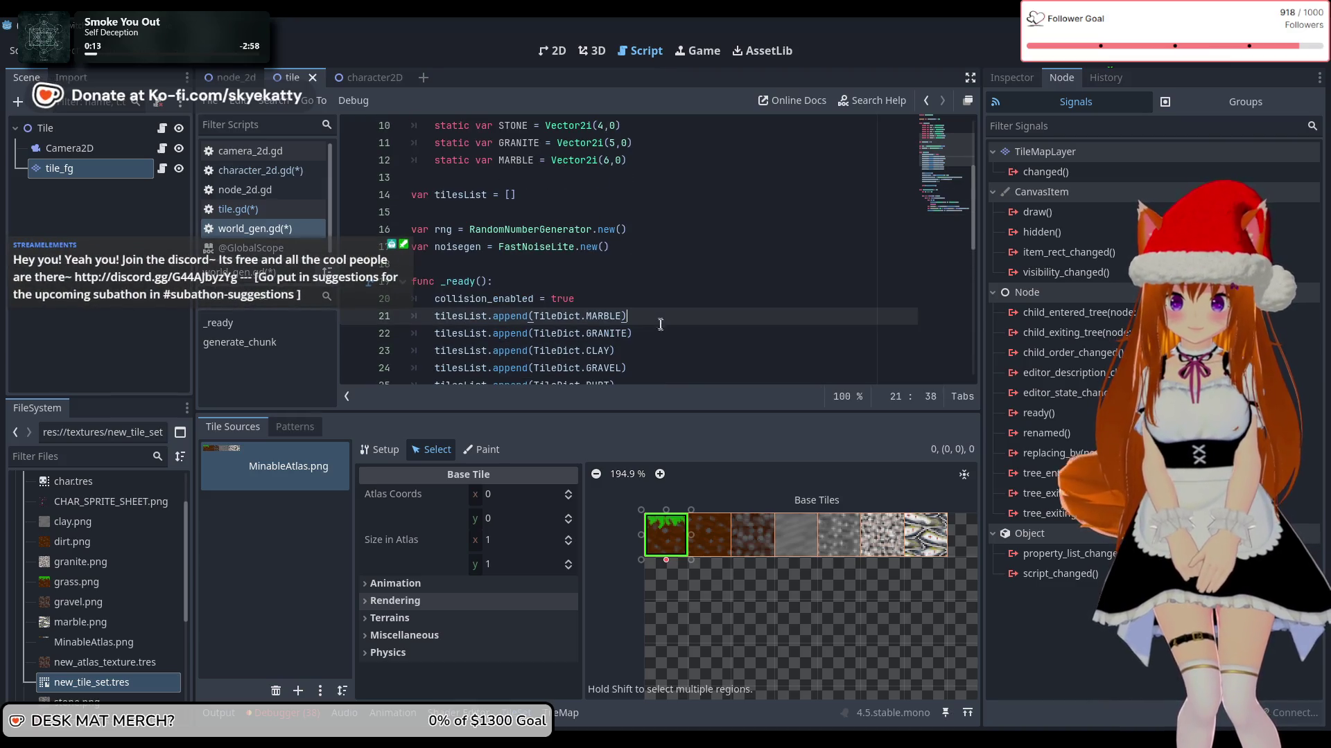
{"action": "scroll", "coordinate": [682, 323], "scroll_direction": "down", "scroll_amount": 1}
{"action": "scroll", "coordinate": [683, 309], "scroll_direction": "up", "scroll_amount": 3}
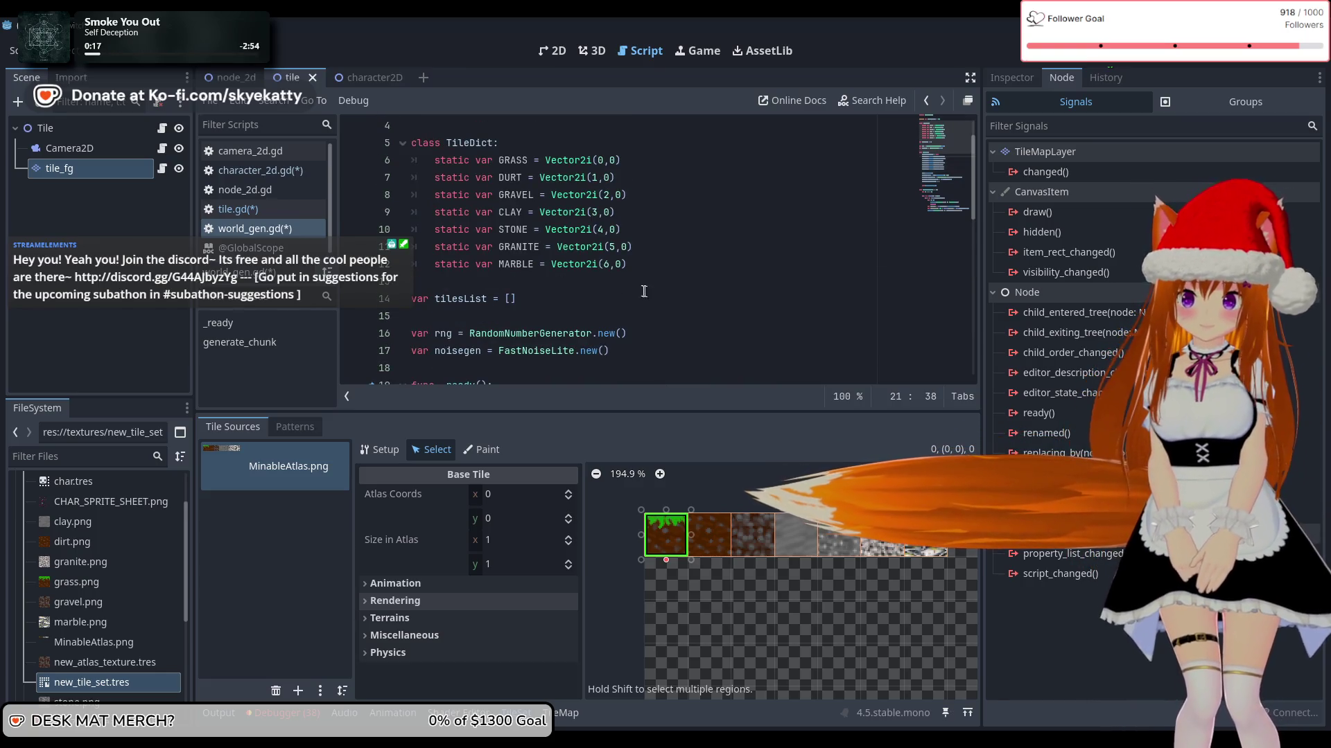
{"action": "left_click", "coordinate": [580, 303]}
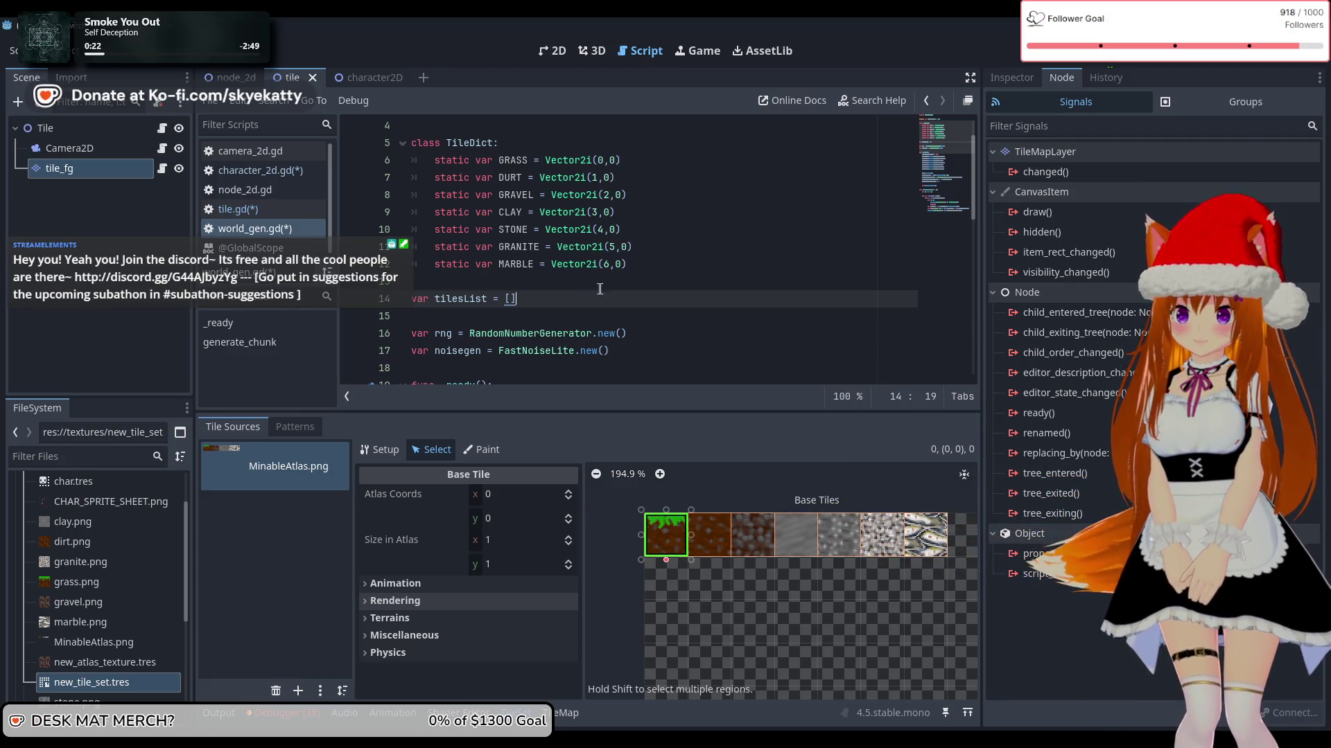
Step: Insert an extra blank line directly below the TileDict class
{"action": "scroll", "coordinate": [613, 275], "scroll_direction": "up", "scroll_amount": 2}
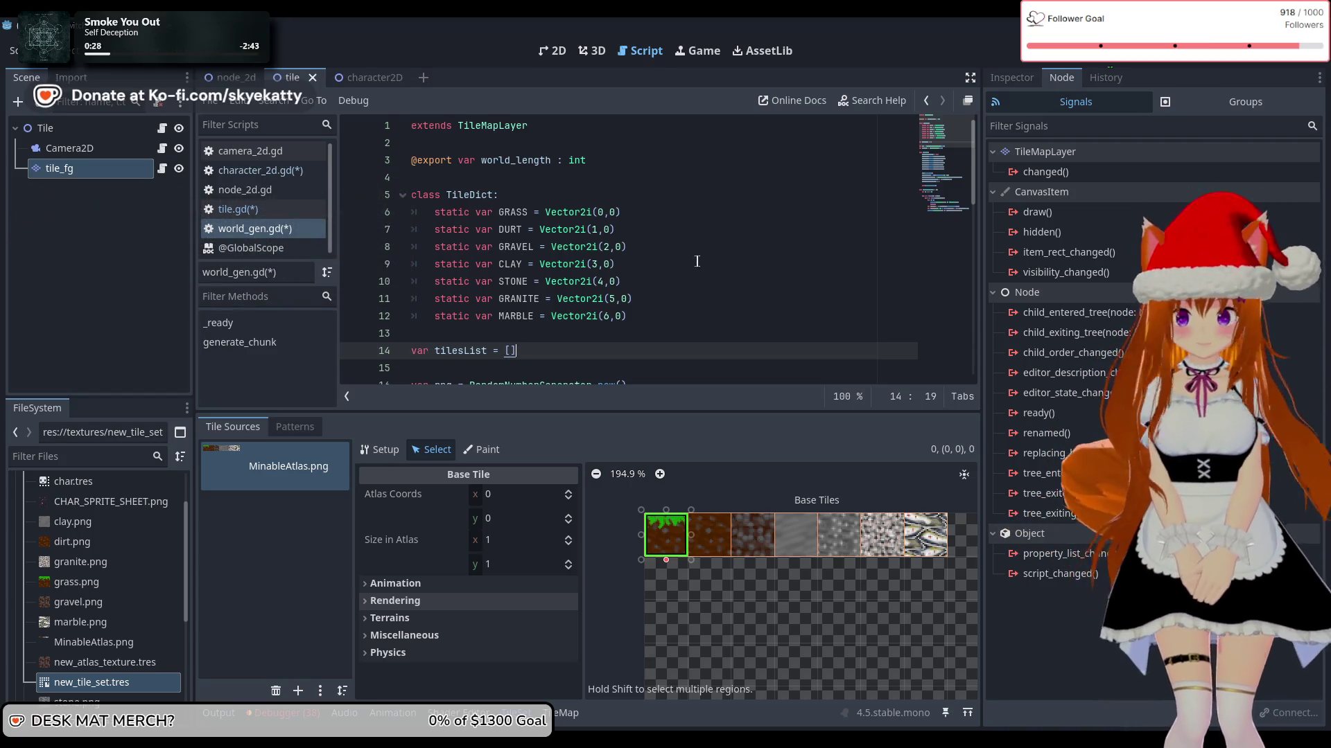
{"action": "scroll", "coordinate": [697, 261], "scroll_direction": "down", "scroll_amount": 1}
{"action": "scroll", "coordinate": [673, 266], "scroll_direction": "down", "scroll_amount": 2}
{"action": "scroll", "coordinate": [672, 267], "scroll_direction": "up", "scroll_amount": 3}
{"action": "scroll", "coordinate": [674, 261], "scroll_direction": "down", "scroll_amount": 3}
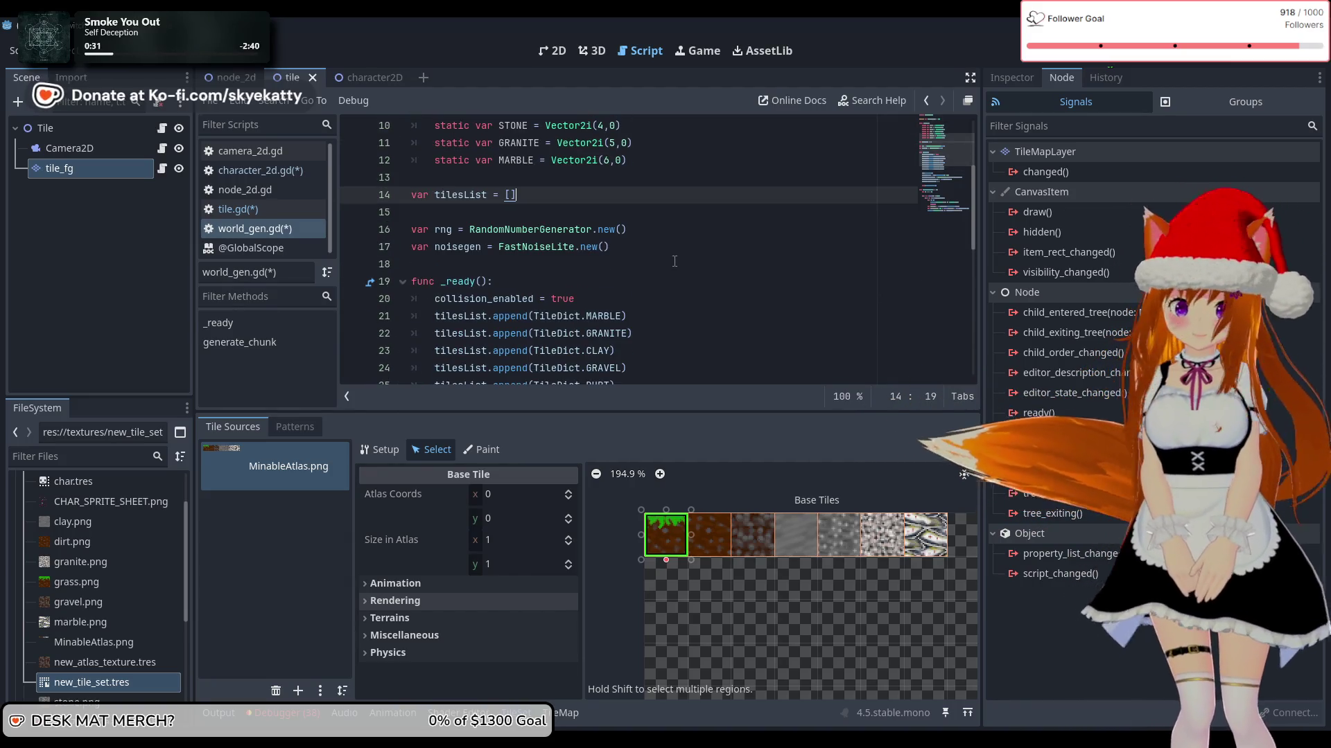
{"action": "scroll", "coordinate": [675, 262], "scroll_direction": "up", "scroll_amount": 2}
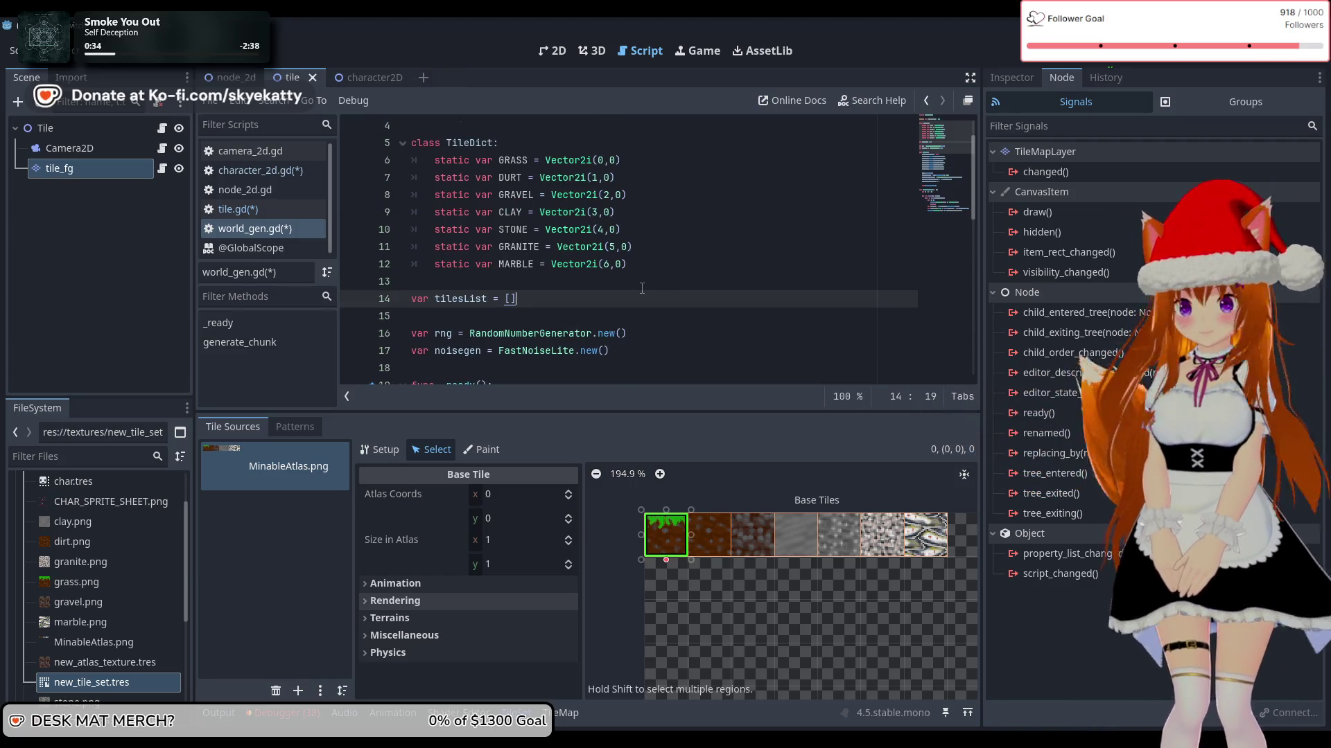
{"action": "scroll", "coordinate": [622, 280], "scroll_direction": "down", "scroll_amount": 2}
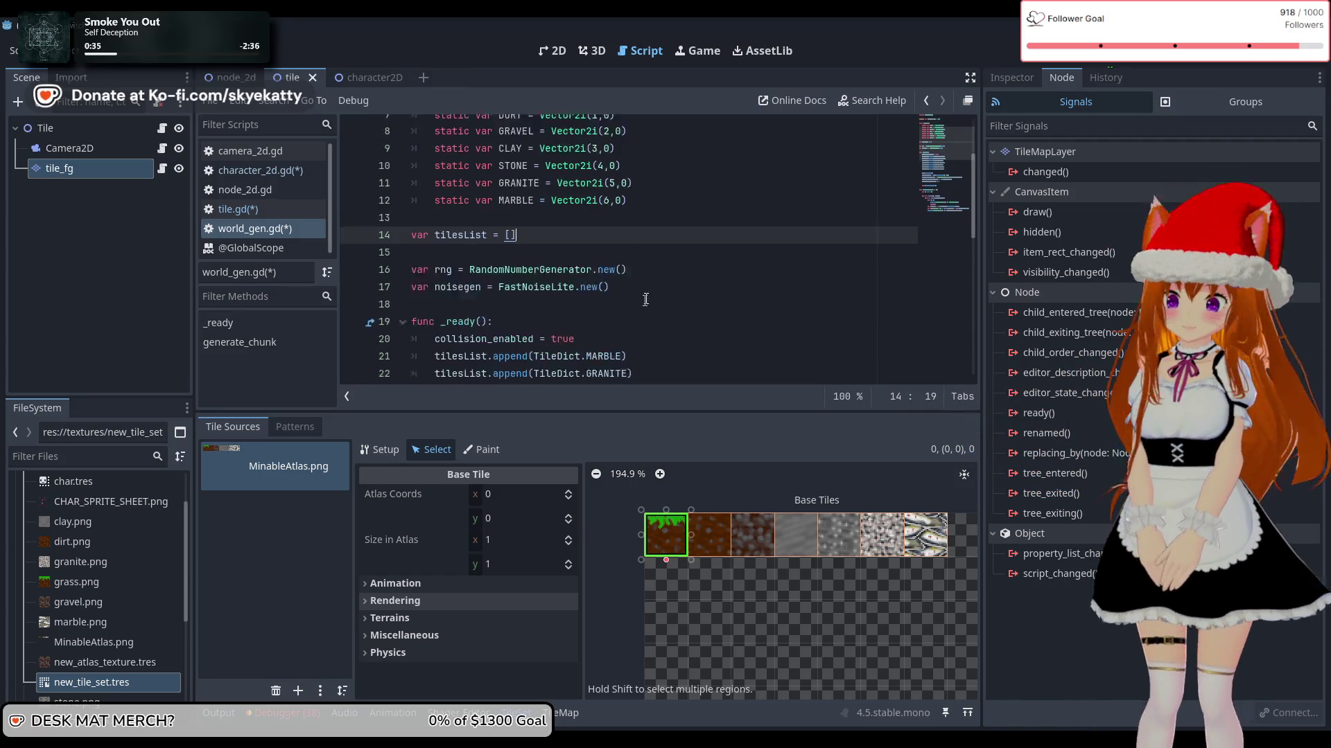
{"action": "scroll", "coordinate": [654, 293], "scroll_direction": "up", "scroll_amount": 3}
{"action": "scroll", "coordinate": [650, 297], "scroll_direction": "down", "scroll_amount": 2}
{"action": "scroll", "coordinate": [650, 297], "scroll_direction": "up", "scroll_amount": 1}
{"action": "scroll", "coordinate": [649, 294], "scroll_direction": "down", "scroll_amount": 3}
{"action": "scroll", "coordinate": [650, 293], "scroll_direction": "up", "scroll_amount": 3}
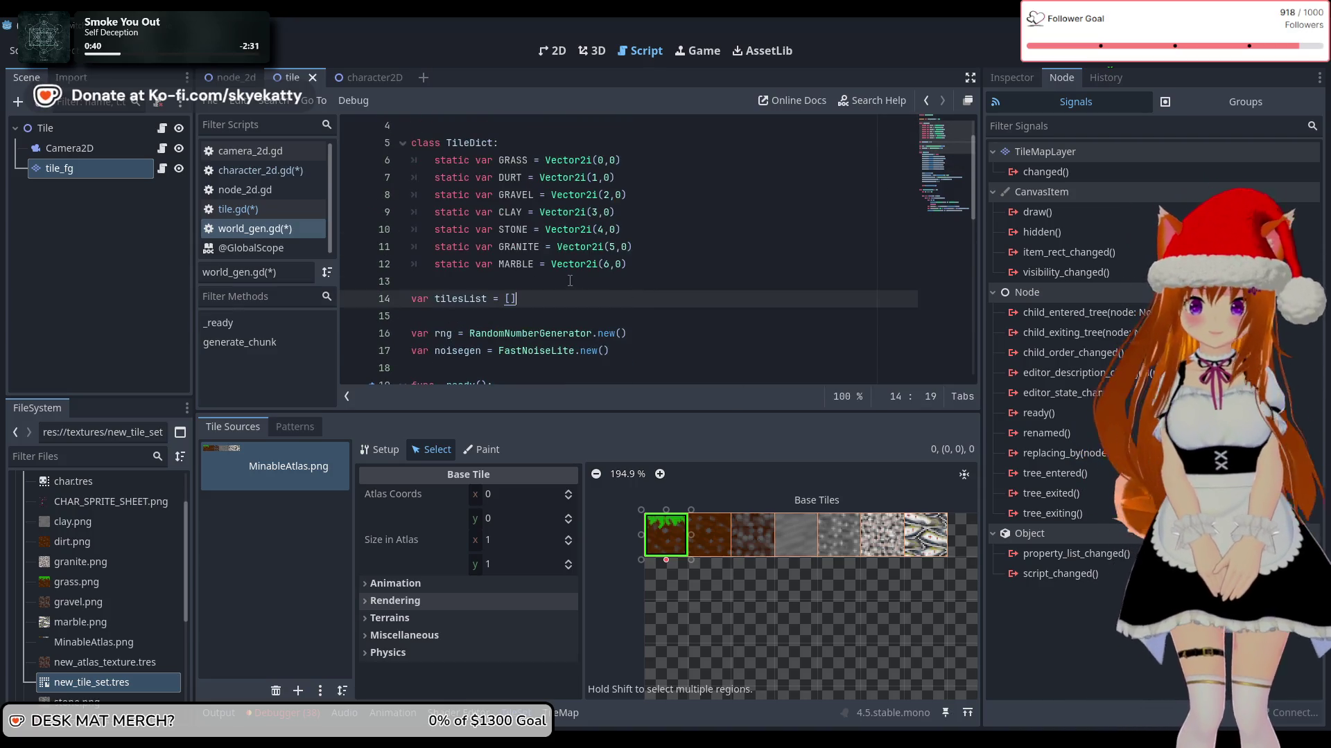
{"action": "scroll", "coordinate": [564, 293], "scroll_direction": "down", "scroll_amount": 2}
{"action": "scroll", "coordinate": [558, 295], "scroll_direction": "up", "scroll_amount": 2}
{"action": "left_click", "coordinate": [513, 284]}
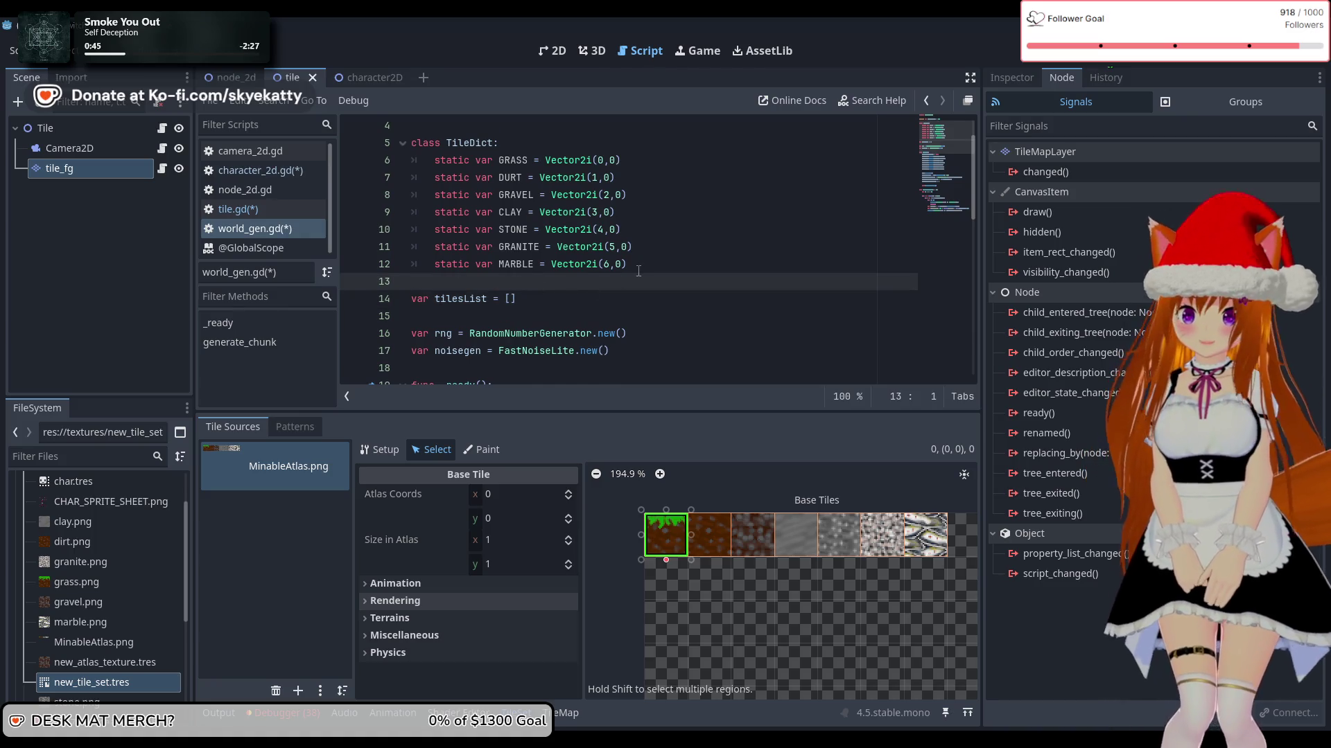
{"action": "scroll", "coordinate": [638, 271], "scroll_direction": "down", "scroll_amount": 3}
{"action": "scroll", "coordinate": [638, 271], "scroll_direction": "up", "scroll_amount": 6}
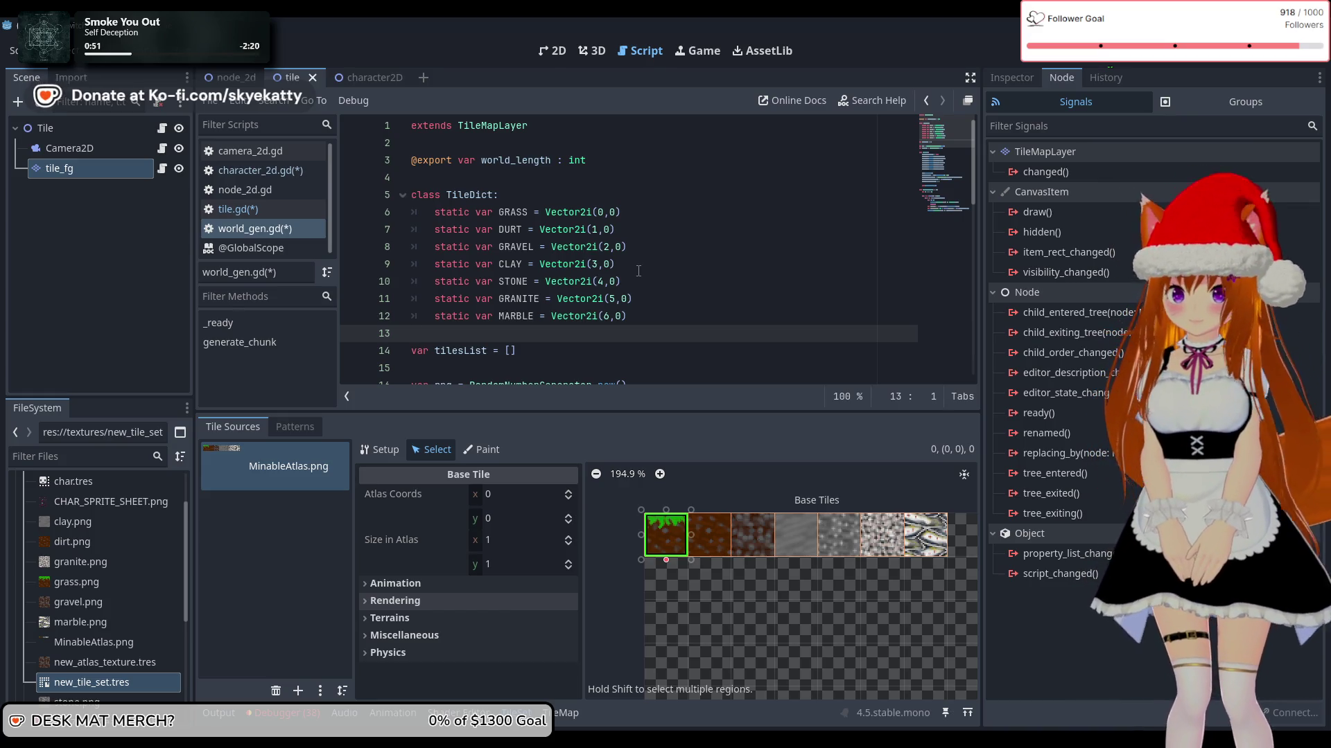
{"action": "key", "text": "Return"}
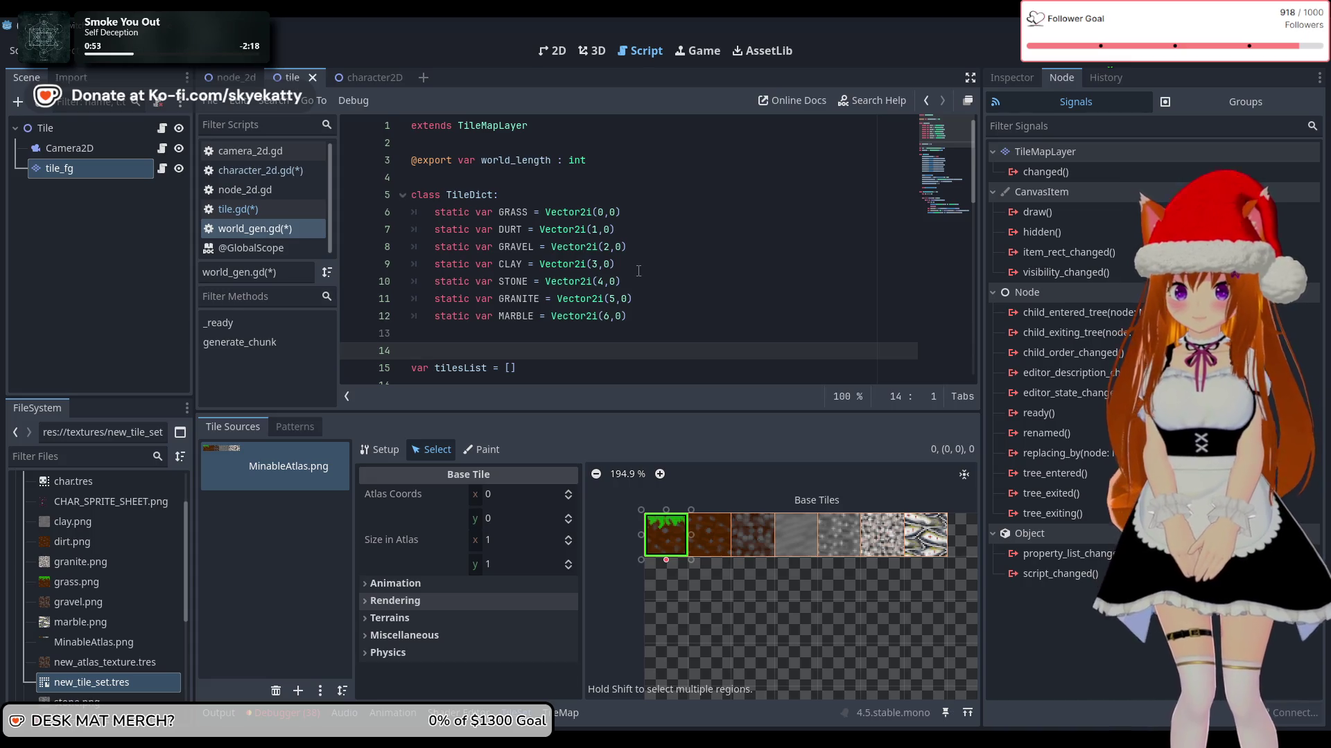
Step: Write 'class Tile:' on the new line below TileDict, opening an empty indented body
{"action": "scroll", "coordinate": [638, 271], "scroll_direction": "down", "scroll_amount": 2}
{"action": "type", "text": "c"}
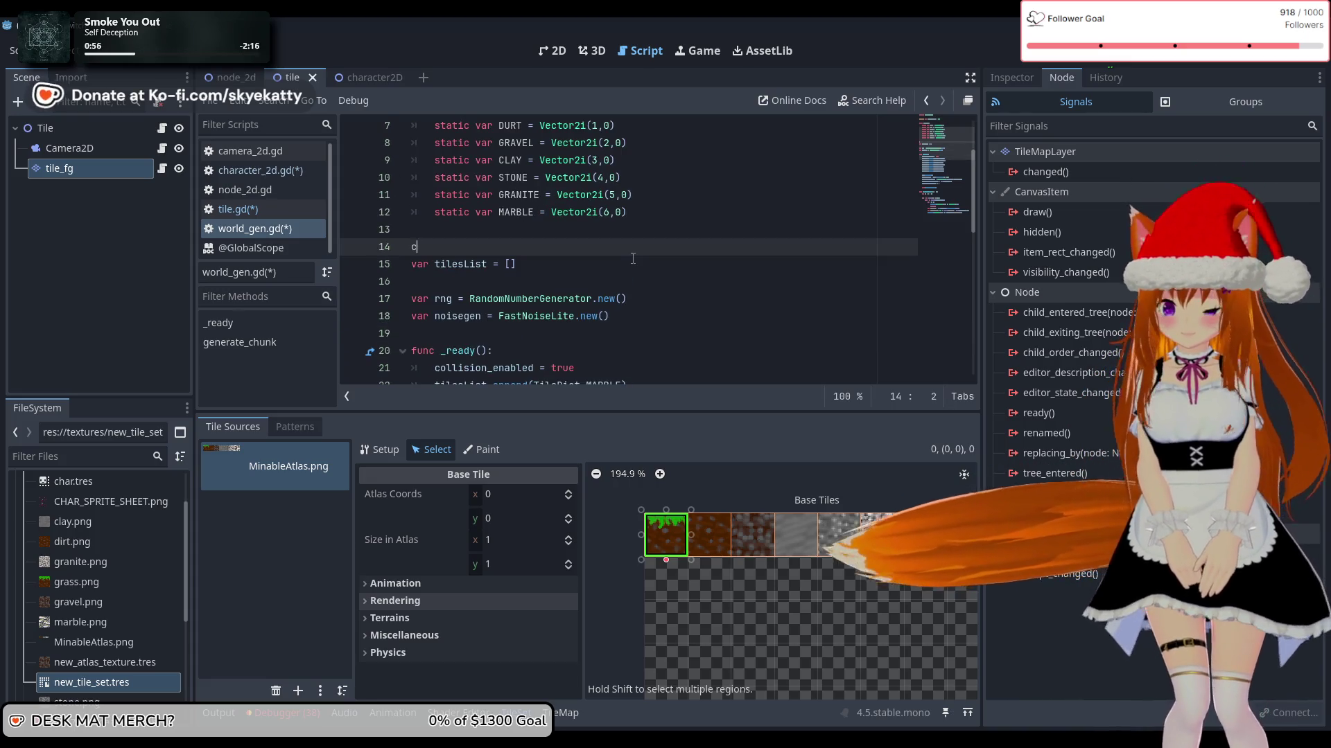
{"action": "type", "text": "lass Tile"}
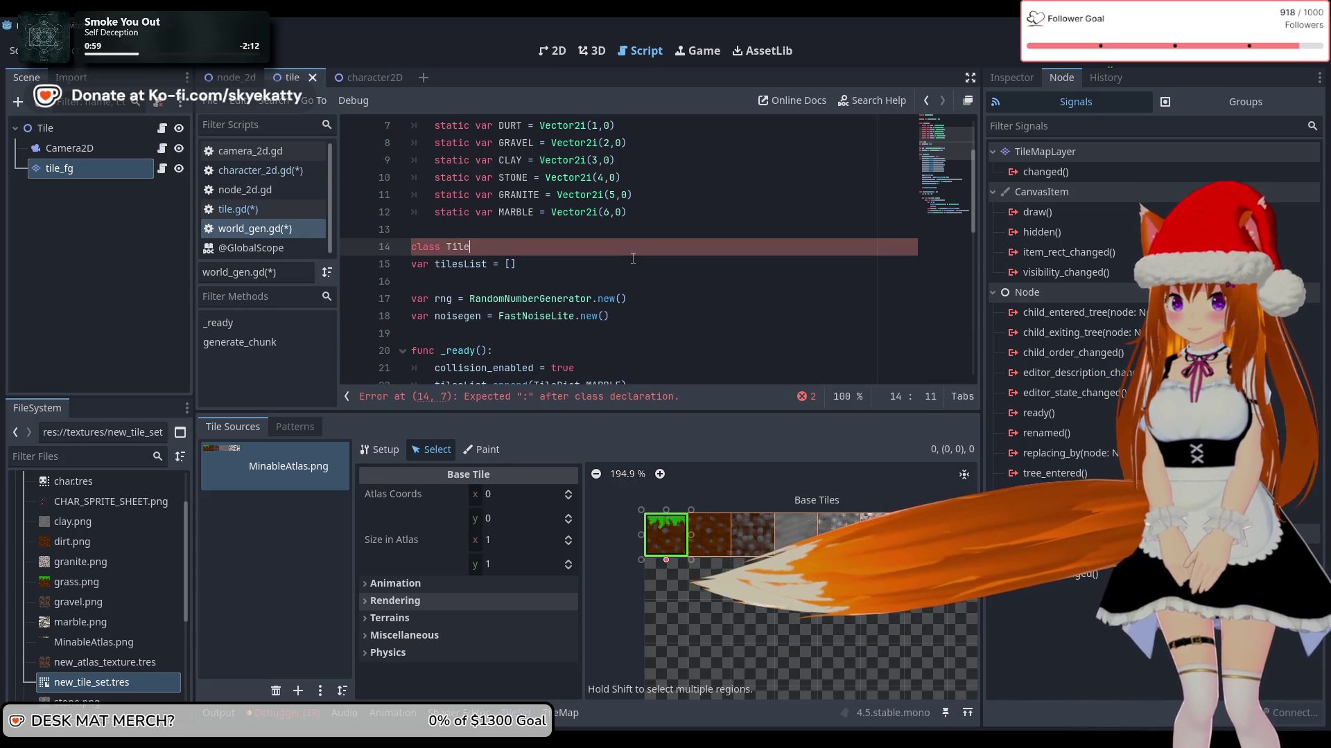
{"action": "scroll", "coordinate": [632, 258], "scroll_direction": "up", "scroll_amount": 2}
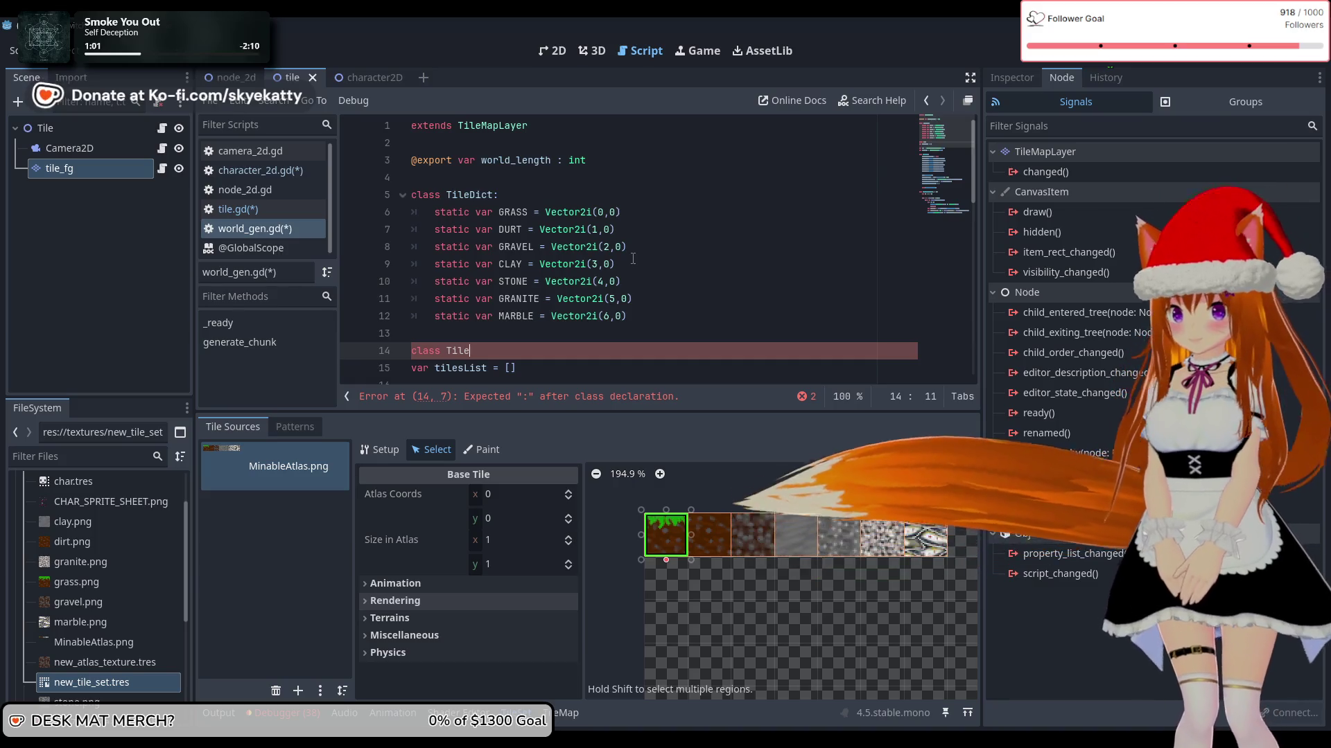
{"action": "type", "text": ":"}
{"action": "key", "text": "Return"}
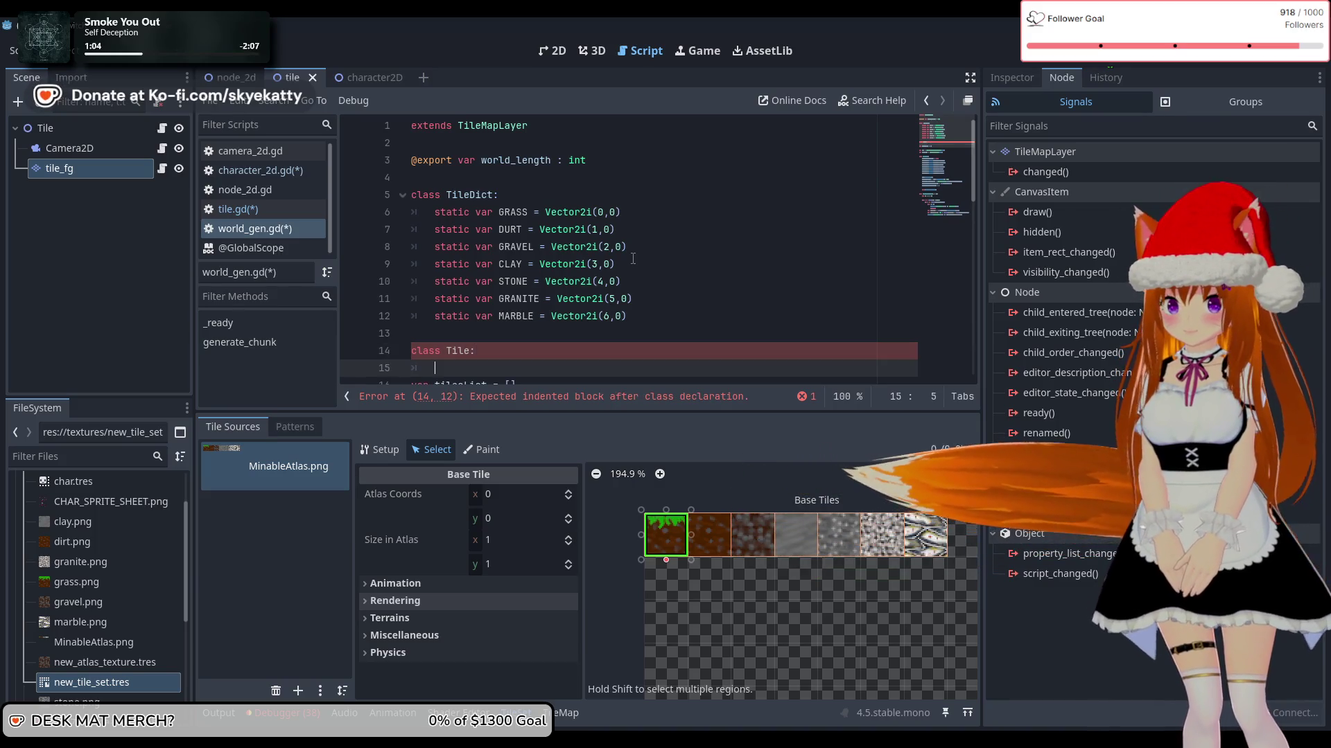
{"action": "scroll", "coordinate": [599, 253], "scroll_direction": "down", "scroll_amount": 2}
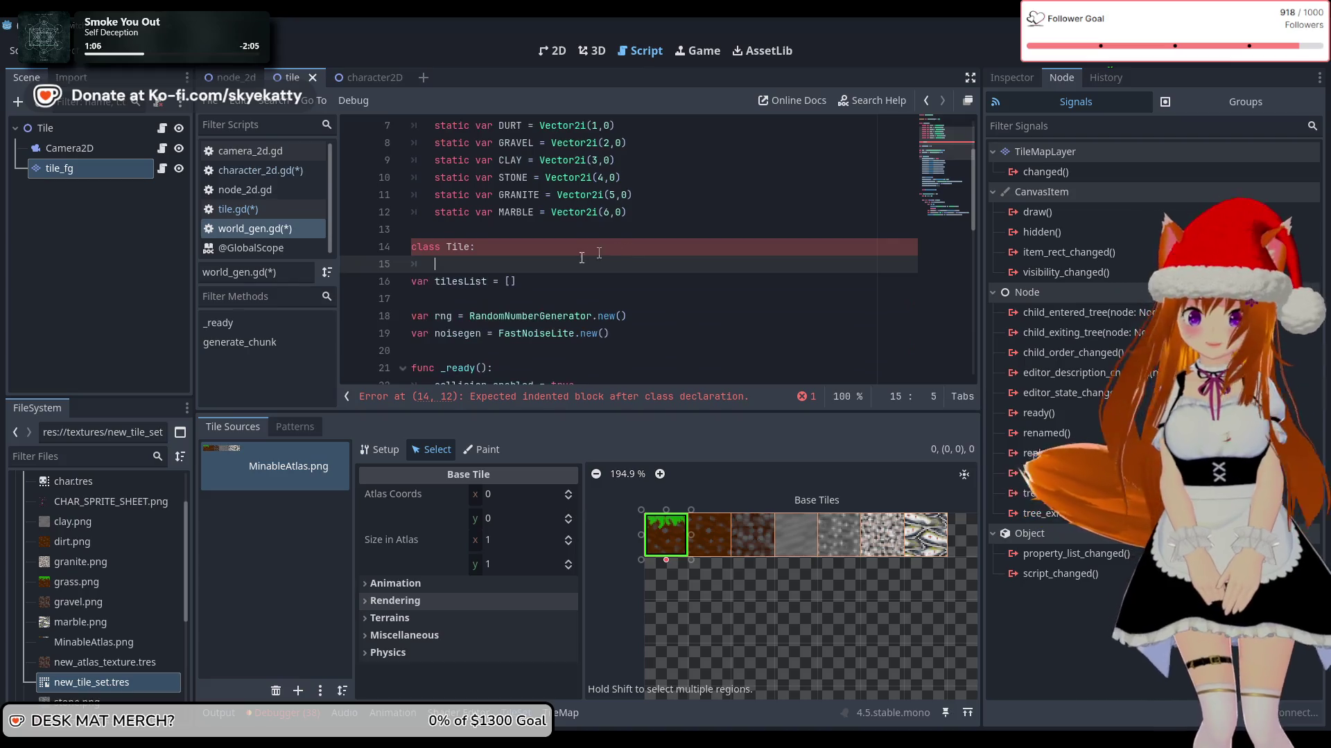
{"action": "scroll", "coordinate": [581, 258], "scroll_direction": "up", "scroll_amount": 1}
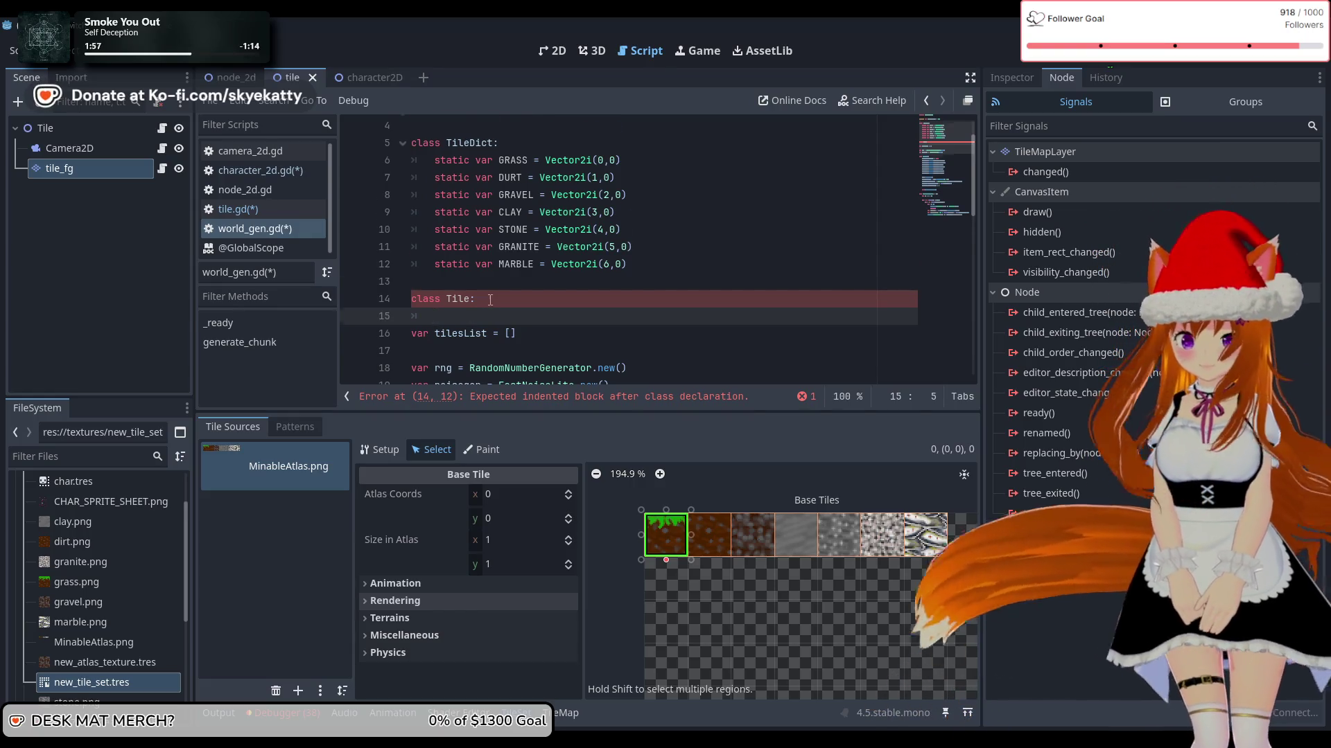
{"action": "scroll", "coordinate": [478, 309], "scroll_direction": "down", "scroll_amount": 2}
{"action": "scroll", "coordinate": [489, 301], "scroll_direction": "up", "scroll_amount": 3}
{"action": "scroll", "coordinate": [490, 298], "scroll_direction": "down", "scroll_amount": 1}
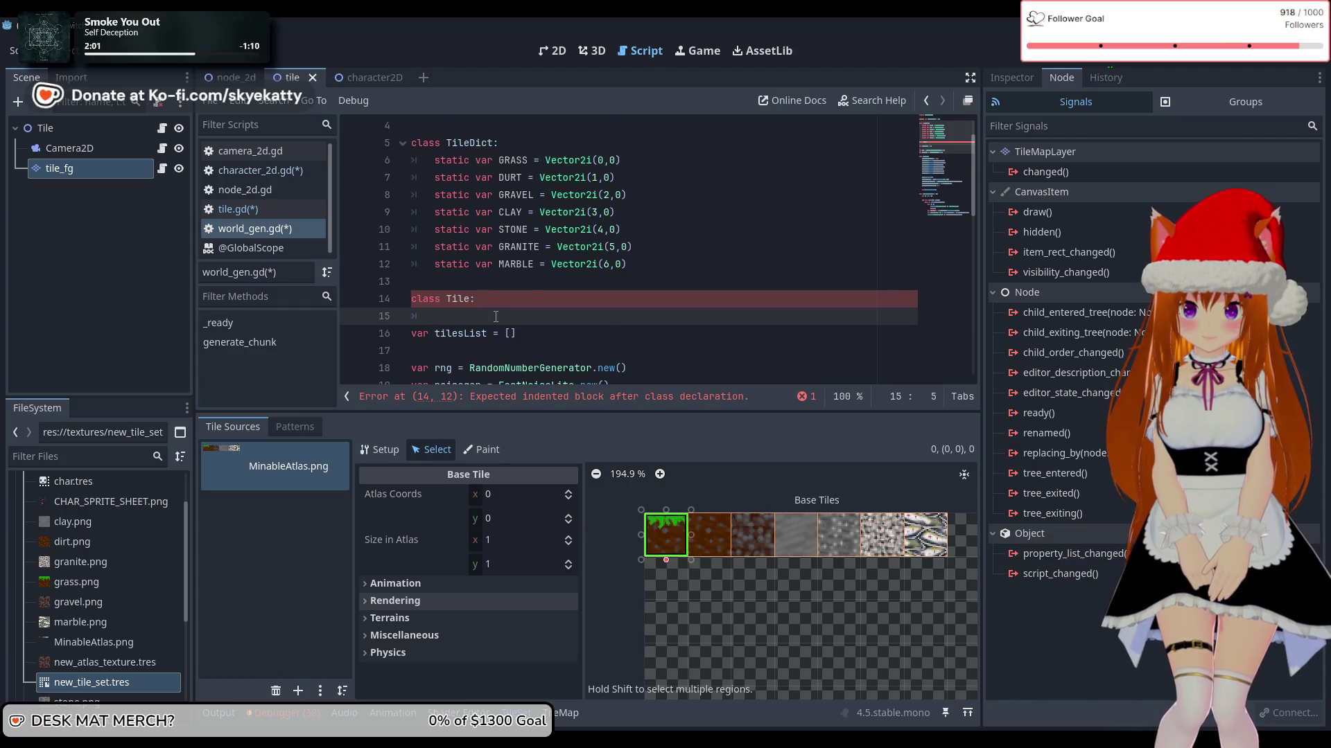
{"action": "scroll", "coordinate": [496, 317], "scroll_direction": "down", "scroll_amount": 3}
{"action": "scroll", "coordinate": [495, 317], "scroll_direction": "up", "scroll_amount": 4}
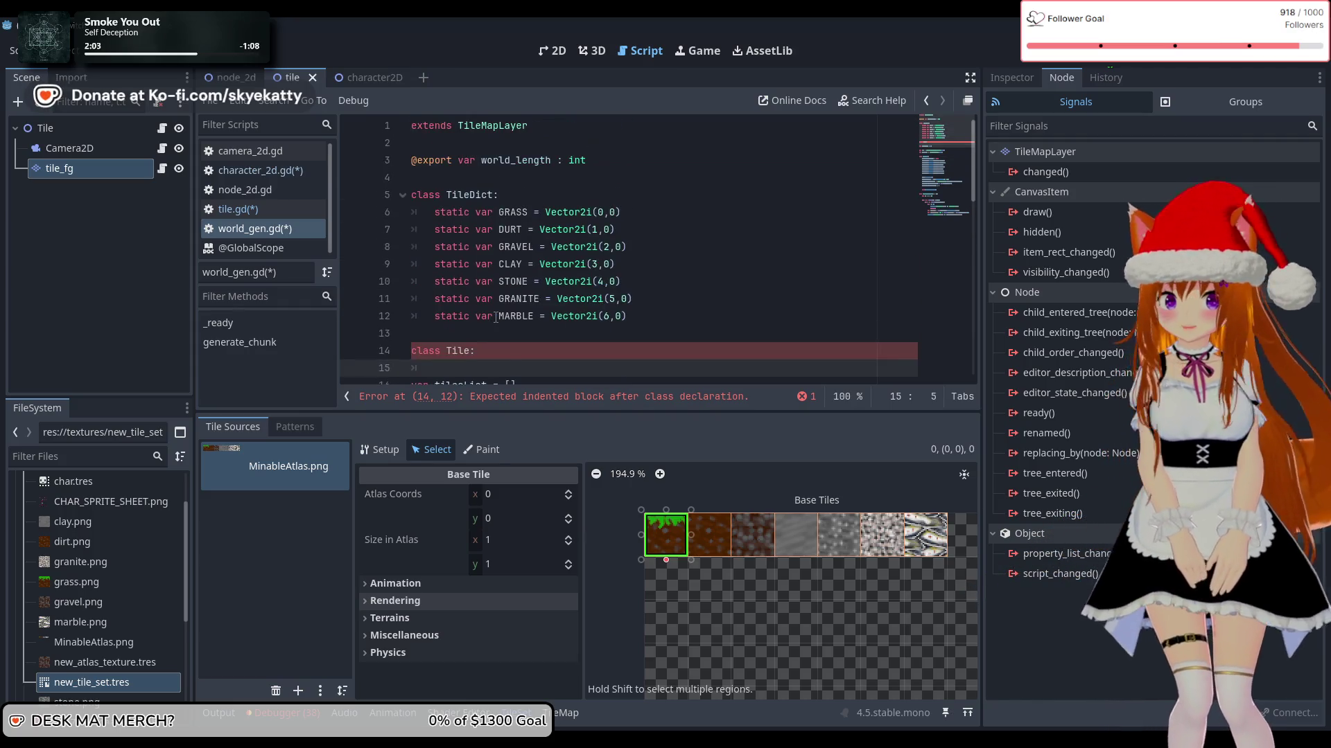
{"action": "scroll", "coordinate": [495, 317], "scroll_direction": "down", "scroll_amount": 1}
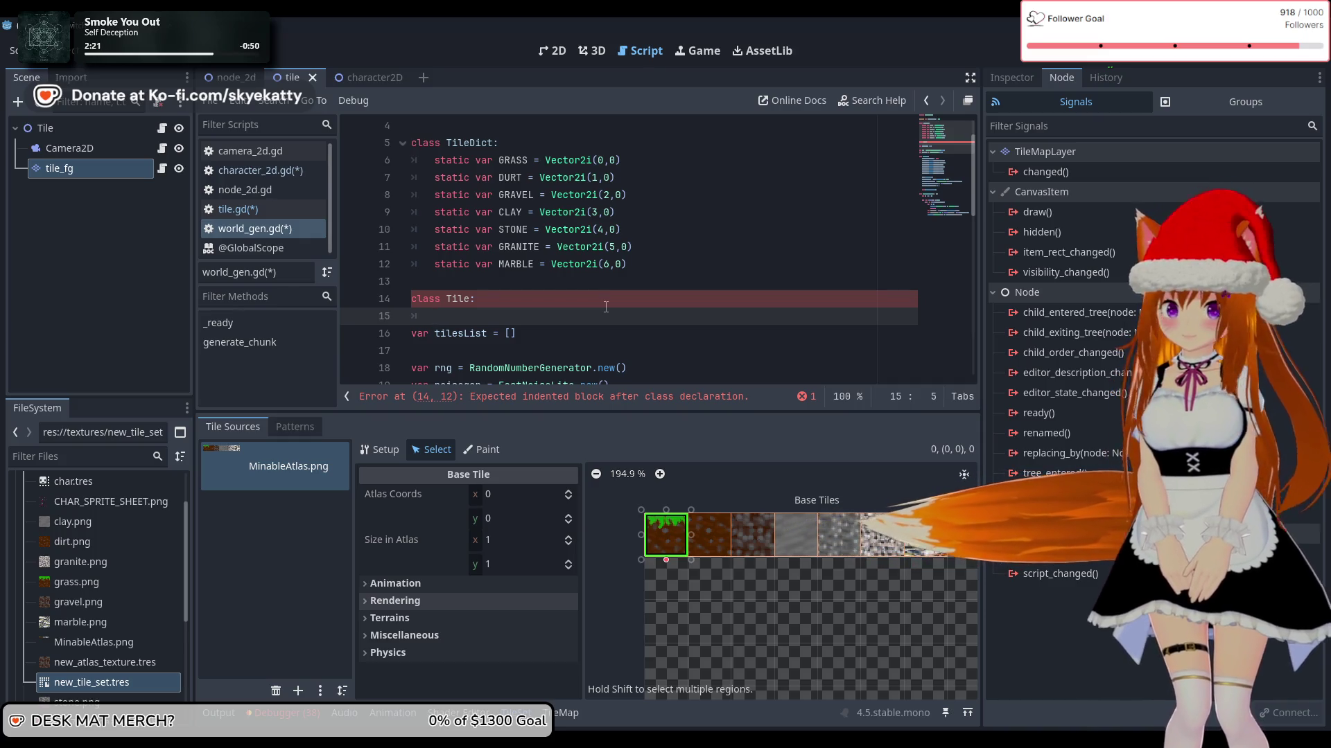
Step: Declare 'var id: int' as the Tile class's first field
{"action": "type", "text": "c"}
{"action": "key", "text": "BackSpace"}
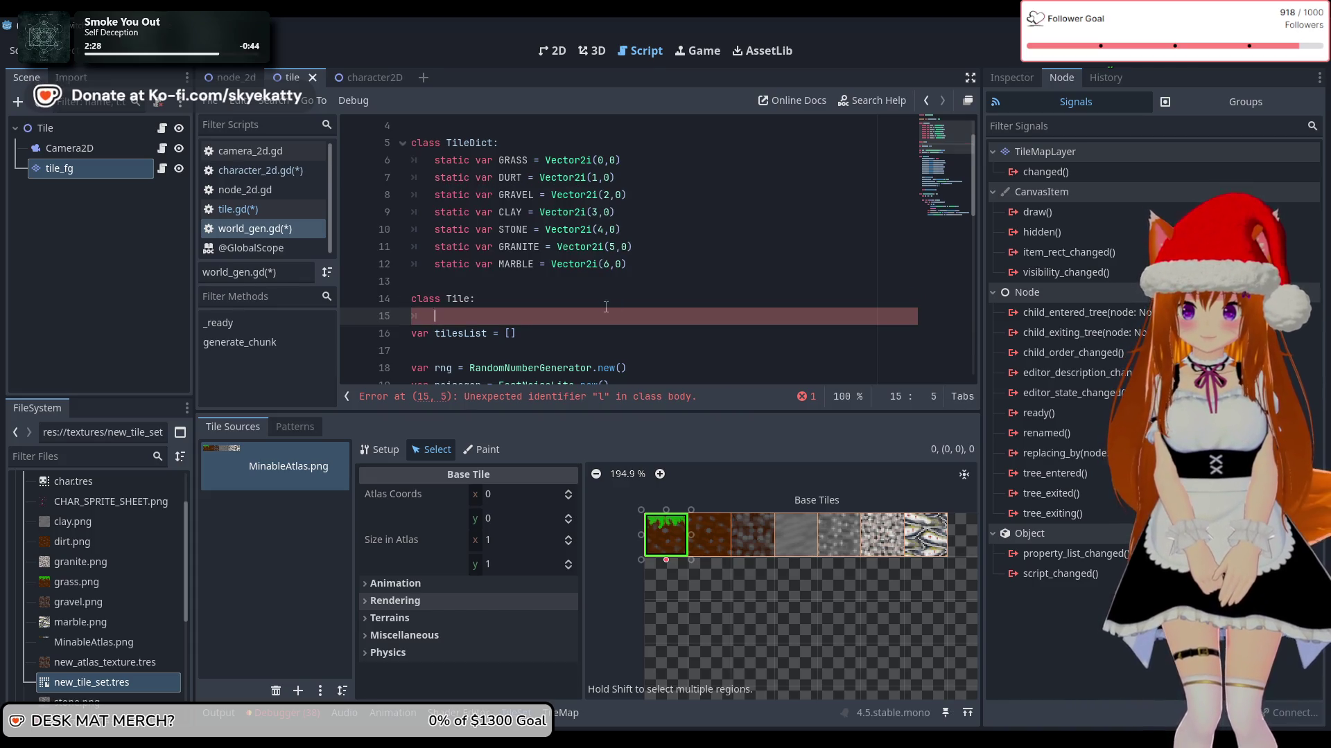
{"action": "key", "text": "BackSpace"}
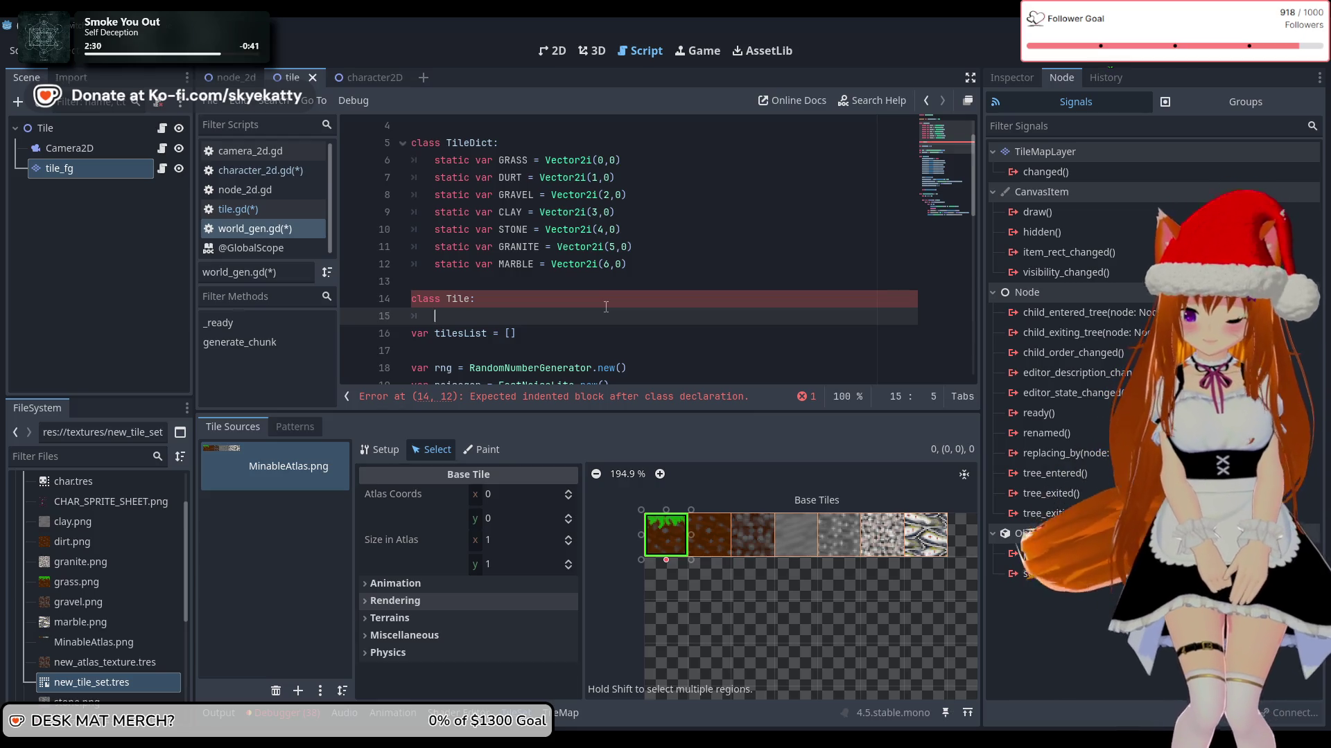
{"action": "type", "text": "i"}
{"action": "key", "text": "BackSpace"}
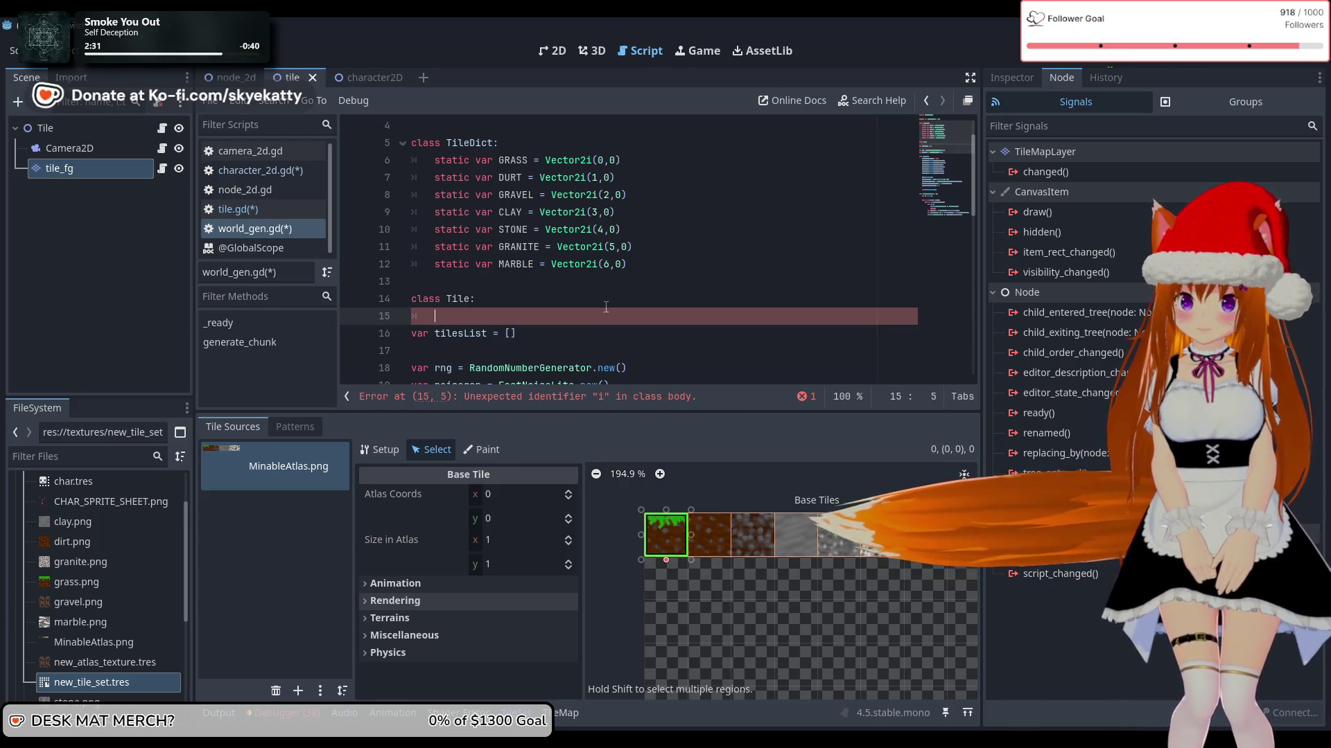
{"action": "type", "text": "var id"}
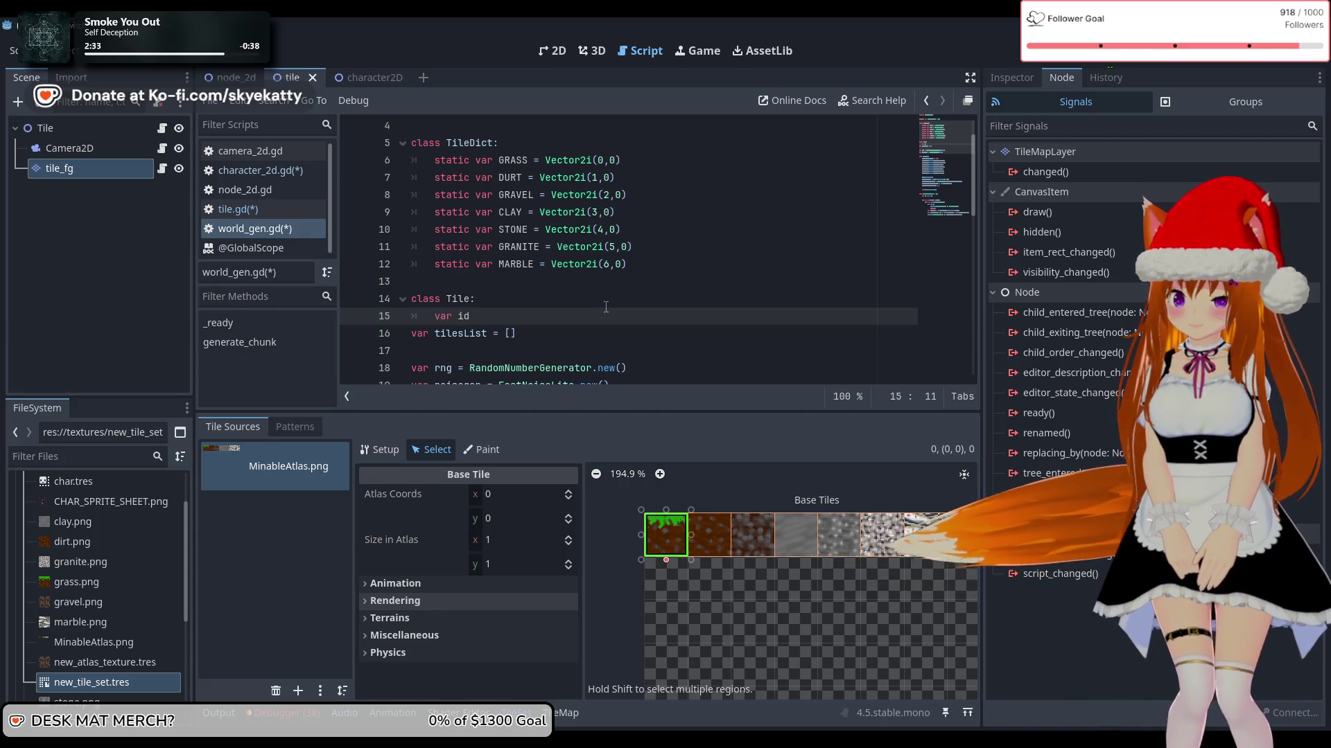
{"action": "type", "text": ": i"}
{"action": "key", "text": "BackSpace"}
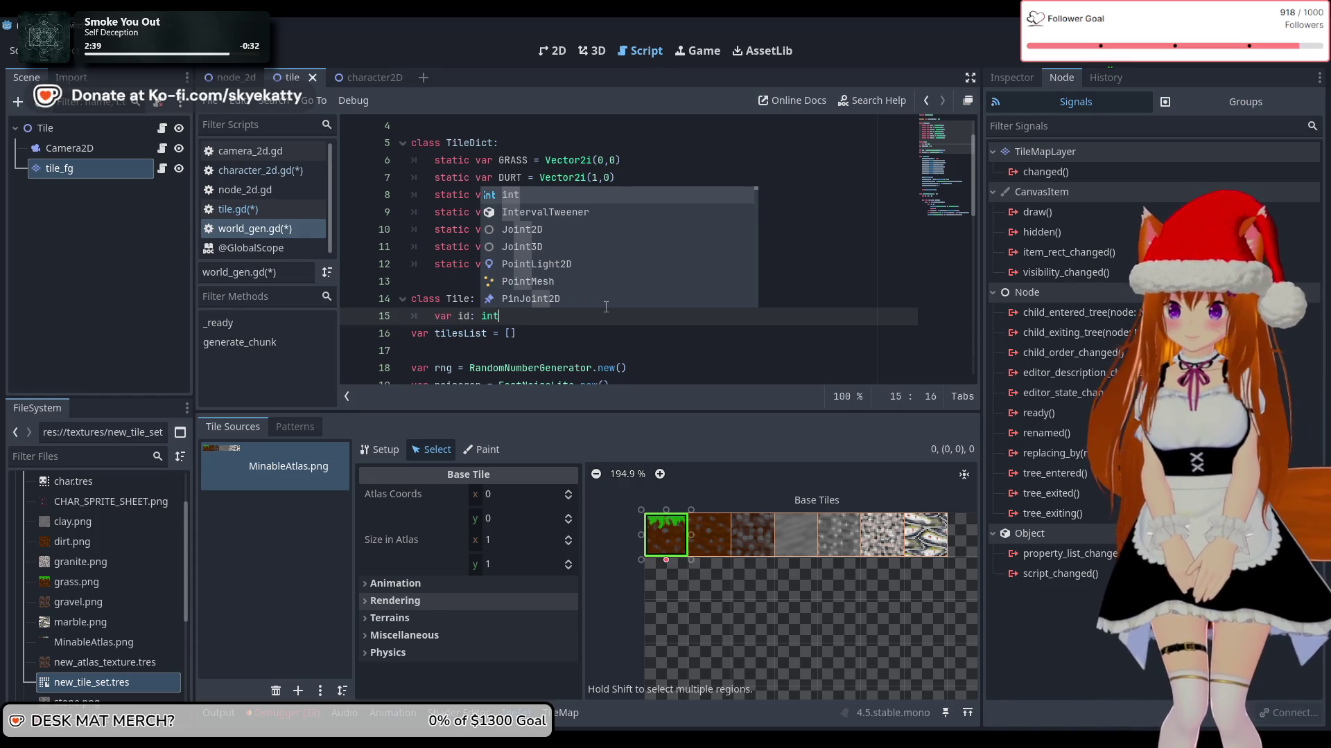
{"action": "left_click", "coordinate": [459, 212]}
{"action": "scroll", "coordinate": [531, 205], "scroll_direction": "down", "scroll_amount": 2}
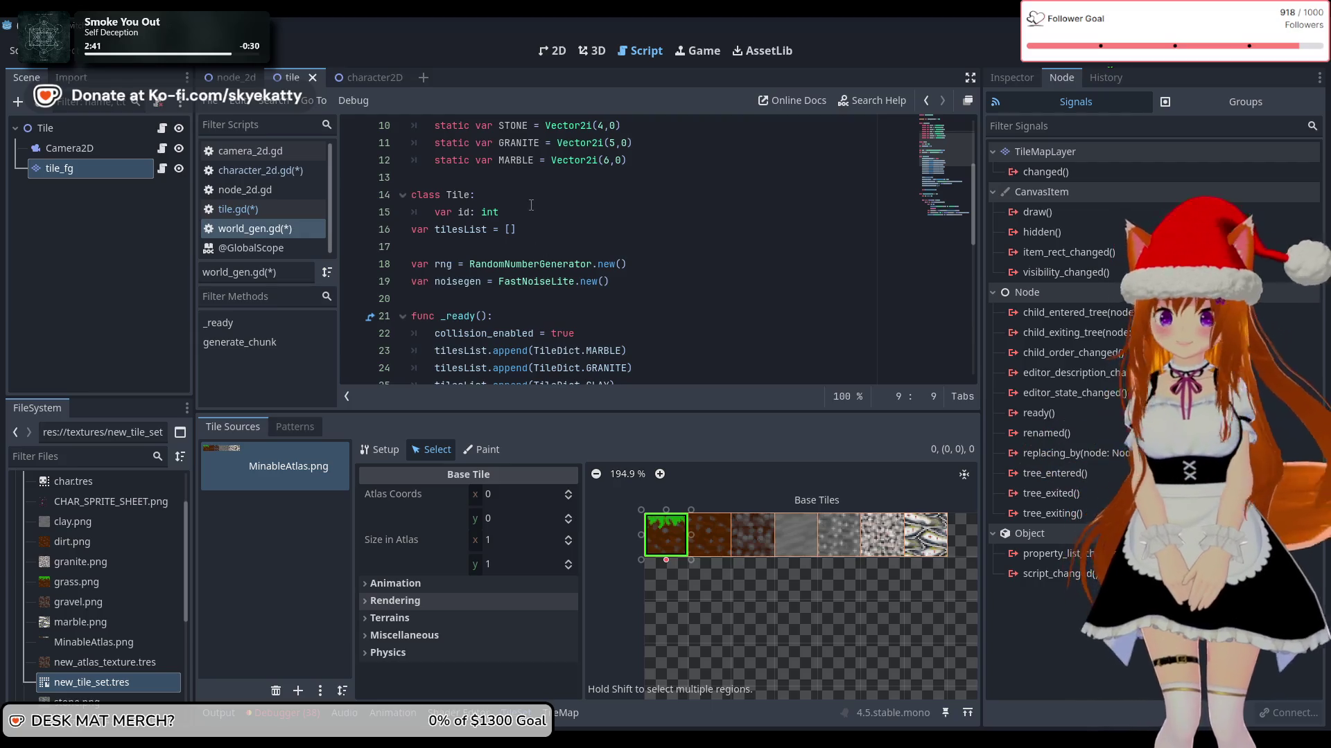
{"action": "scroll", "coordinate": [531, 206], "scroll_direction": "up", "scroll_amount": 2}
{"action": "left_click", "coordinate": [618, 298]}
{"action": "scroll", "coordinate": [618, 295], "scroll_direction": "down", "scroll_amount": 1}
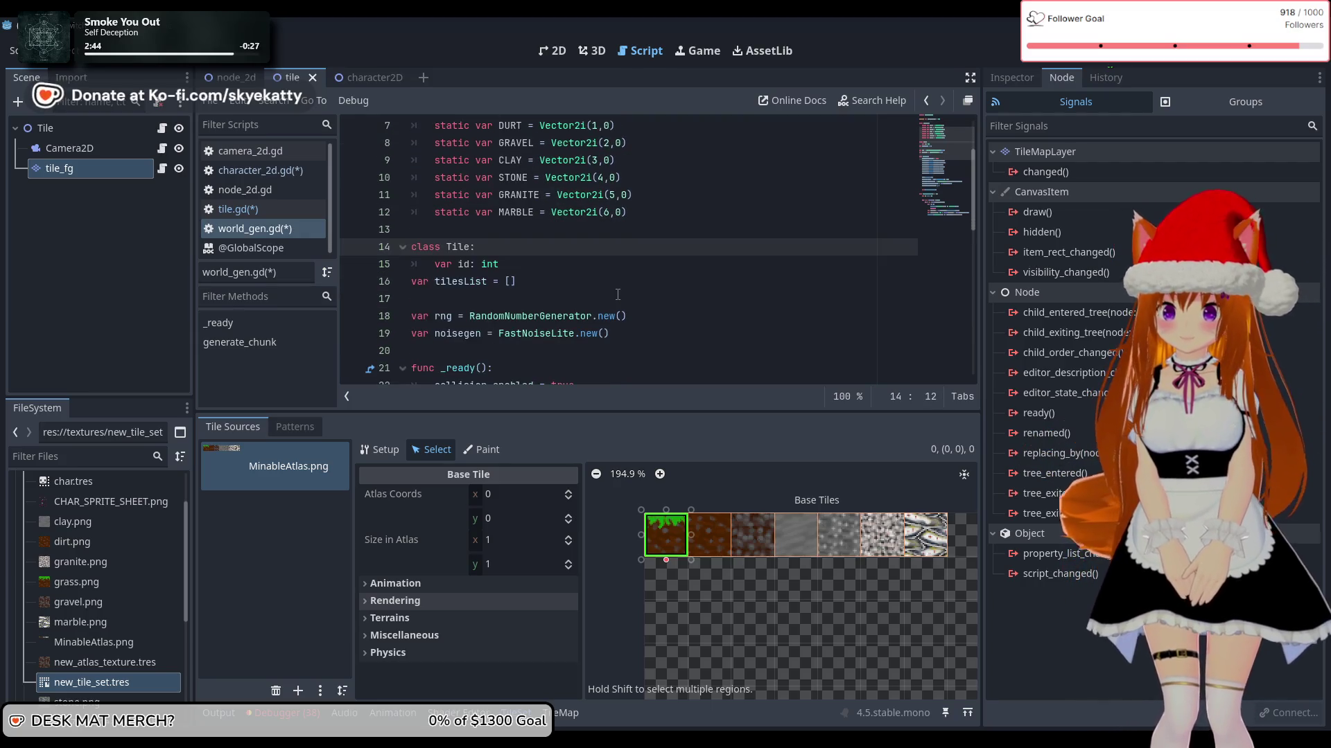
{"action": "scroll", "coordinate": [617, 294], "scroll_direction": "down", "scroll_amount": 8}
{"action": "scroll", "coordinate": [620, 285], "scroll_direction": "up", "scroll_amount": 7}
{"action": "scroll", "coordinate": [621, 281], "scroll_direction": "down", "scroll_amount": 2}
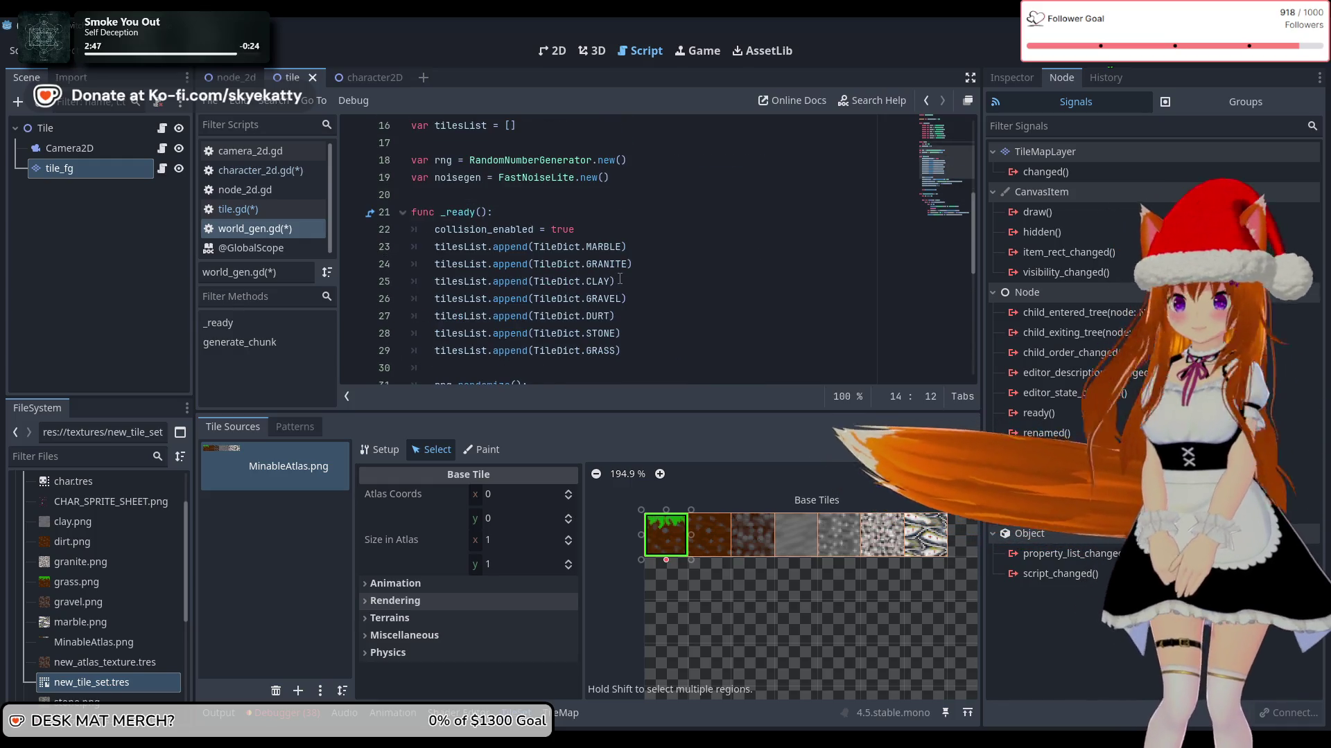
{"action": "scroll", "coordinate": [620, 279], "scroll_direction": "up", "scroll_amount": 2}
{"action": "left_click", "coordinate": [563, 212]}
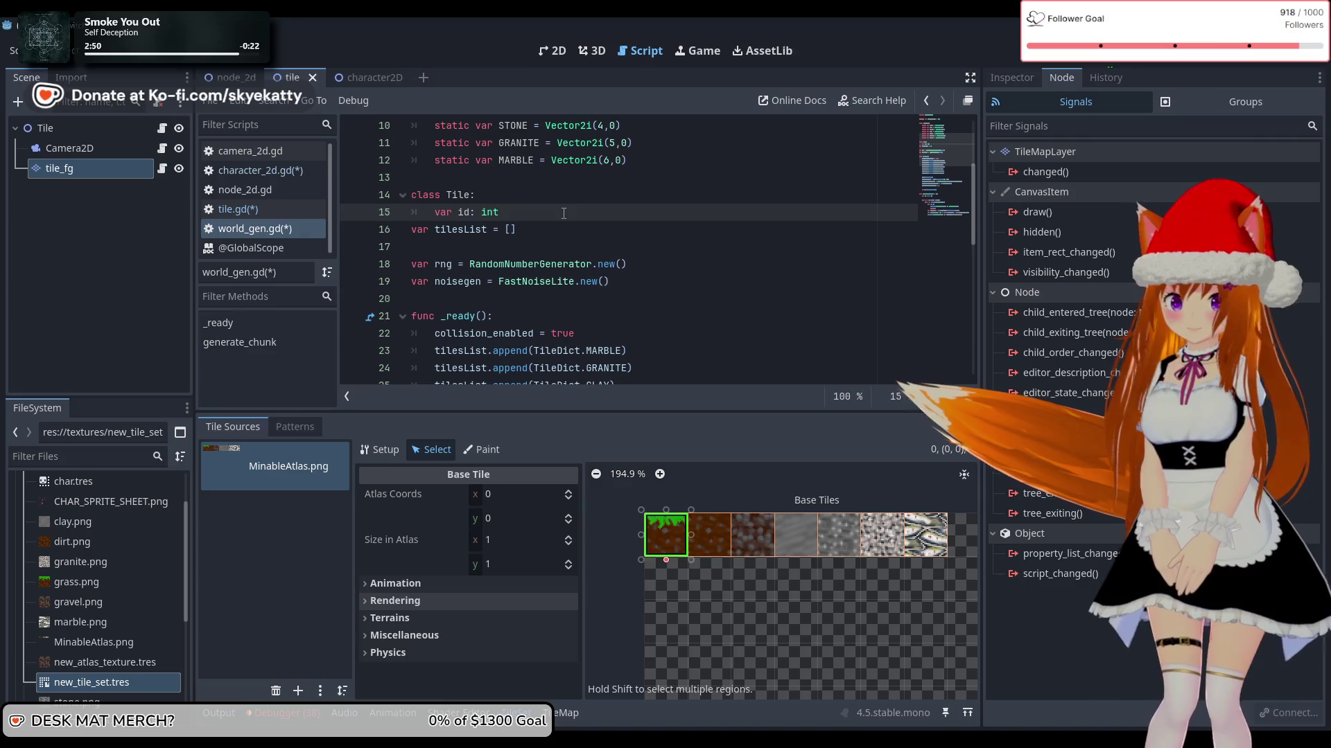
Step: Add 'var Name: String' at the top of the Tile class body
{"action": "key", "text": "Return"}
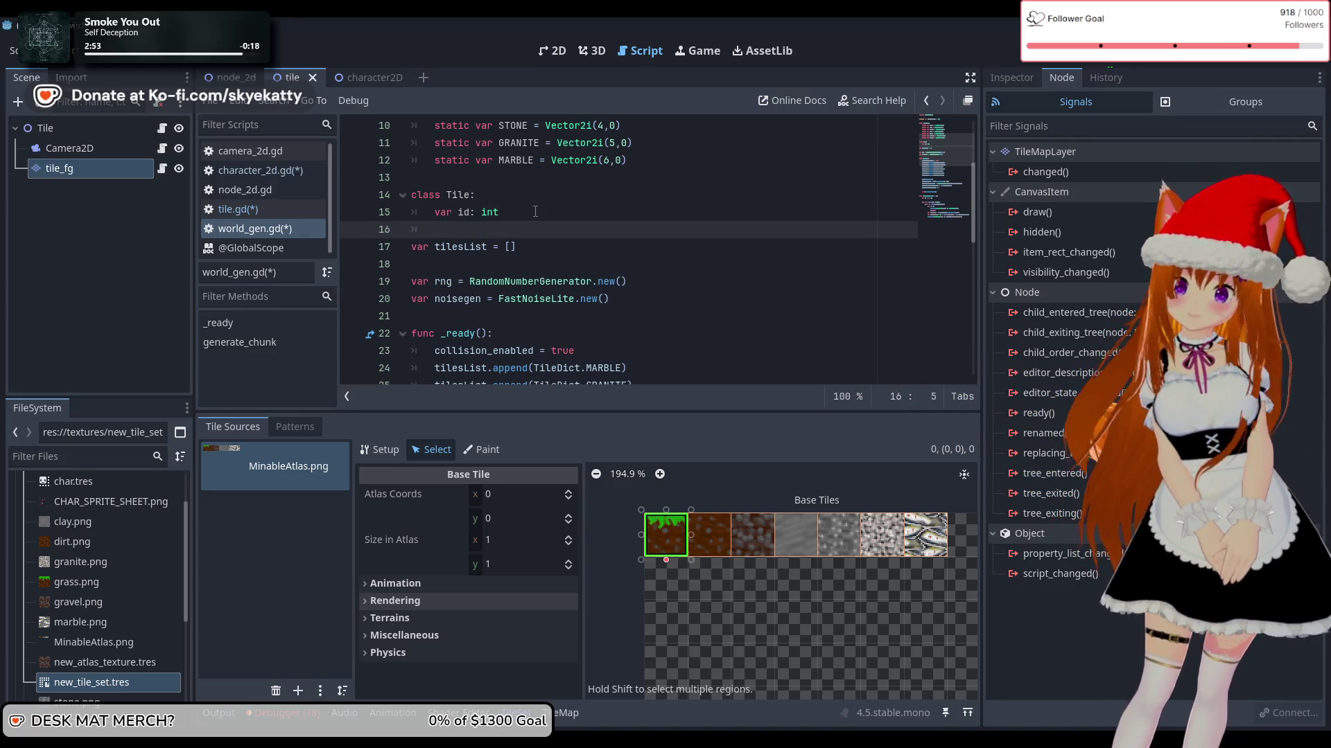
{"action": "left_click", "coordinate": [525, 212]}
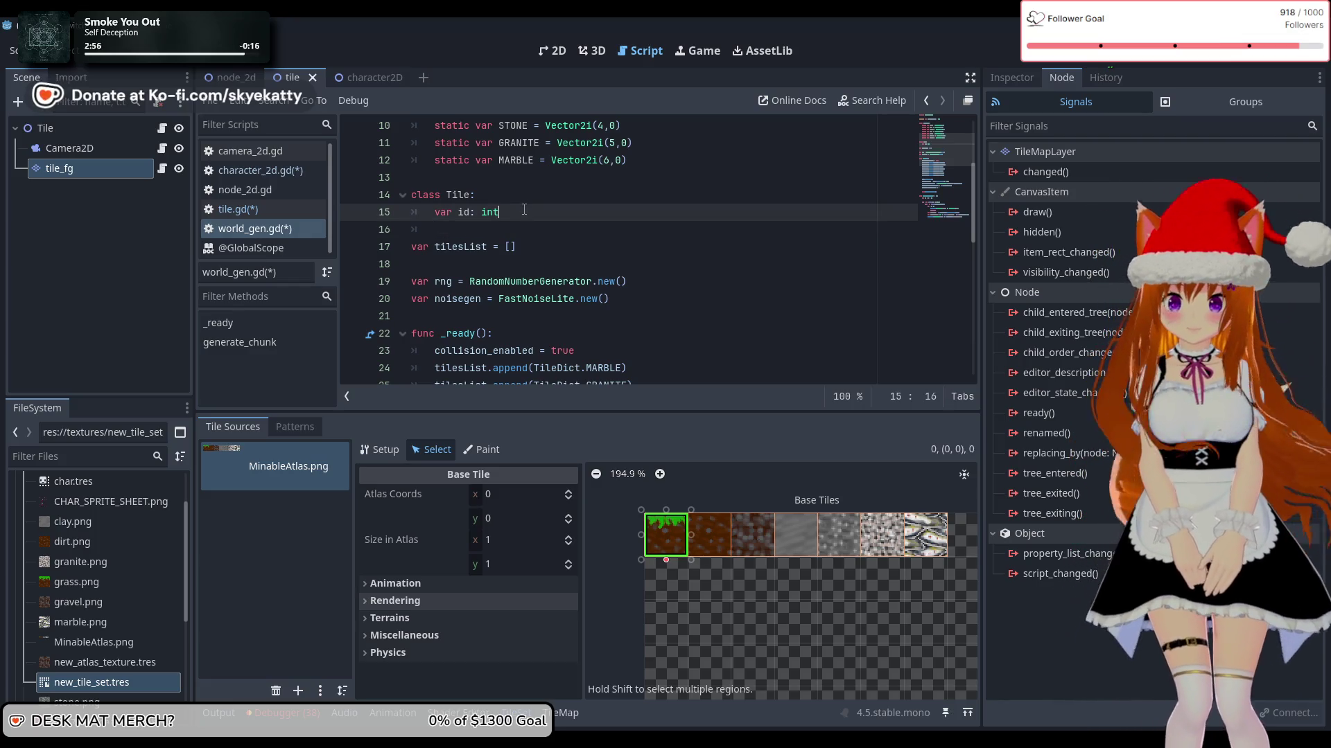
{"action": "left_click", "coordinate": [536, 201]}
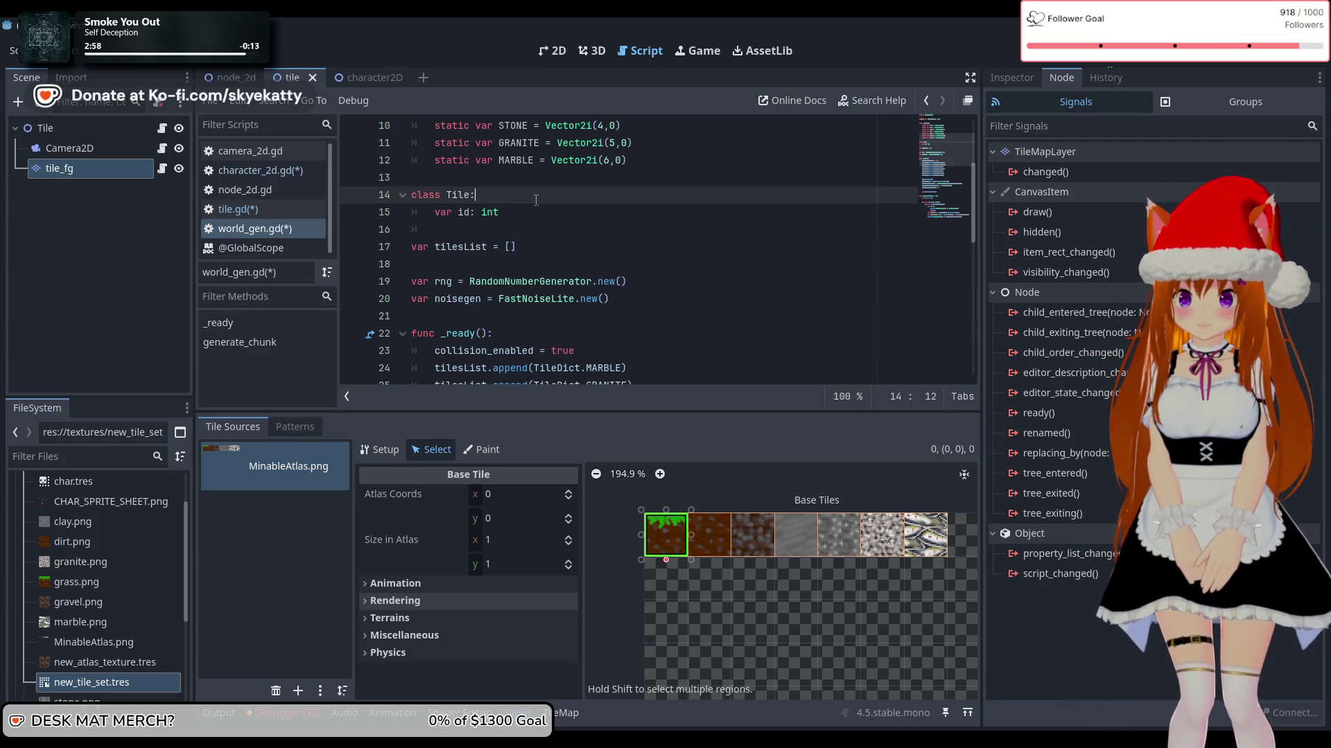
{"action": "key", "text": "Return"}
{"action": "type", "text": "var"}
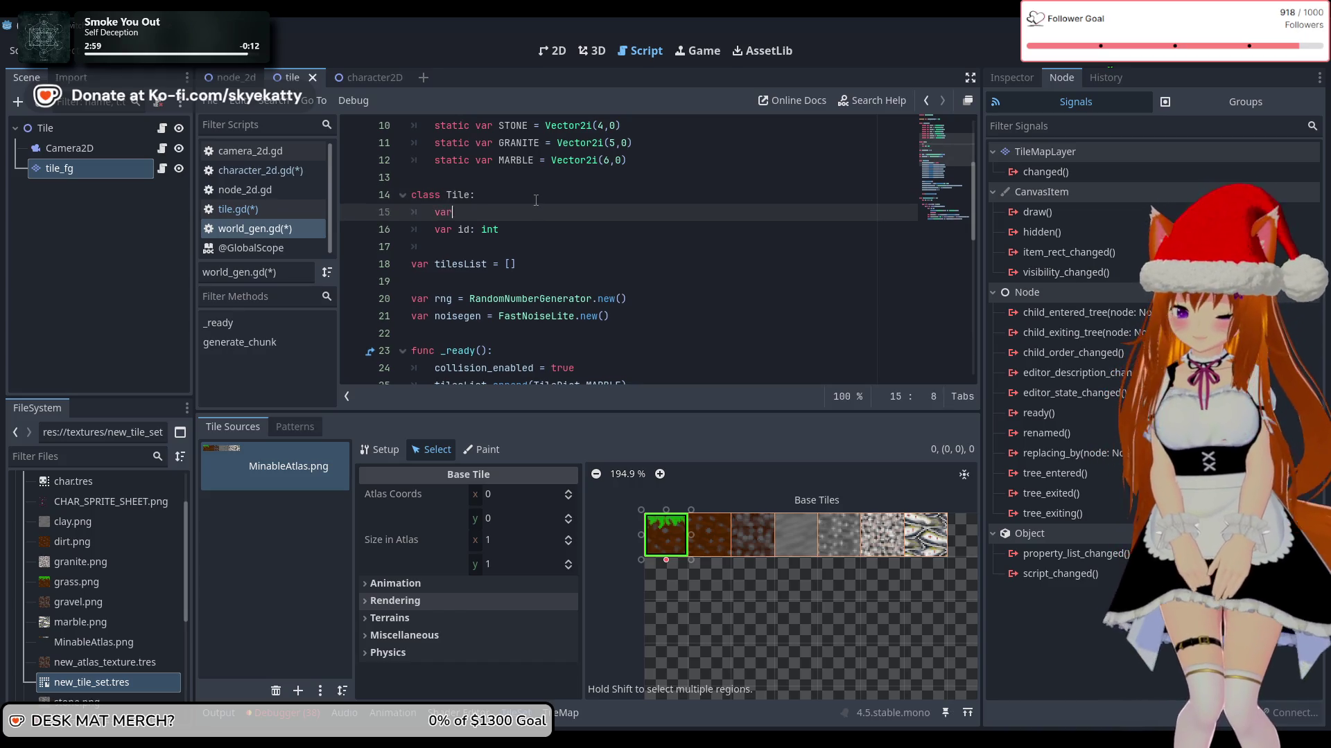
{"action": "type", "text": "name"}
{"action": "key", "text": "BackSpace"}
{"action": "key", "text": "BackSpace"}
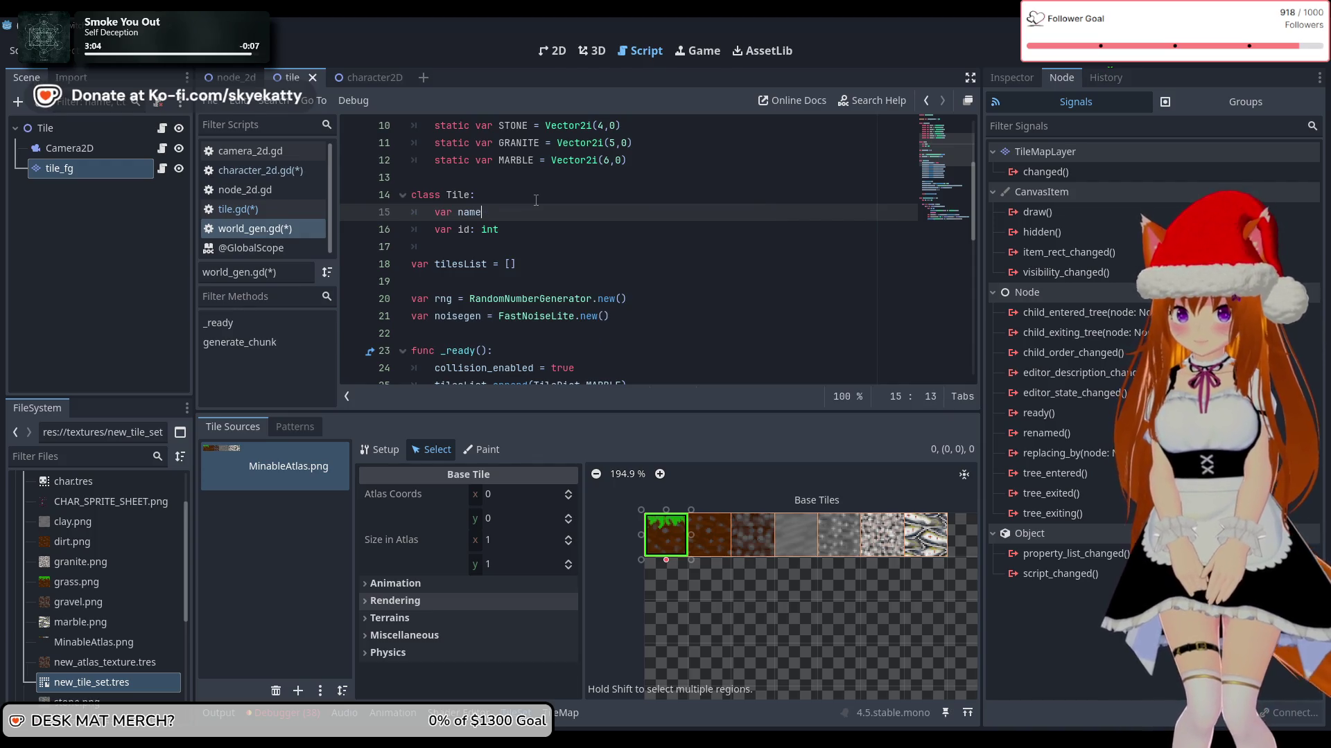
{"action": "type", "text": "s"}
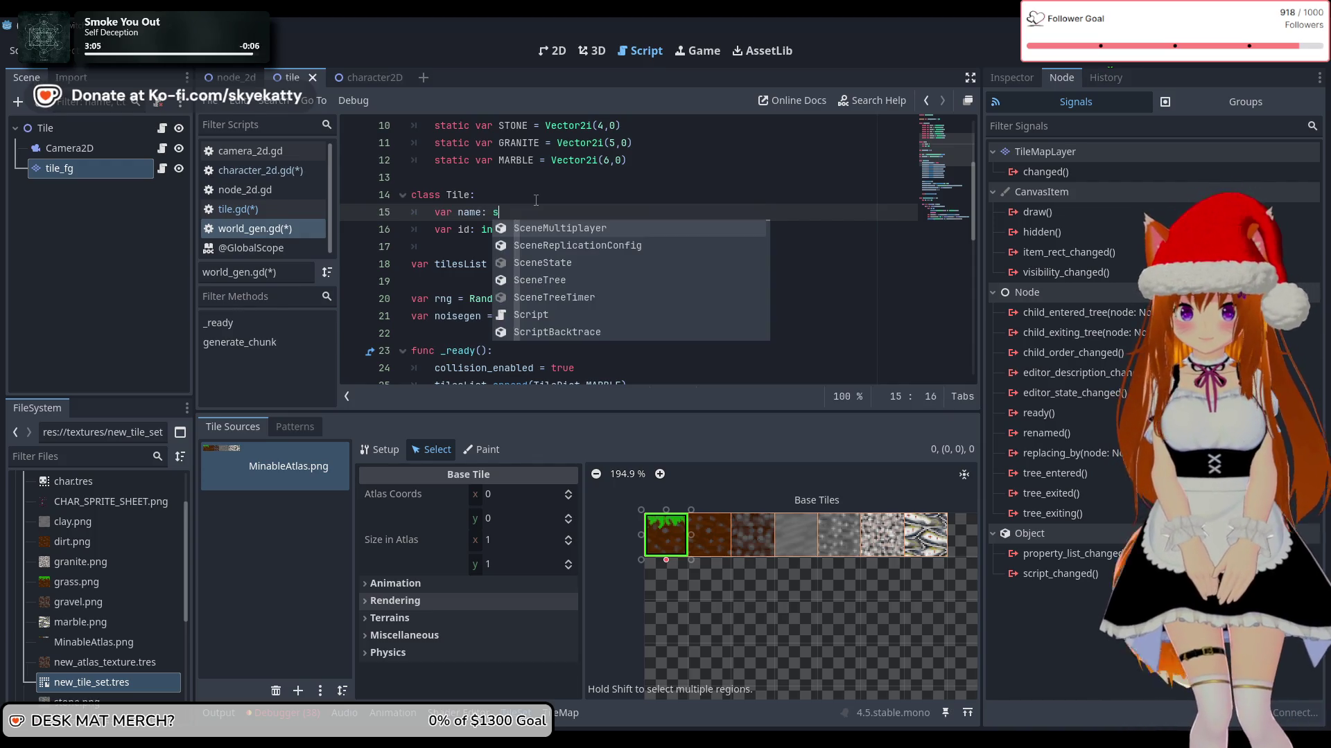
{"action": "key", "text": "BackSpace"}
{"action": "key", "text": "BackSpace"}
{"action": "key", "text": "BackSpace"}
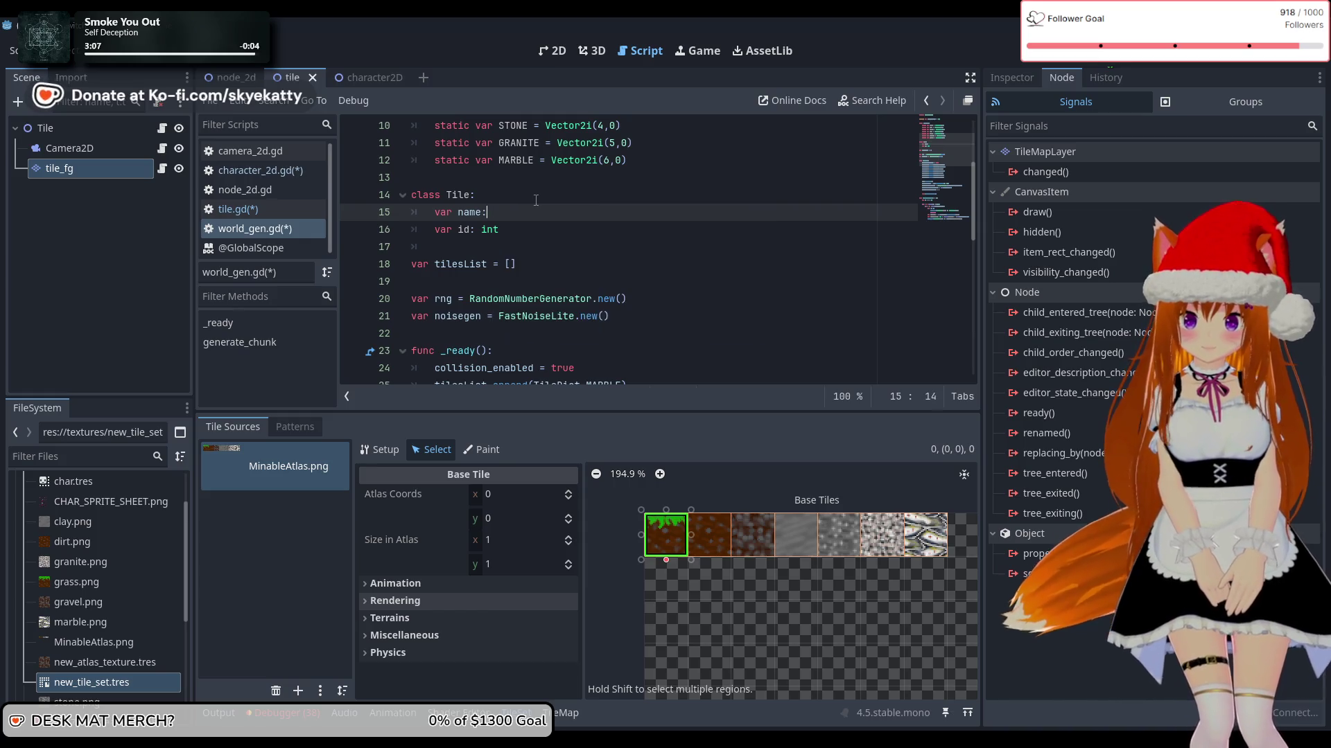
{"action": "key", "text": "BackSpace"}
{"action": "key", "text": "BackSpace"}
{"action": "type", "text": "Name"}
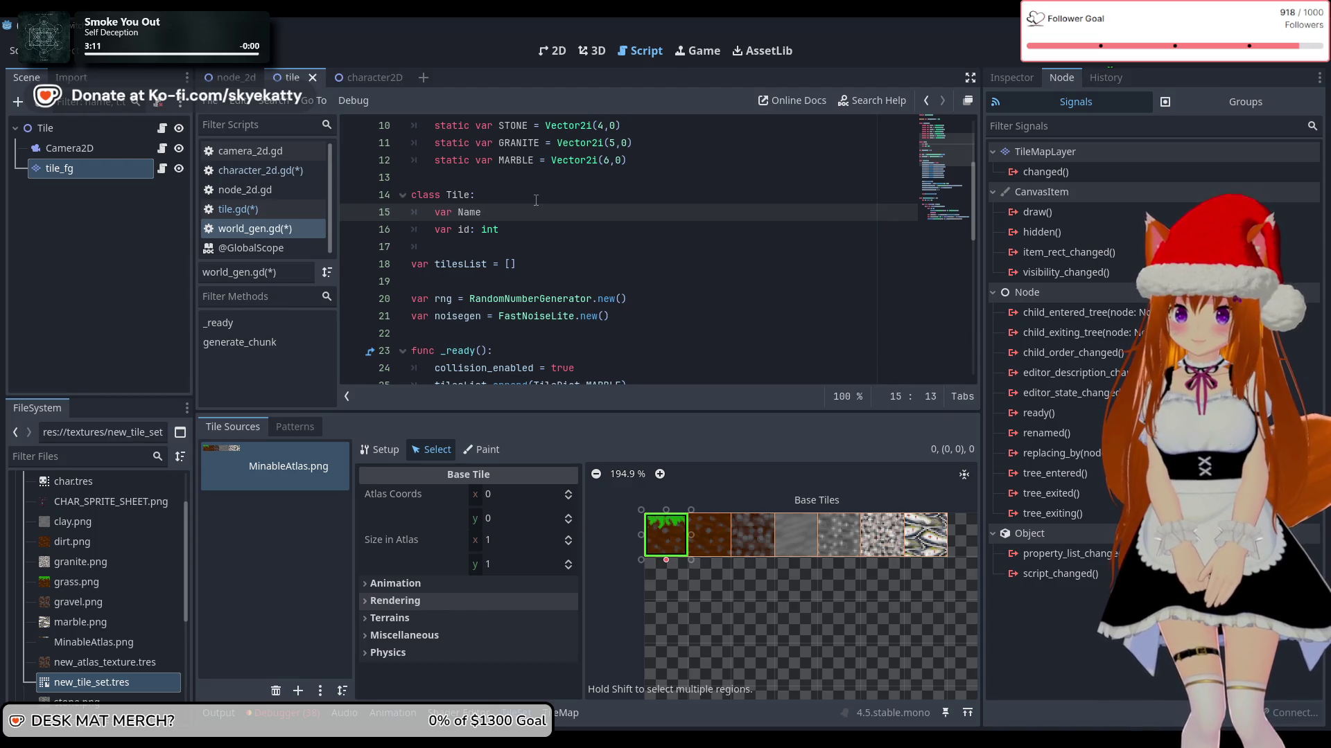
{"action": "type", "text": ": String"}
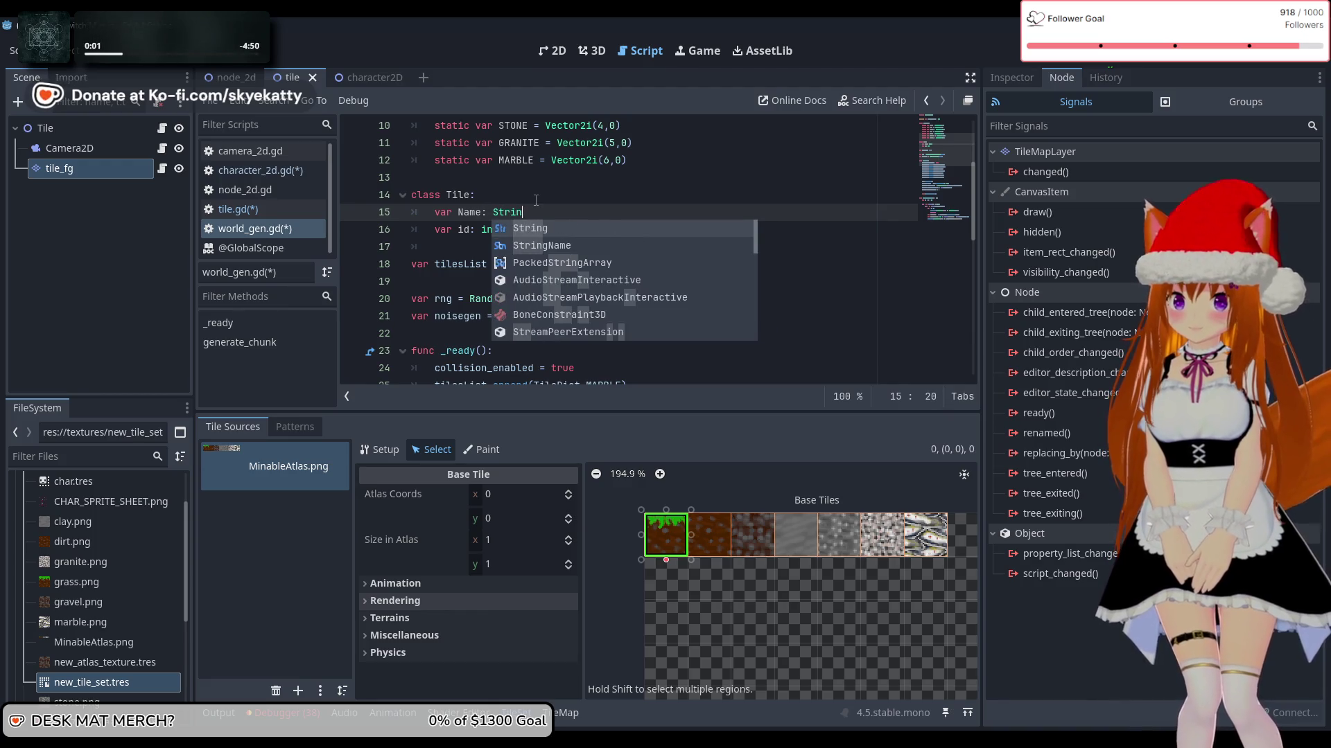
{"action": "key", "text": "Escape"}
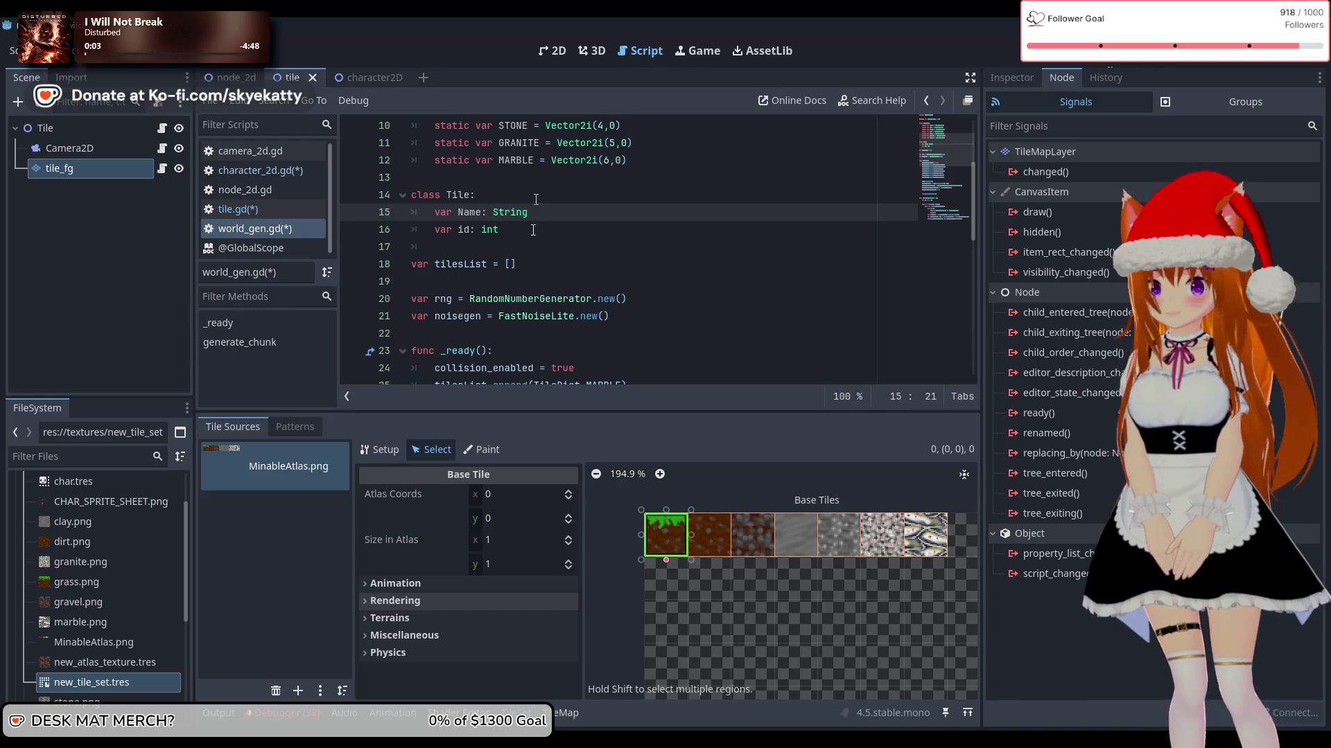
Step: Reorder the Tile fields so 'var id: int' comes before 'var Name: String'
{"action": "left_click", "coordinate": [524, 224]}
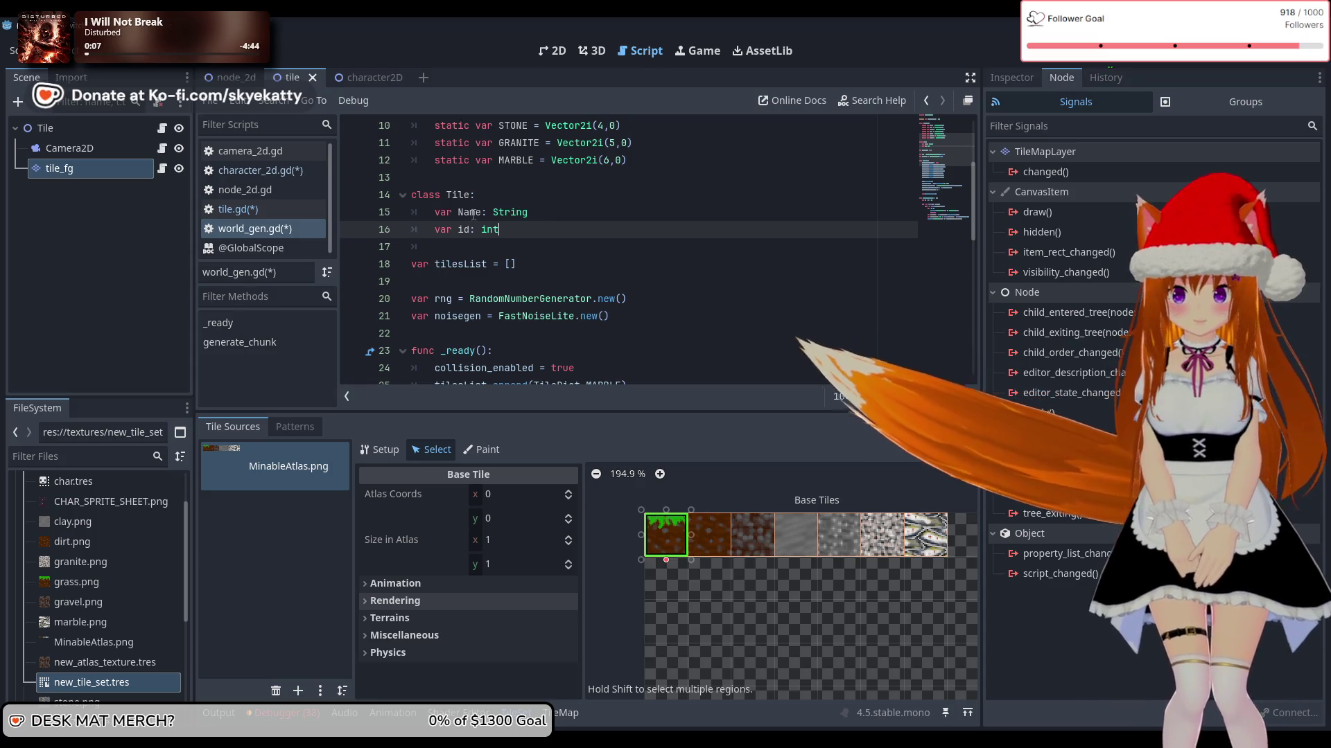
{"action": "left_click", "coordinate": [479, 215]}
{"action": "left_click", "coordinate": [530, 227]}
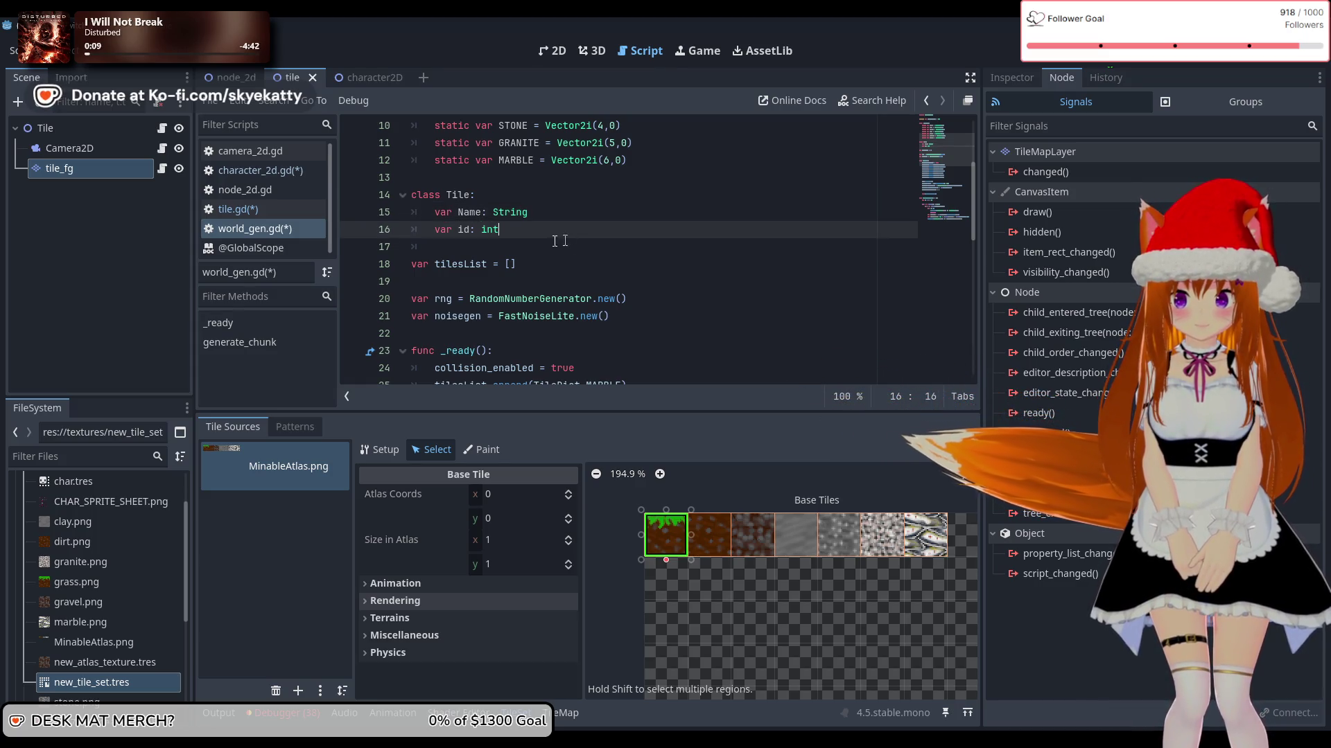
{"action": "key", "text": "BackSpace"}
{"action": "key", "text": "BackSpace"}
{"action": "key", "text": "BackSpace"}
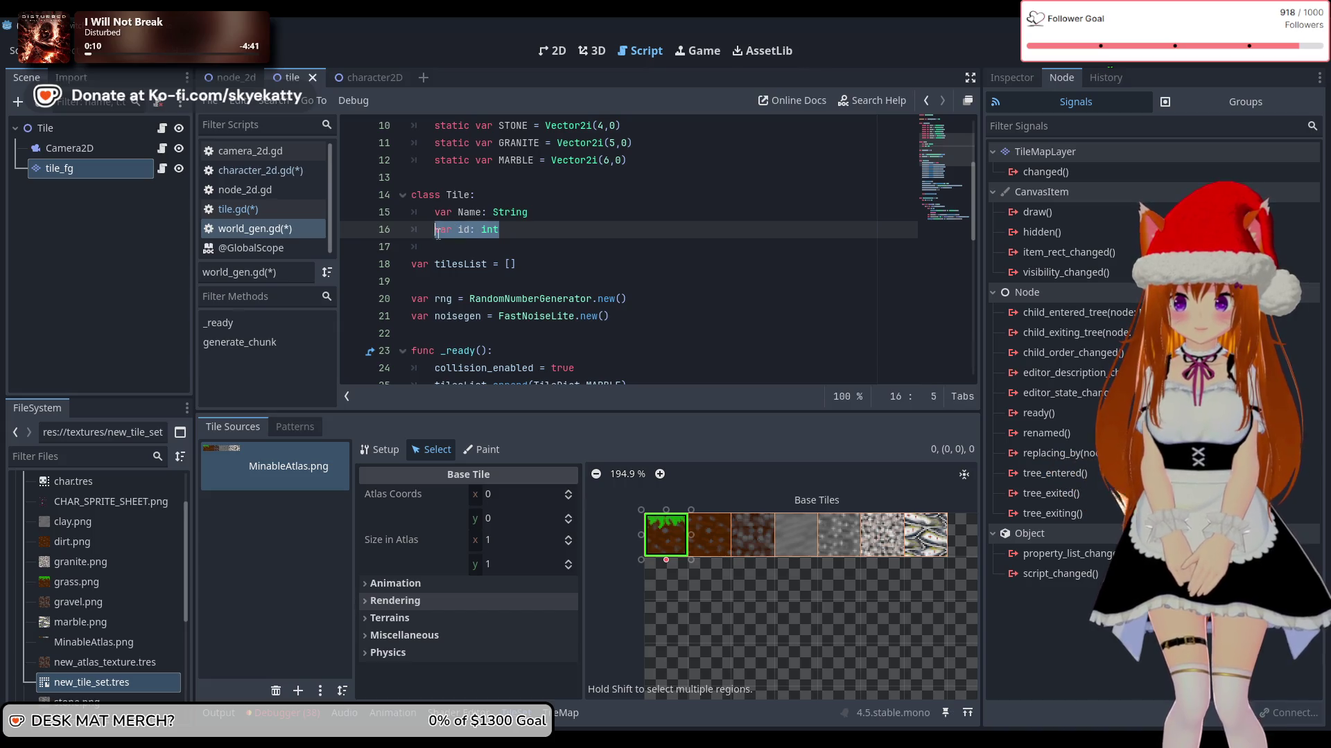
{"action": "key", "text": "BackSpace"}
{"action": "key", "text": "BackSpace"}
{"action": "key", "text": "Up"}
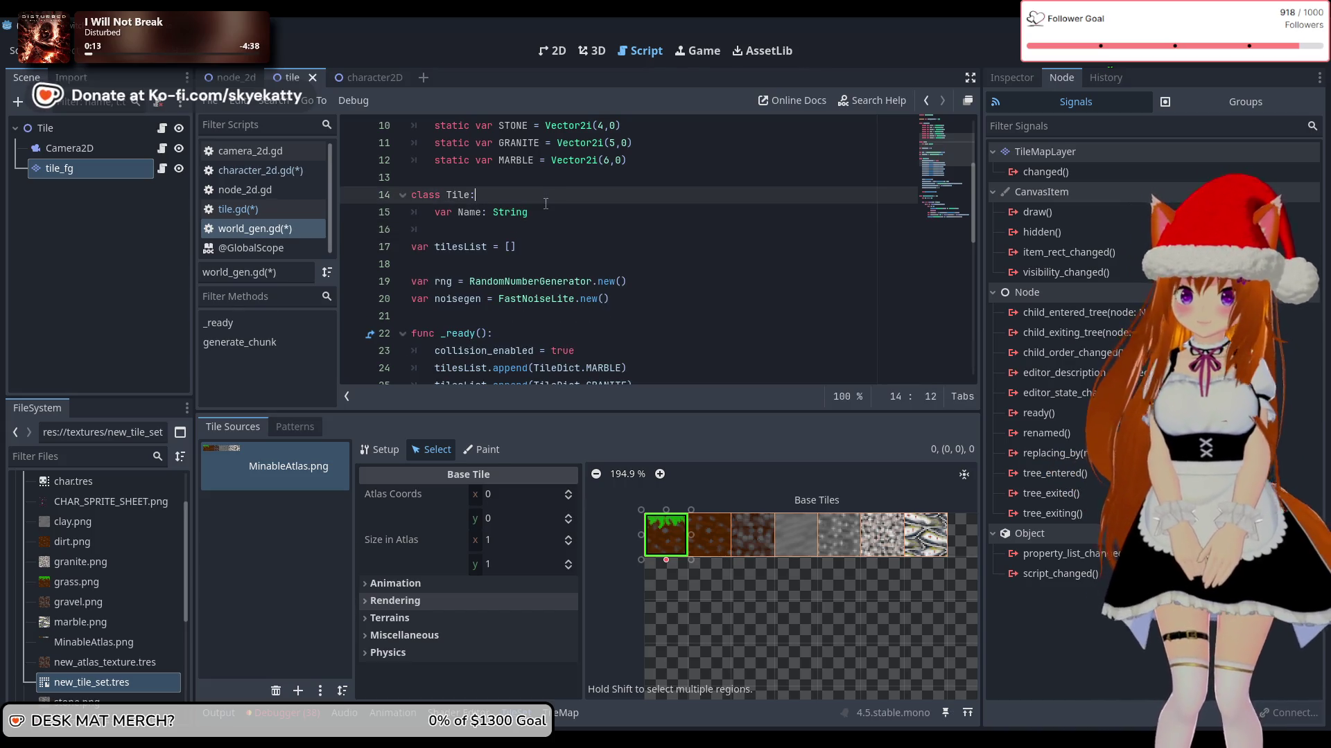
{"action": "key", "text": "Return"}
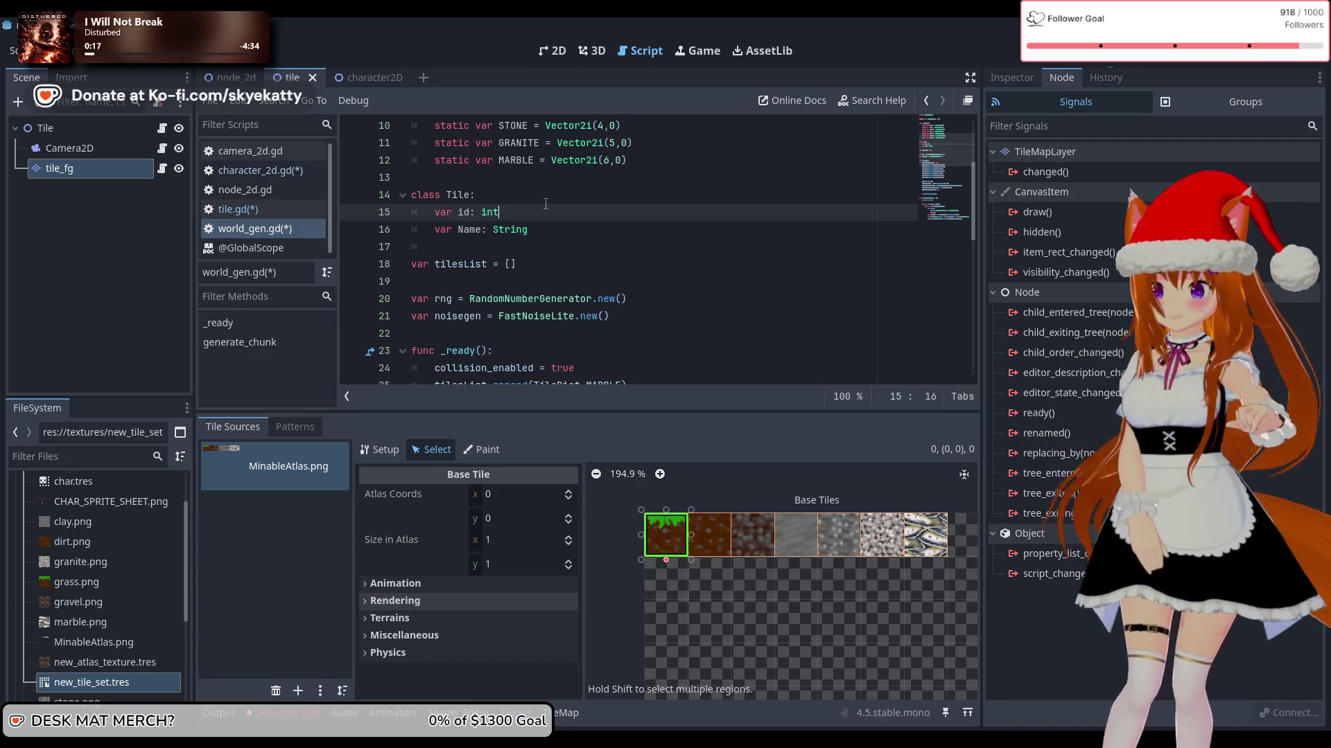
{"action": "left_click", "coordinate": [558, 233]}
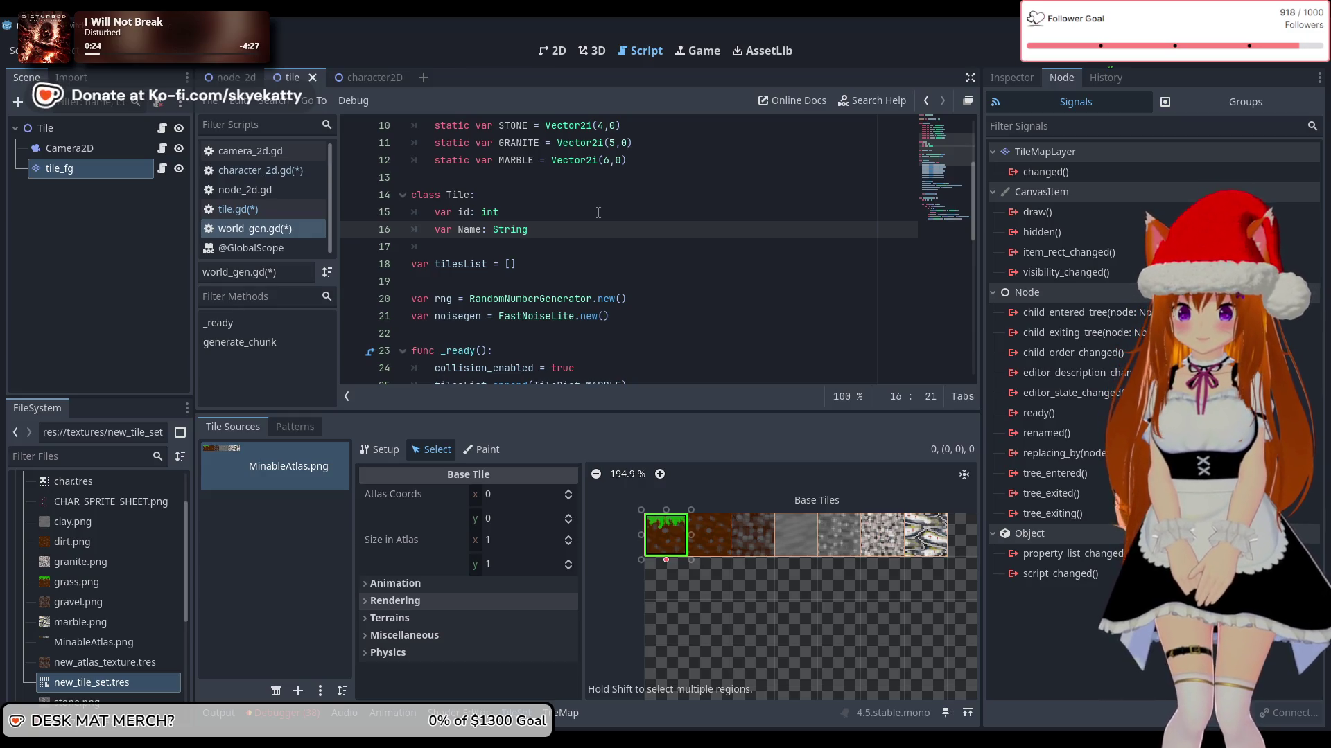
{"action": "scroll", "coordinate": [600, 213], "scroll_direction": "up", "scroll_amount": 3}
{"action": "scroll", "coordinate": [612, 215], "scroll_direction": "up", "scroll_amount": 2}
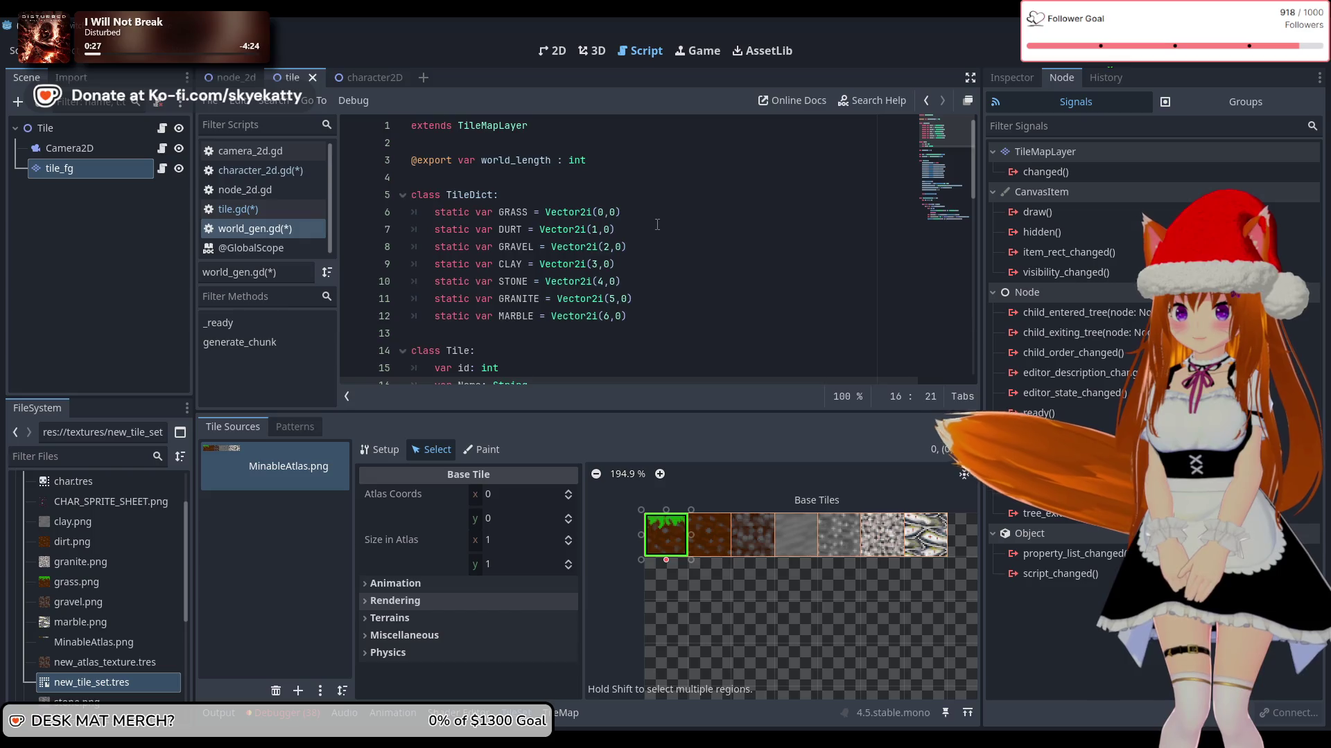
{"action": "scroll", "coordinate": [614, 229], "scroll_direction": "down", "scroll_amount": 2}
{"action": "scroll", "coordinate": [617, 260], "scroll_direction": "up", "scroll_amount": 1}
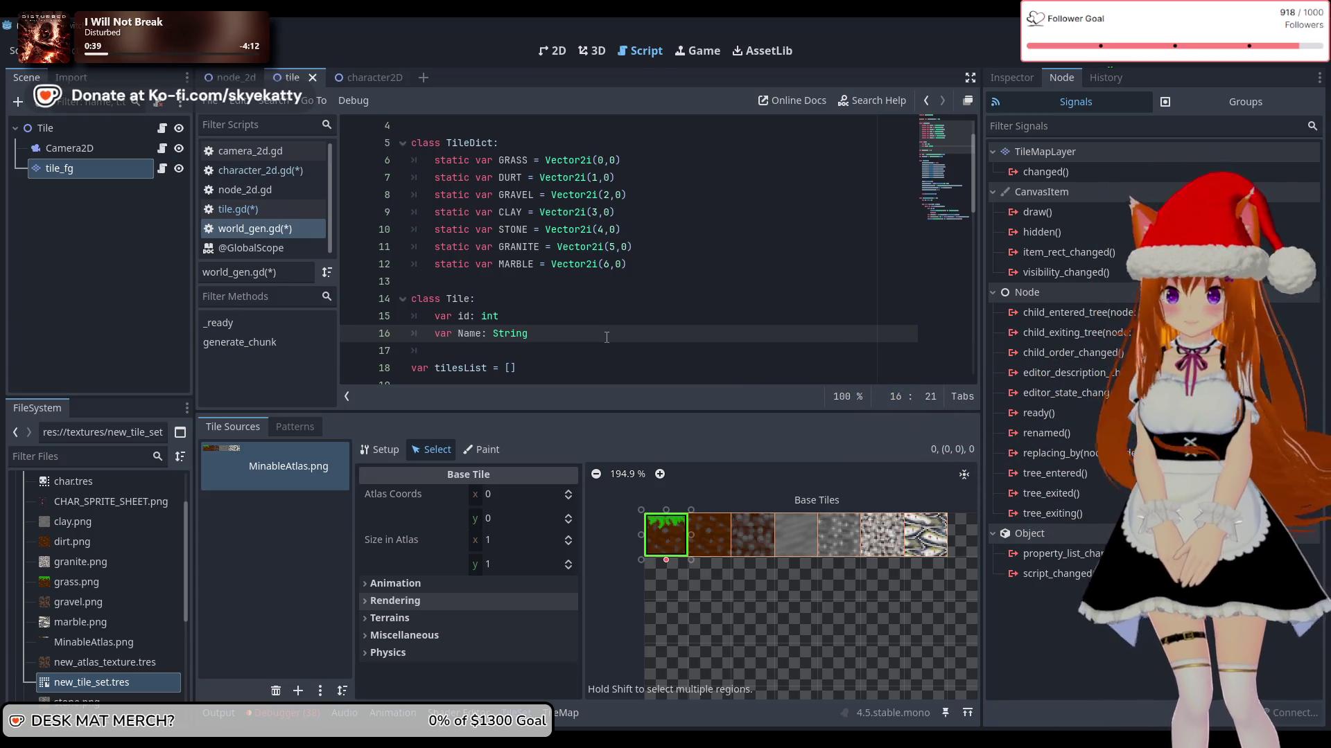
Step: Add 'var texmap: Vector2i' below the Name field in the Tile class
{"action": "key", "text": "Return"}
{"action": "type", "text": "var"}
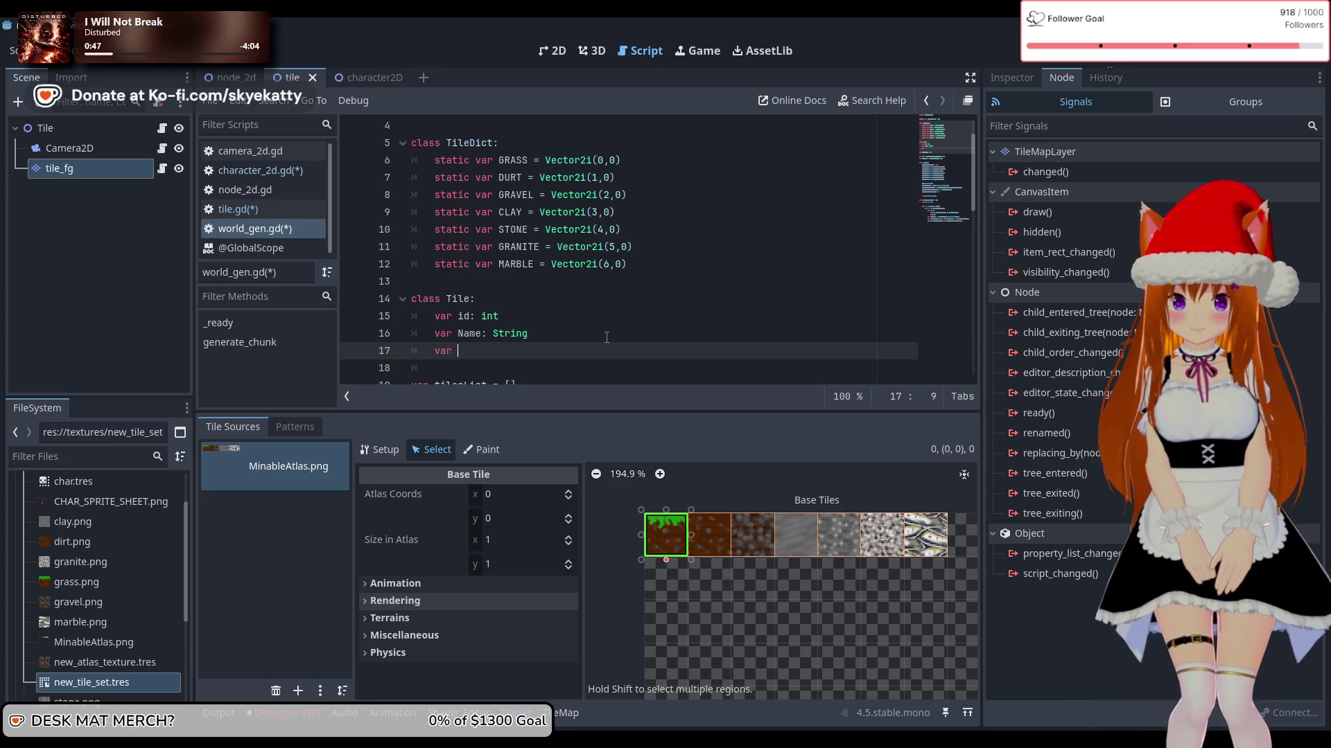
{"action": "type", "text": "texmap ="}
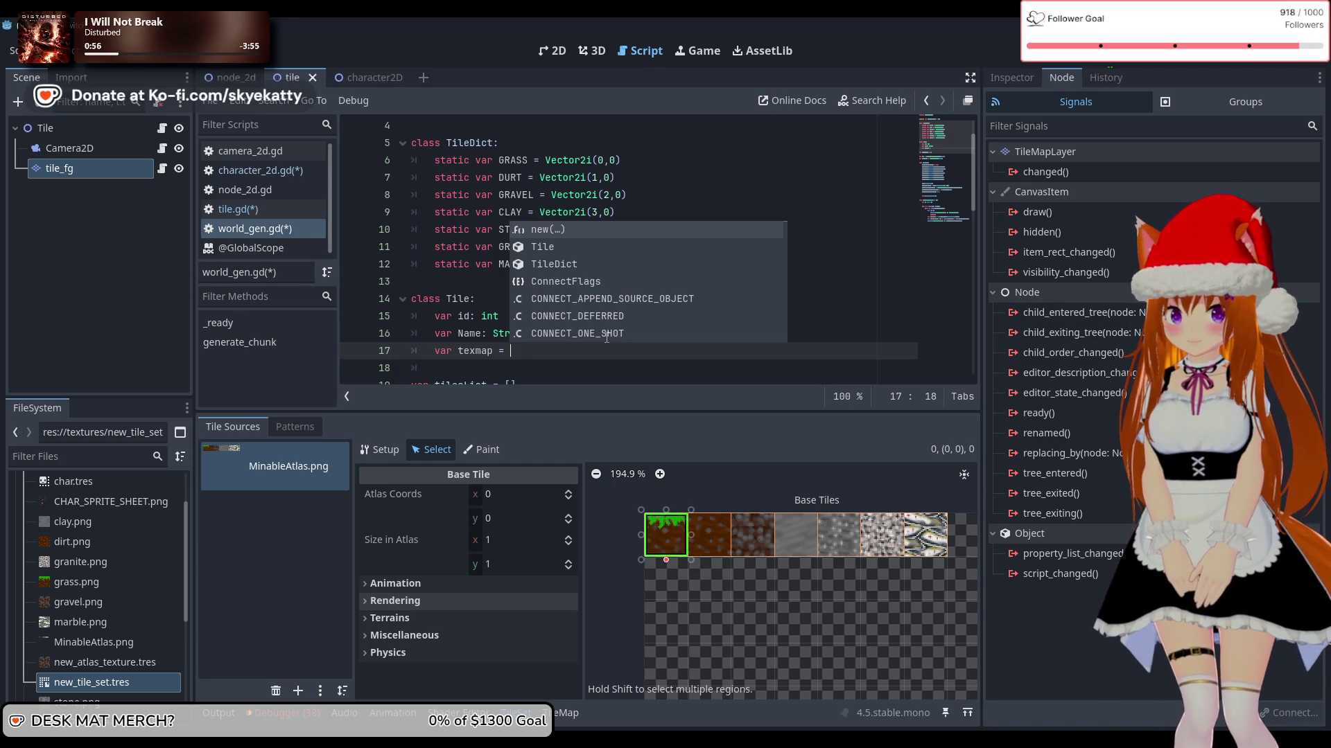
{"action": "key", "text": "BackSpace"}
{"action": "key", "text": "BackSpace"}
{"action": "key", "text": "BackSpace"}
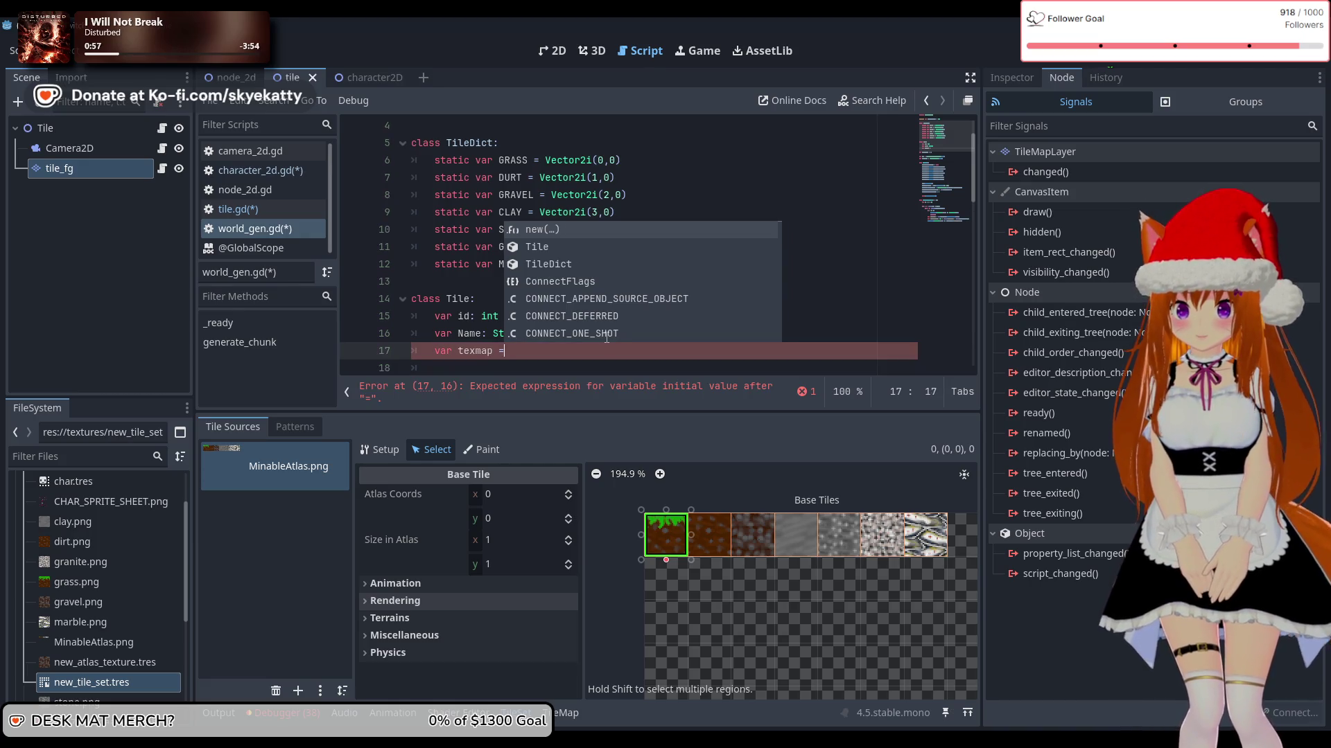
{"action": "type", "text": ":"}
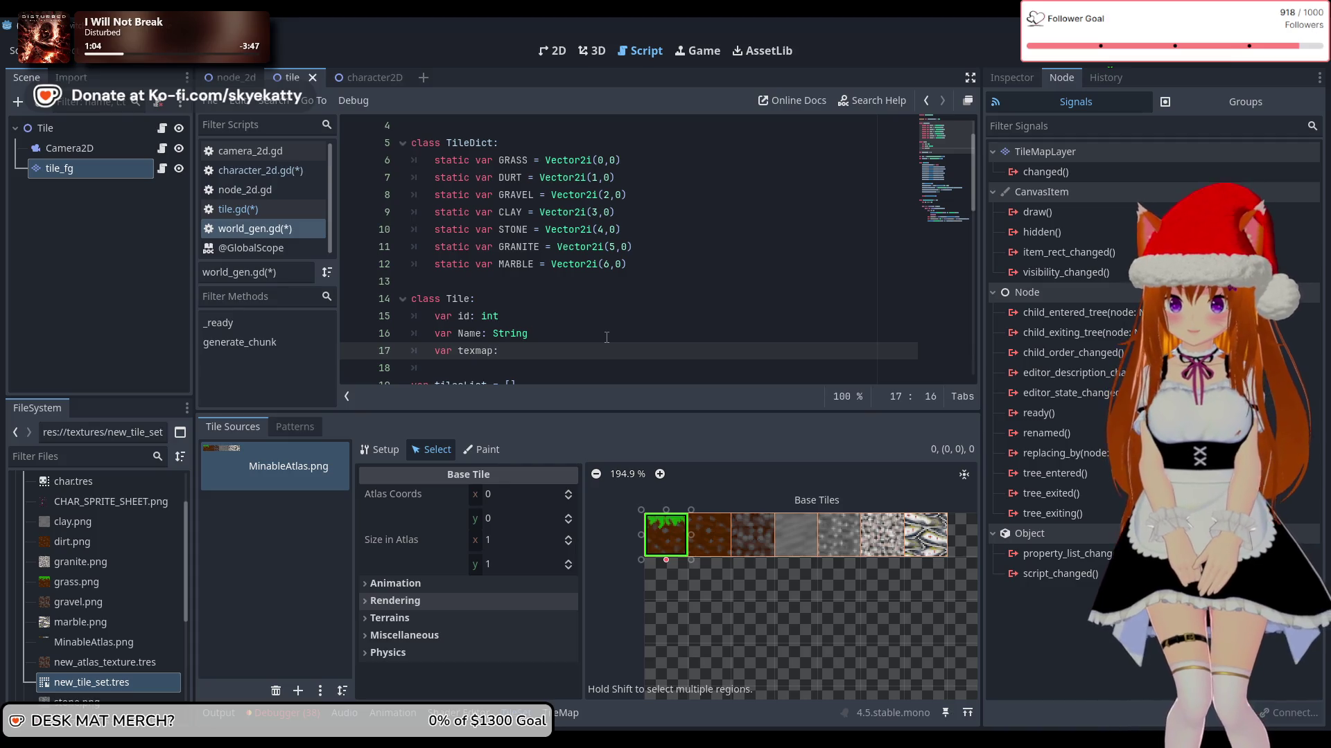
{"action": "type", "text": " Ve"}
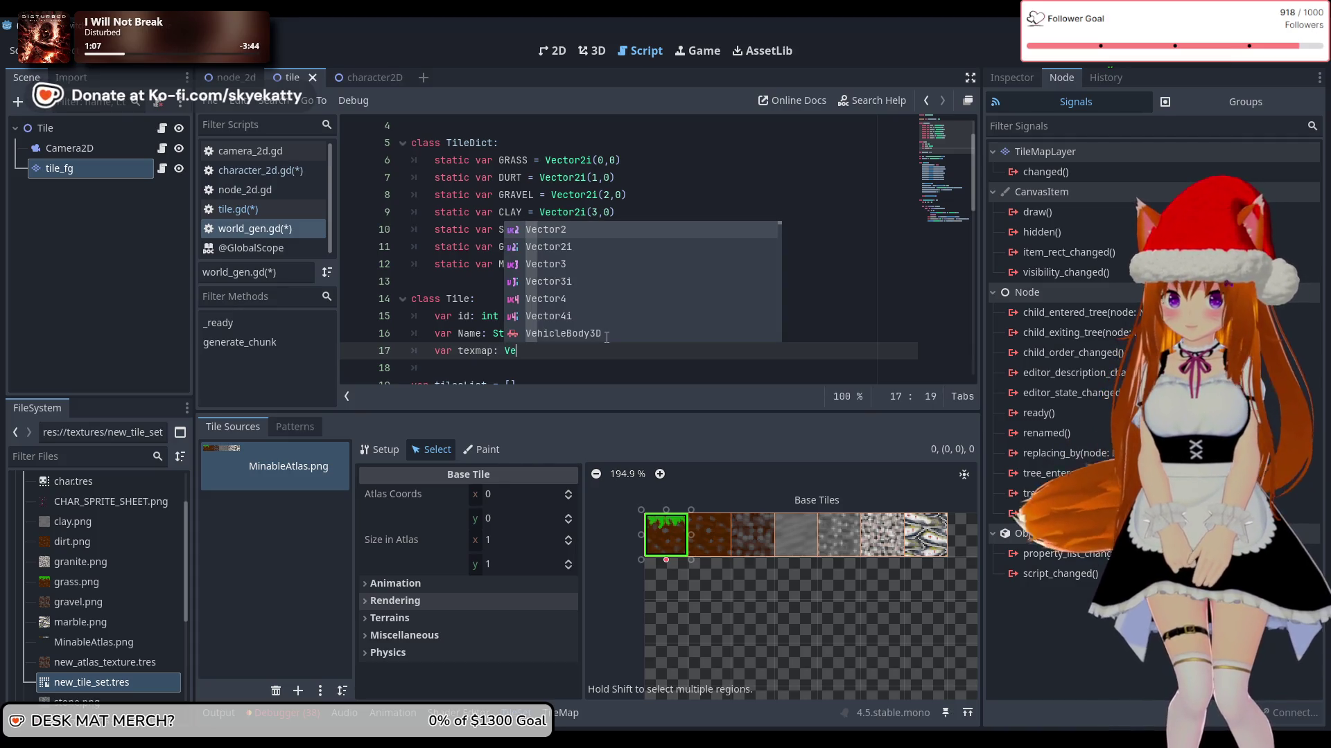
{"action": "key", "text": "Down"}
{"action": "key", "text": "Return"}
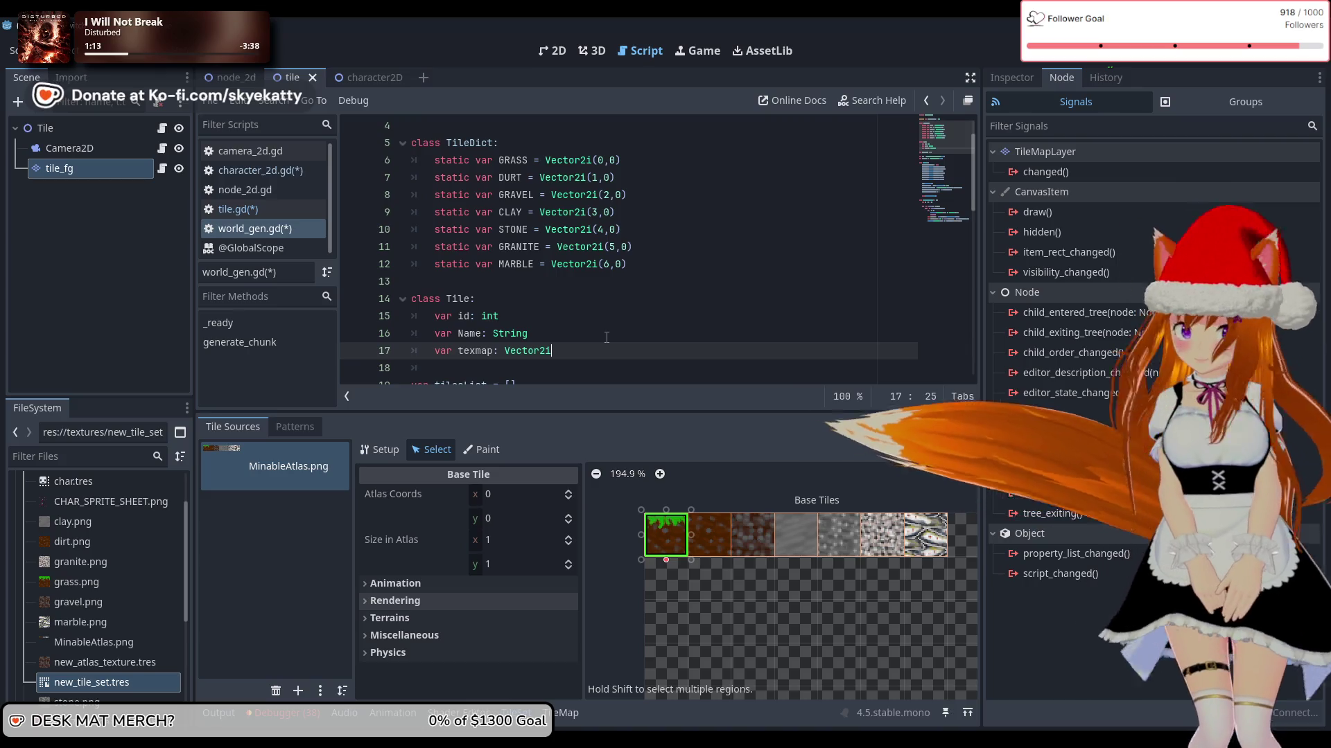
{"action": "scroll", "coordinate": [606, 338], "scroll_direction": "down", "scroll_amount": 2}
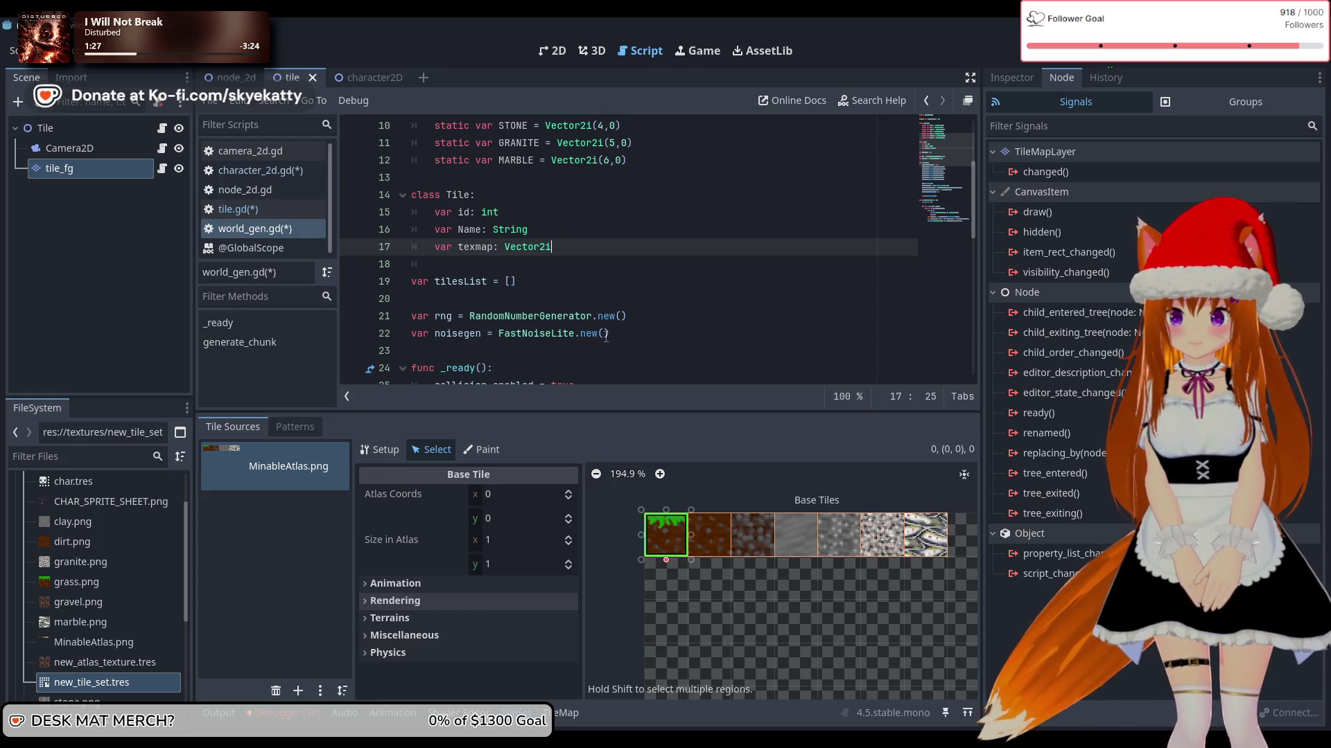
{"action": "left_click", "coordinate": [493, 194]}
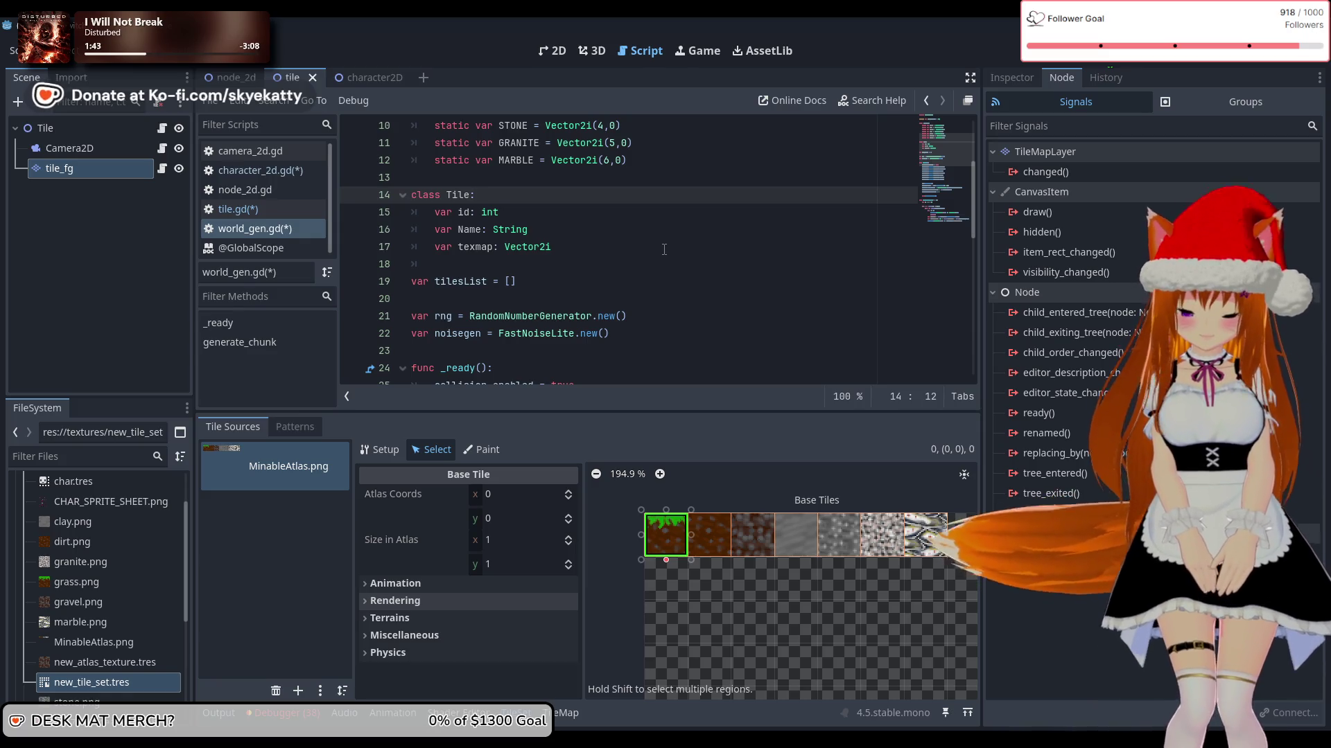
{"action": "key", "text": "Return"}
{"action": "type", "text": "var l"}
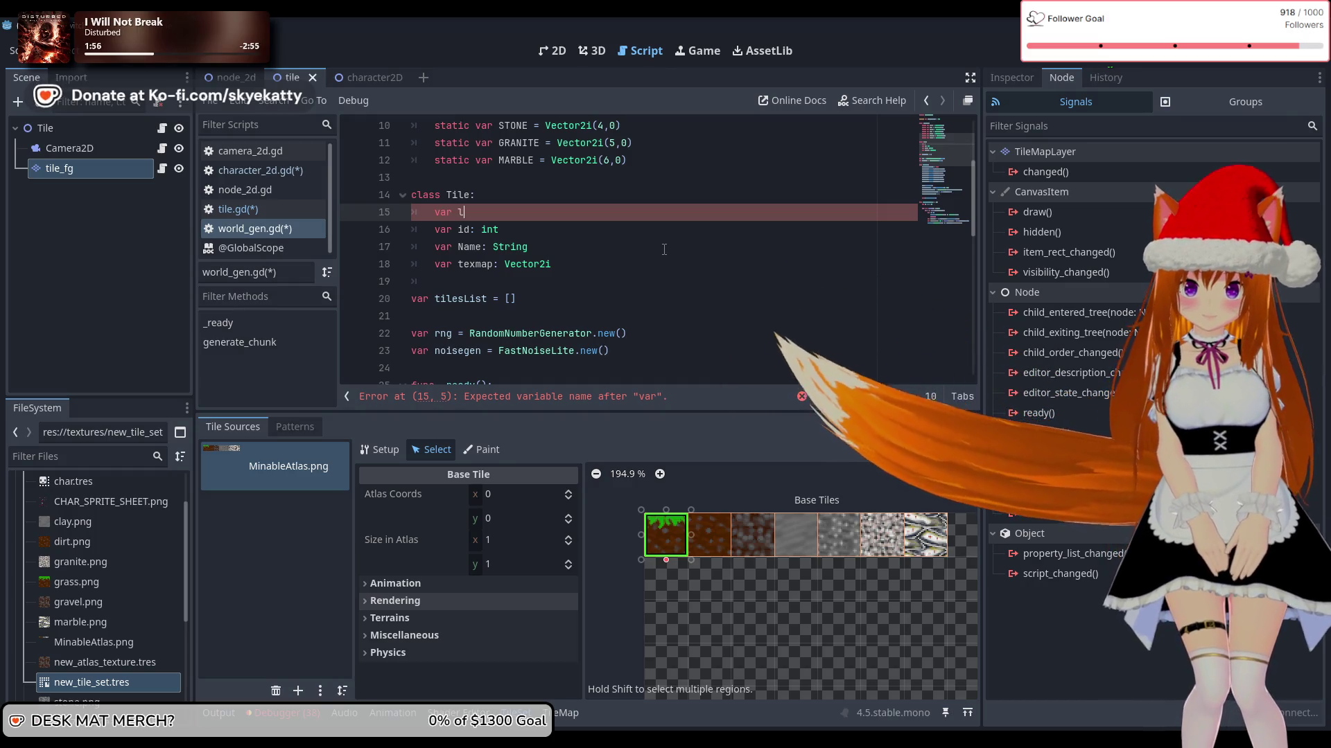
Step: Add 'var registry = []' as the first field of the Tile class
{"action": "type", "text": "all"}
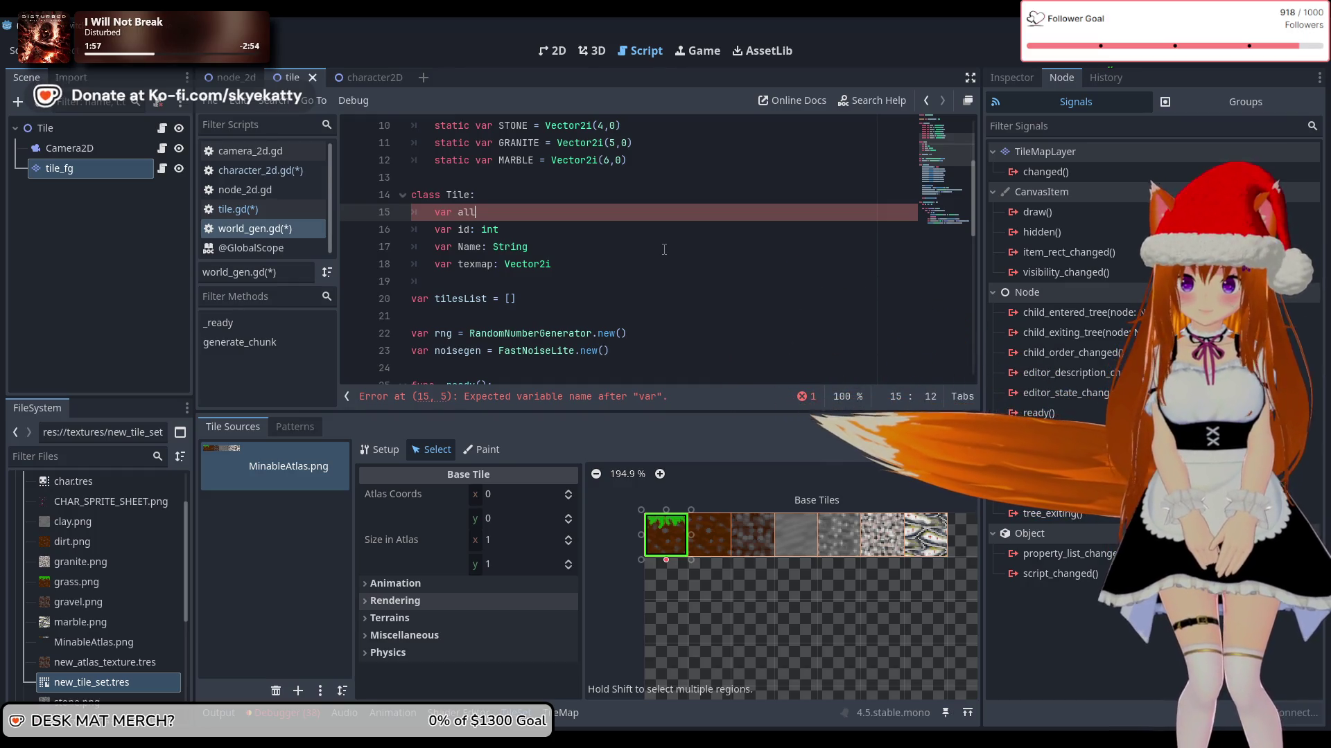
{"action": "key", "text": "BackSpace"}
{"action": "key", "text": "BackSpace"}
{"action": "key", "text": "BackSpace"}
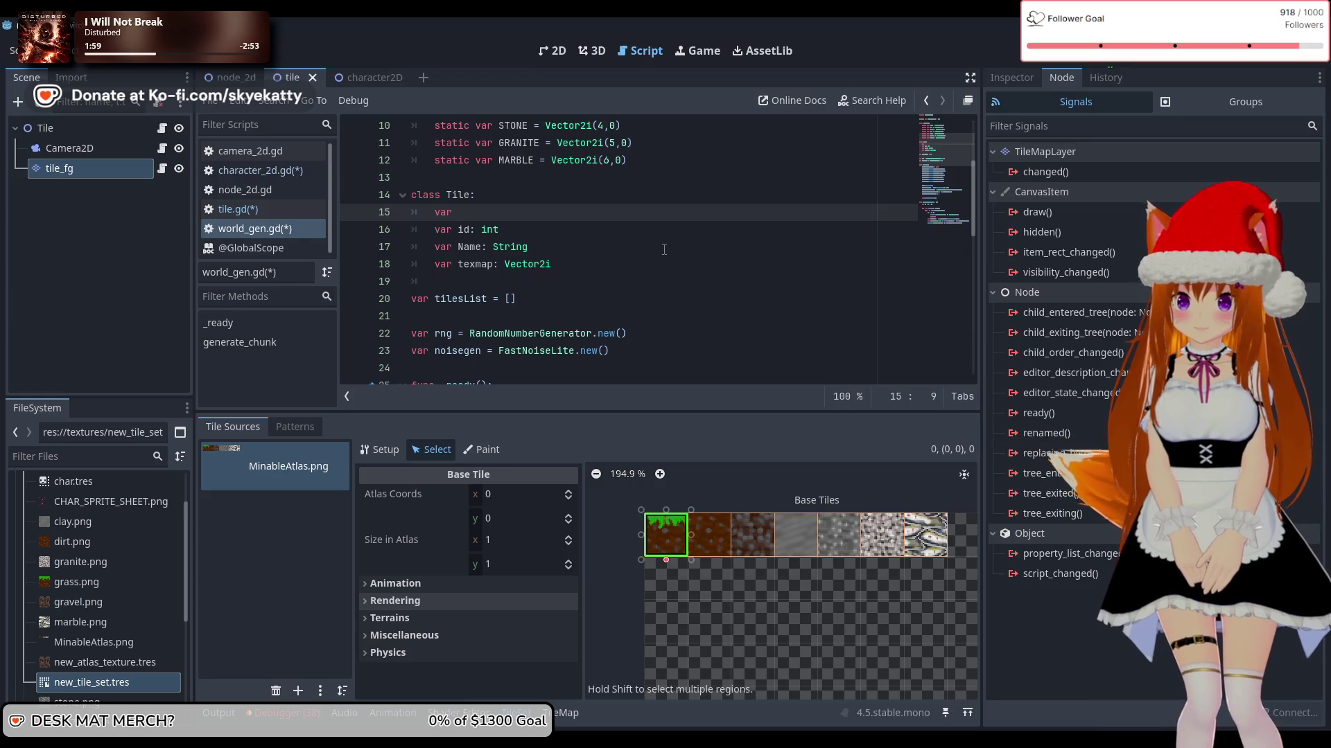
{"action": "type", "text": "index"}
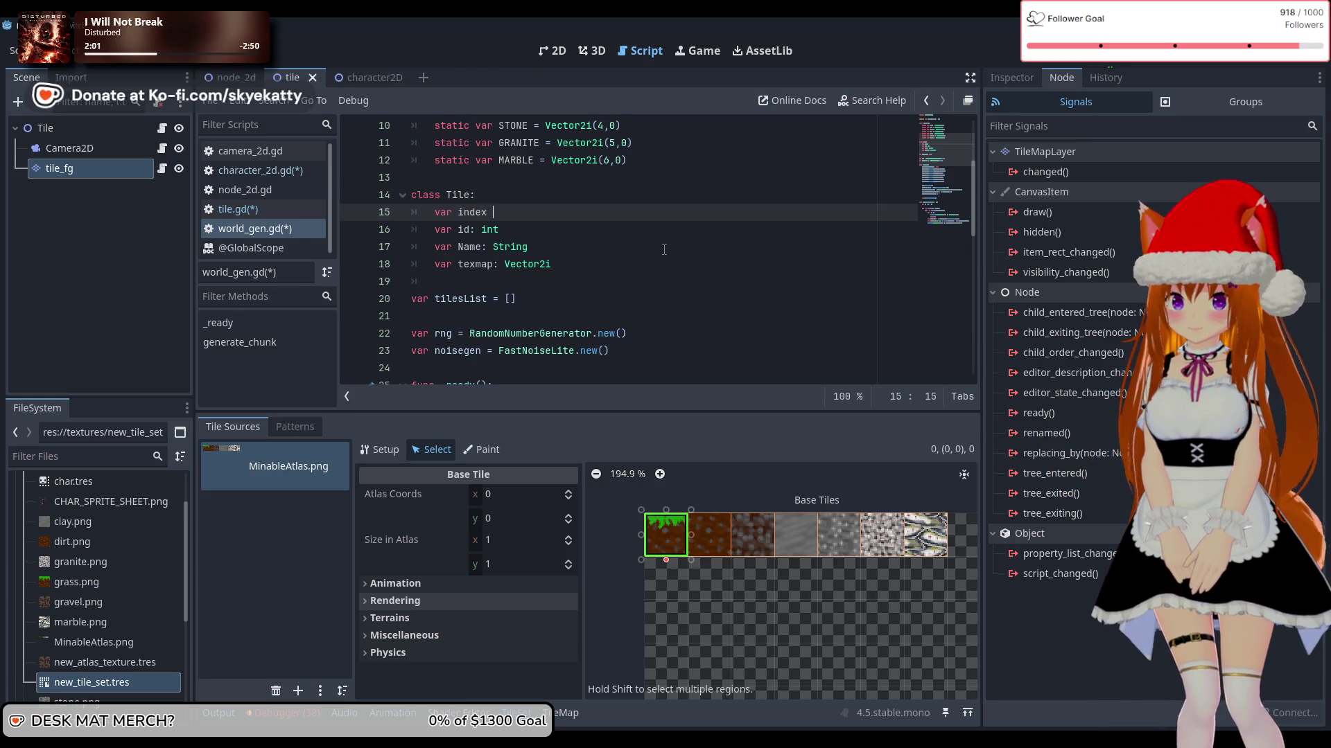
{"action": "key", "text": "BackSpace"}
{"action": "key", "text": "BackSpace"}
{"action": "key", "text": "BackSpace"}
{"action": "type", "text": "registry:"}
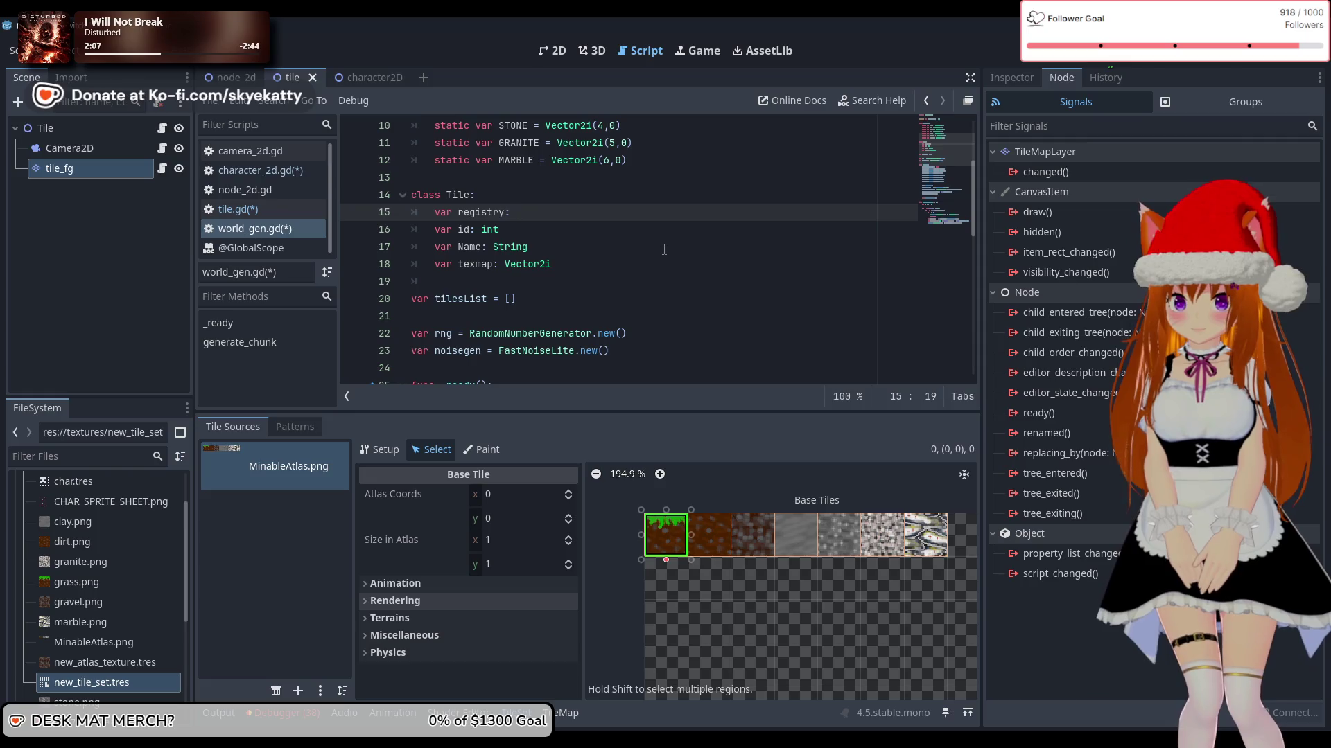
{"action": "type", "text": "Lis"}
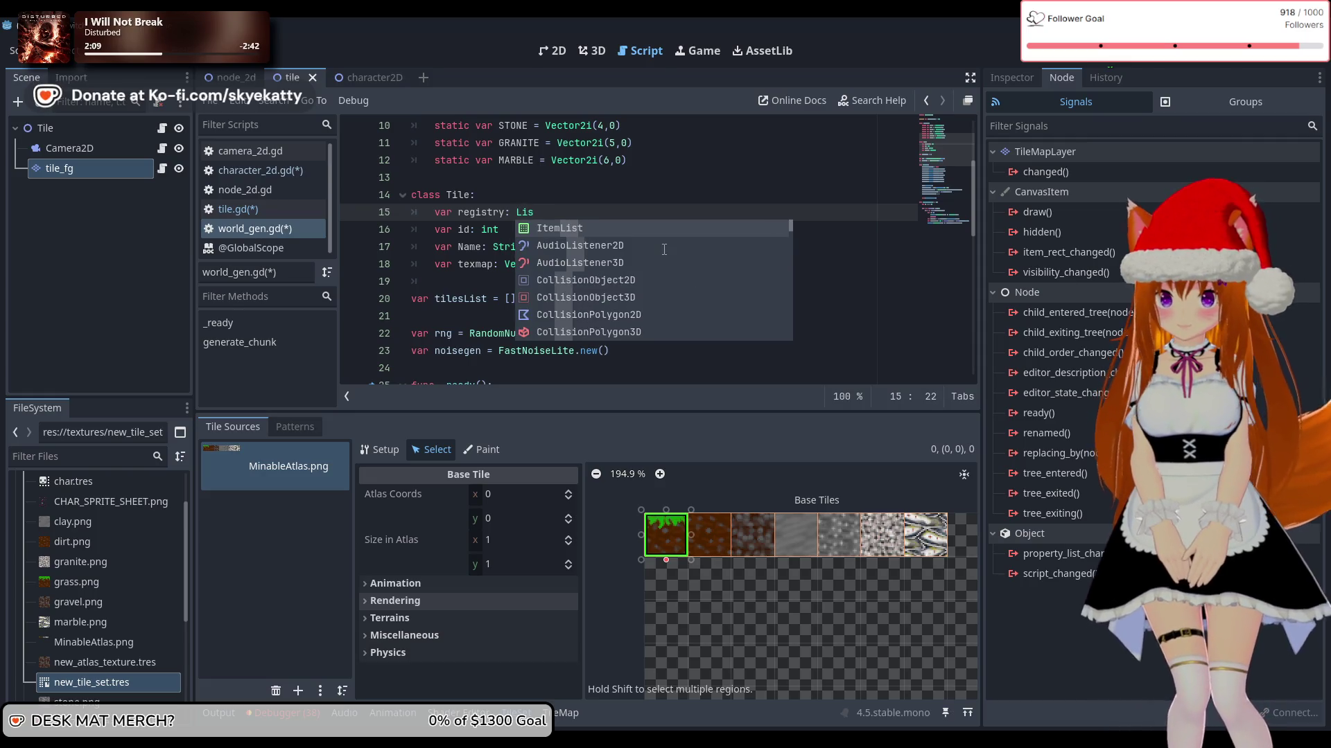
{"action": "key", "text": "BackSpace"}
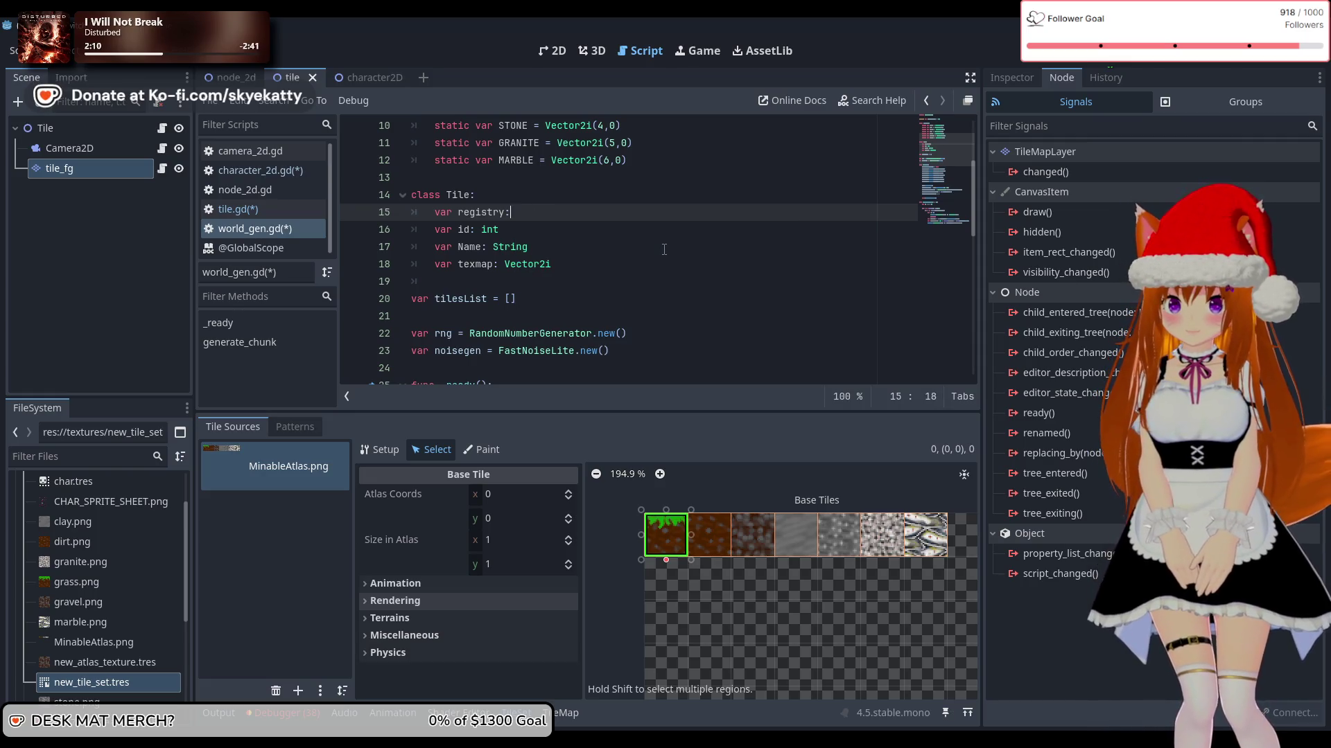
{"action": "type", "text": "= []"}
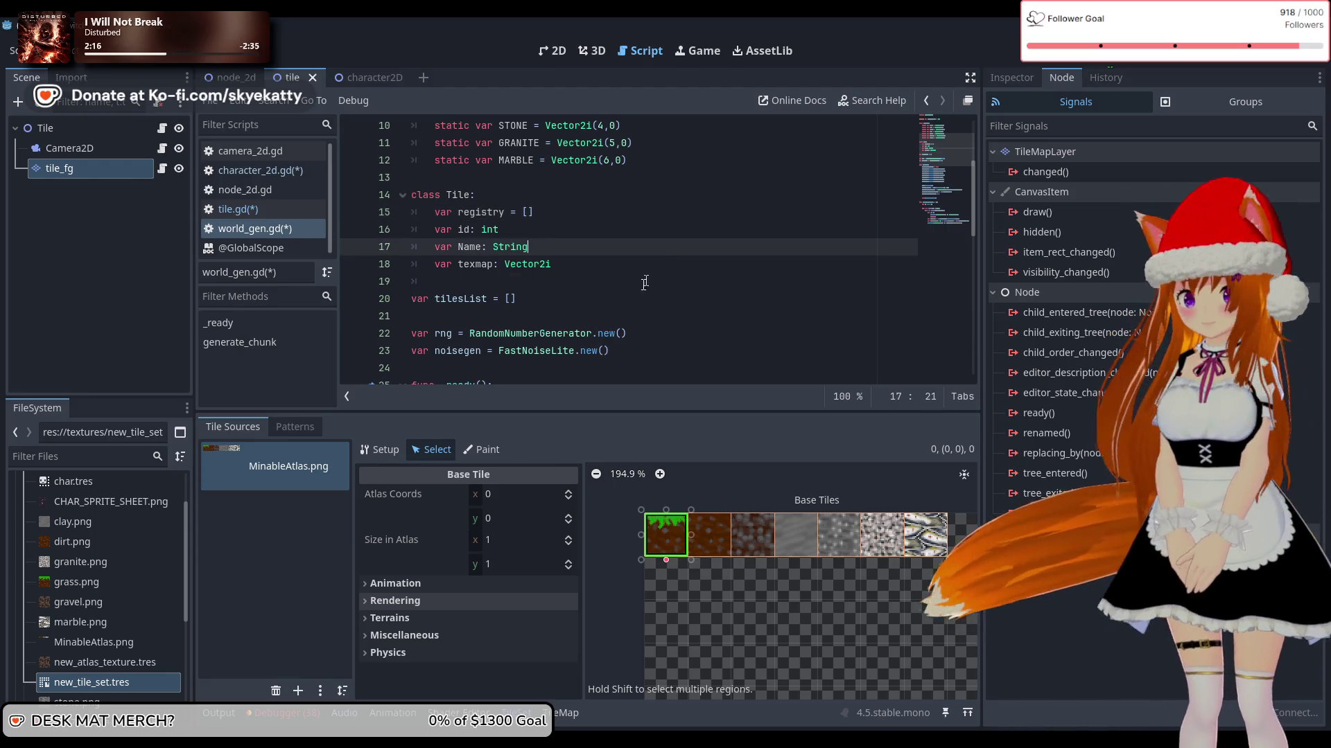
Step: Move to the end of the texmap declaration and look over the Tile class
{"action": "left_click", "coordinate": [627, 268]}
{"action": "scroll", "coordinate": [532, 226], "scroll_direction": "down", "scroll_amount": 1}
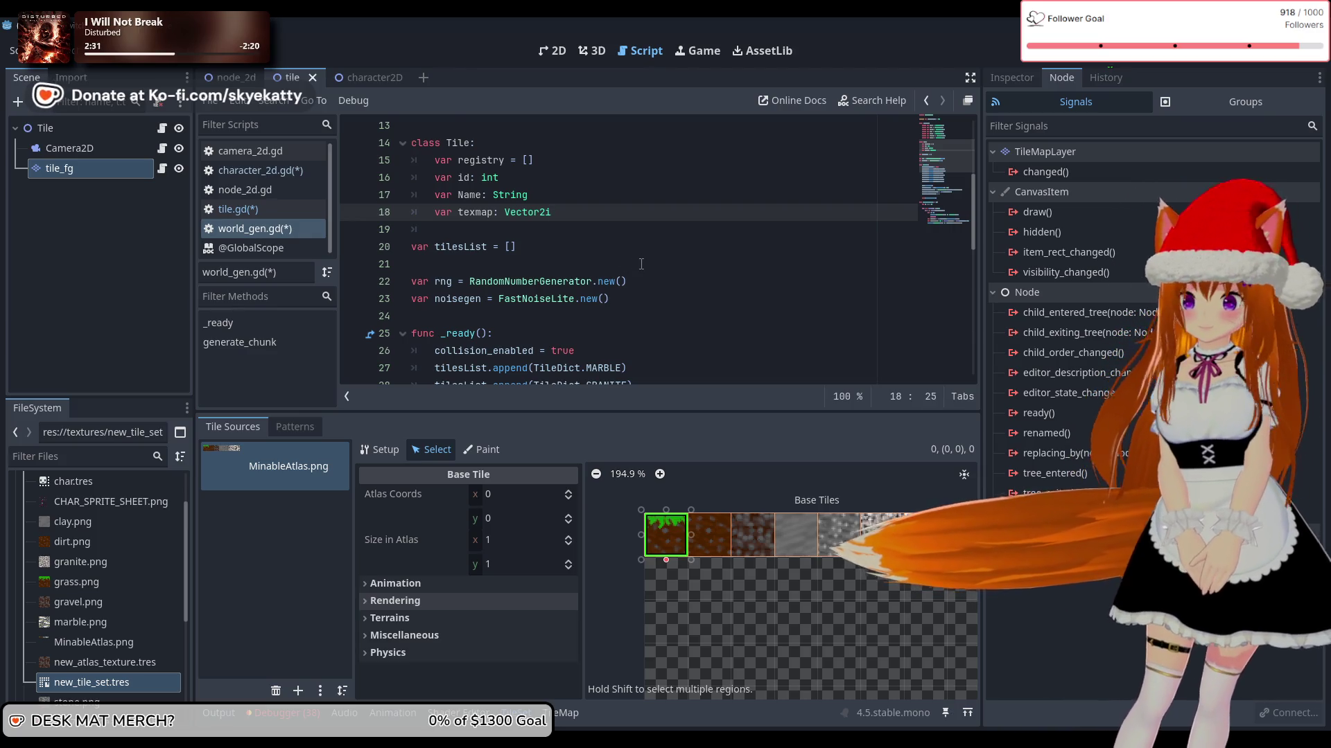
{"action": "scroll", "coordinate": [635, 263], "scroll_direction": "up", "scroll_amount": 1}
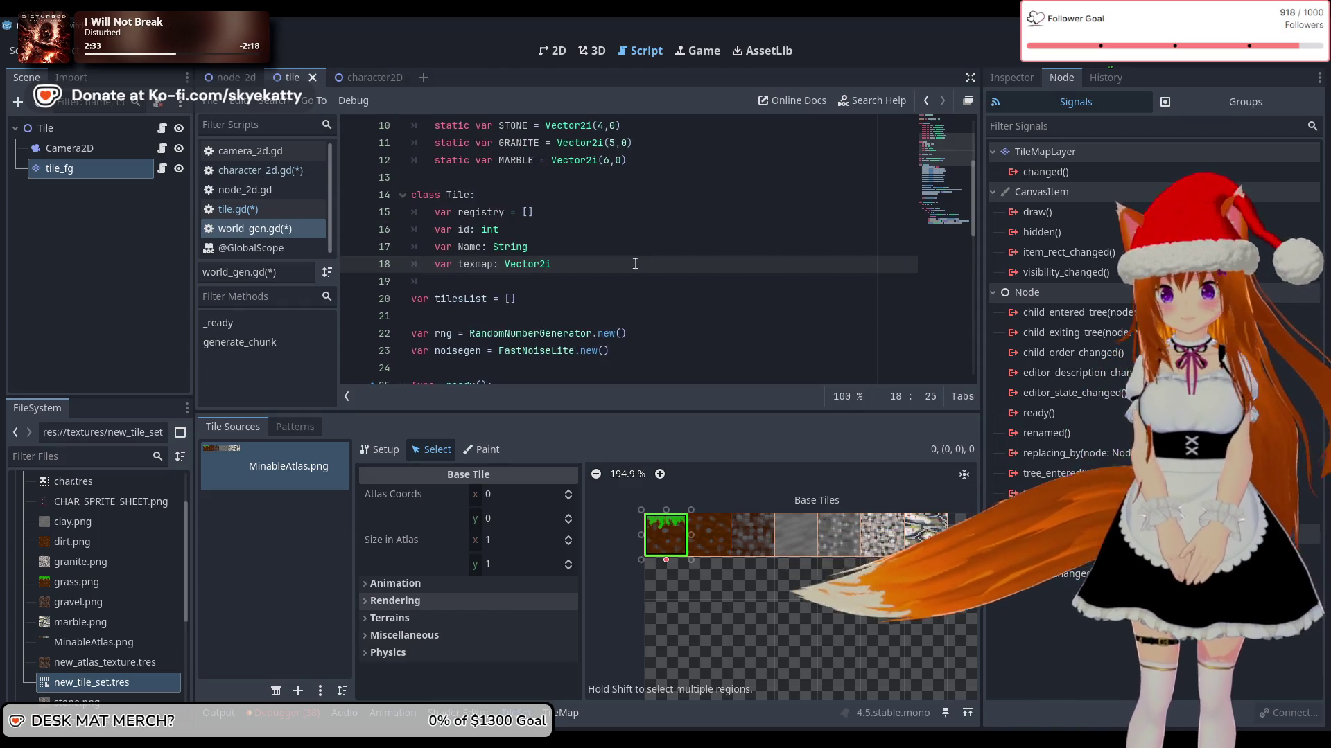
{"action": "scroll", "coordinate": [635, 263], "scroll_direction": "up", "scroll_amount": 1}
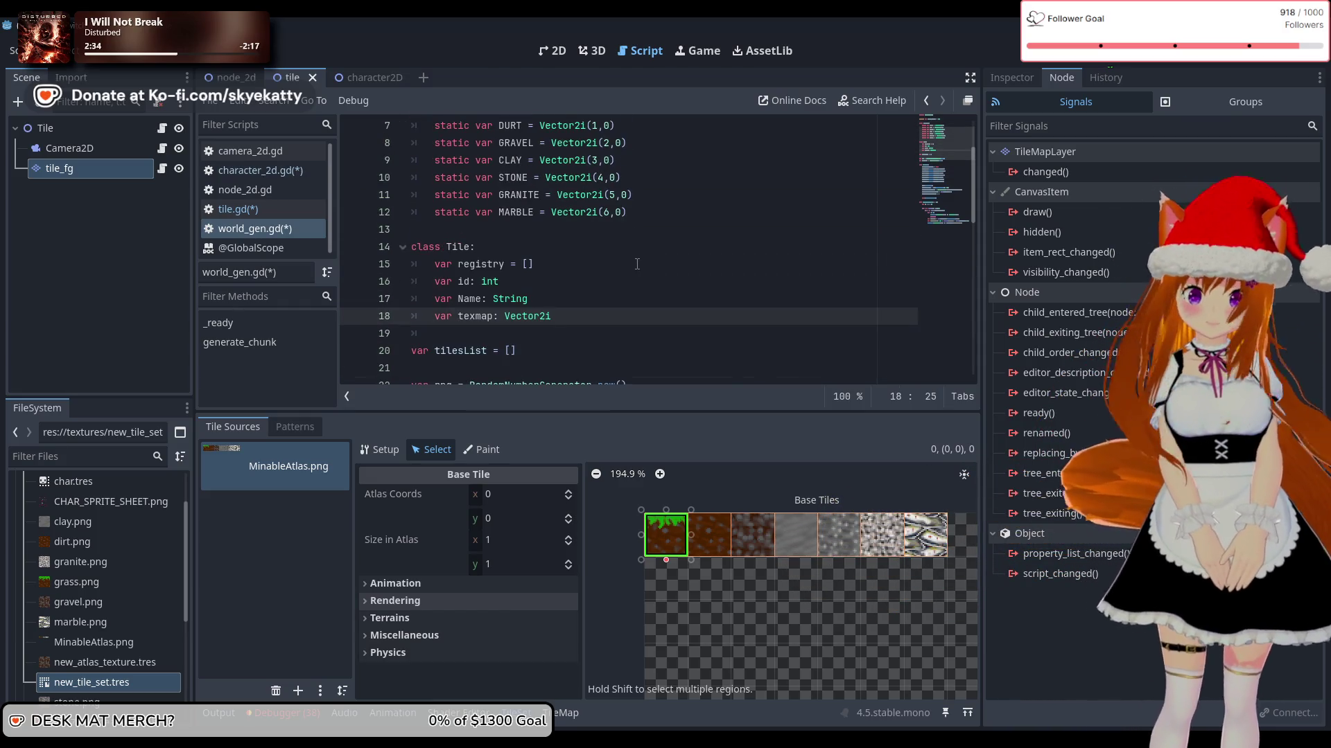
{"action": "scroll", "coordinate": [636, 264], "scroll_direction": "down", "scroll_amount": 1}
{"action": "scroll", "coordinate": [619, 273], "scroll_direction": "down", "scroll_amount": 2}
{"action": "scroll", "coordinate": [596, 260], "scroll_direction": "up", "scroll_amount": 2}
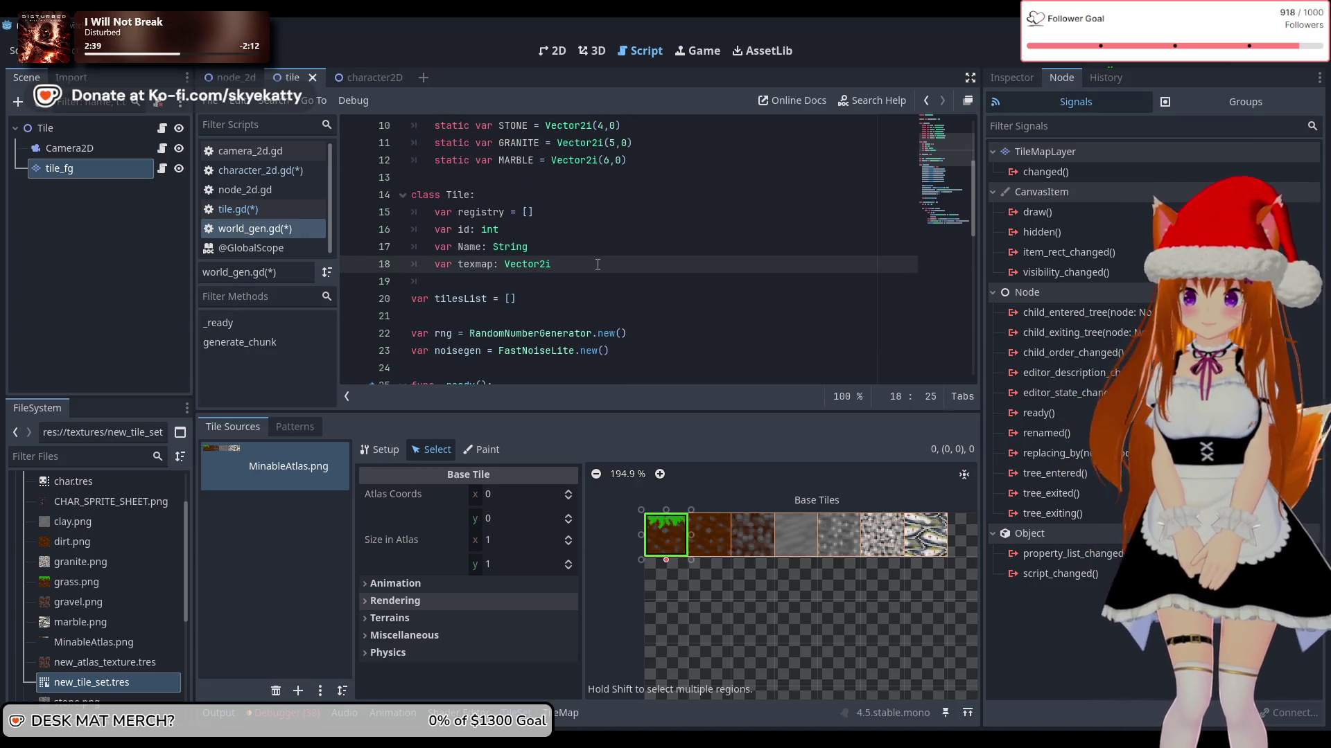
Step: Start a 'func register_tile()' stub below the texmap field
{"action": "key", "text": "Return"}
{"action": "key", "text": "Return"}
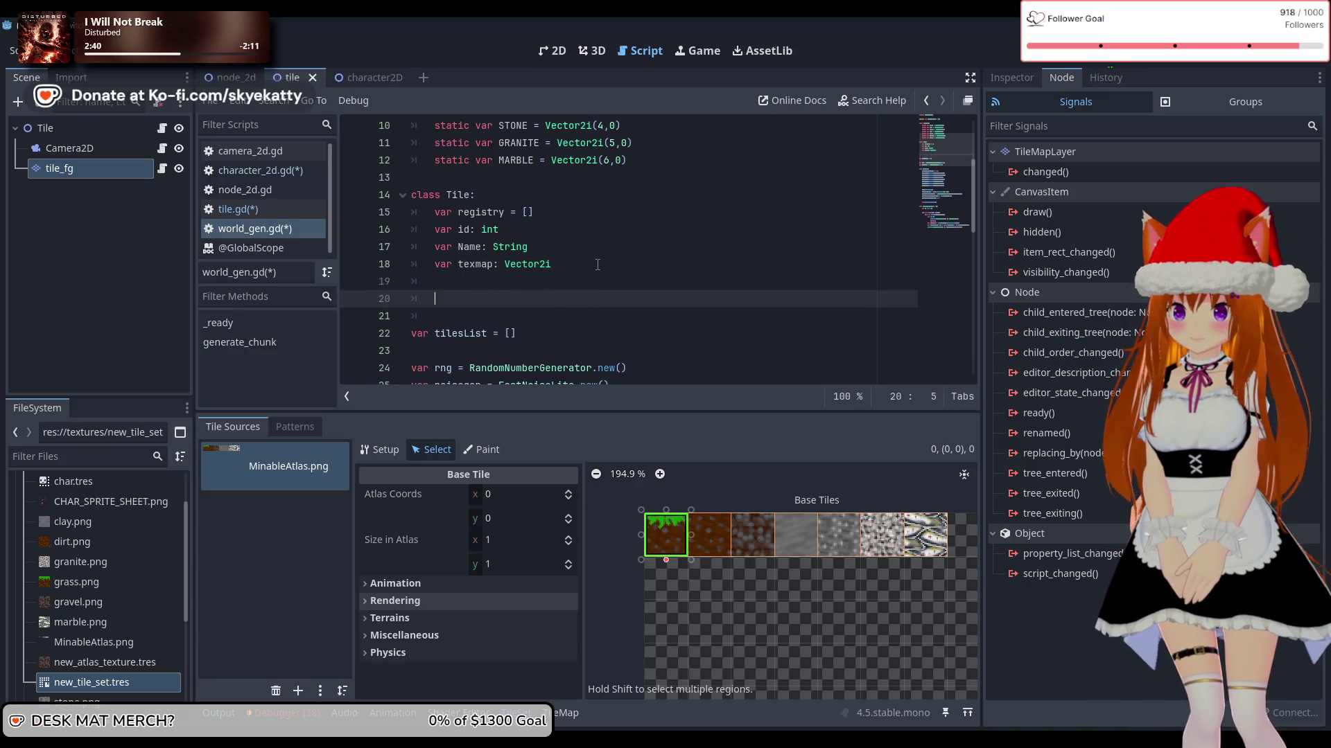
{"action": "type", "text": "func "}
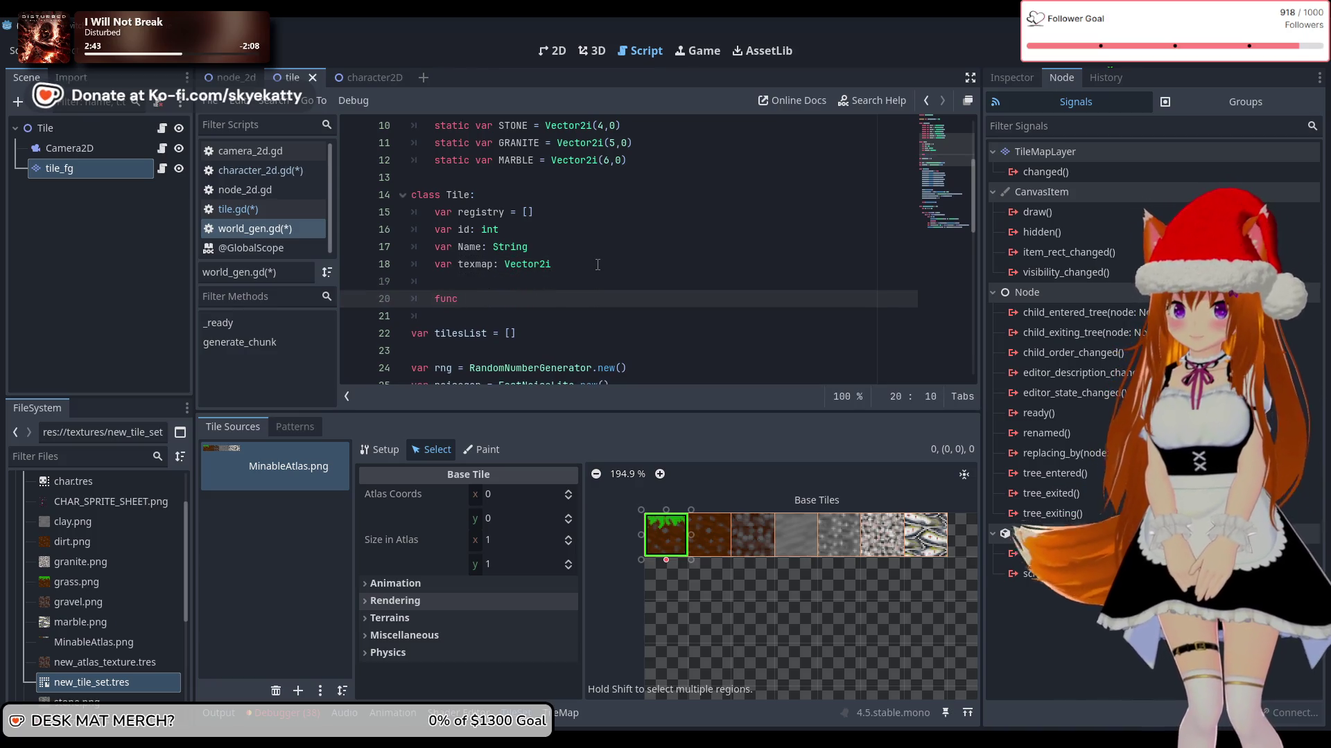
{"action": "type", "text": "register"}
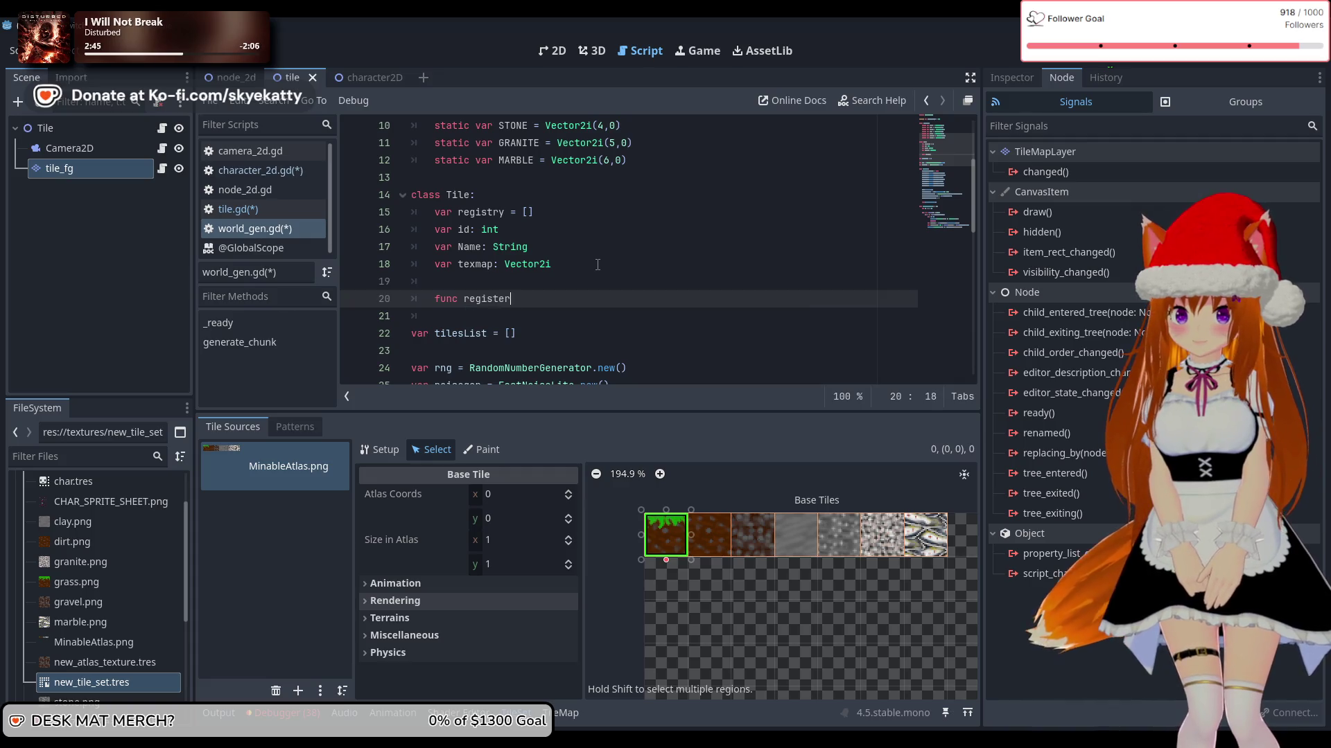
{"action": "type", "text": "_tile("}
{"action": "key", "text": "Left"}
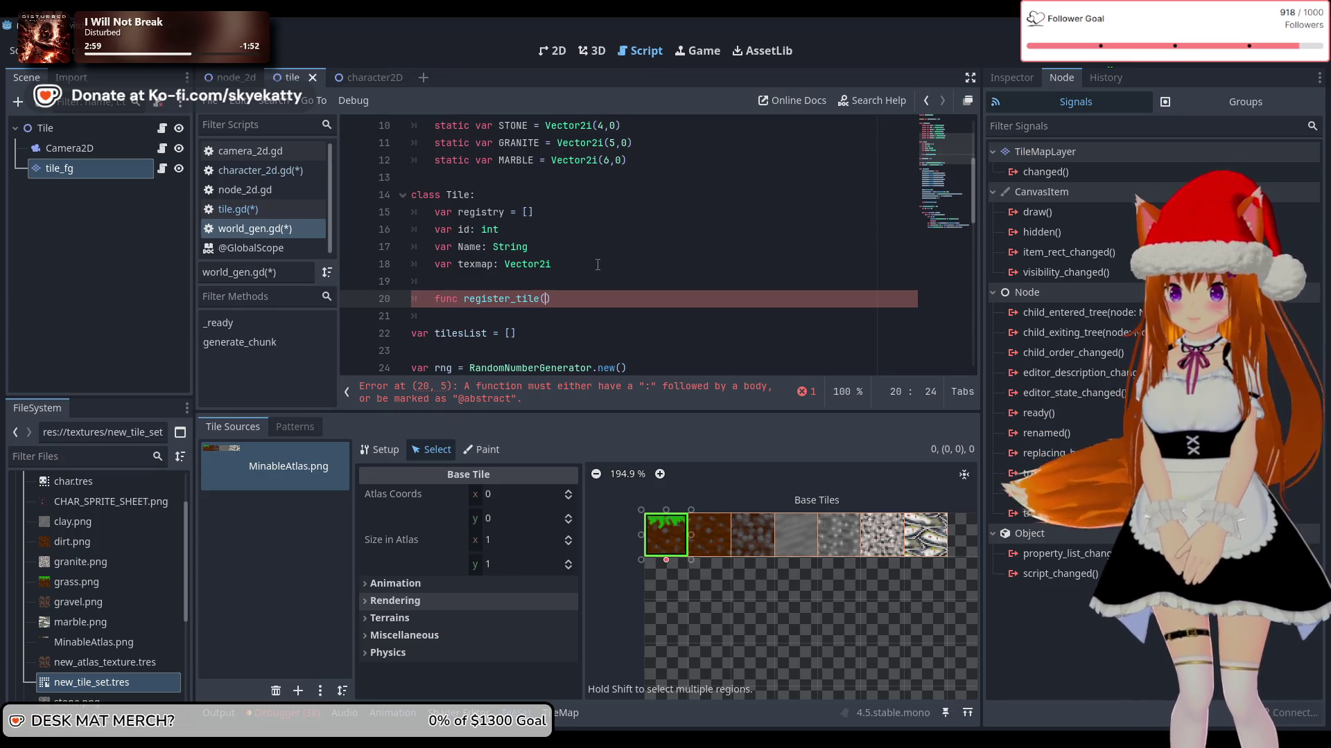
Step: Rename the Tile class to TileManager
{"action": "scroll", "coordinate": [598, 265], "scroll_direction": "up", "scroll_amount": 2}
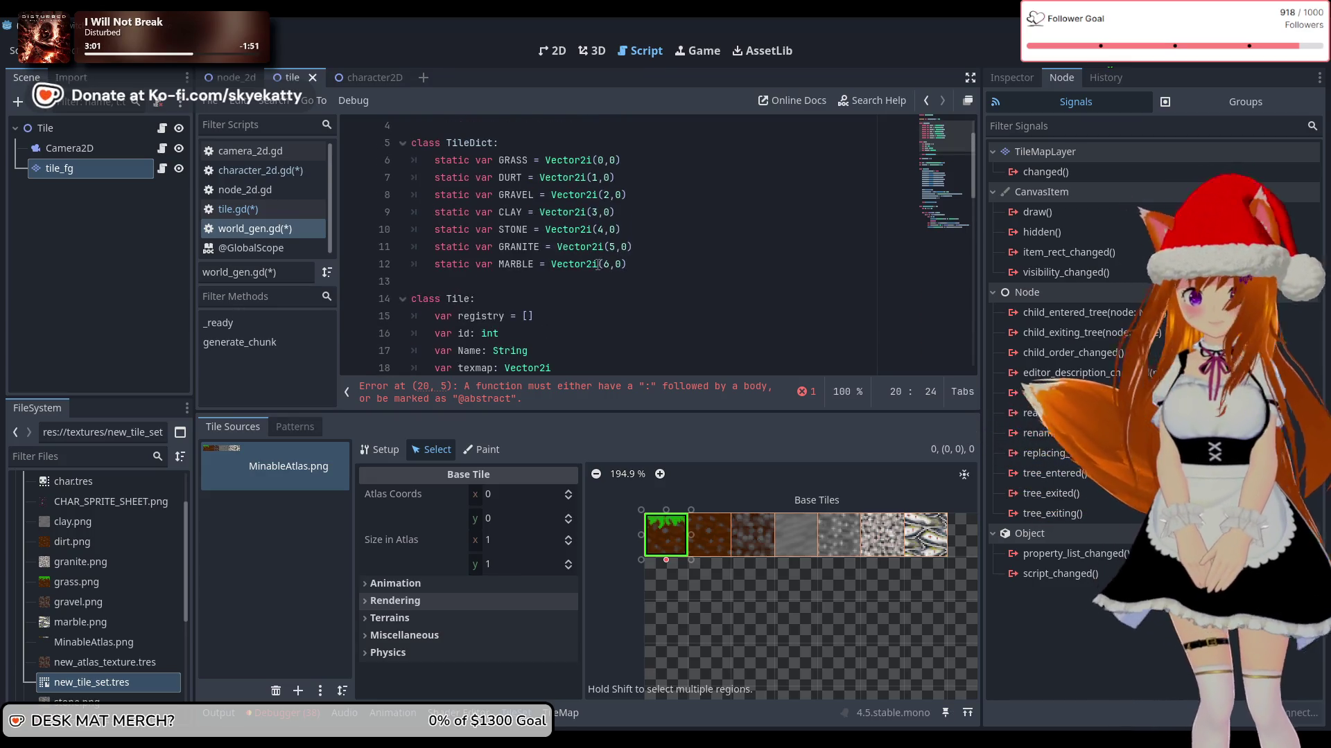
{"action": "scroll", "coordinate": [597, 265], "scroll_direction": "down", "scroll_amount": 1}
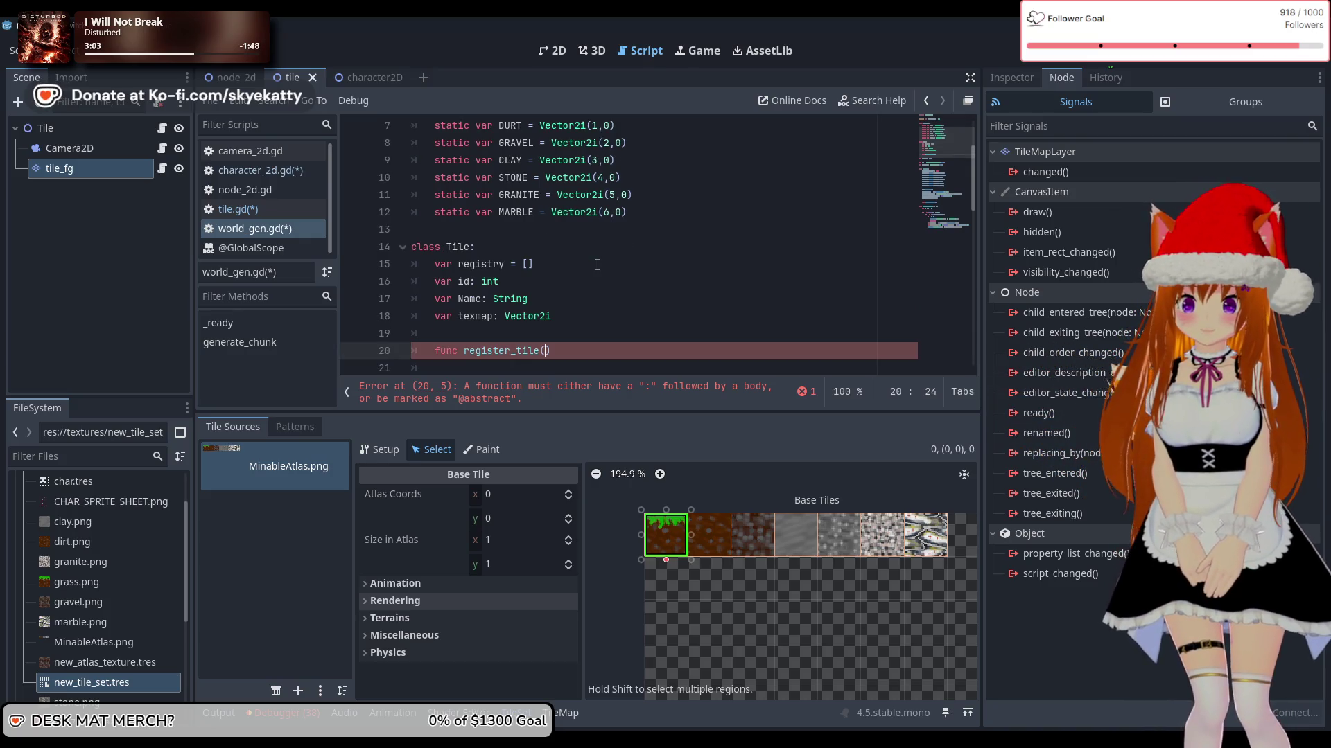
{"action": "scroll", "coordinate": [598, 265], "scroll_direction": "up", "scroll_amount": 1}
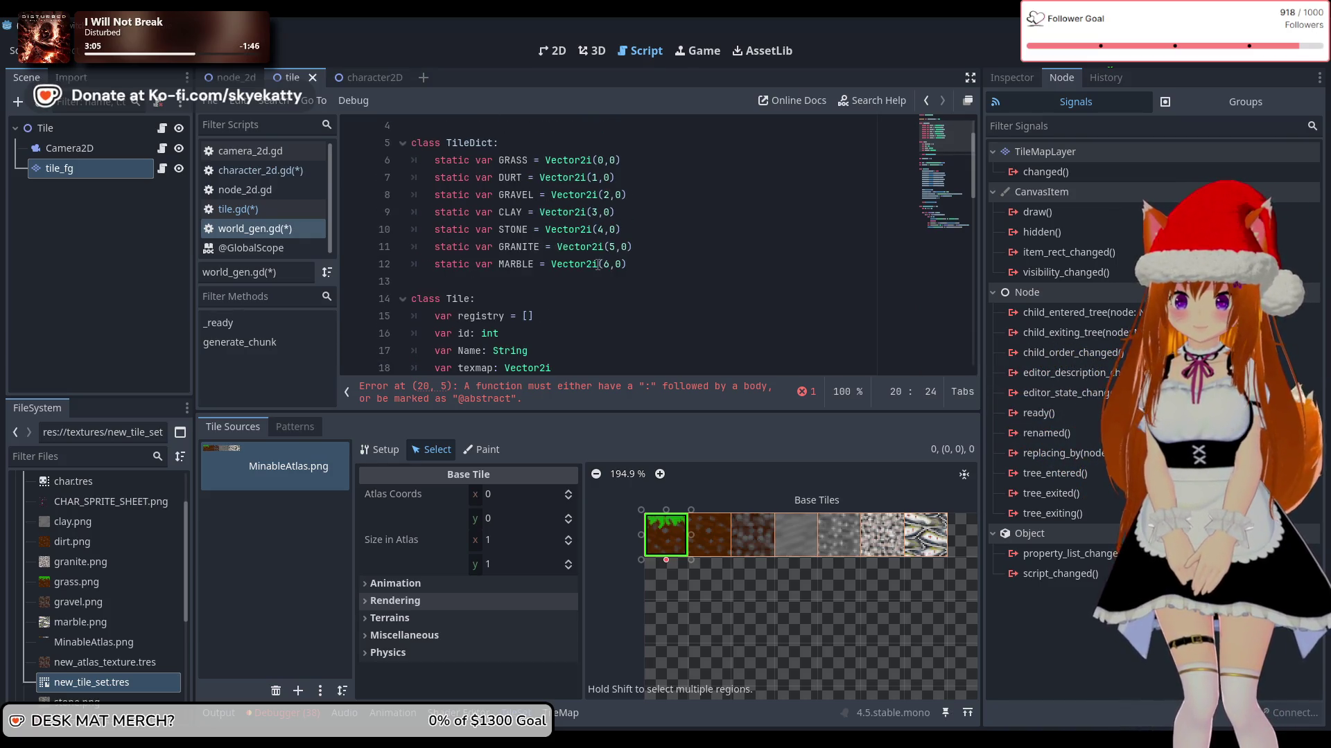
{"action": "left_click", "coordinate": [469, 302]}
{"action": "type", "text": "Manager"}
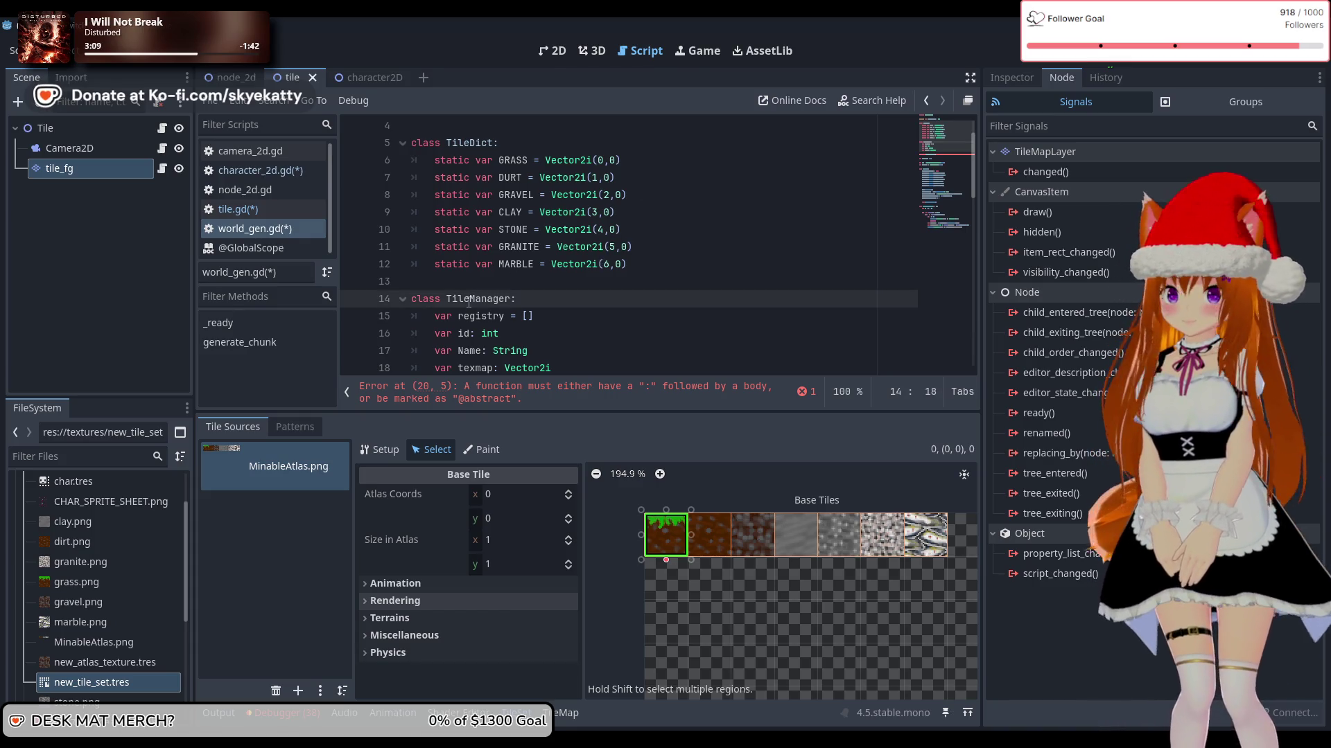
{"action": "scroll", "coordinate": [568, 319], "scroll_direction": "down", "scroll_amount": 2}
{"action": "scroll", "coordinate": [555, 333], "scroll_direction": "up", "scroll_amount": 1}
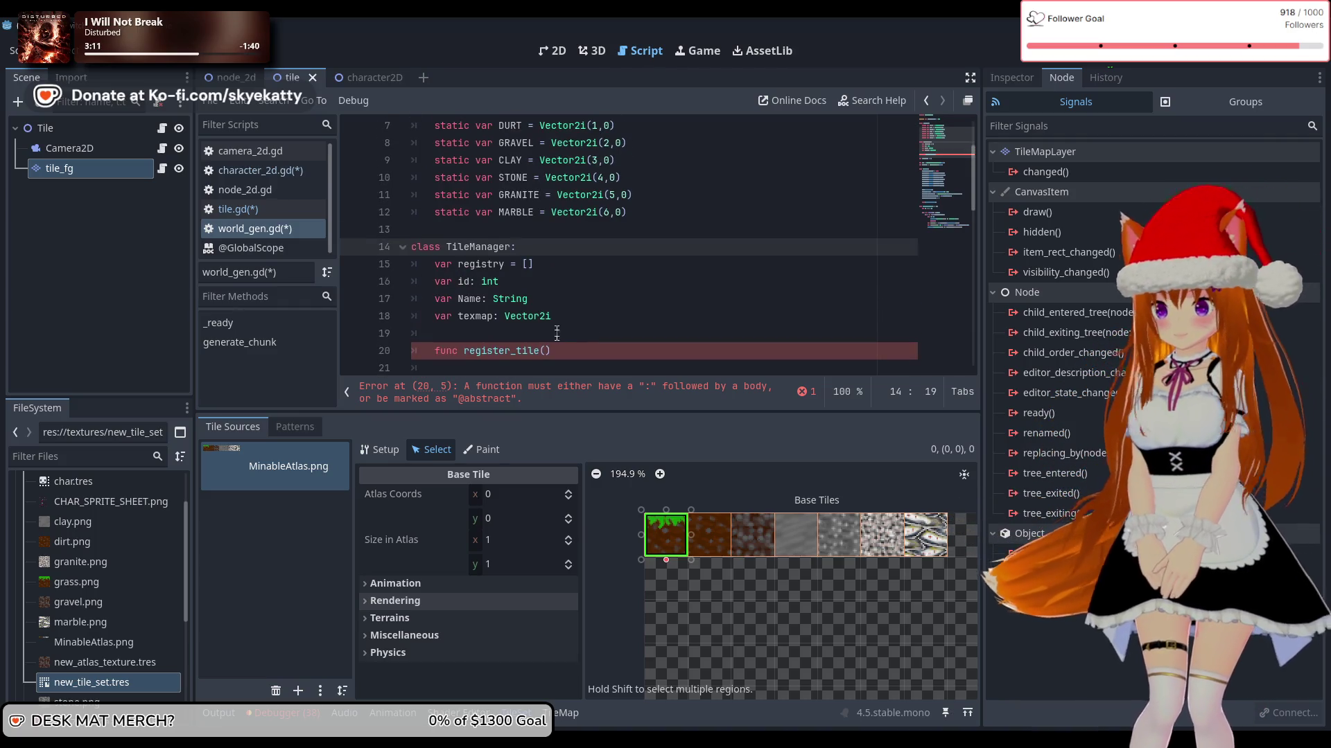